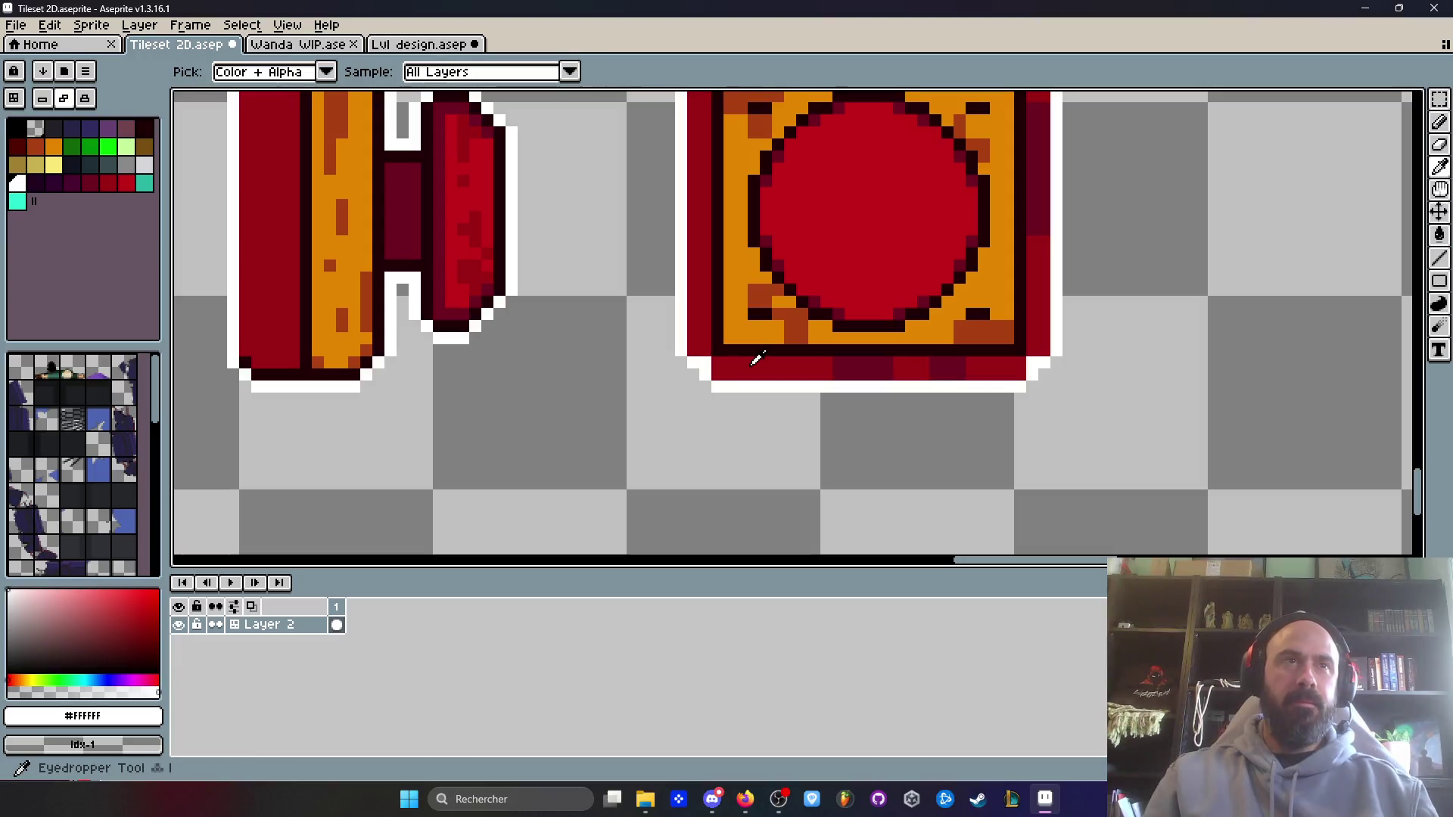
- Pick the near-black outline colour from the tile and select the Pencil
{"action": "scroll", "coordinate": [753, 367], "scroll_direction": "down", "scroll_amount": 2}
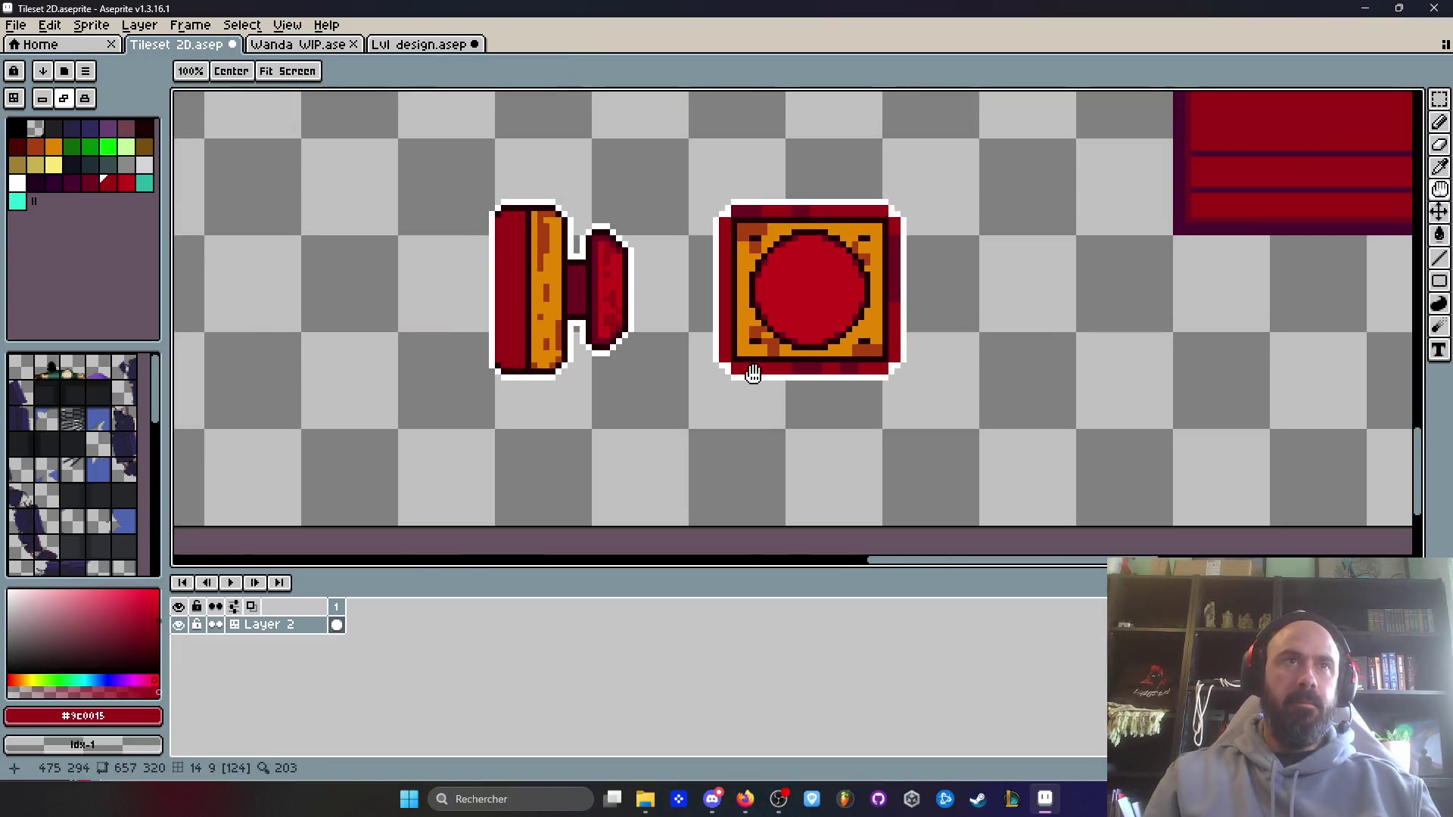
{"action": "scroll", "coordinate": [724, 392], "scroll_direction": "up", "scroll_amount": 1}
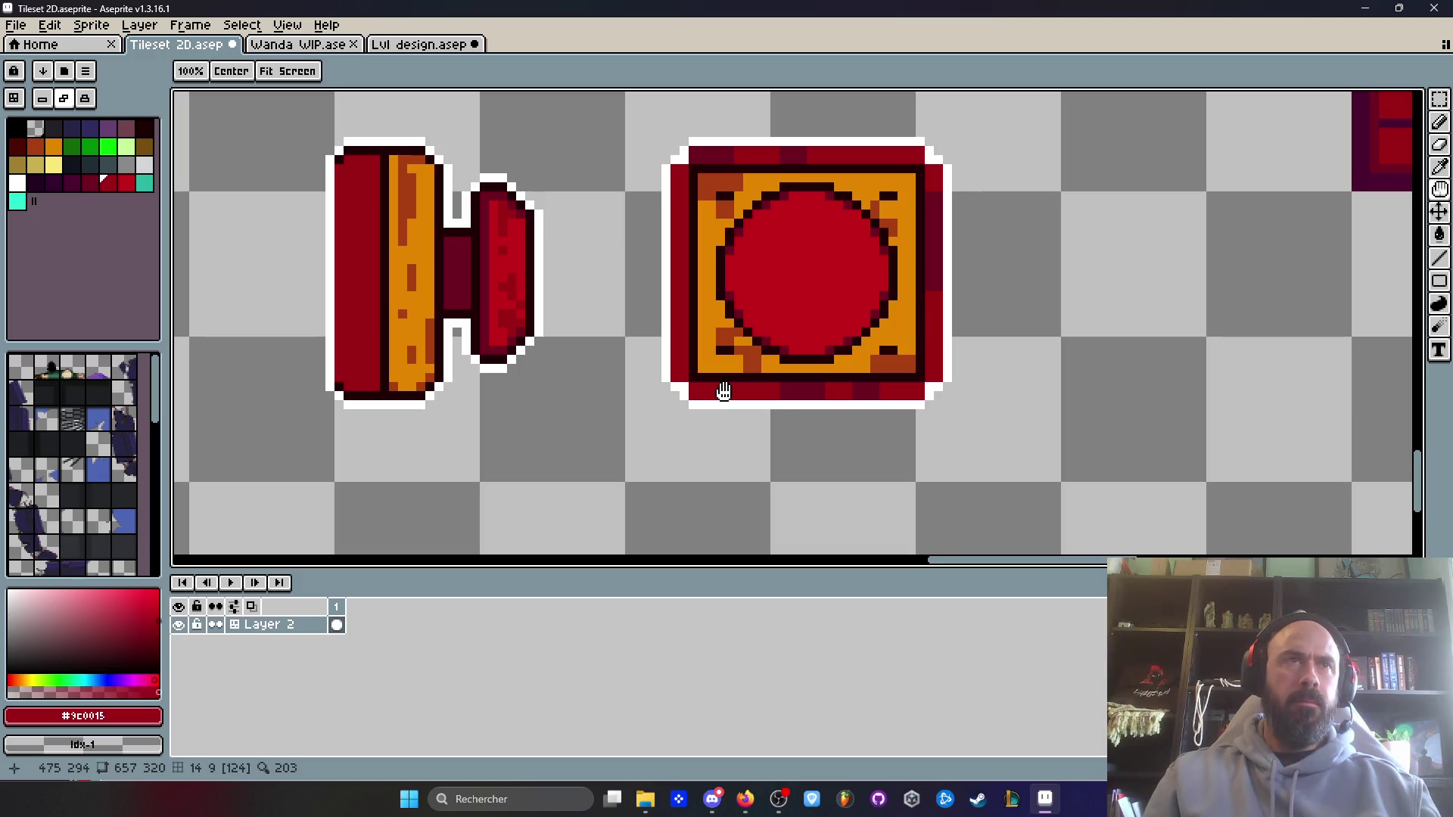
{"action": "scroll", "coordinate": [724, 391], "scroll_direction": "down", "scroll_amount": 2}
{"action": "scroll", "coordinate": [726, 318], "scroll_direction": "up", "scroll_amount": 1}
{"action": "scroll", "coordinate": [721, 249], "scroll_direction": "up", "scroll_amount": 1}
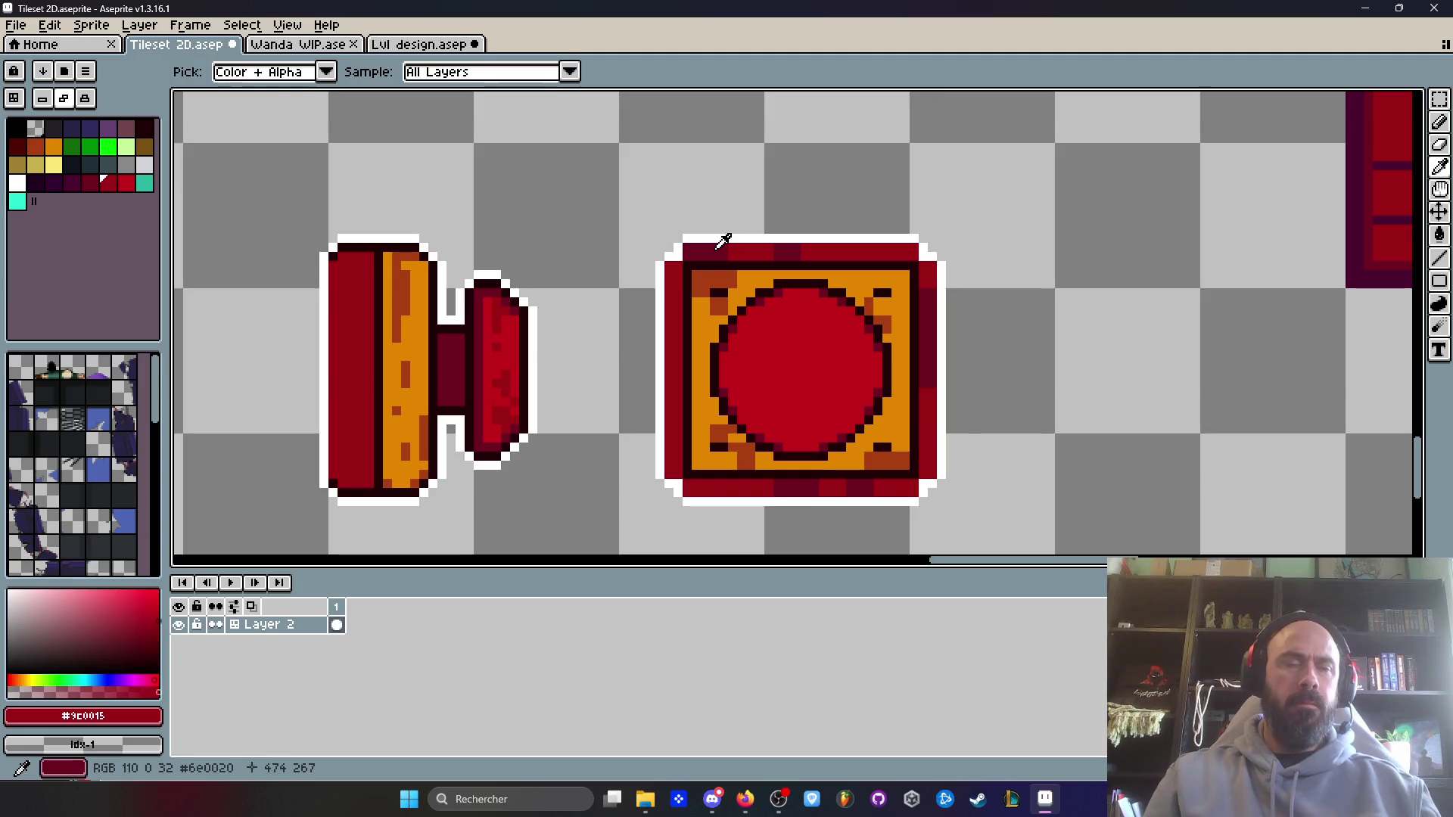
{"action": "left_click", "coordinate": [720, 263]}
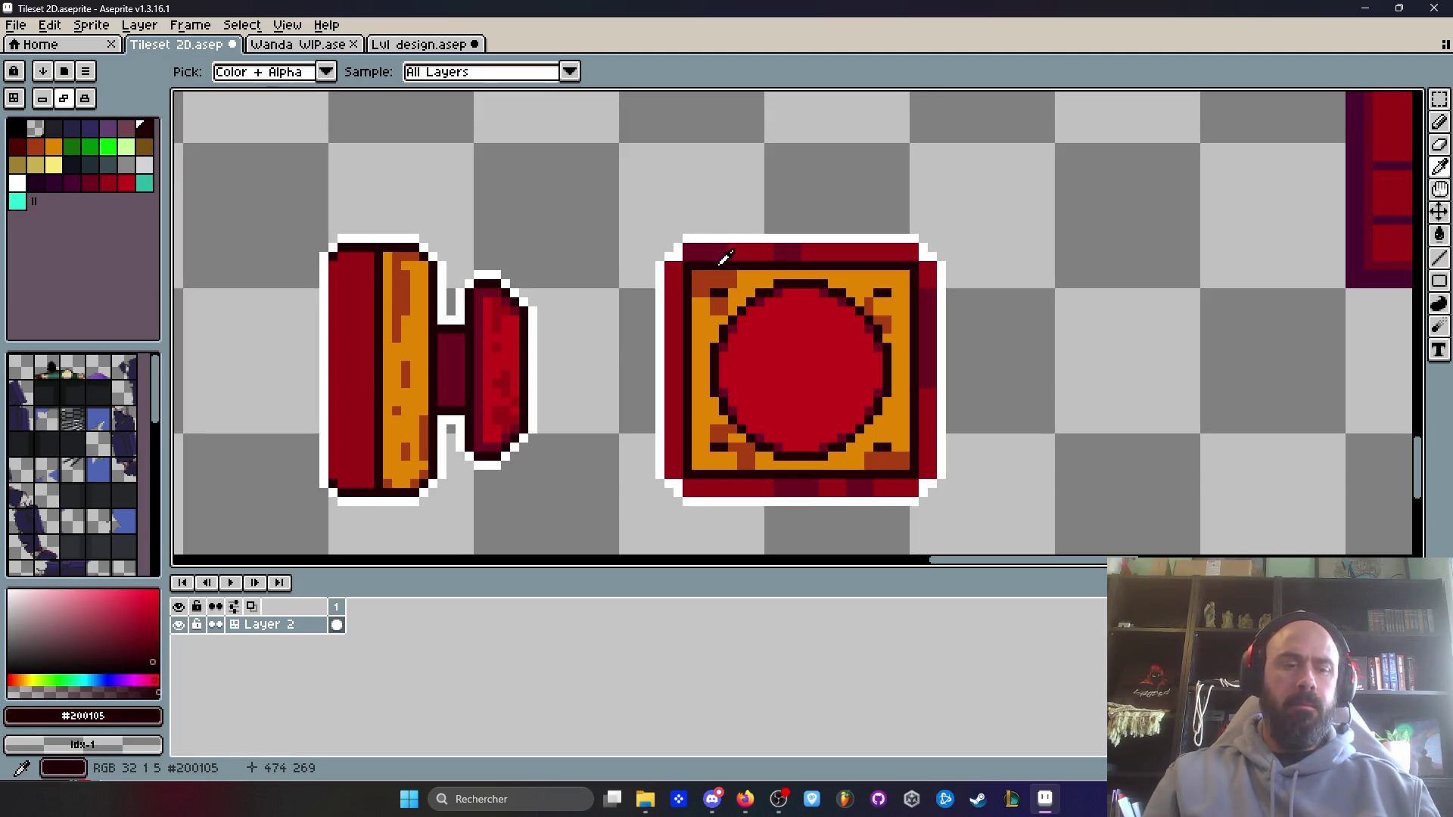
{"action": "scroll", "coordinate": [724, 257], "scroll_direction": "down", "scroll_amount": 1}
{"action": "scroll", "coordinate": [740, 260], "scroll_direction": "up", "scroll_amount": 3}
{"action": "key", "text": "b"}
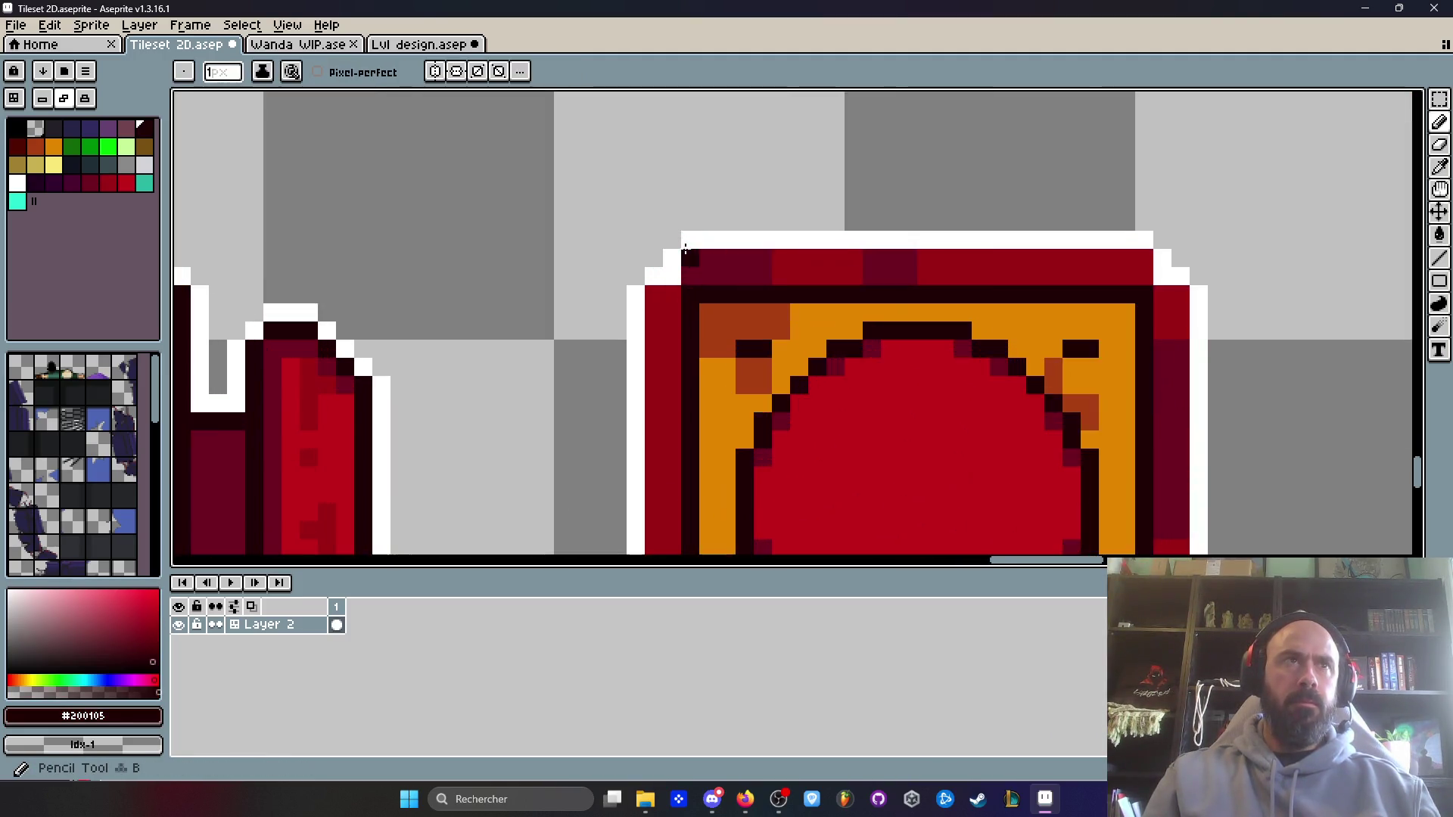
- Draw dark 1px lines along the tile's left and bottom edges after undoing a first top-row attempt
{"action": "mouse_move", "coordinate": [691, 250]}
{"action": "left_mouse_down"}
{"action": "mouse_move", "coordinate": [1285, 265]}
{"action": "mouse_move", "coordinate": [691, 253]}
{"action": "left_mouse_up"}
{"action": "key", "text": "ctrl+z"}
{"action": "scroll", "coordinate": [692, 271], "scroll_direction": "down", "scroll_amount": 2}
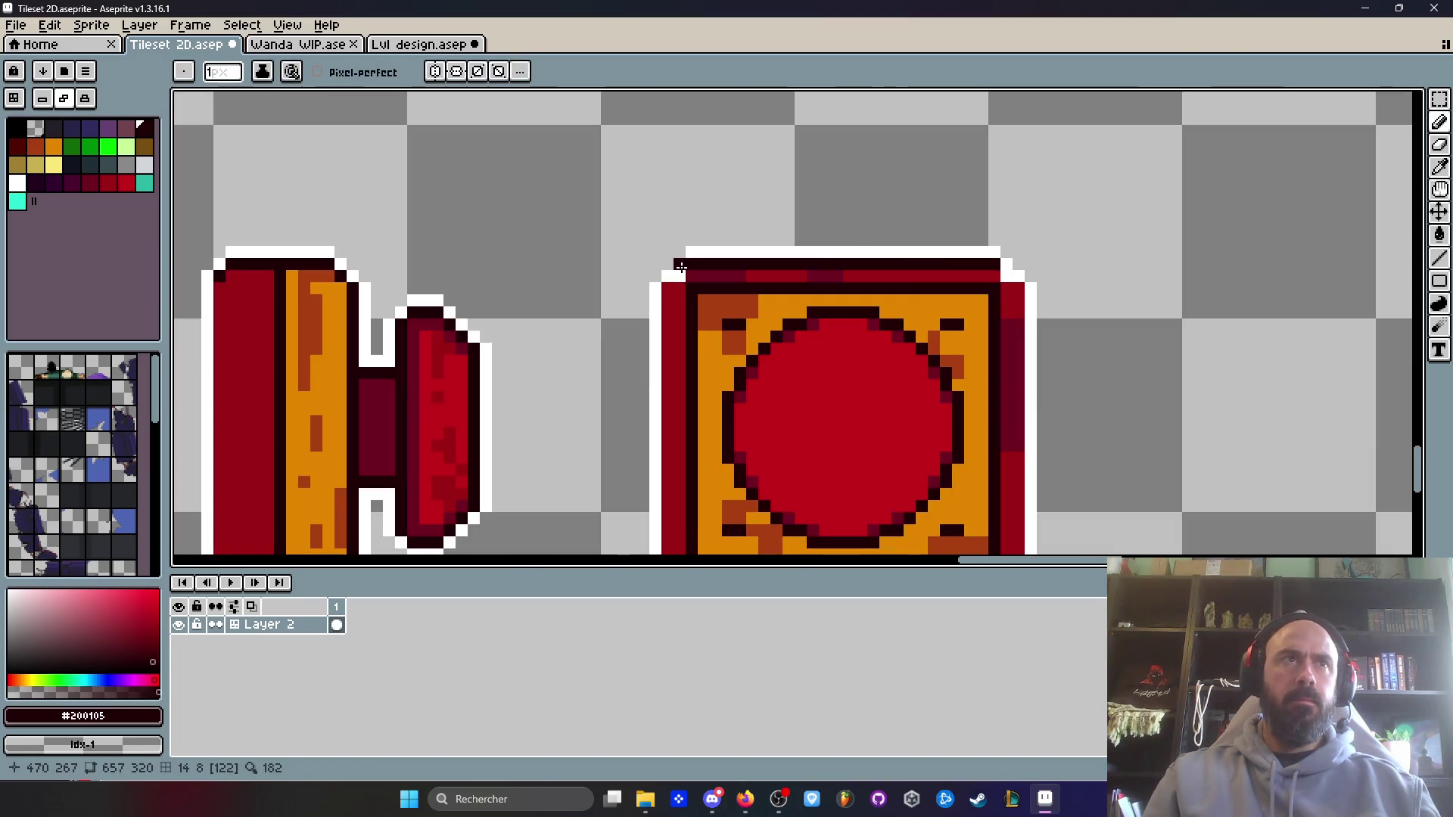
{"action": "mouse_move", "coordinate": [667, 293]}
{"action": "left_mouse_down"}
{"action": "mouse_move", "coordinate": [667, 341]}
{"action": "mouse_move", "coordinate": [668, 282]}
{"action": "left_mouse_up"}
{"action": "mouse_move", "coordinate": [667, 405]}
{"action": "left_mouse_down"}
{"action": "mouse_move", "coordinate": [666, 233]}
{"action": "mouse_move", "coordinate": [666, 307]}
{"action": "left_mouse_up"}
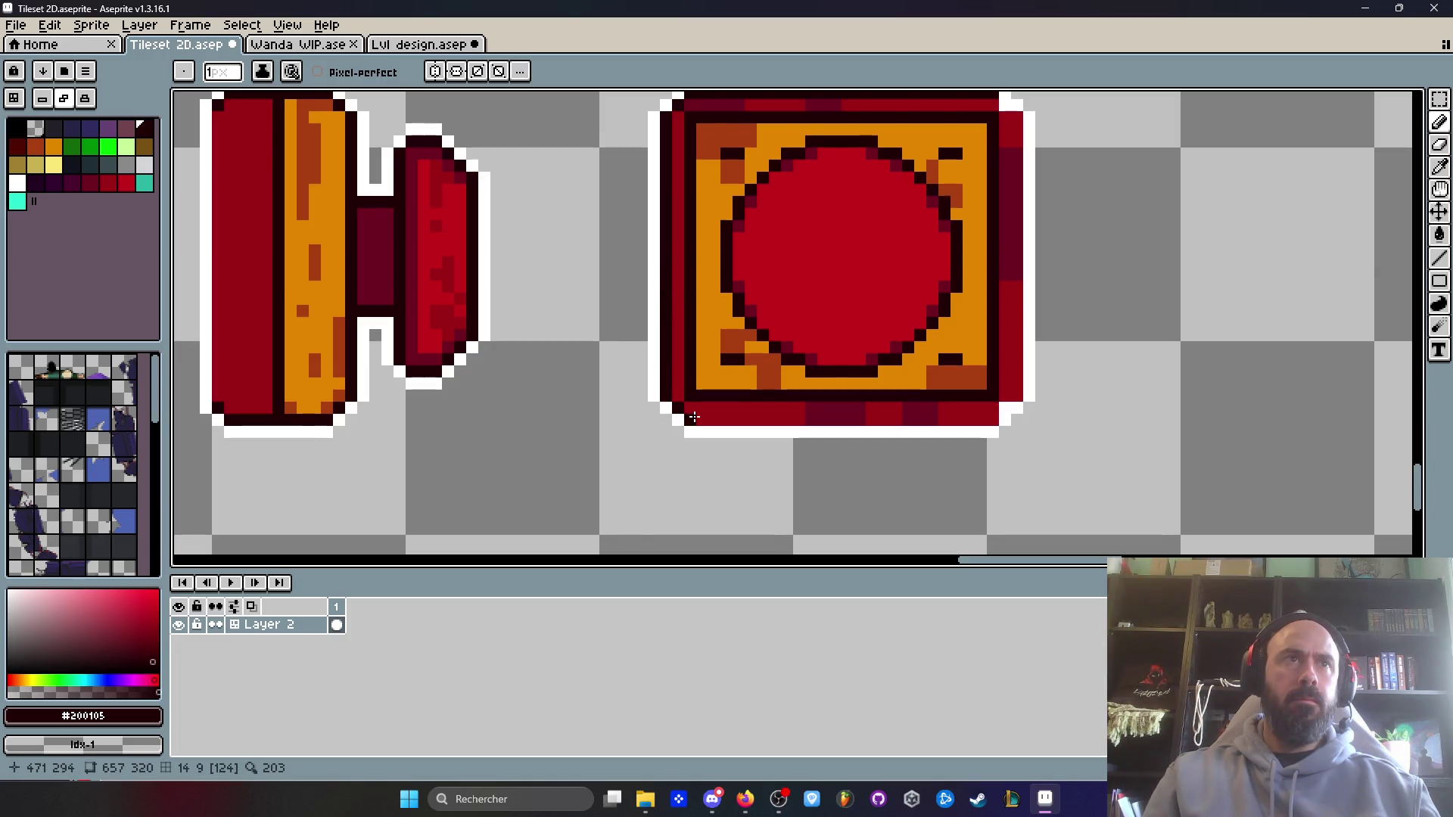
{"action": "left_click_drag", "start_coordinate": [689, 420], "coordinate": [800, 421]}
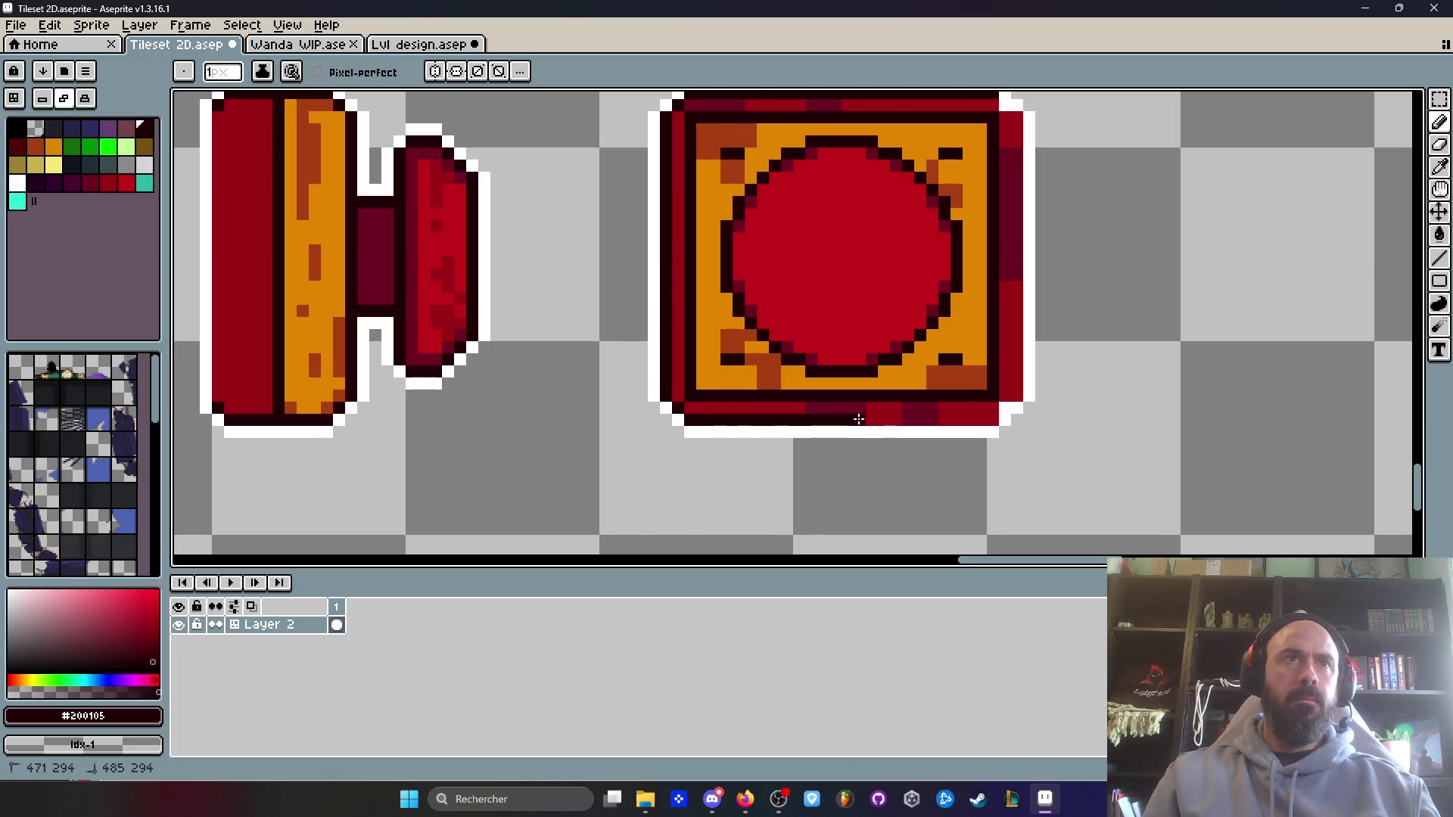
- Outline the right edge and touch up the top-right corner, undoing stray strokes
{"action": "mouse_move", "coordinate": [969, 420]}
{"action": "left_mouse_down"}
{"action": "mouse_move", "coordinate": [1010, 401]}
{"action": "mouse_move", "coordinate": [1028, 183]}
{"action": "left_mouse_up"}
{"action": "key", "text": "ctrl+z"}
{"action": "left_click_drag", "start_coordinate": [1029, 115], "coordinate": [1019, 184]}
{"action": "key", "text": "ctrl+z"}
{"action": "left_click", "coordinate": [1016, 121]}
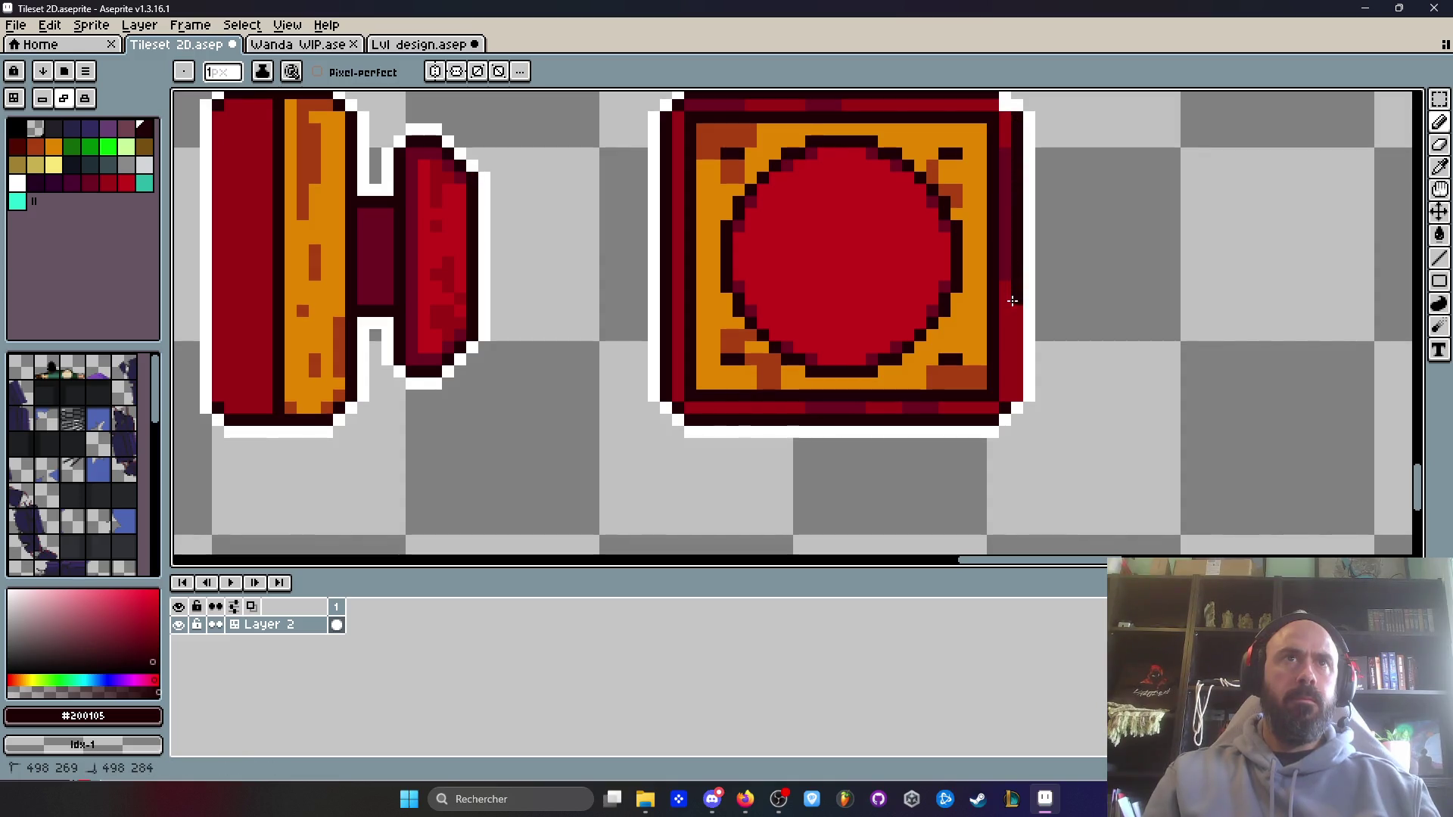
{"action": "scroll", "coordinate": [1010, 113], "scroll_direction": "up", "scroll_amount": 1}
{"action": "scroll", "coordinate": [966, 288], "scroll_direction": "down", "scroll_amount": 3}
{"action": "mouse_move", "coordinate": [967, 289]}
{"action": "left_mouse_down"}
{"action": "mouse_move", "coordinate": [908, 234]}
{"action": "mouse_move", "coordinate": [795, 239]}
{"action": "left_mouse_up"}
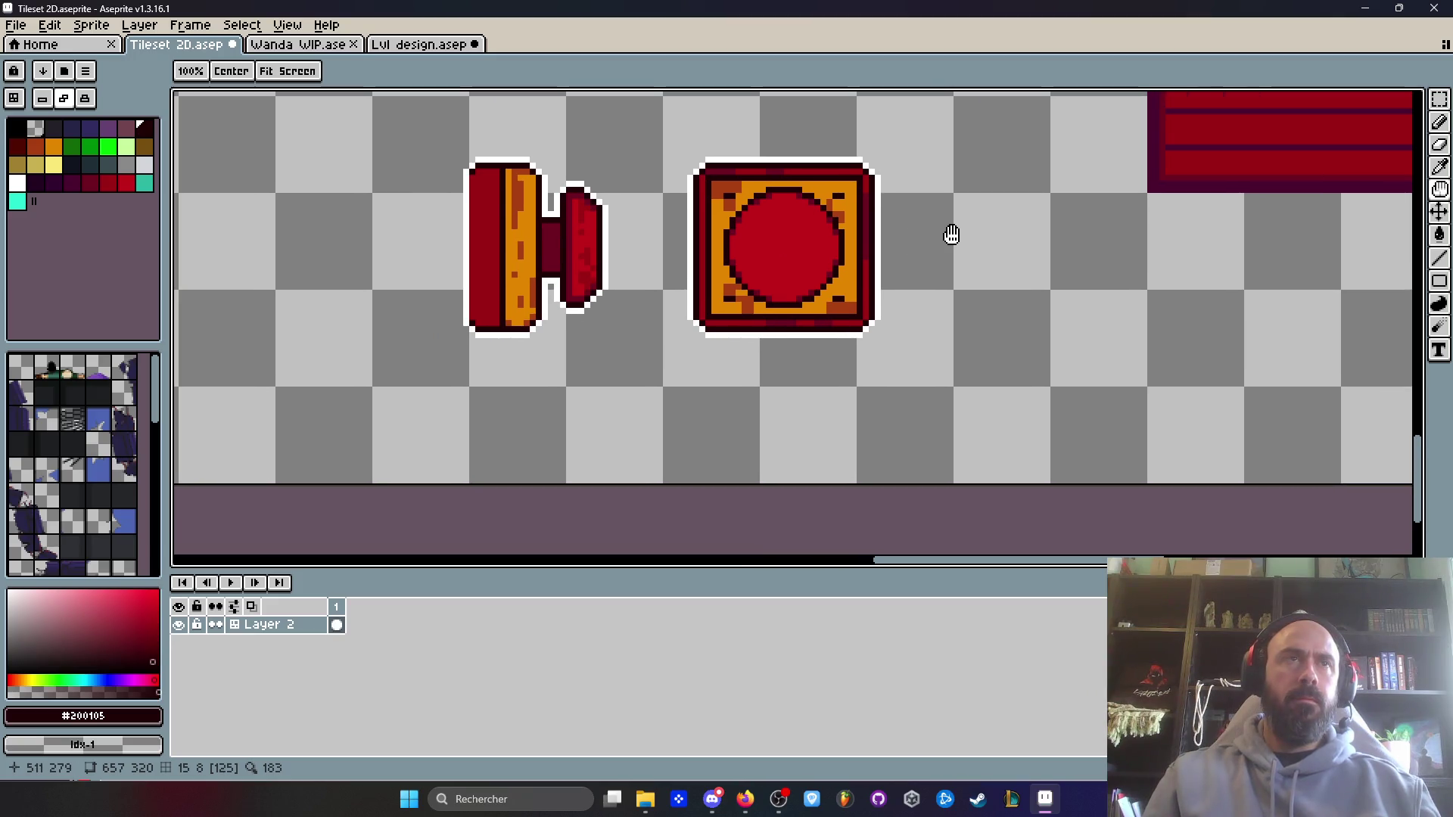
- Add 2px dark bolts in the plate's top-left, top-right and bottom-right corners
{"action": "left_click_drag", "start_coordinate": [941, 234], "coordinate": [879, 249]}
{"action": "scroll", "coordinate": [719, 212], "scroll_direction": "up", "scroll_amount": 1}
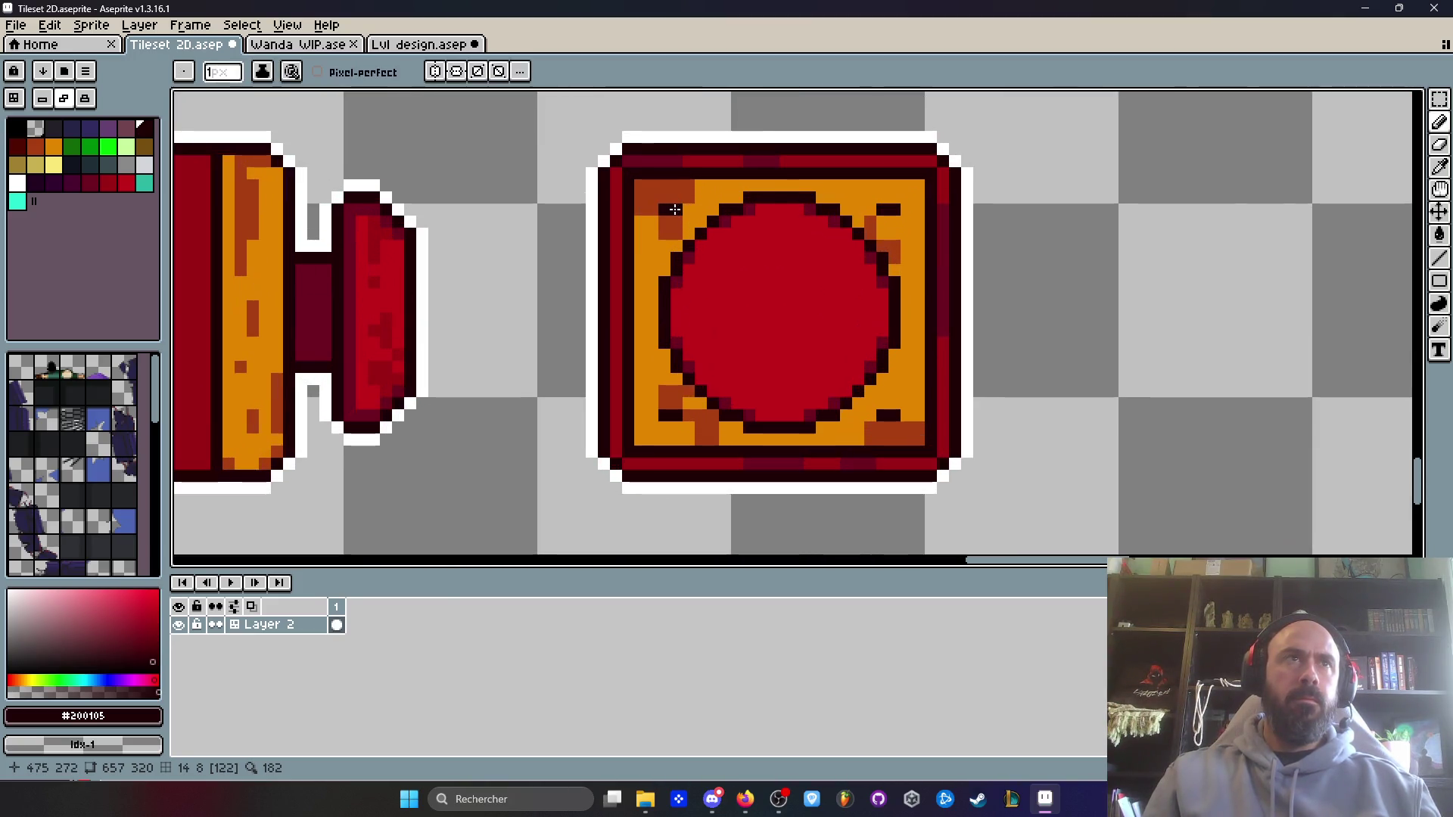
{"action": "scroll", "coordinate": [674, 216], "scroll_direction": "up", "scroll_amount": 1}
{"action": "key", "text": "b"}
{"action": "key", "text": "plus"}
{"action": "left_click", "coordinate": [667, 204]}
{"action": "left_click", "coordinate": [999, 203]}
{"action": "left_click", "coordinate": [1022, 487]}
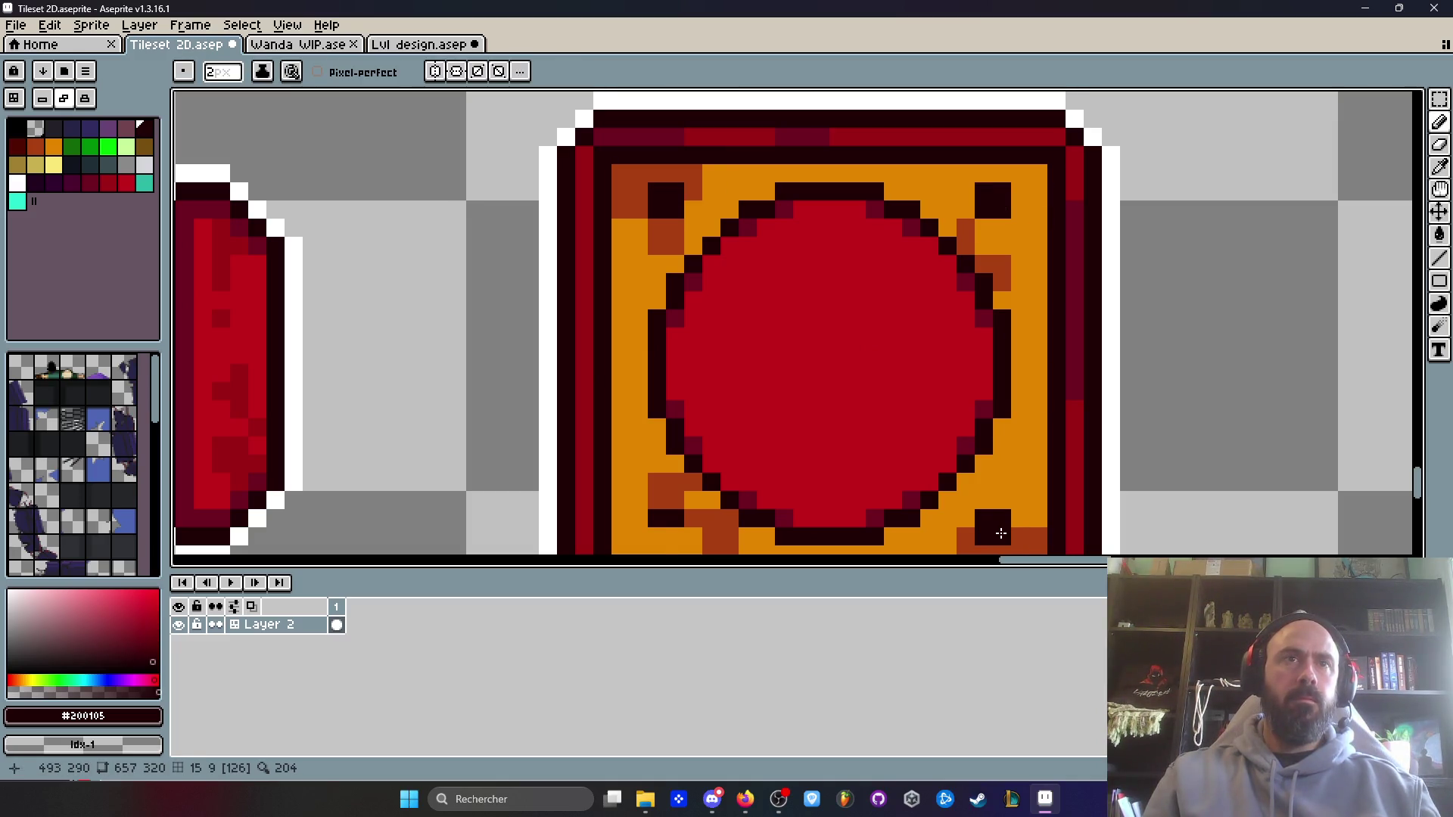
- Fill the top-left, top-right and bottom-left brown patches with the plate's orange
{"action": "scroll", "coordinate": [680, 283], "scroll_direction": "down", "scroll_amount": 3}
{"action": "key", "text": "h"}
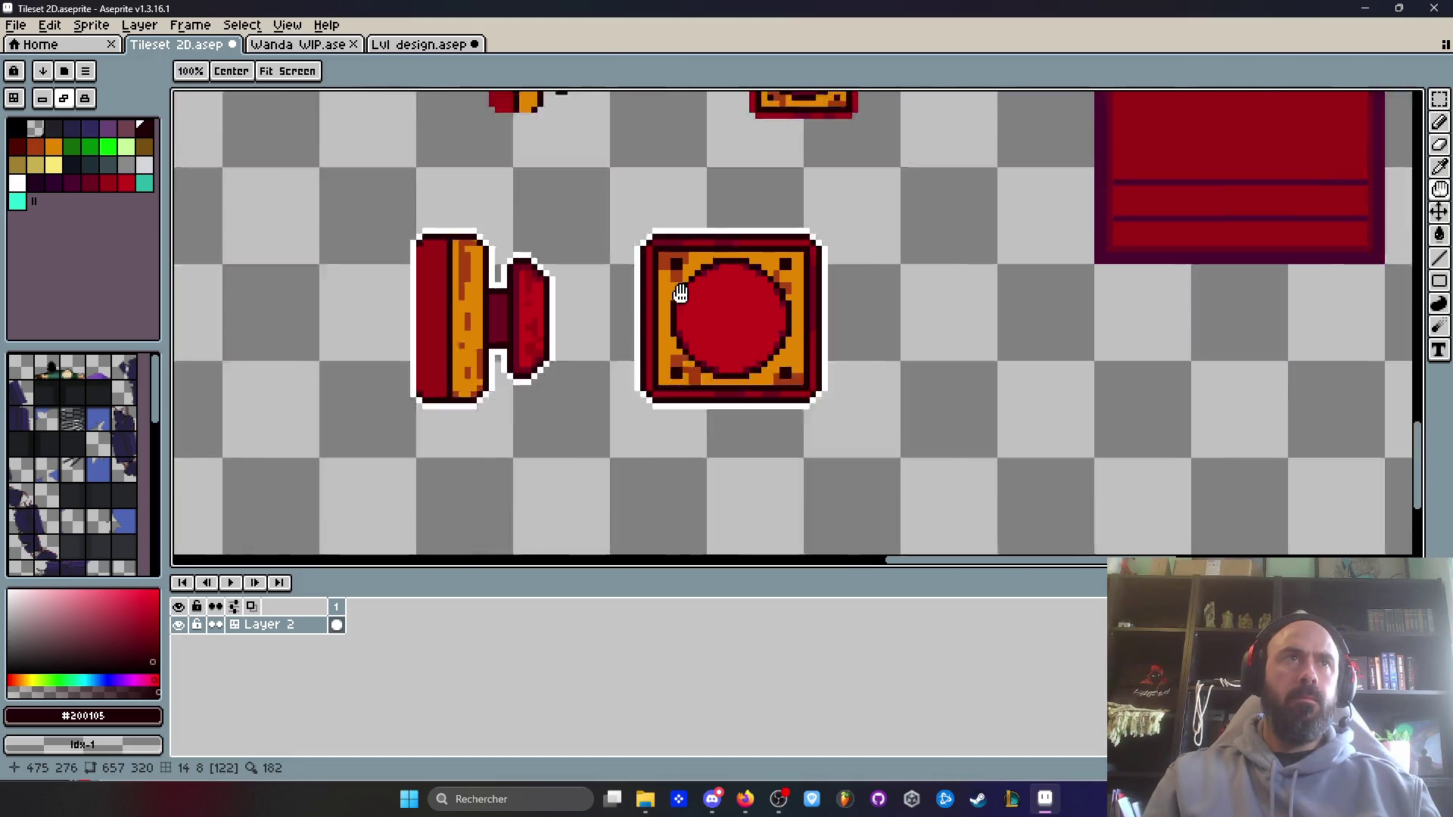
{"action": "scroll", "coordinate": [680, 283], "scroll_direction": "up", "scroll_amount": 2}
{"action": "key", "text": "i"}
{"action": "left_click", "coordinate": [669, 286]}
{"action": "scroll", "coordinate": [669, 287], "scroll_direction": "up", "scroll_amount": 1}
{"action": "key", "text": "g"}
{"action": "left_click", "coordinate": [679, 246]}
{"action": "left_click", "coordinate": [905, 279]}
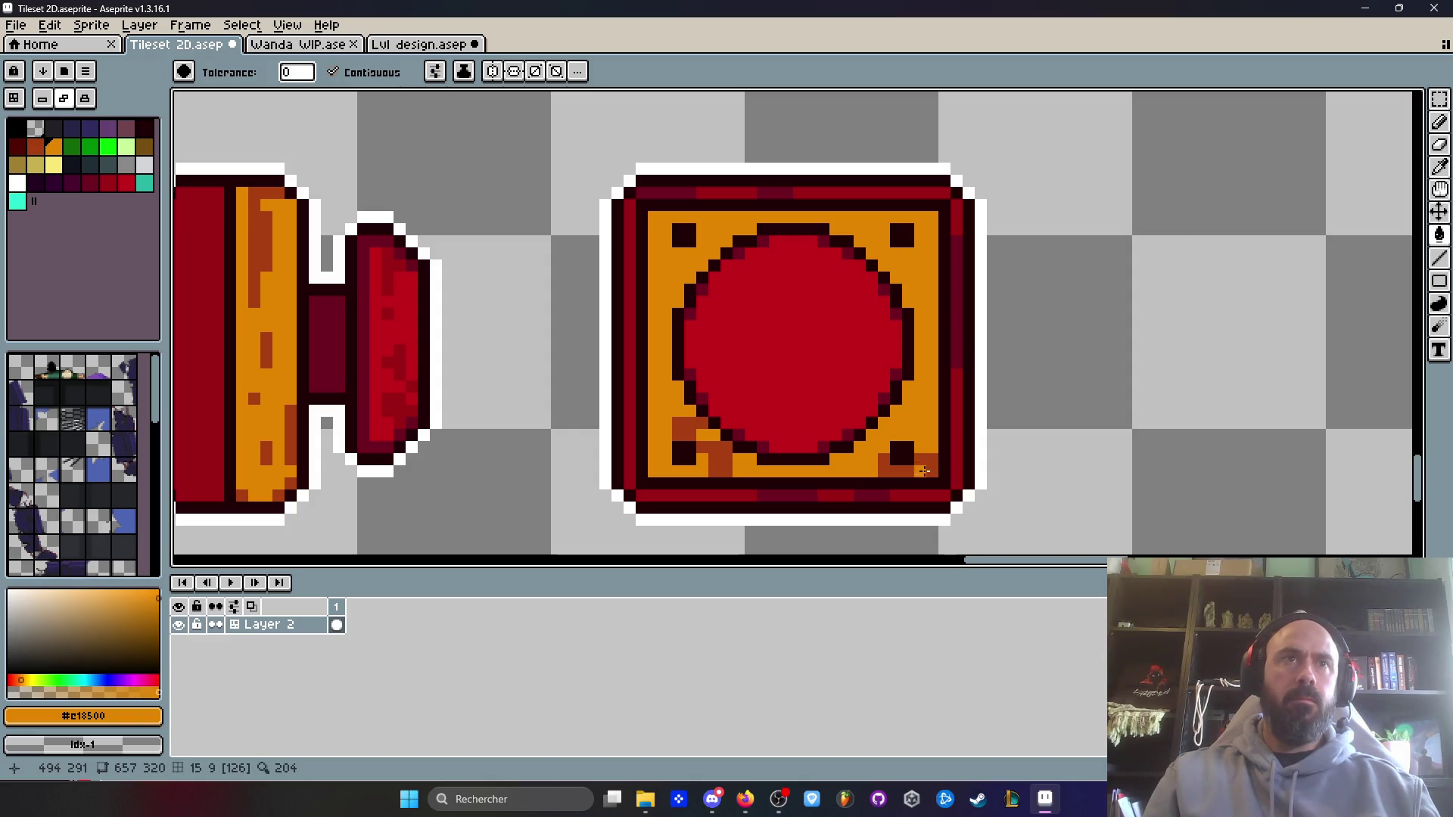
{"action": "left_click", "coordinate": [723, 459]}
{"action": "scroll", "coordinate": [738, 418], "scroll_direction": "down", "scroll_amount": 1}
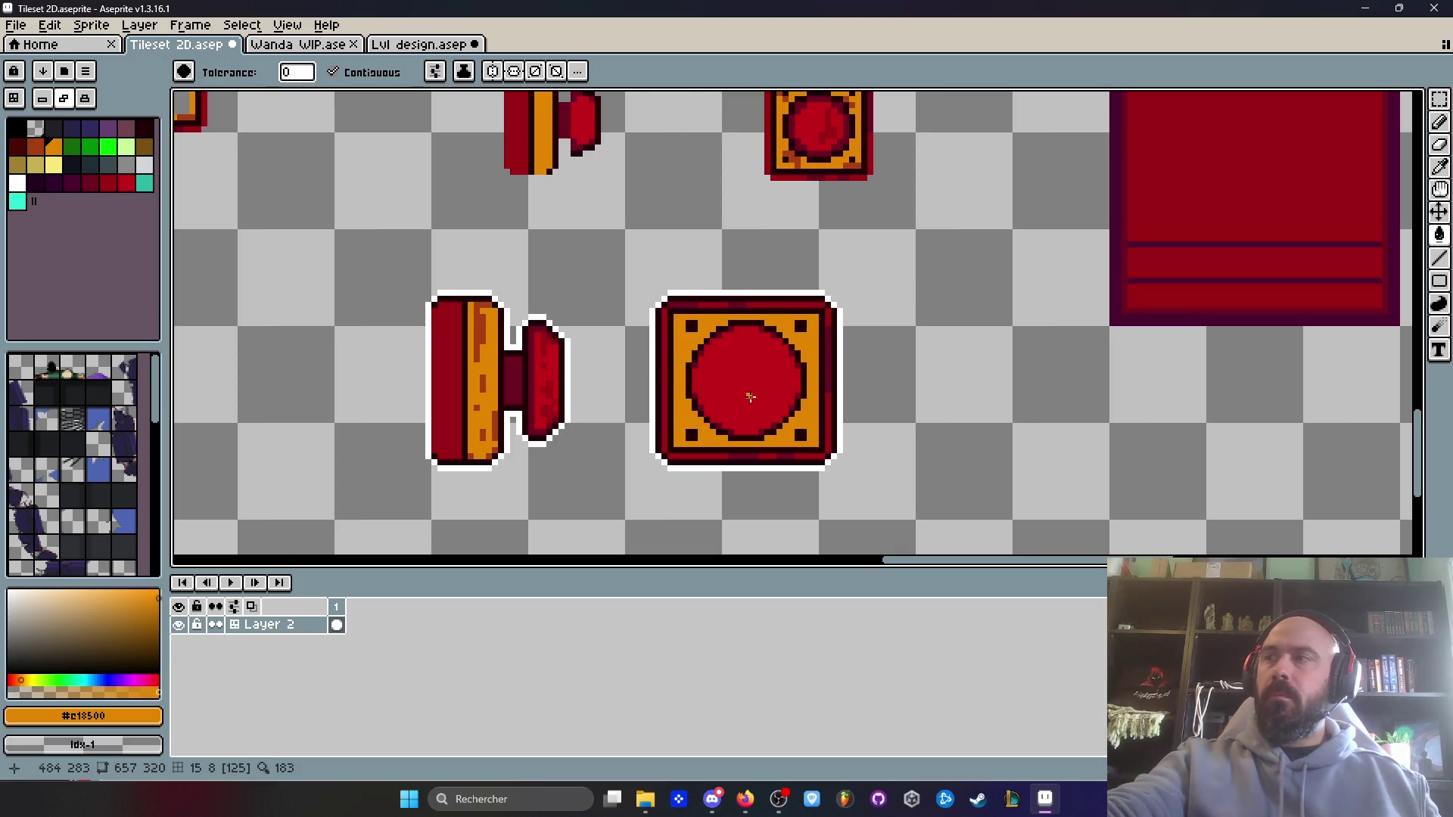
{"action": "key", "text": "alt+Tab"}
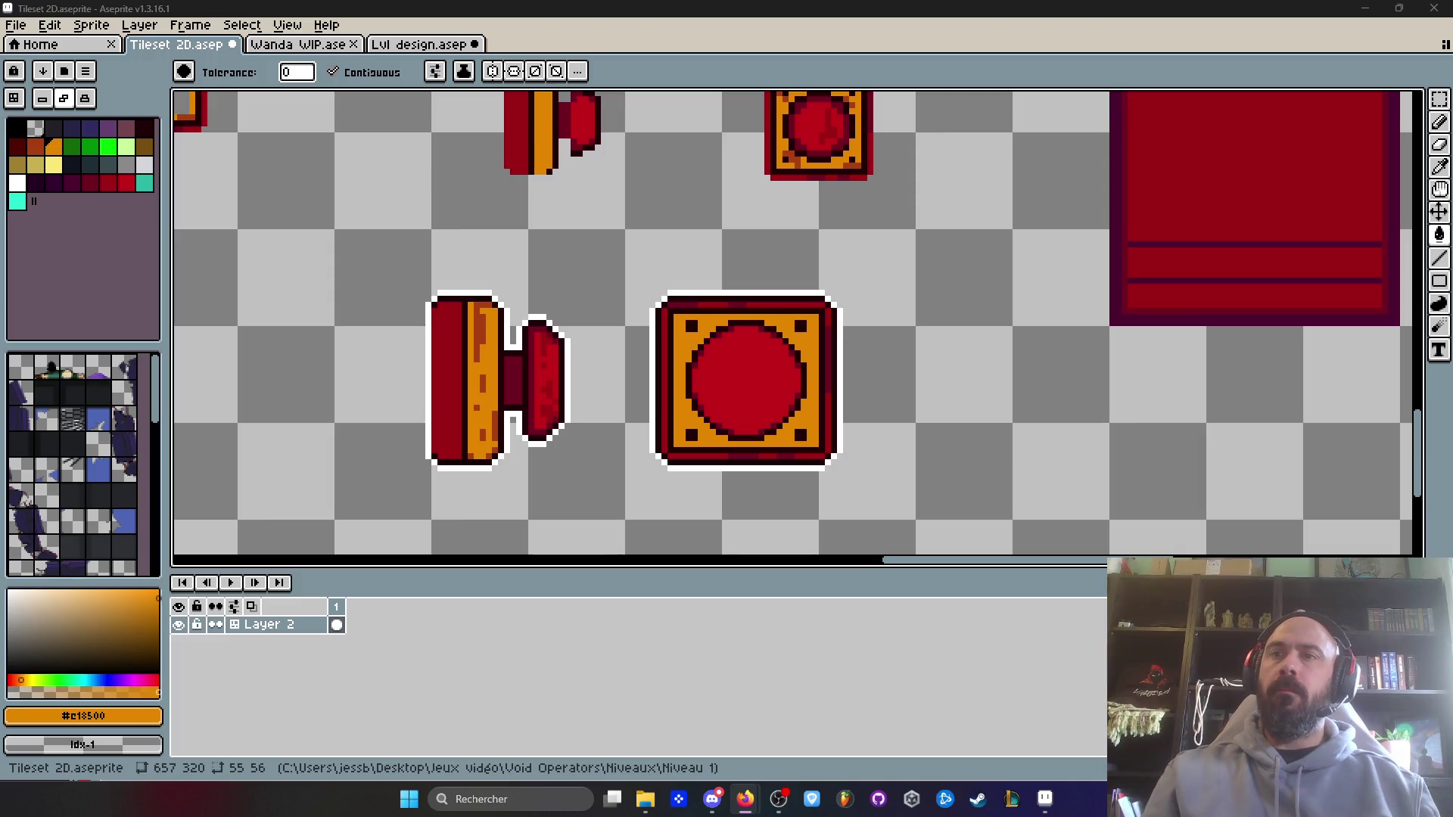
- Restore the Aseprite window and pick the dark red from the side button's knob
{"action": "double_click", "coordinate": [760, 7]}
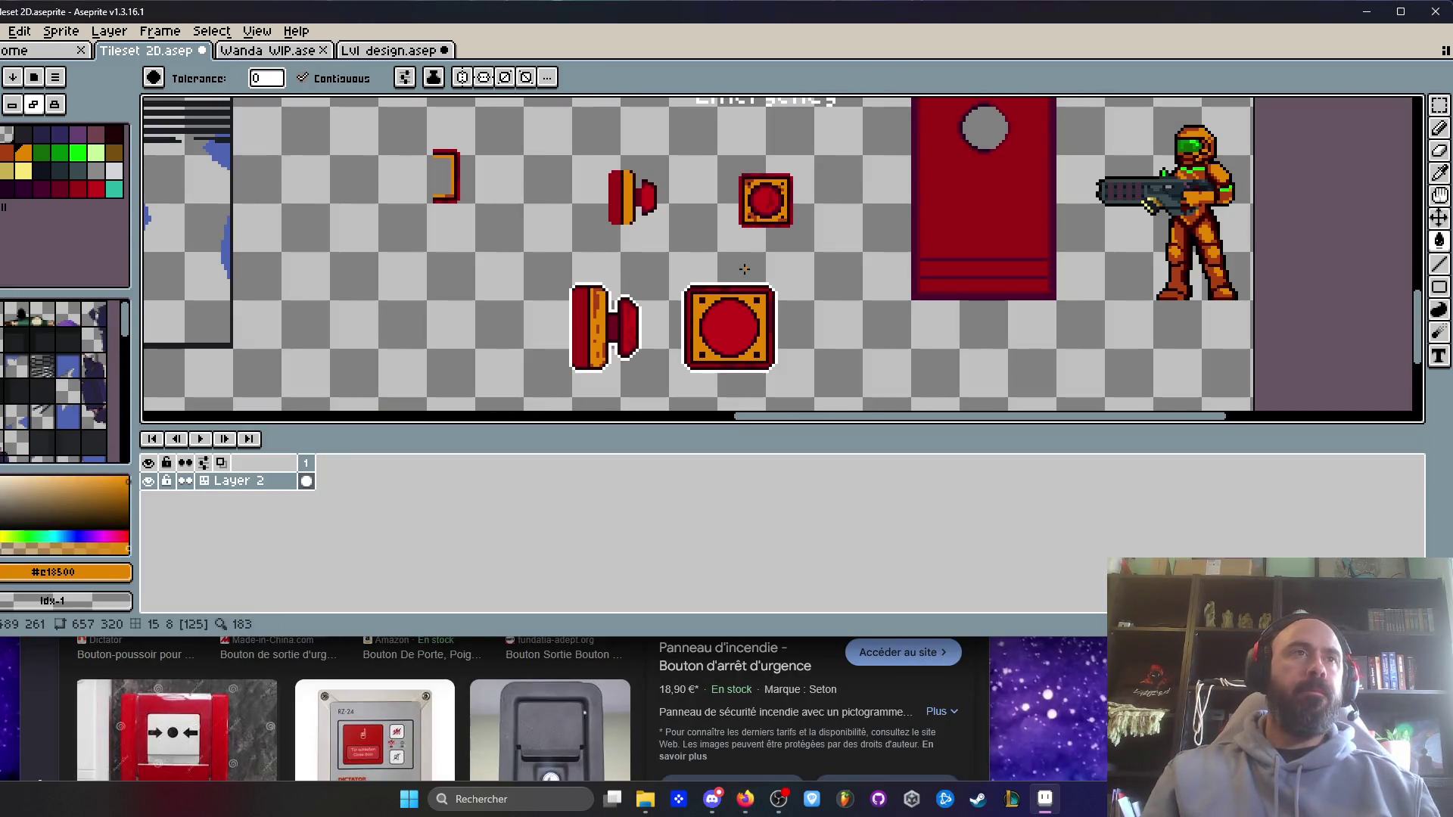
{"action": "scroll", "coordinate": [745, 269], "scroll_direction": "down", "scroll_amount": 1}
{"action": "scroll", "coordinate": [744, 272], "scroll_direction": "up", "scroll_amount": 4}
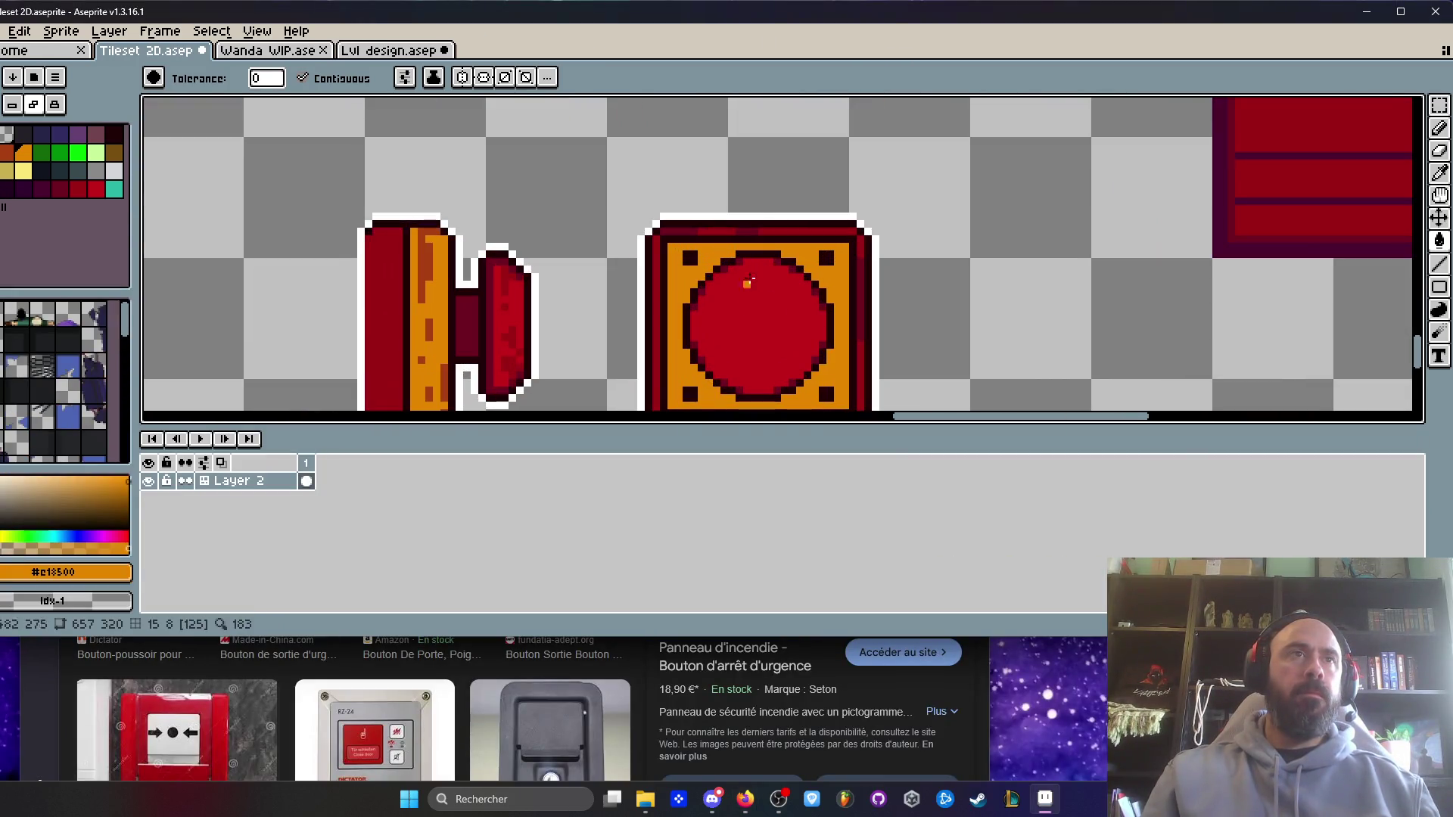
{"action": "scroll", "coordinate": [749, 279], "scroll_direction": "down", "scroll_amount": 1}
{"action": "key", "text": "i"}
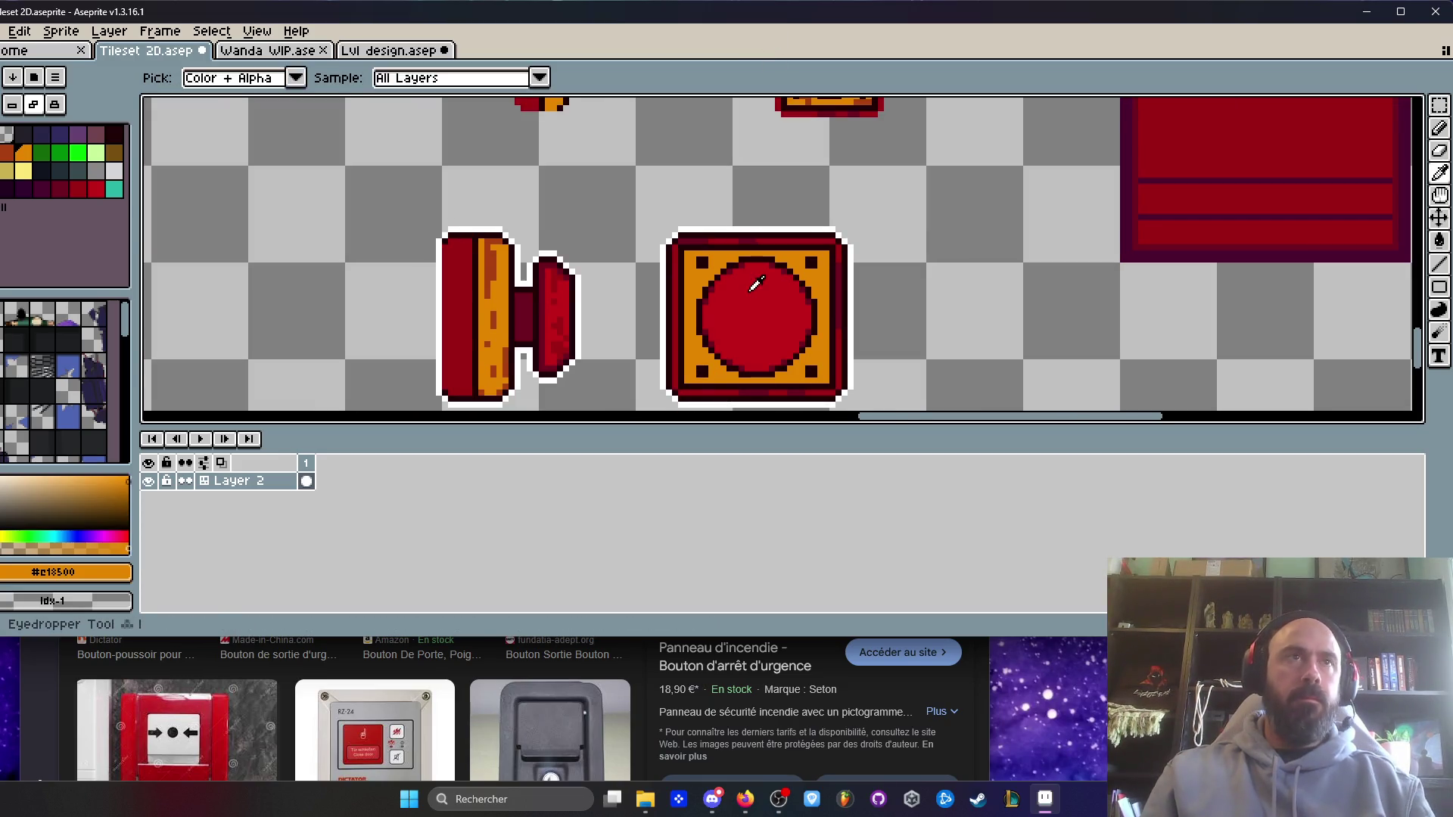
{"action": "scroll", "coordinate": [755, 285], "scroll_direction": "up", "scroll_amount": 1}
{"action": "left_click_drag", "start_coordinate": [755, 285], "coordinate": [753, 184]}
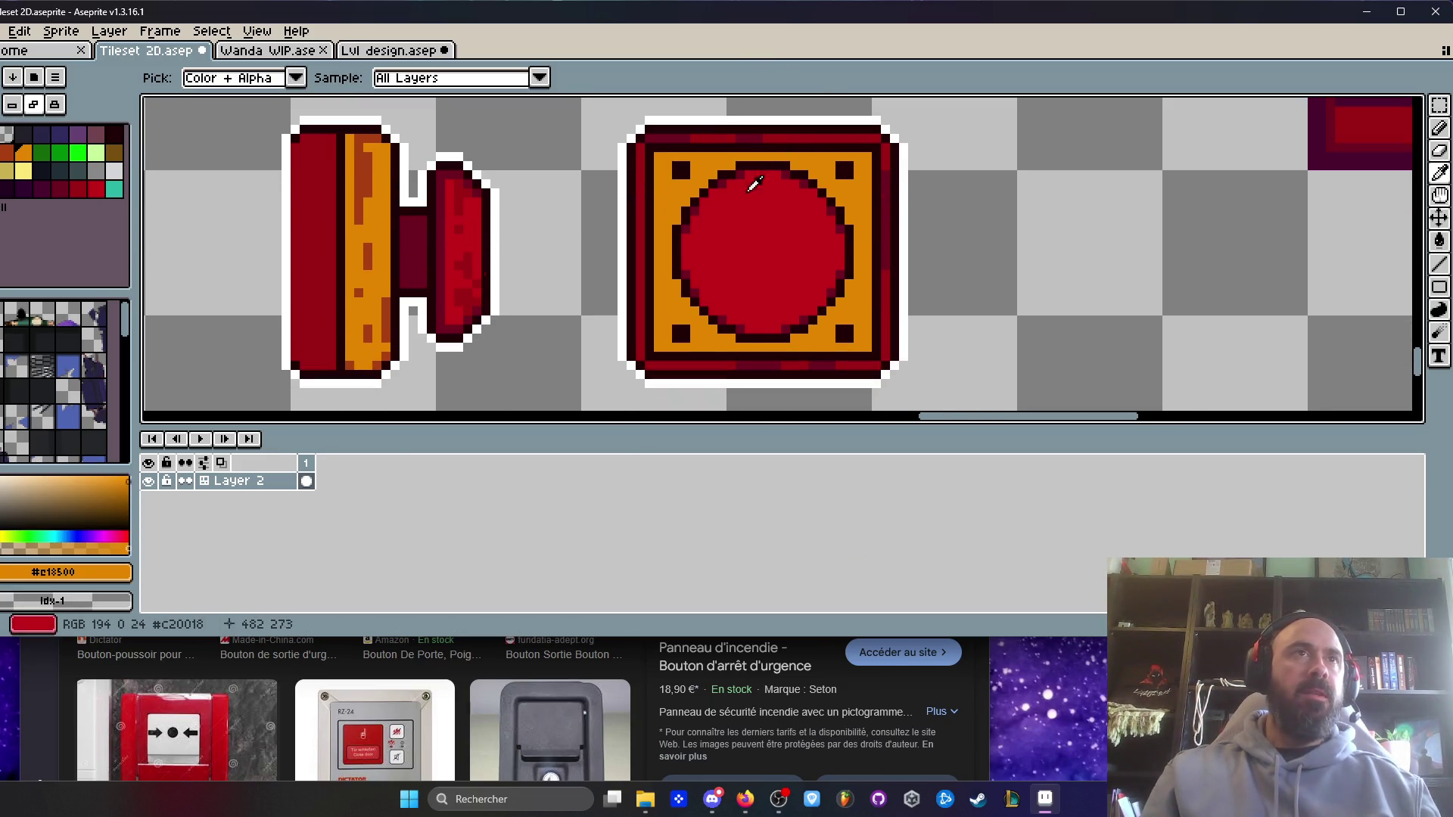
{"action": "scroll", "coordinate": [764, 213], "scroll_direction": "down", "scroll_amount": 1}
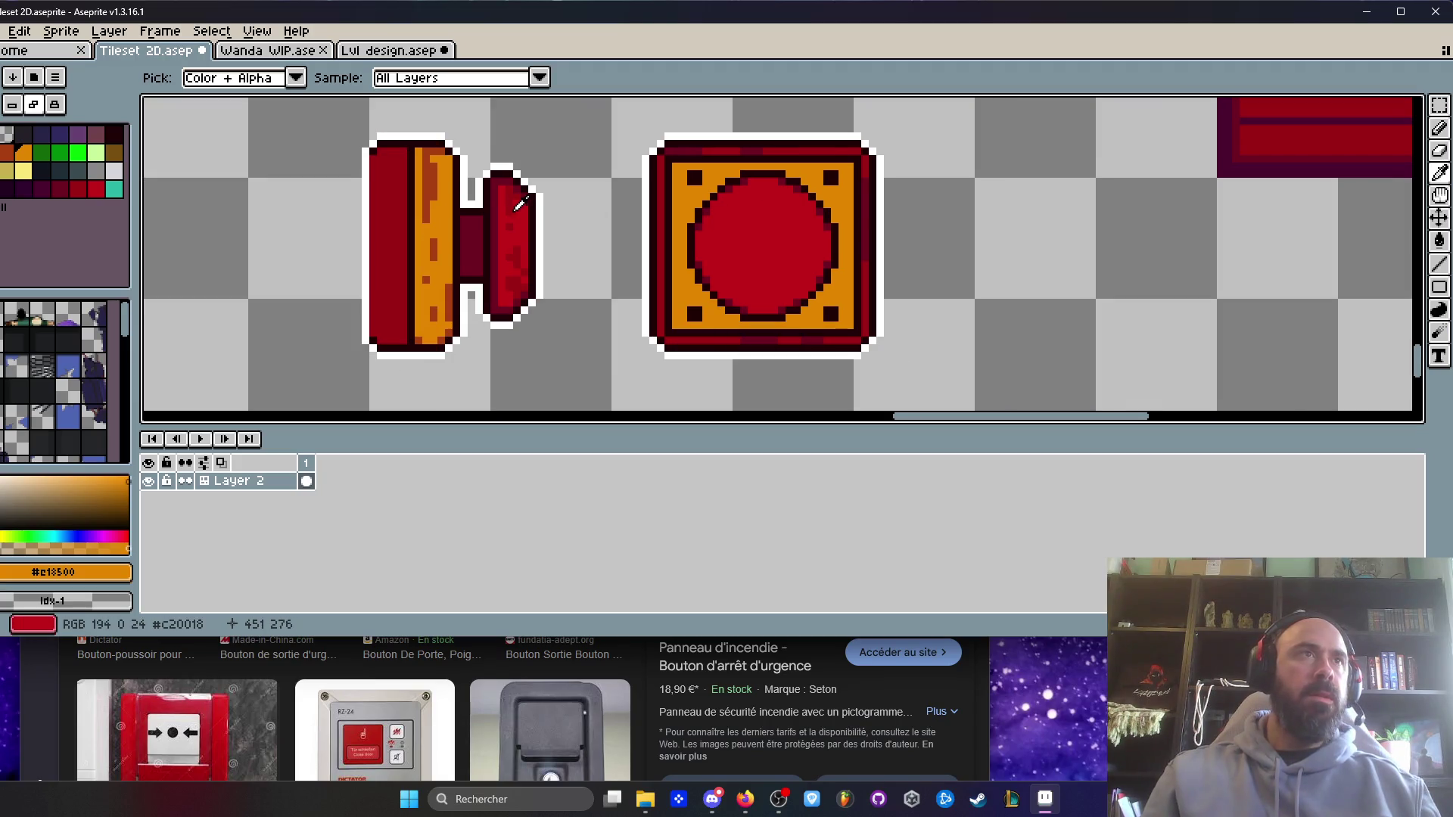
{"action": "left_click", "coordinate": [519, 198]}
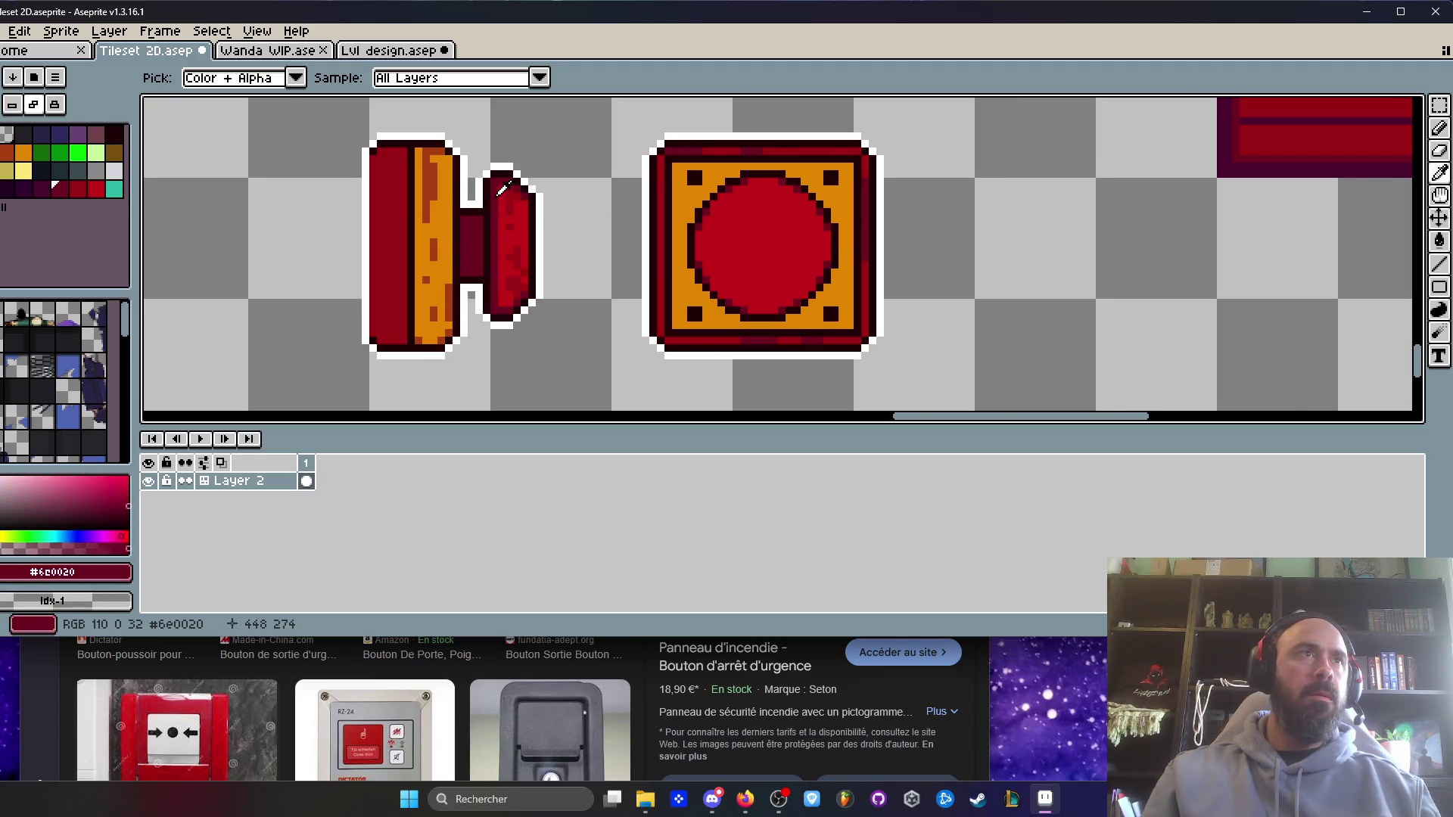
- Shade the red circle's left edge with dark-red pixels
{"action": "key", "text": "b"}
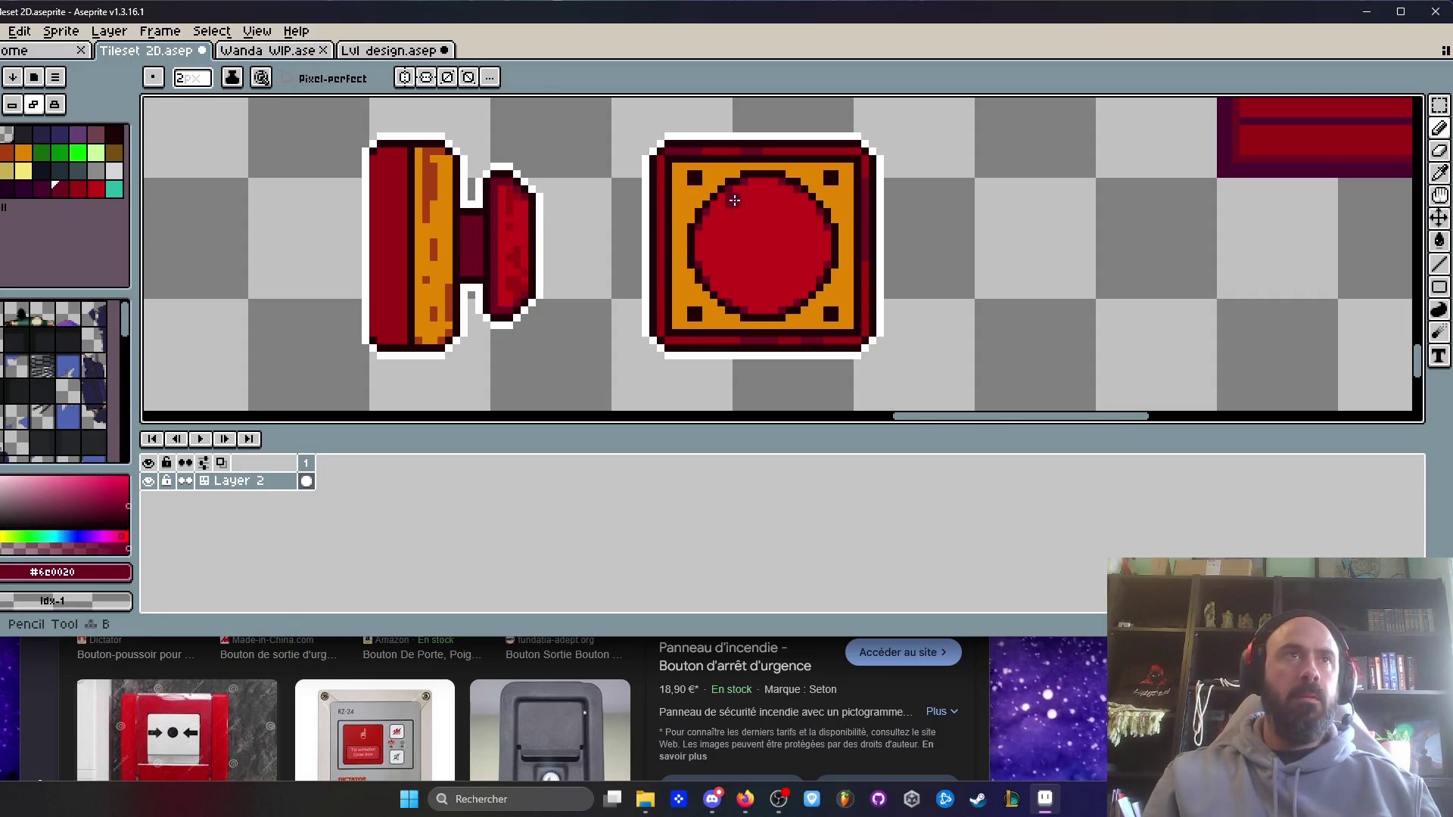
{"action": "scroll", "coordinate": [729, 198], "scroll_direction": "up", "scroll_amount": 5}
{"action": "left_click", "coordinate": [656, 213]}
{"action": "left_click", "coordinate": [631, 261]}
{"action": "left_click", "coordinate": [607, 309]}
{"action": "left_click_drag", "start_coordinate": [607, 334], "coordinate": [607, 382]}
{"action": "scroll", "coordinate": [606, 249], "scroll_direction": "down", "scroll_amount": 5}
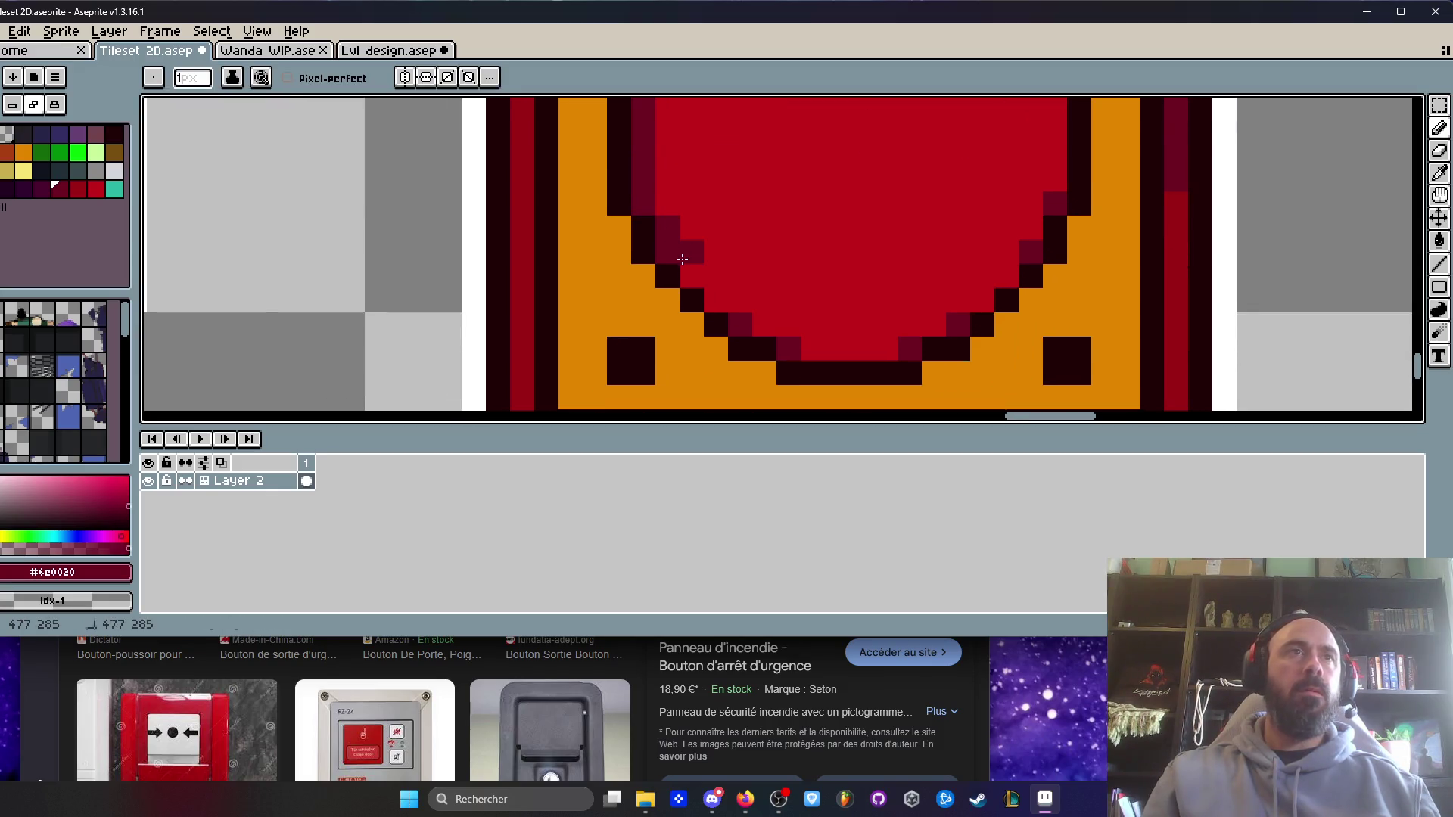
- Shade the circle's bottom edge, upper-right edge and top row dark red
{"action": "mouse_move", "coordinate": [764, 325]}
{"action": "left_mouse_down"}
{"action": "mouse_move", "coordinate": [825, 350]}
{"action": "mouse_move", "coordinate": [943, 324]}
{"action": "left_mouse_up"}
{"action": "left_click_drag", "start_coordinate": [998, 282], "coordinate": [918, 360]}
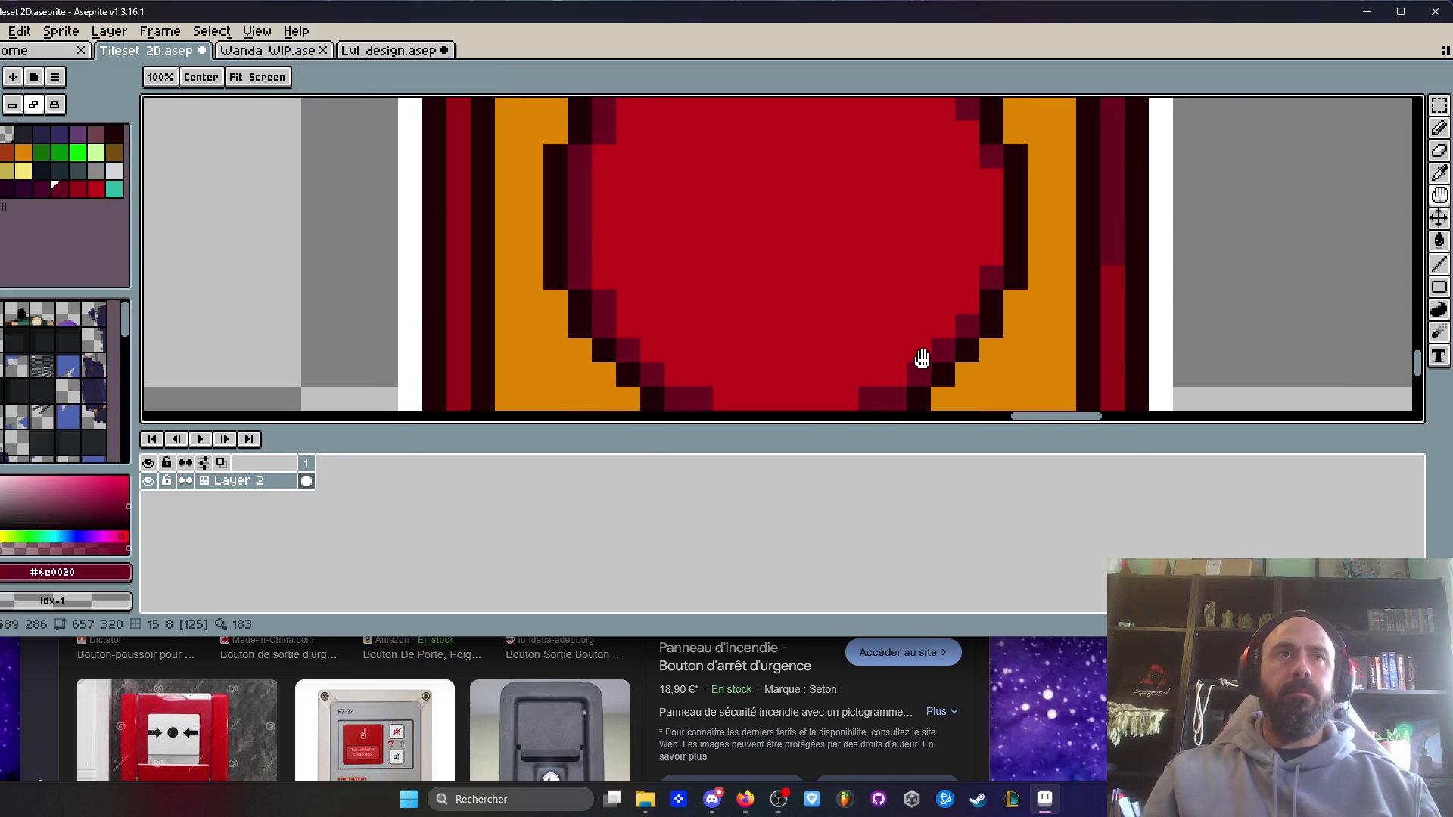
{"action": "left_click_drag", "start_coordinate": [996, 282], "coordinate": [917, 345]}
{"action": "left_click", "coordinate": [896, 259]}
{"action": "left_click", "coordinate": [870, 235]}
{"action": "left_click_drag", "start_coordinate": [805, 199], "coordinate": [685, 188]}
{"action": "scroll", "coordinate": [802, 225], "scroll_direction": "down", "scroll_amount": 5}
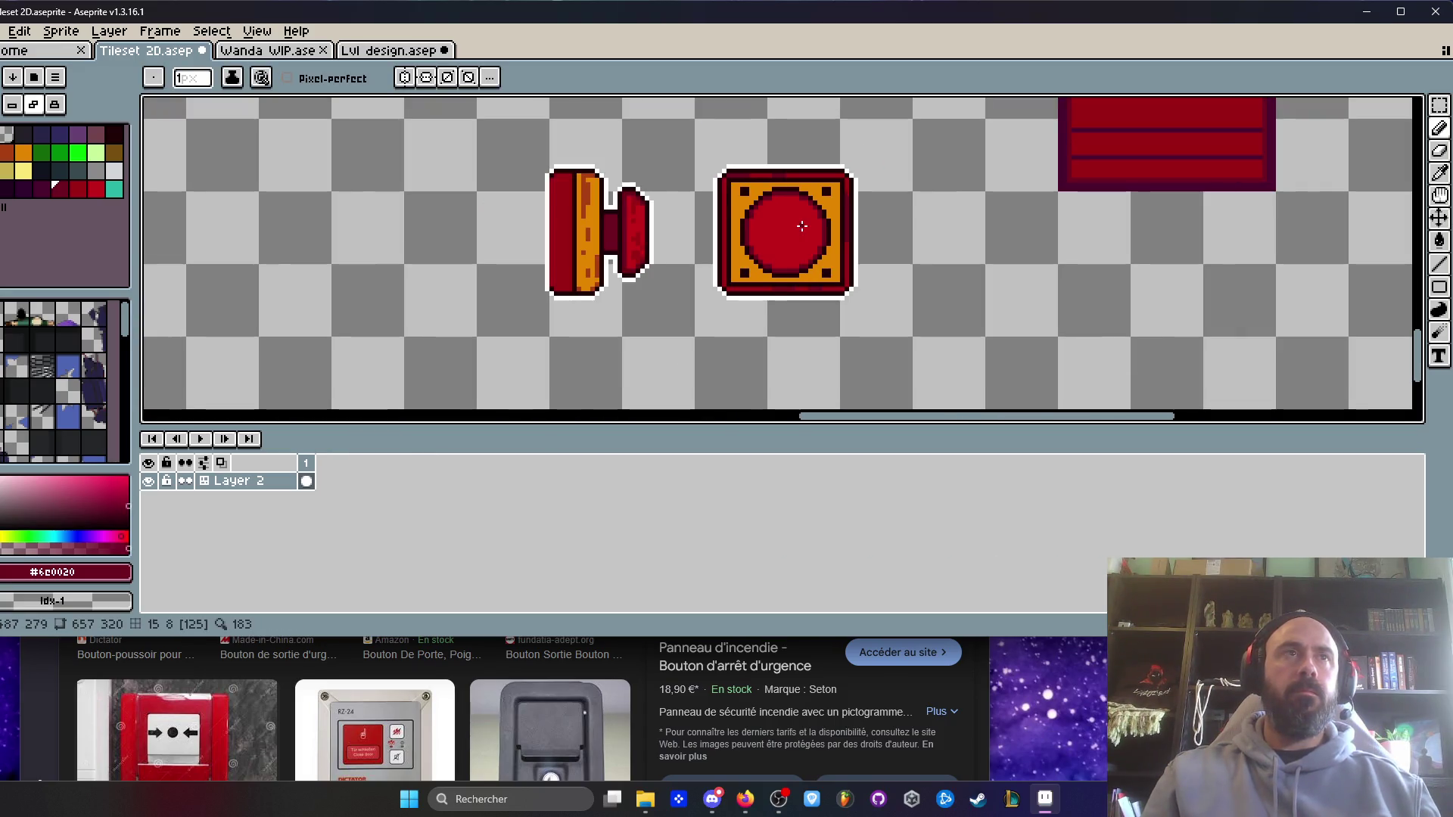
{"action": "scroll", "coordinate": [802, 226], "scroll_direction": "up", "scroll_amount": 2}
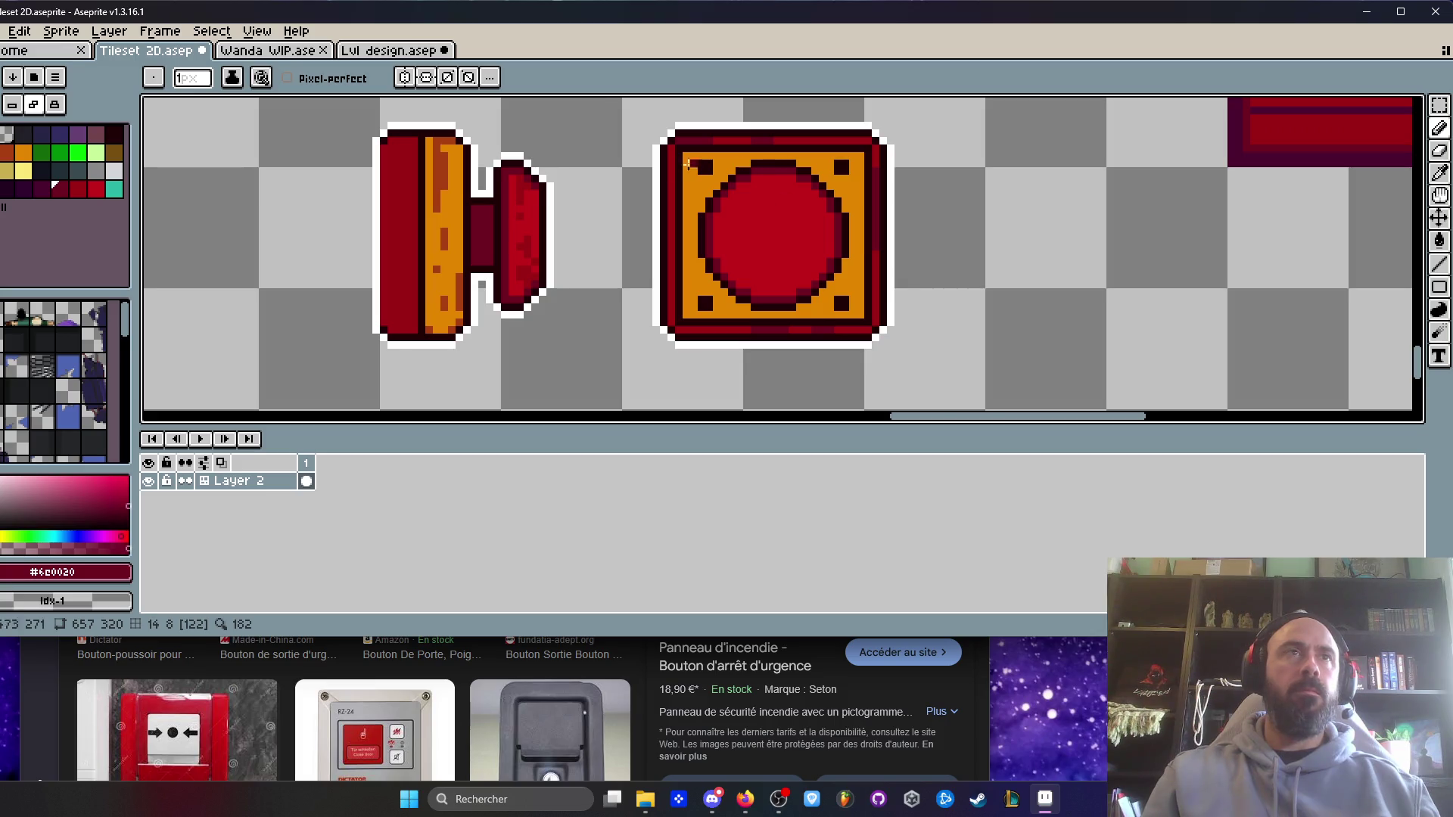
- Pick the brown #a93f11 and shade the left corner square's edges with it
{"action": "scroll", "coordinate": [687, 164], "scroll_direction": "up", "scroll_amount": 4}
{"action": "scroll", "coordinate": [539, 252], "scroll_direction": "down", "scroll_amount": 3}
{"action": "key", "text": "i"}
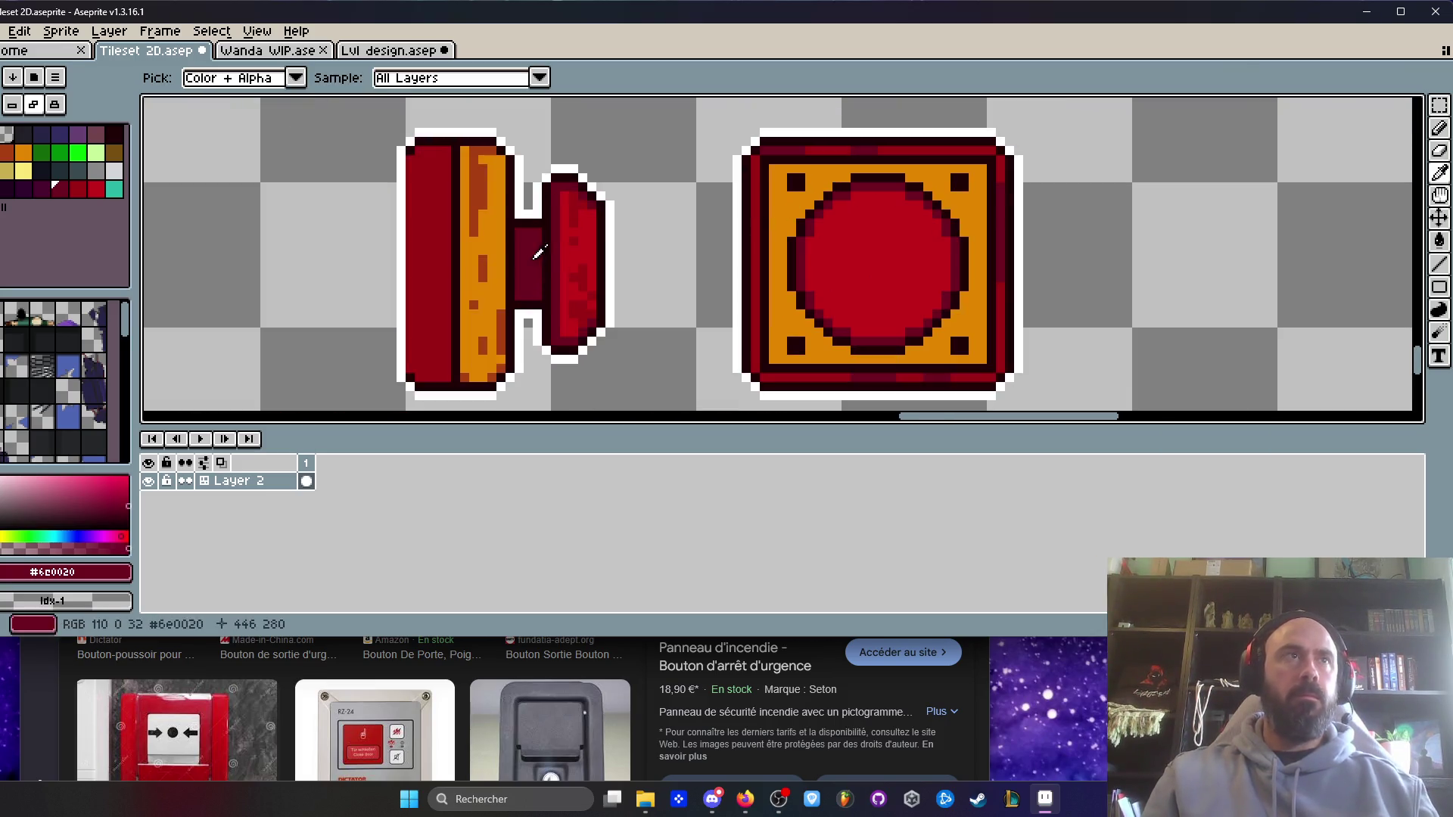
{"action": "left_click", "coordinate": [475, 188]}
{"action": "key", "text": "b"}
{"action": "scroll", "coordinate": [835, 166], "scroll_direction": "up", "scroll_amount": 3}
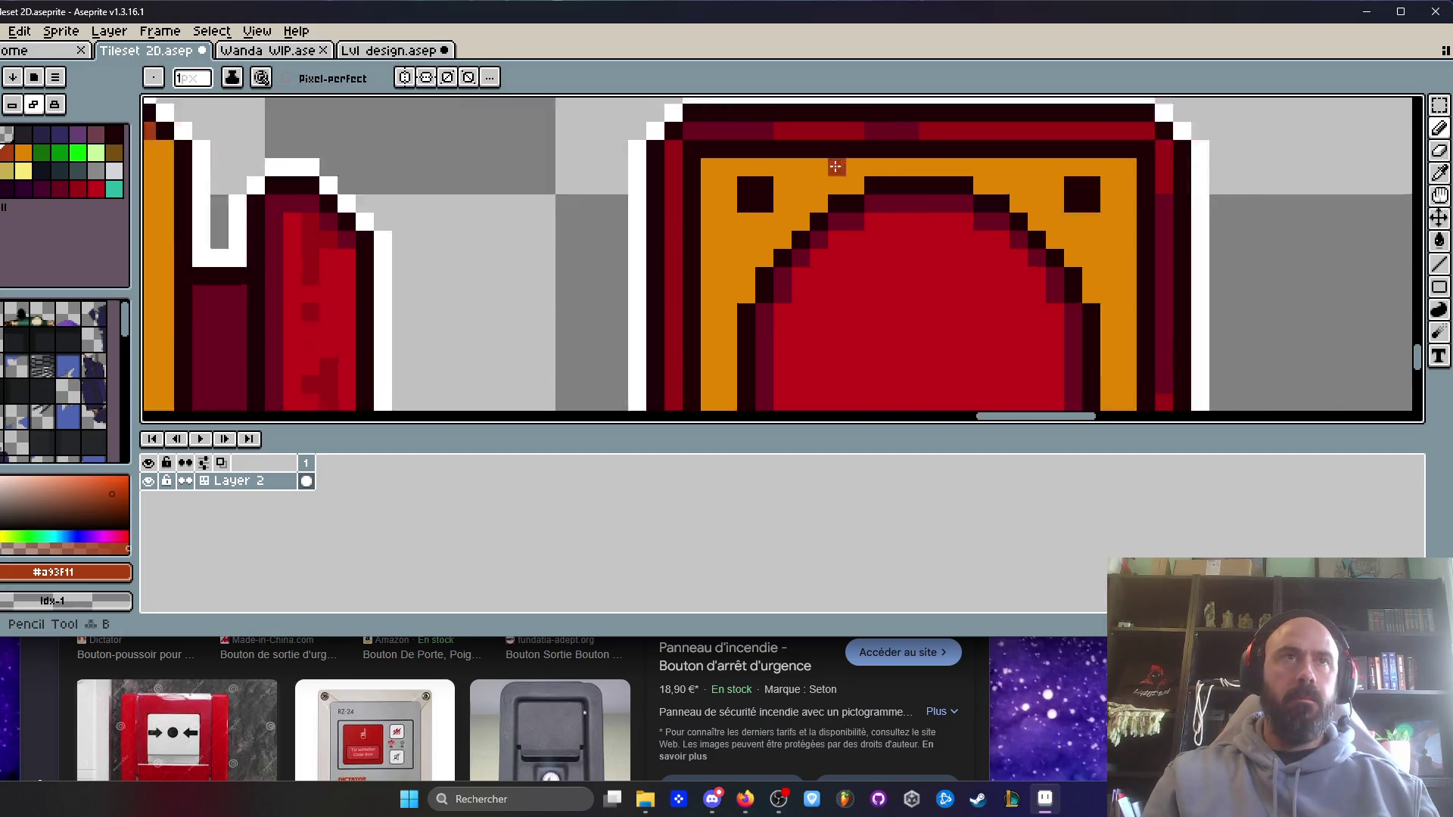
{"action": "scroll", "coordinate": [835, 166], "scroll_direction": "up", "scroll_amount": 1}
{"action": "mouse_move", "coordinate": [725, 202]}
{"action": "left_mouse_down"}
{"action": "mouse_move", "coordinate": [689, 274]}
{"action": "mouse_move", "coordinate": [653, 276]}
{"action": "left_mouse_up"}
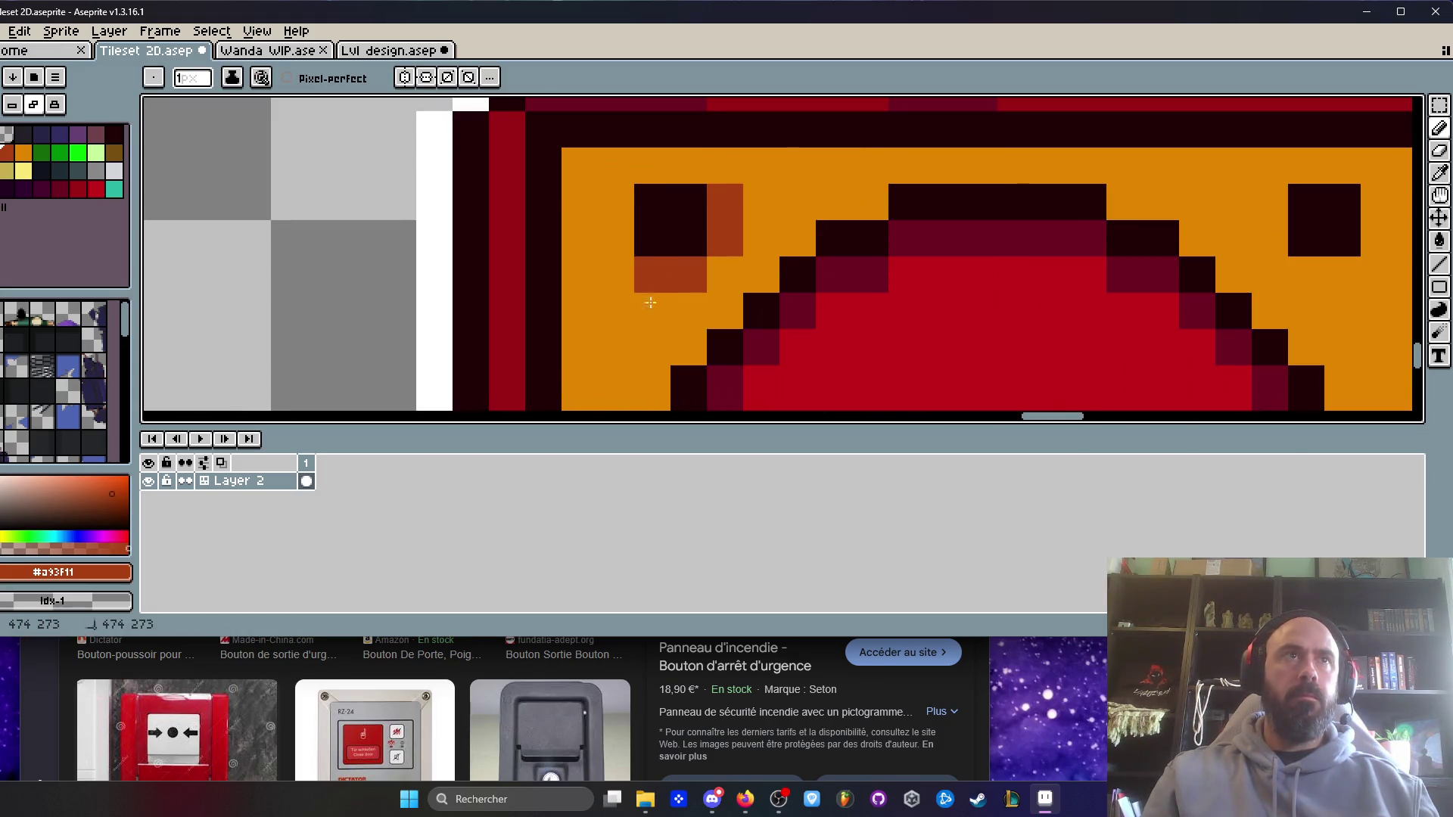
- Paint brown along the frame's bottom row and right orange edge, redoing a misplaced column
{"action": "scroll", "coordinate": [650, 303], "scroll_direction": "down", "scroll_amount": 4}
{"action": "scroll", "coordinate": [801, 285], "scroll_direction": "up", "scroll_amount": 4}
{"action": "left_click", "coordinate": [835, 306]}
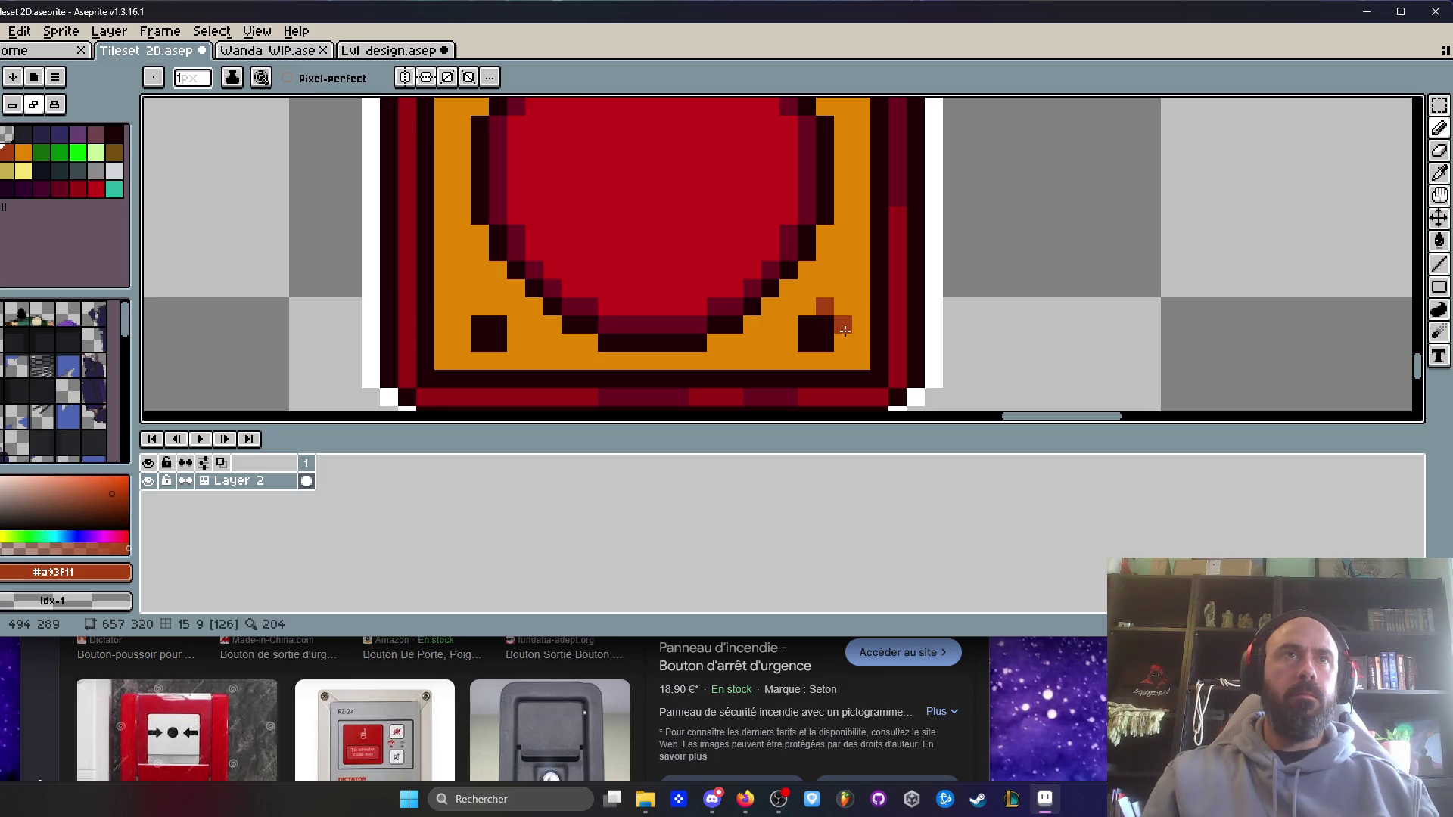
{"action": "left_click_drag", "start_coordinate": [842, 361], "coordinate": [788, 360]}
{"action": "left_click_drag", "start_coordinate": [880, 325], "coordinate": [874, 287]}
{"action": "key", "text": "ctrl+z"}
{"action": "left_click_drag", "start_coordinate": [861, 352], "coordinate": [861, 250]}
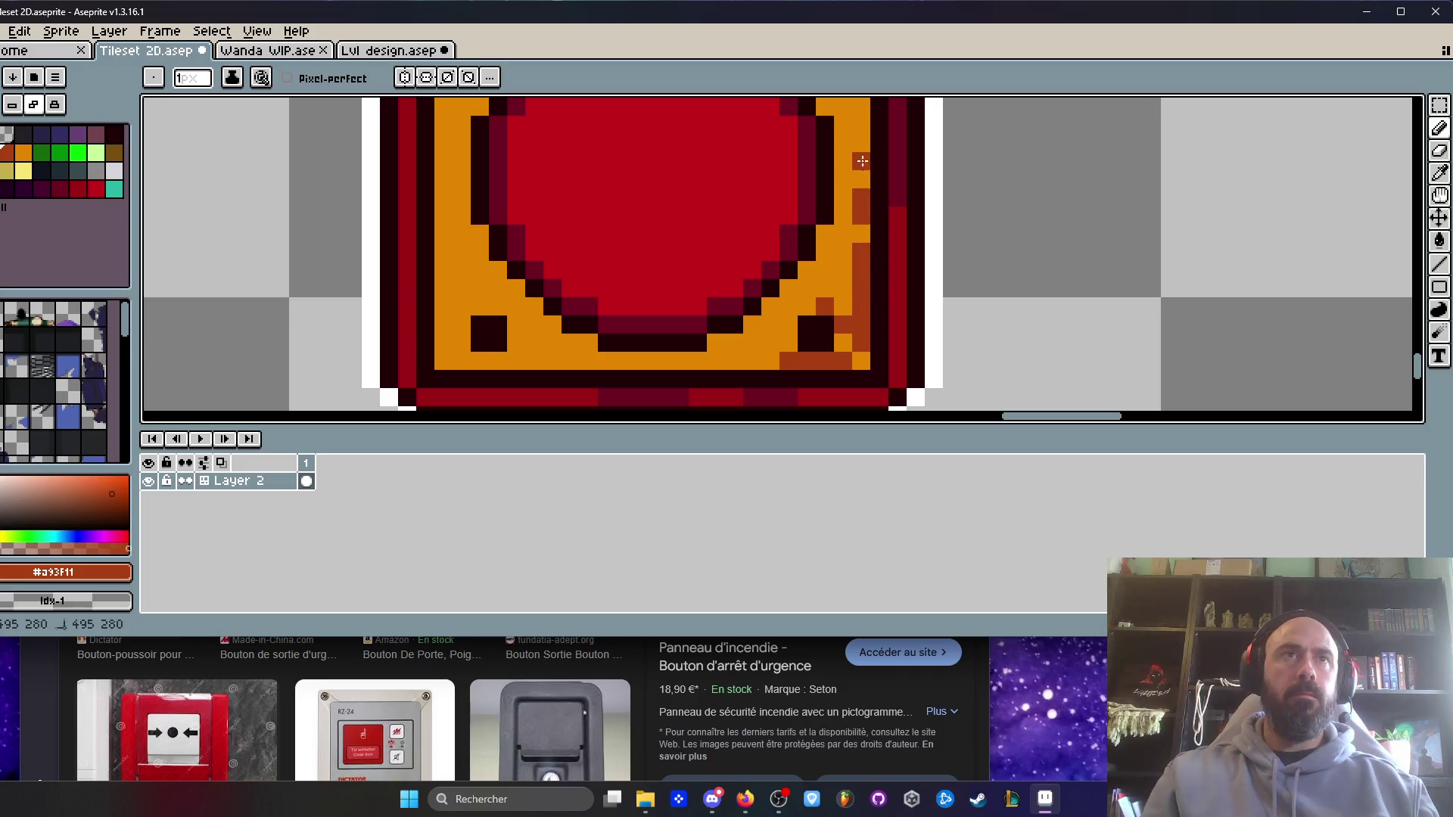
{"action": "left_click_drag", "start_coordinate": [742, 345], "coordinate": [605, 361]}
- Shade the frame's left orange edge with brown pixels
{"action": "scroll", "coordinate": [567, 348], "scroll_direction": "down", "scroll_amount": 4}
{"action": "scroll", "coordinate": [567, 348], "scroll_direction": "up", "scroll_amount": 2}
{"action": "mouse_move", "coordinate": [565, 283]}
{"action": "left_mouse_down"}
{"action": "mouse_move", "coordinate": [565, 353]}
{"action": "mouse_move", "coordinate": [577, 257]}
{"action": "mouse_move", "coordinate": [573, 344]}
{"action": "left_mouse_up"}
{"action": "left_click", "coordinate": [592, 303]}
{"action": "scroll", "coordinate": [693, 213], "scroll_direction": "down", "scroll_amount": 3}
{"action": "scroll", "coordinate": [693, 213], "scroll_direction": "up", "scroll_amount": 2}
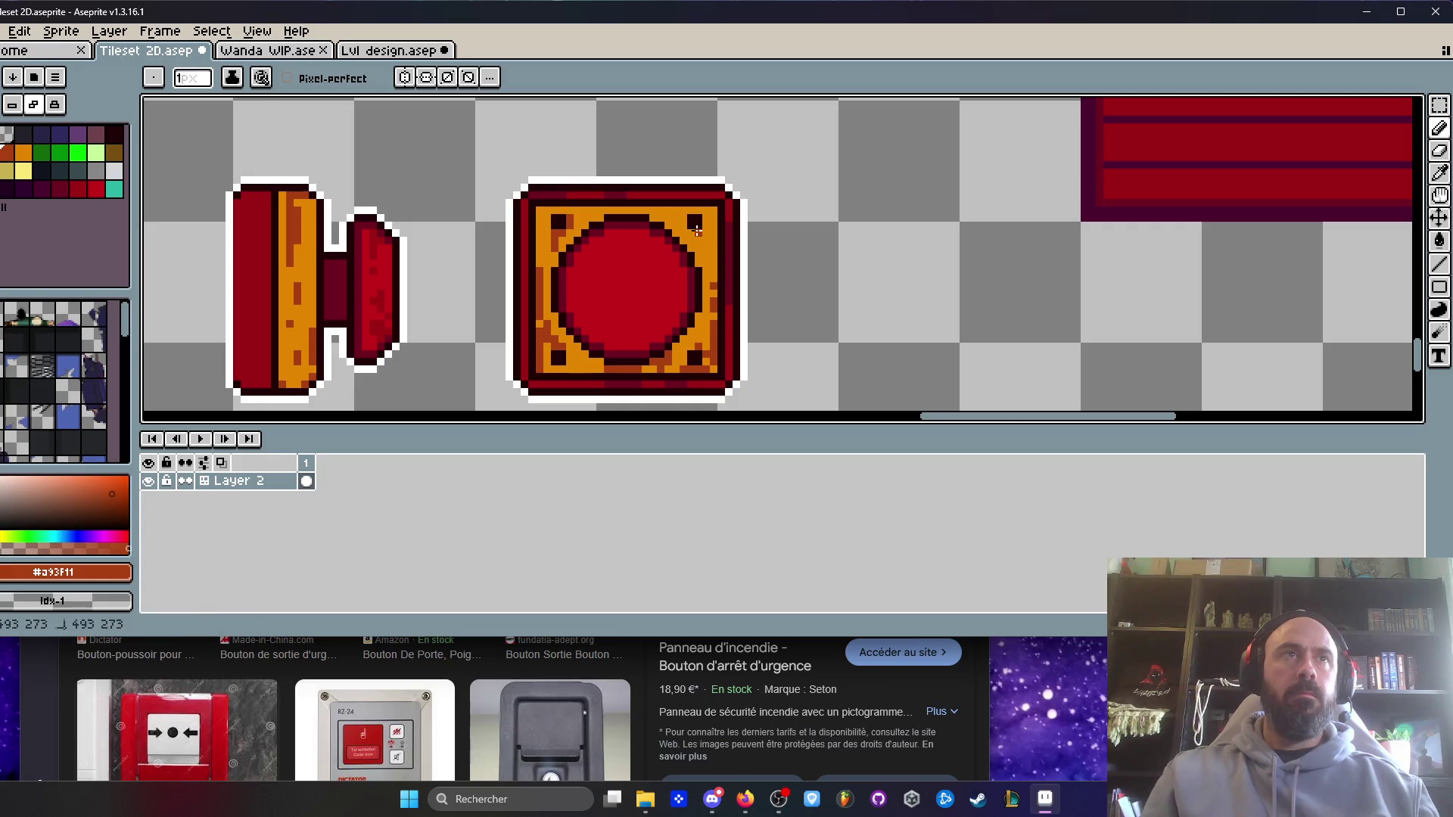
{"action": "scroll", "coordinate": [763, 291], "scroll_direction": "down", "scroll_amount": 2}
{"action": "scroll", "coordinate": [763, 292], "scroll_direction": "down", "scroll_amount": 2}
{"action": "scroll", "coordinate": [763, 291], "scroll_direction": "up", "scroll_amount": 2}
{"action": "scroll", "coordinate": [763, 291], "scroll_direction": "up", "scroll_amount": 4}
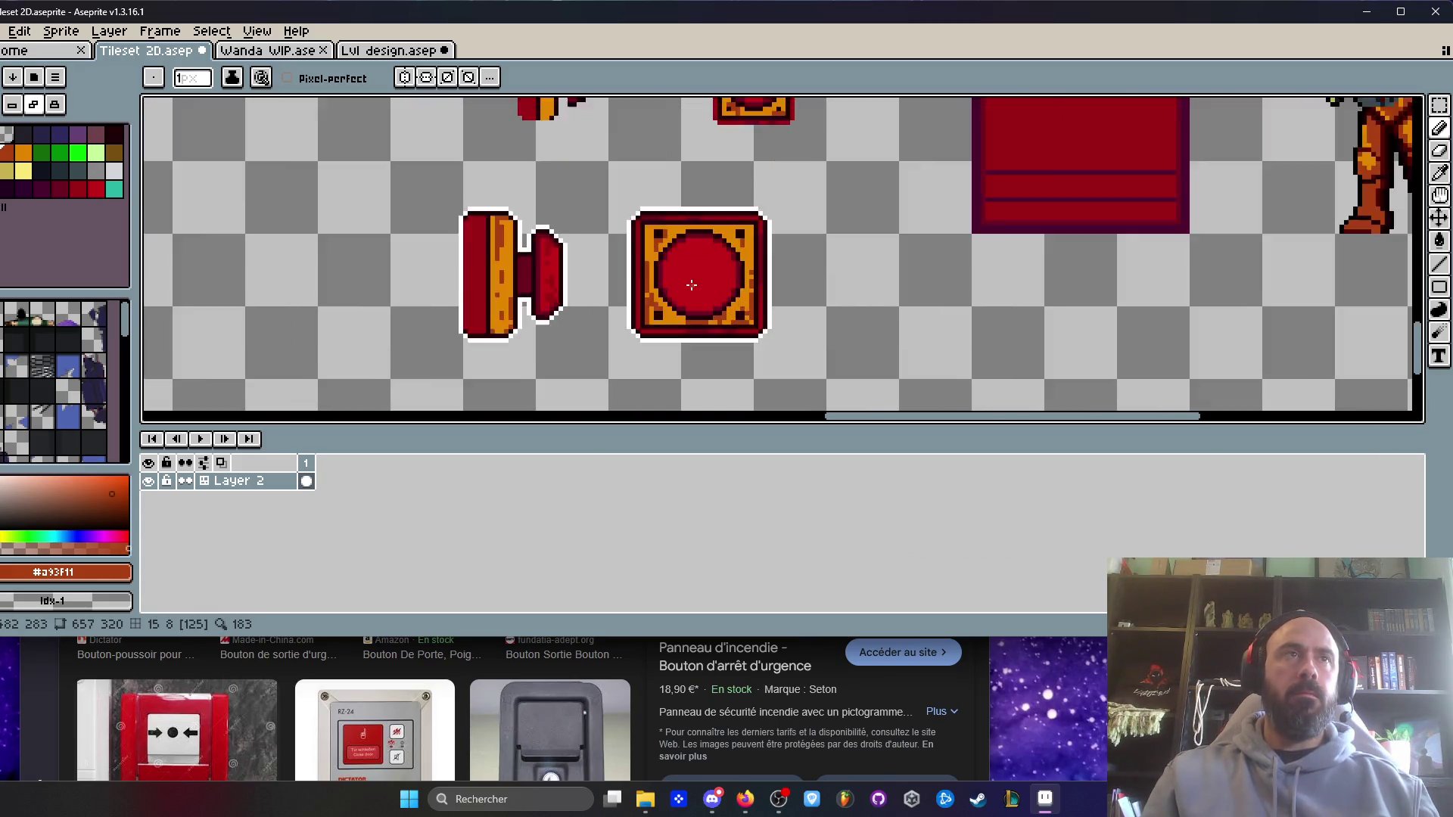
- Pick the small button's dark red and draw two scratch strokes across the circle
{"action": "key", "text": "i"}
{"action": "left_click", "coordinate": [448, 214]}
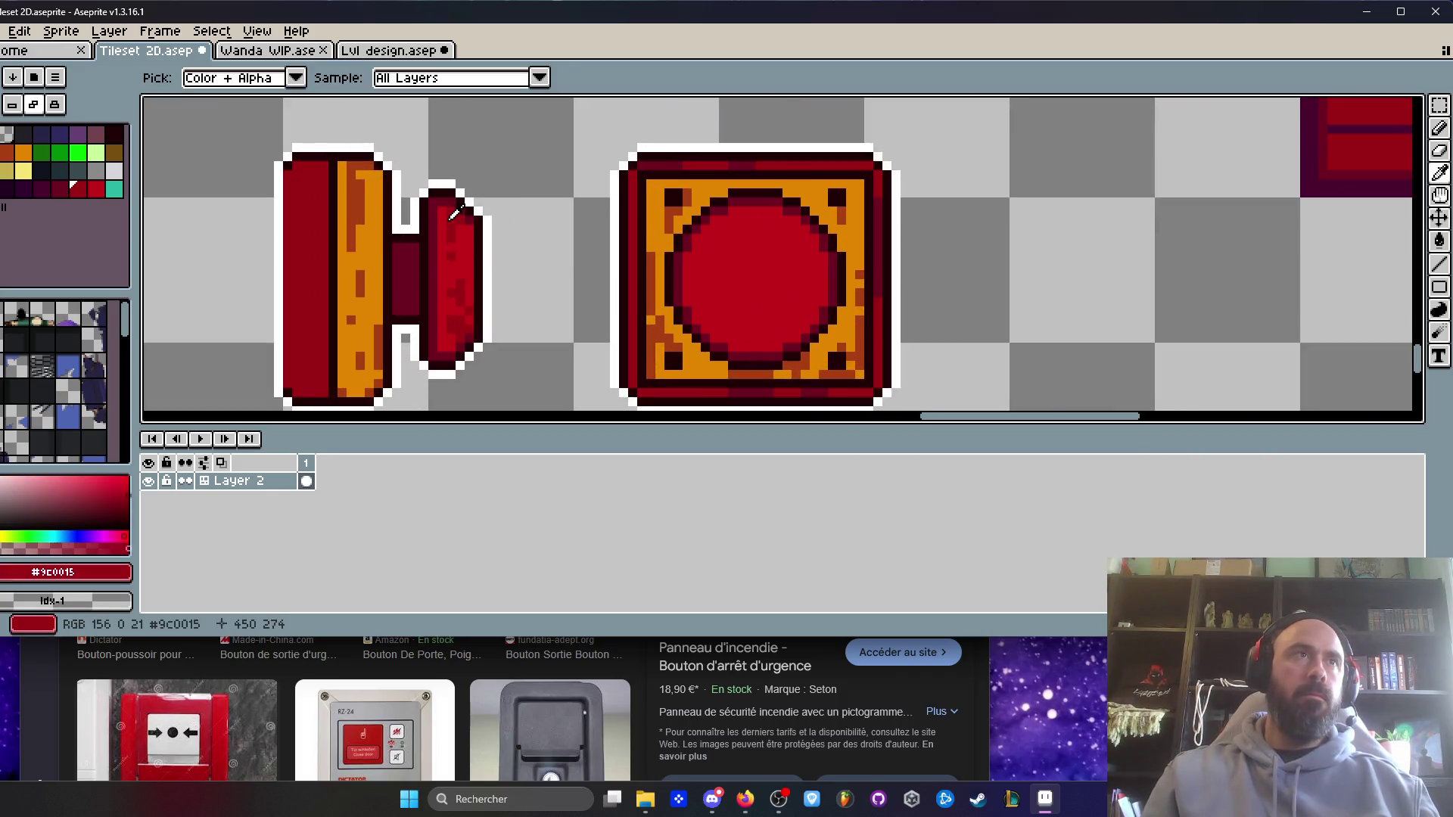
{"action": "scroll", "coordinate": [765, 220], "scroll_direction": "up", "scroll_amount": 2}
{"action": "key", "text": "b"}
{"action": "mouse_move", "coordinate": [673, 191]}
{"action": "left_mouse_down"}
{"action": "mouse_move", "coordinate": [626, 205]}
{"action": "mouse_move", "coordinate": [638, 217]}
{"action": "mouse_move", "coordinate": [620, 336]}
{"action": "left_mouse_up"}
{"action": "scroll", "coordinate": [639, 208], "scroll_direction": "down", "scroll_amount": 2}
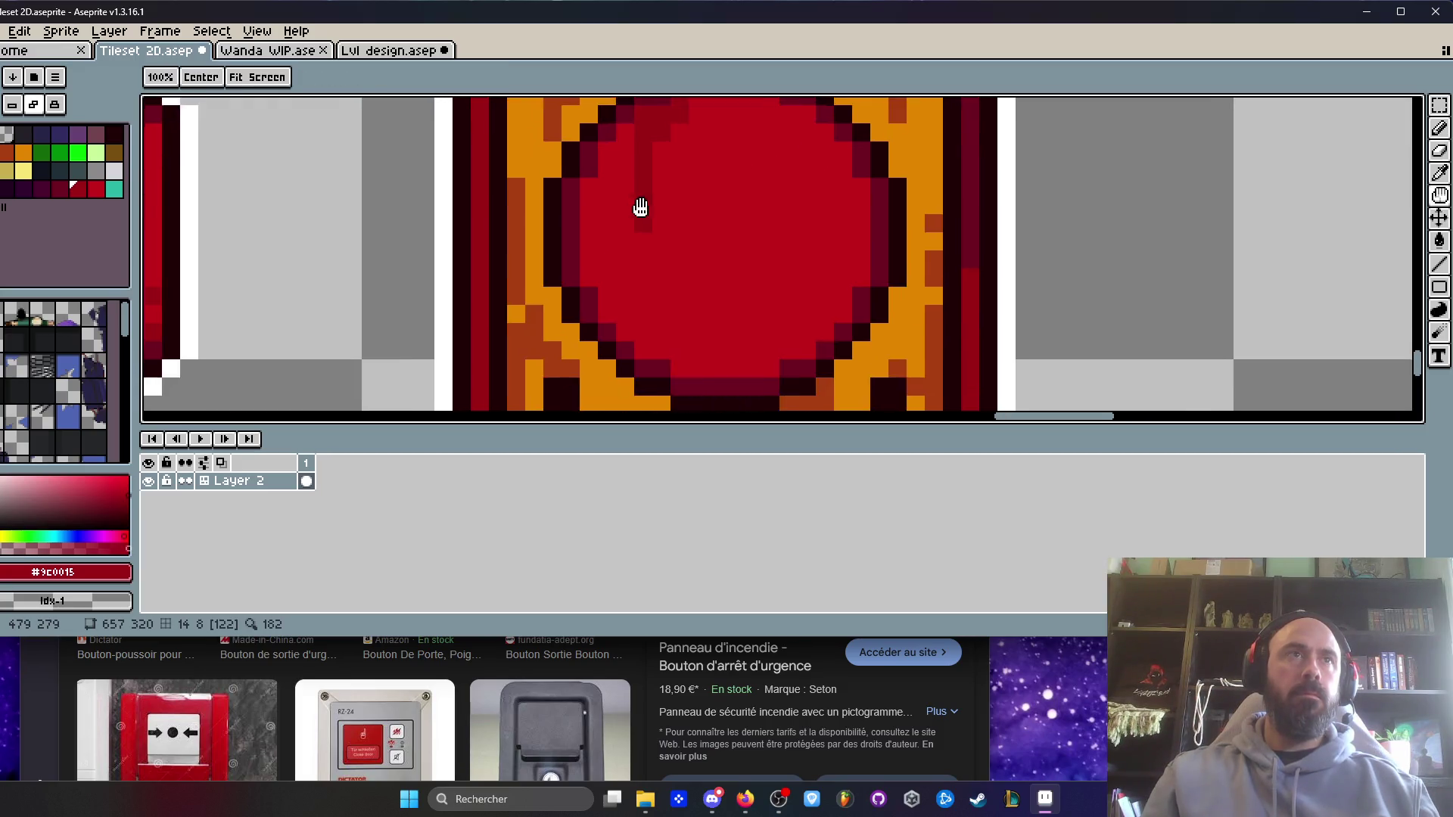
{"action": "scroll", "coordinate": [739, 315], "scroll_direction": "up", "scroll_amount": 3}
{"action": "mouse_move", "coordinate": [785, 303]}
{"action": "left_mouse_down"}
{"action": "mouse_move", "coordinate": [801, 184]}
{"action": "mouse_move", "coordinate": [757, 275]}
{"action": "mouse_move", "coordinate": [700, 323]}
{"action": "mouse_move", "coordinate": [749, 234]}
{"action": "mouse_move", "coordinate": [703, 349]}
{"action": "left_mouse_up"}
- Undo the second scratch and reframe both button sprites
{"action": "scroll", "coordinate": [717, 304], "scroll_direction": "down", "scroll_amount": 2}
{"action": "scroll", "coordinate": [752, 318], "scroll_direction": "up", "scroll_amount": 2}
{"action": "key", "text": "ctrl+z"}
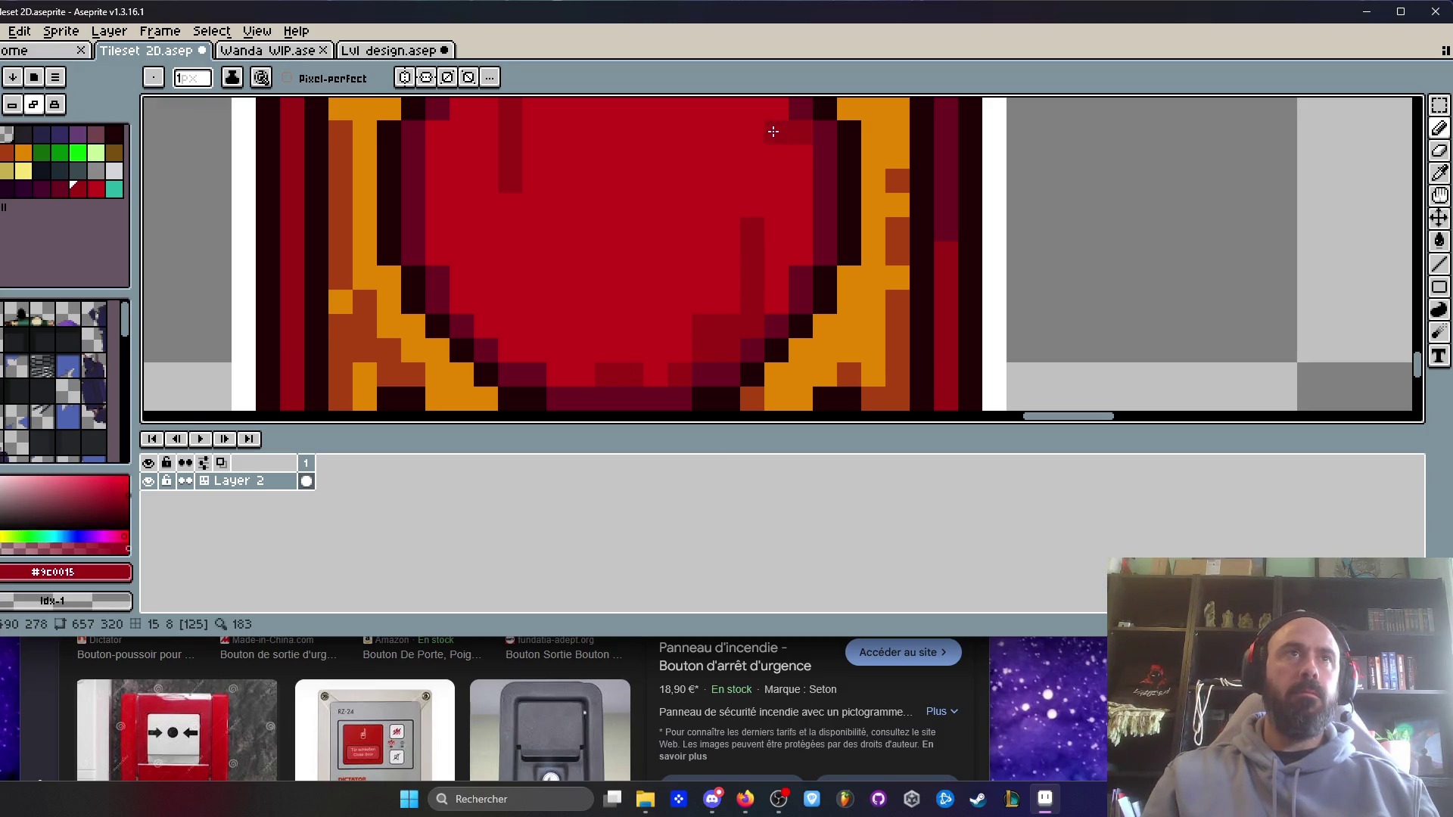
{"action": "scroll", "coordinate": [767, 154], "scroll_direction": "up", "scroll_amount": 1}
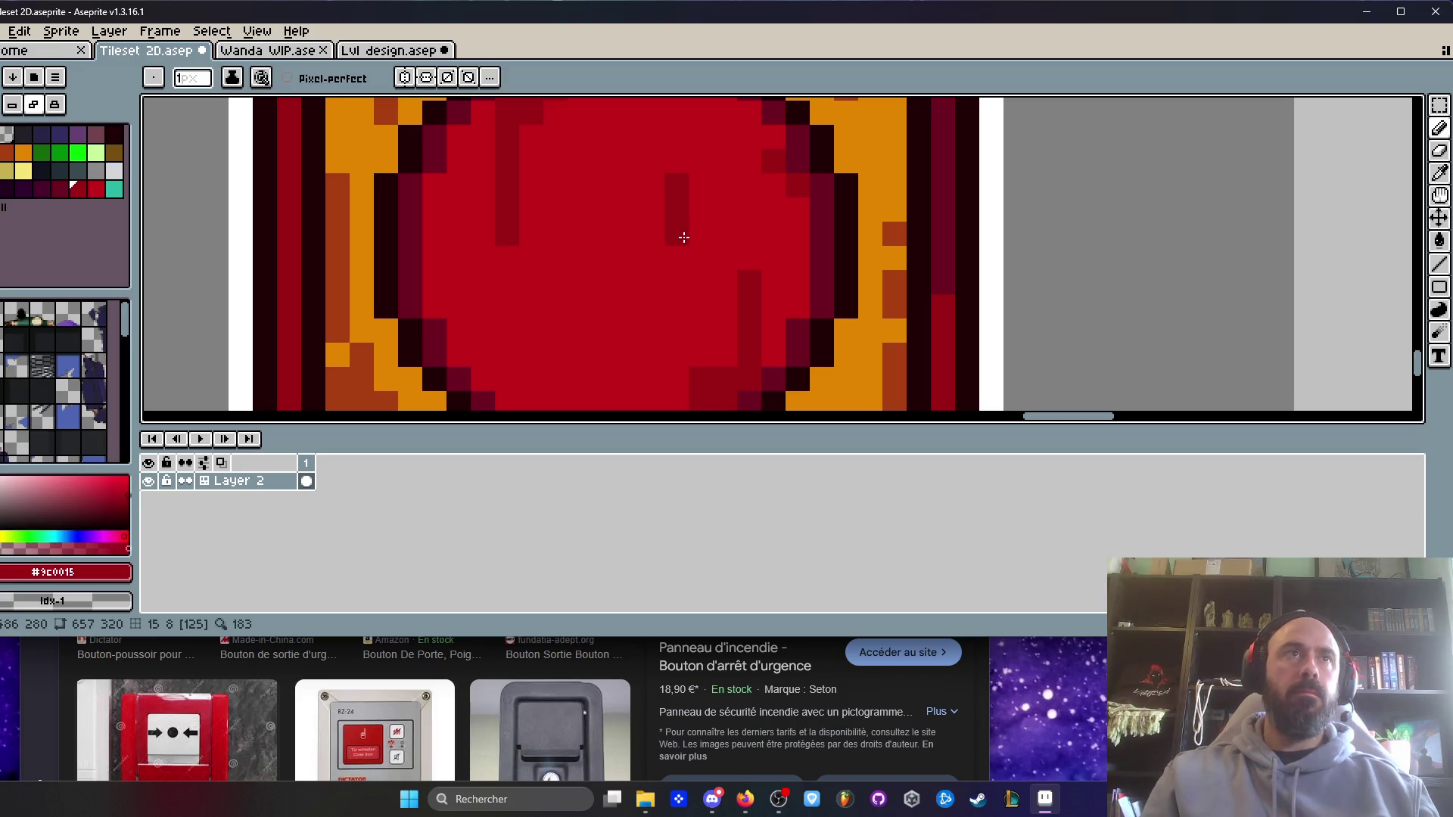
{"action": "scroll", "coordinate": [738, 327], "scroll_direction": "down", "scroll_amount": 2}
{"action": "scroll", "coordinate": [692, 343], "scroll_direction": "up", "scroll_amount": 2}
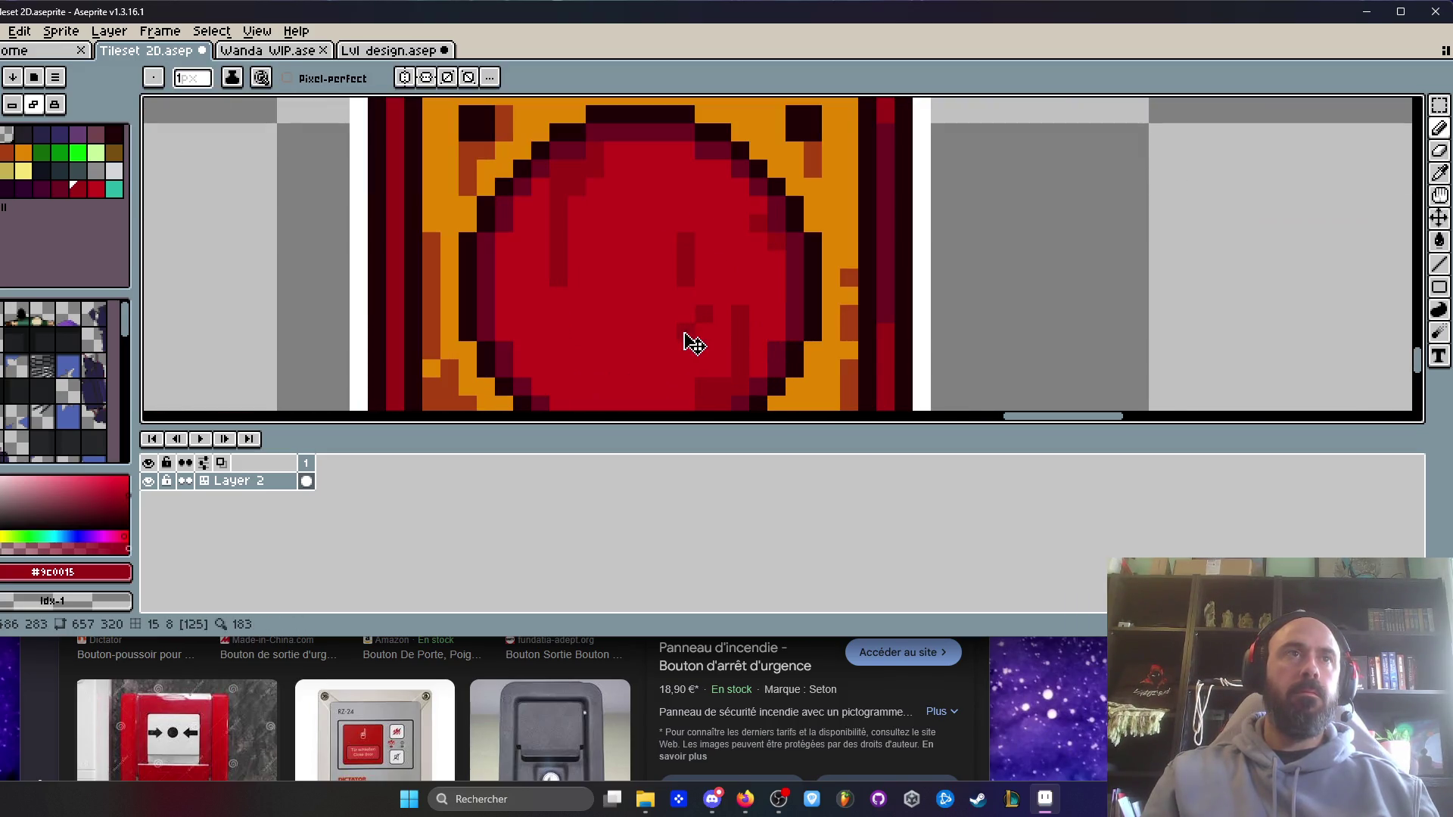
{"action": "scroll", "coordinate": [686, 217], "scroll_direction": "down", "scroll_amount": 3}
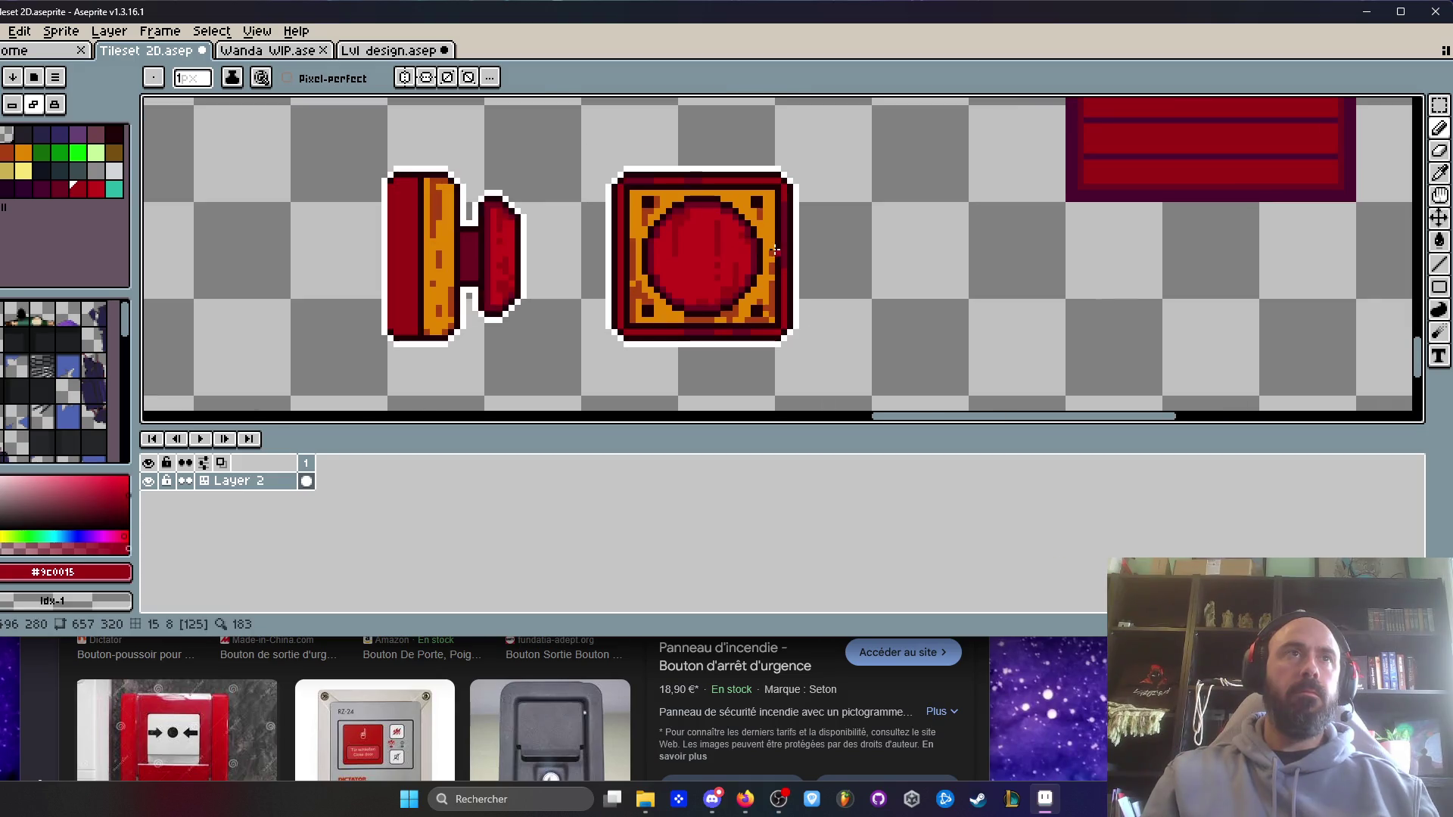
{"action": "scroll", "coordinate": [717, 238], "scroll_direction": "up", "scroll_amount": 1}
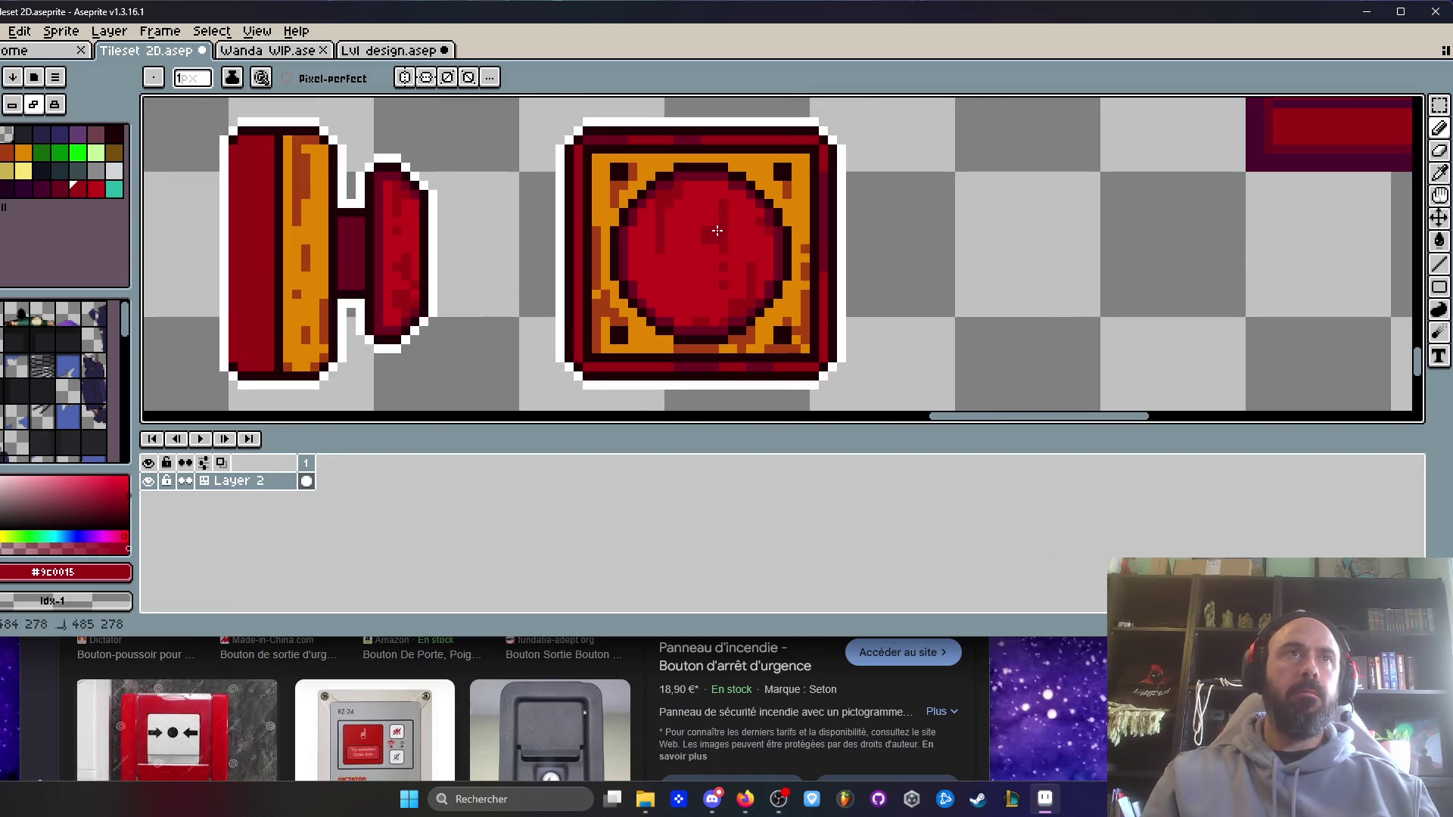
{"action": "scroll", "coordinate": [717, 230], "scroll_direction": "down", "scroll_amount": 1}
{"action": "scroll", "coordinate": [766, 242], "scroll_direction": "down", "scroll_amount": 2}
{"action": "scroll", "coordinate": [766, 238], "scroll_direction": "up", "scroll_amount": 2}
{"action": "left_click_drag", "start_coordinate": [765, 260], "coordinate": [759, 280]}
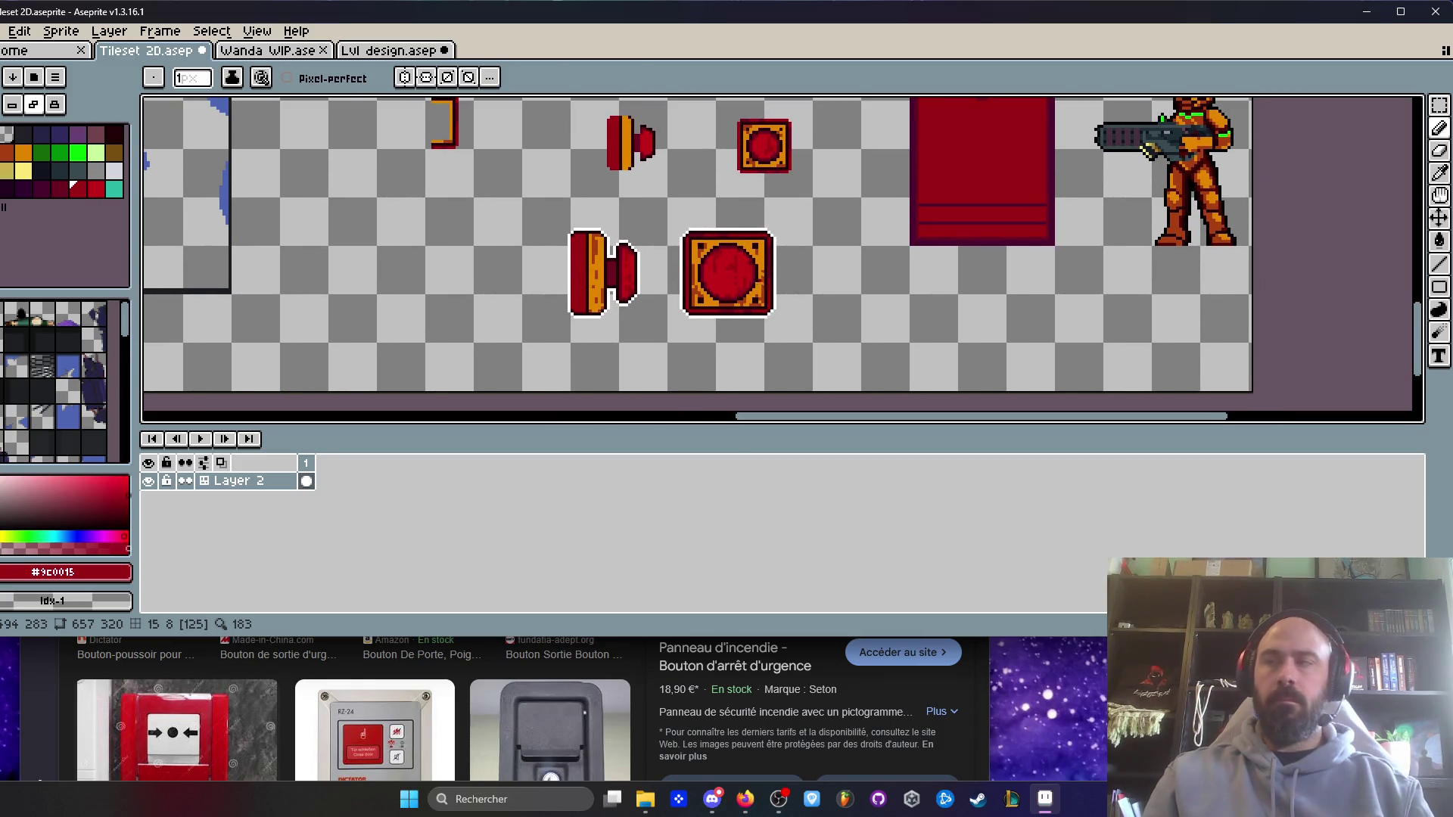
{"action": "key", "text": "m"}
{"action": "scroll", "coordinate": [749, 277], "scroll_direction": "up", "scroll_amount": 1}
- Copy the square button into the Lvl design file and position the pasted copy
{"action": "left_click_drag", "start_coordinate": [634, 176], "coordinate": [836, 365]}
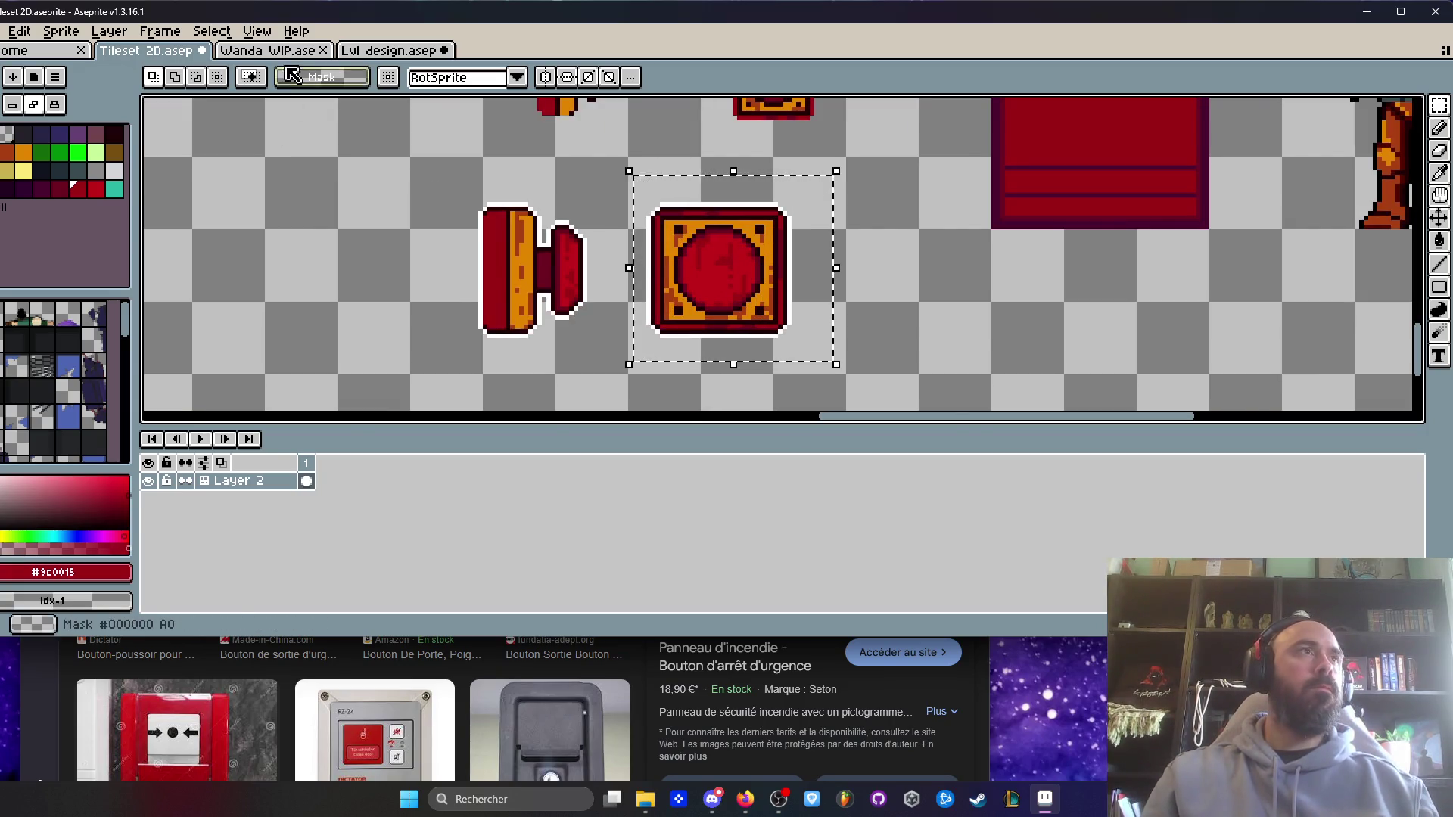
{"action": "key", "text": "ctrl+Tab"}
{"action": "key", "text": "ctrl+Tab"}
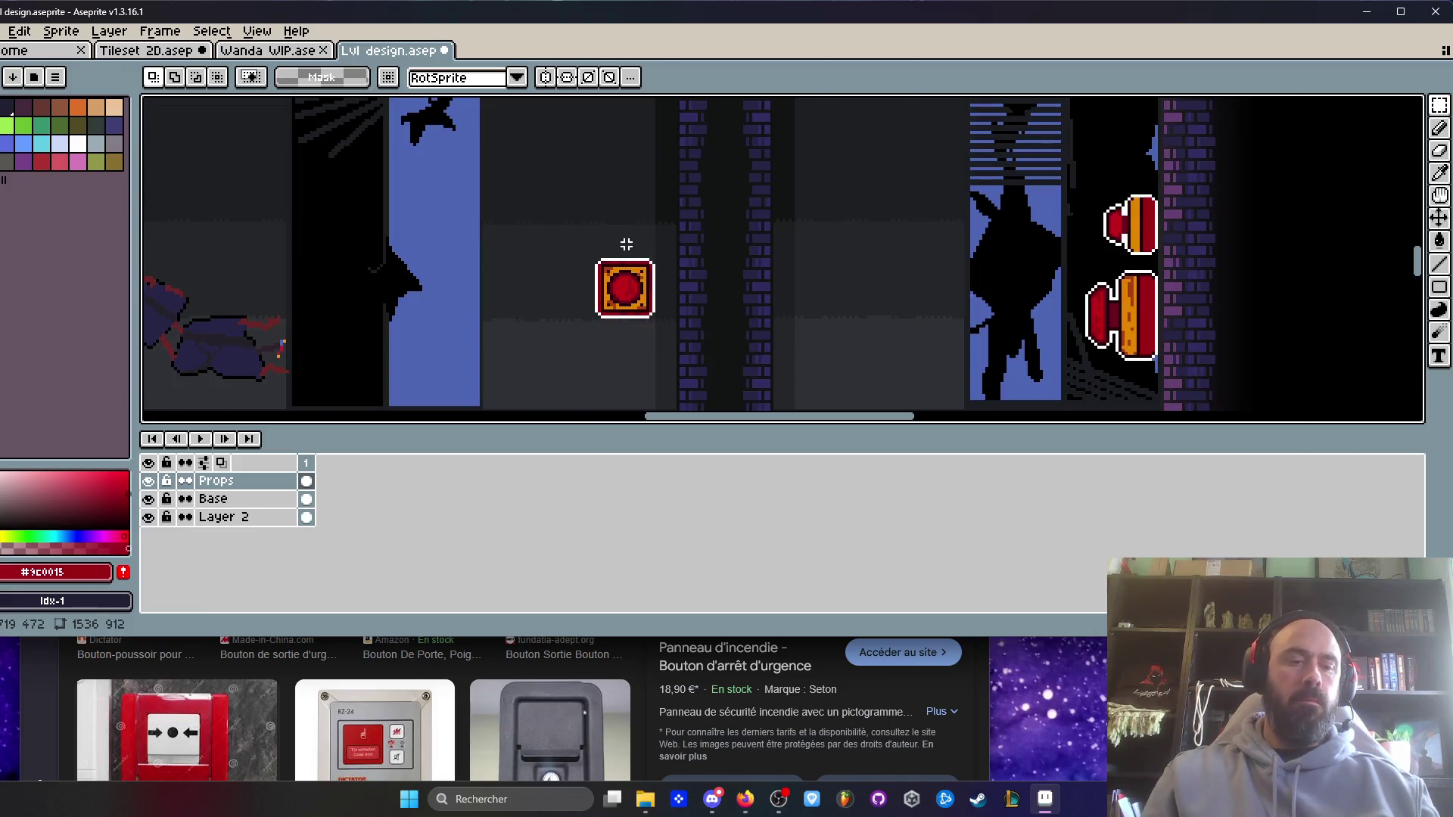
{"action": "key", "text": "ctrl+v"}
{"action": "mouse_move", "coordinate": [789, 274]}
{"action": "left_mouse_down"}
{"action": "mouse_move", "coordinate": [631, 225]}
{"action": "mouse_move", "coordinate": [643, 208]}
{"action": "mouse_move", "coordinate": [635, 376]}
{"action": "mouse_move", "coordinate": [640, 327]}
{"action": "left_mouse_up"}
{"action": "mouse_move", "coordinate": [562, 178]}
{"action": "left_mouse_down"}
{"action": "mouse_move", "coordinate": [671, 330]}
{"action": "mouse_move", "coordinate": [973, 266]}
{"action": "mouse_move", "coordinate": [613, 234]}
{"action": "mouse_move", "coordinate": [666, 318]}
{"action": "left_mouse_up"}
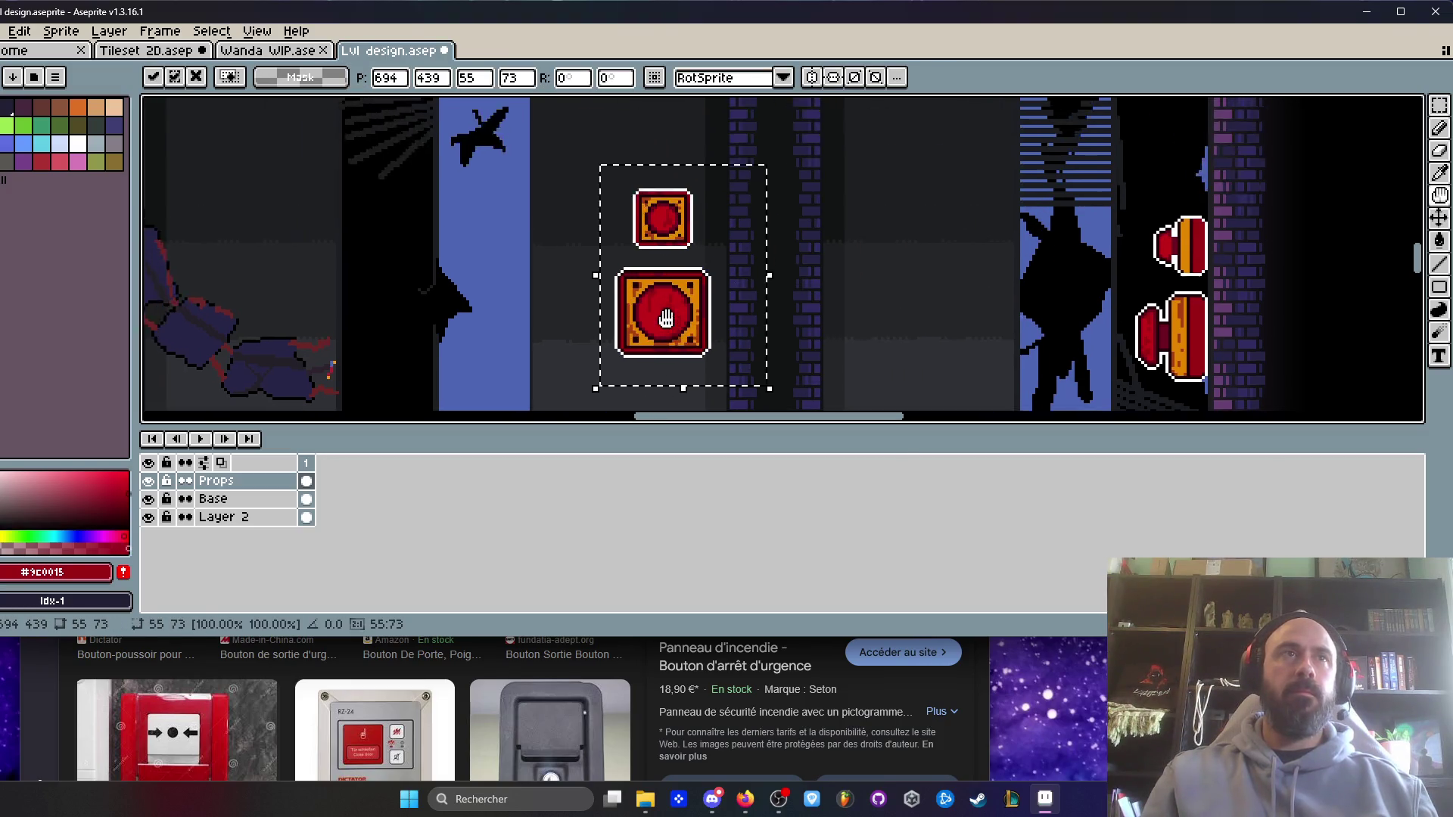
{"action": "scroll", "coordinate": [666, 317], "scroll_direction": "down", "scroll_amount": 3}
{"action": "left_click", "coordinate": [797, 274]}
- Move the small red button up and to the right
{"action": "scroll", "coordinate": [797, 274], "scroll_direction": "up", "scroll_amount": 1}
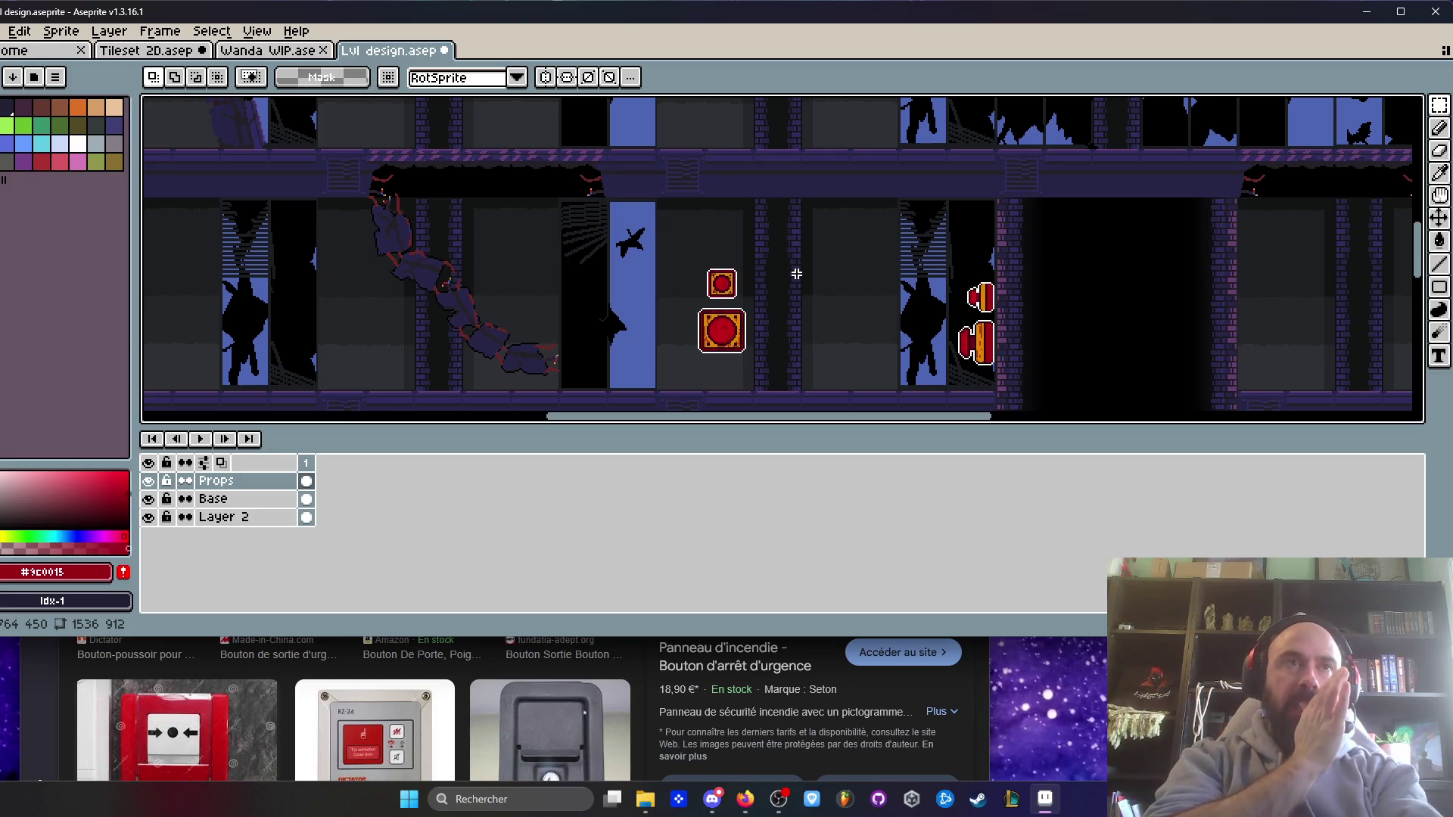
{"action": "scroll", "coordinate": [796, 274], "scroll_direction": "up", "scroll_amount": 2}
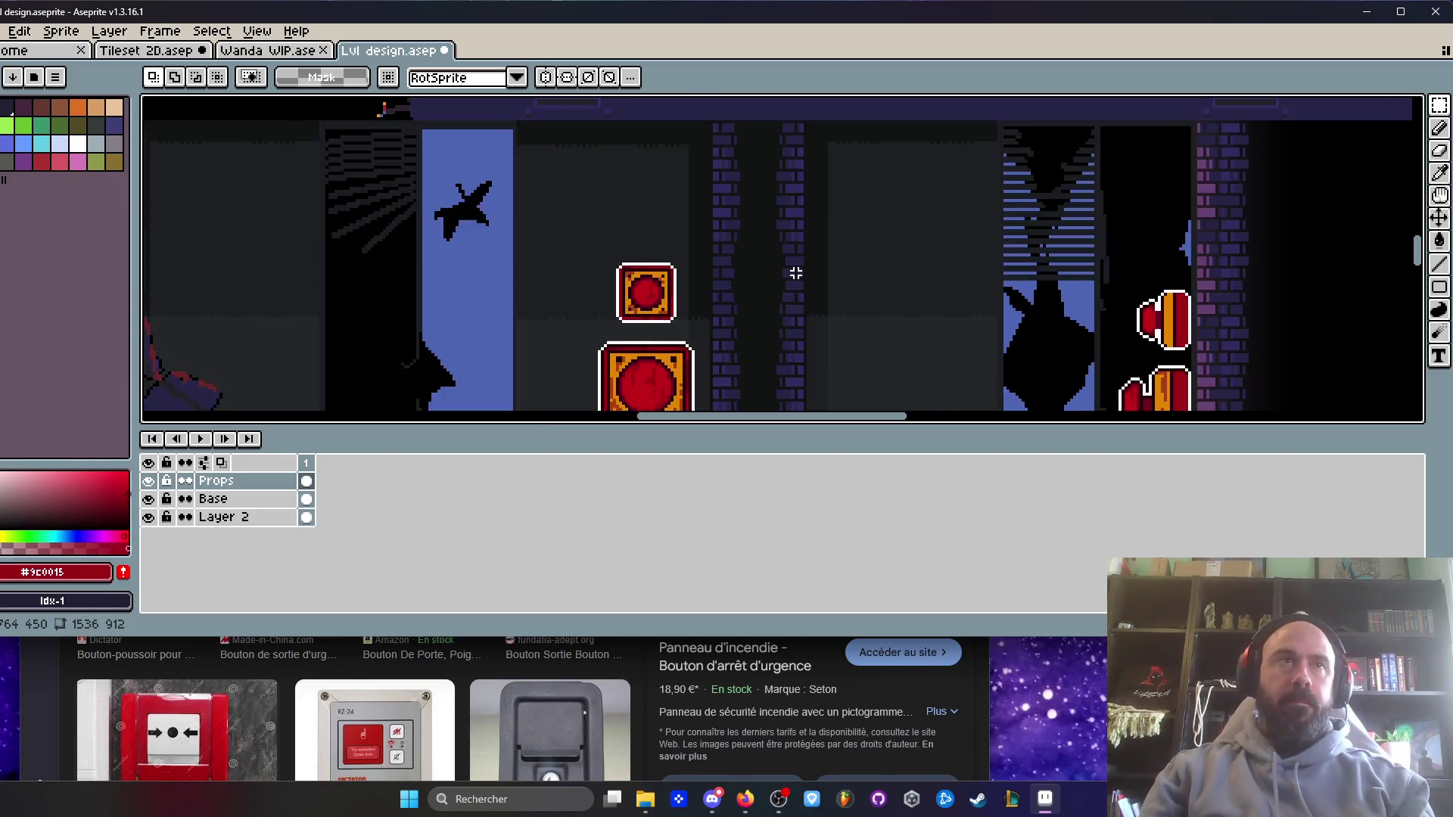
{"action": "left_click_drag", "start_coordinate": [518, 217], "coordinate": [678, 337]}
{"action": "scroll", "coordinate": [678, 336], "scroll_direction": "down", "scroll_amount": 3}
{"action": "left_click_drag", "start_coordinate": [712, 264], "coordinate": [835, 242]}
{"action": "key", "text": "h"}
{"action": "scroll", "coordinate": [690, 278], "scroll_direction": "up", "scroll_amount": 2}
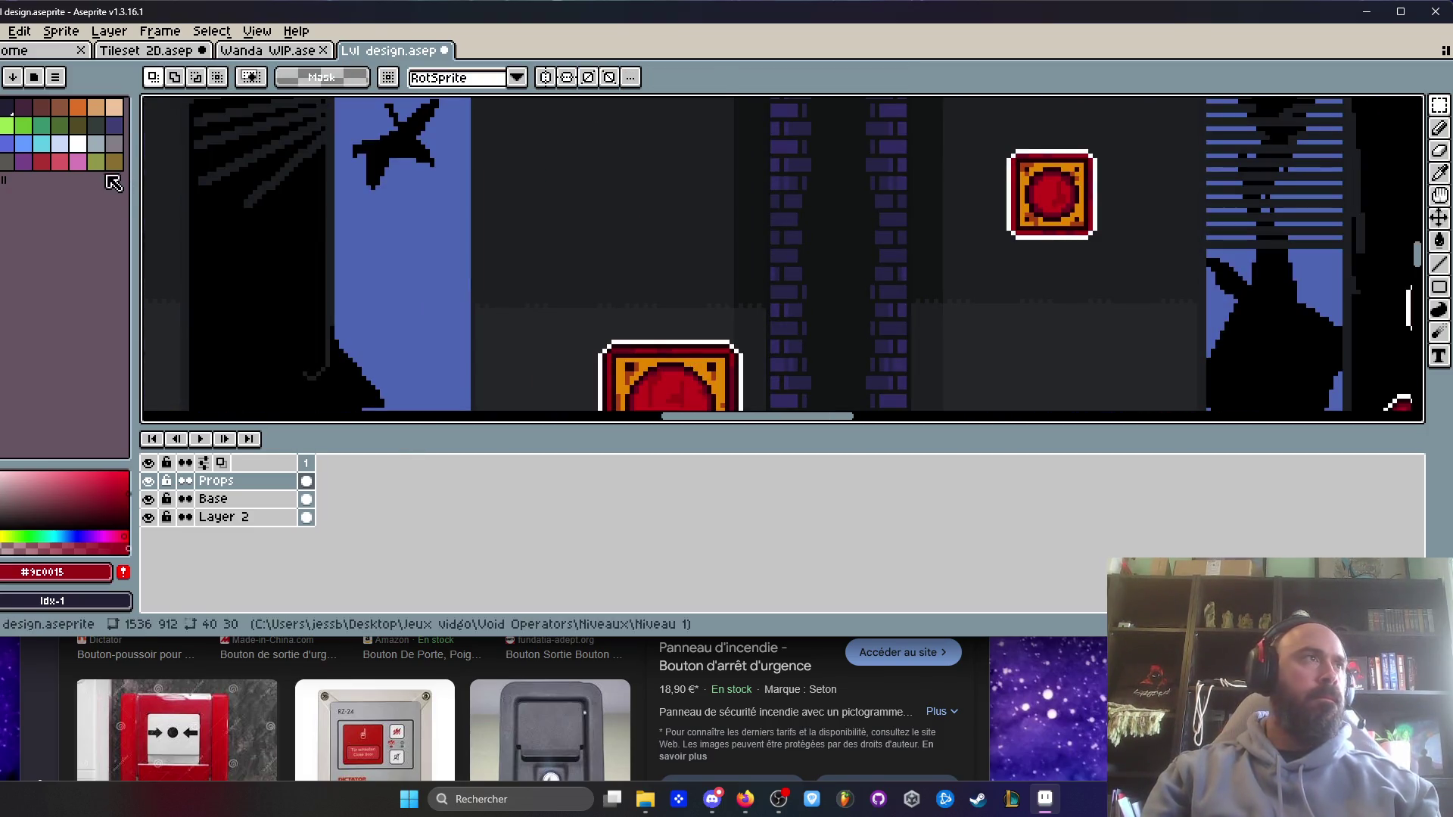
{"action": "key", "text": "b"}
{"action": "scroll", "coordinate": [542, 272], "scroll_direction": "up", "scroll_amount": 1}
{"action": "scroll", "coordinate": [593, 270], "scroll_direction": "up", "scroll_amount": 1}
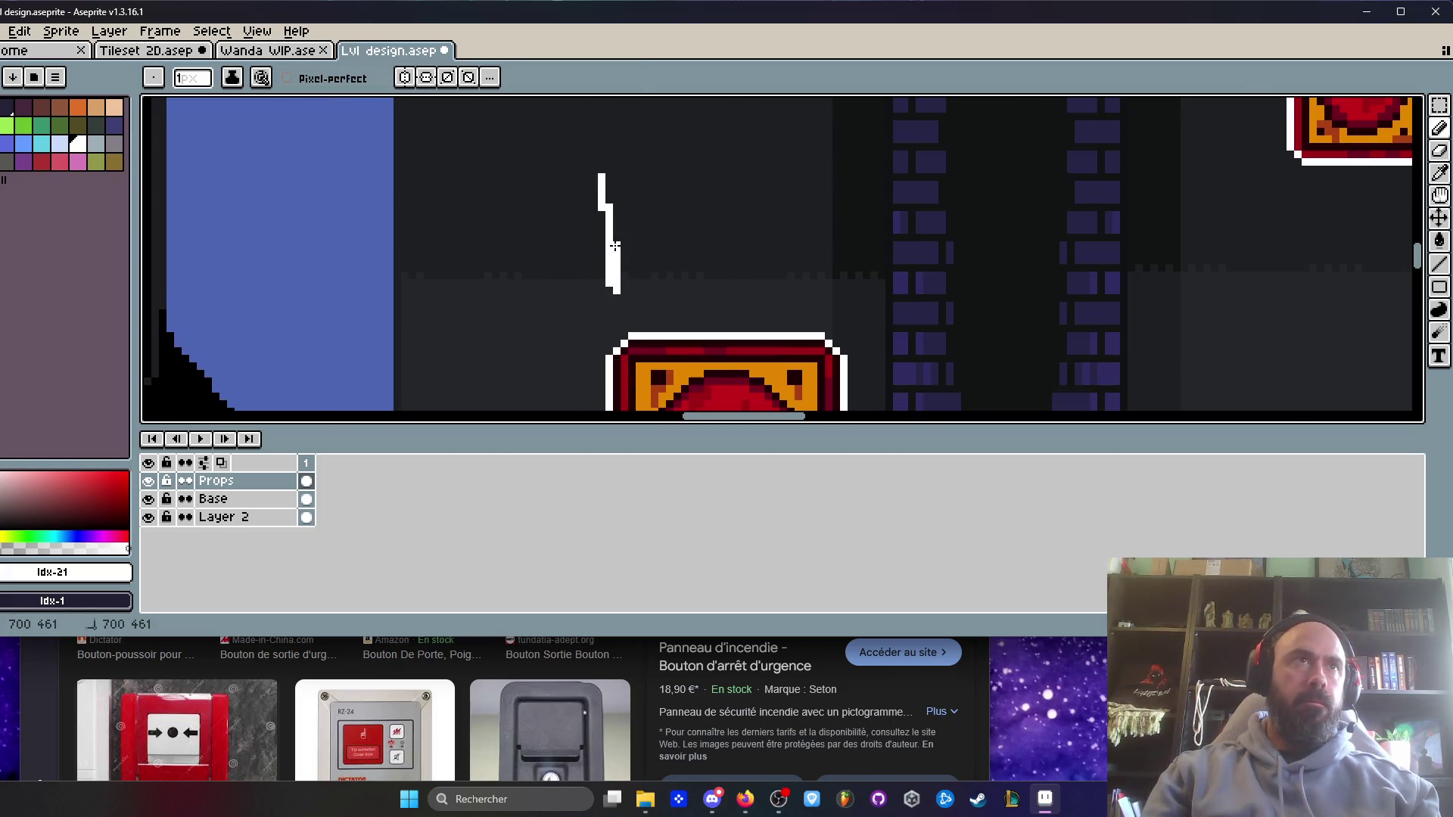
- Pencil white 'HIT ME' strokes above the big button, then marquee-select the lettering
{"action": "left_click_drag", "start_coordinate": [639, 169], "coordinate": [648, 272]}
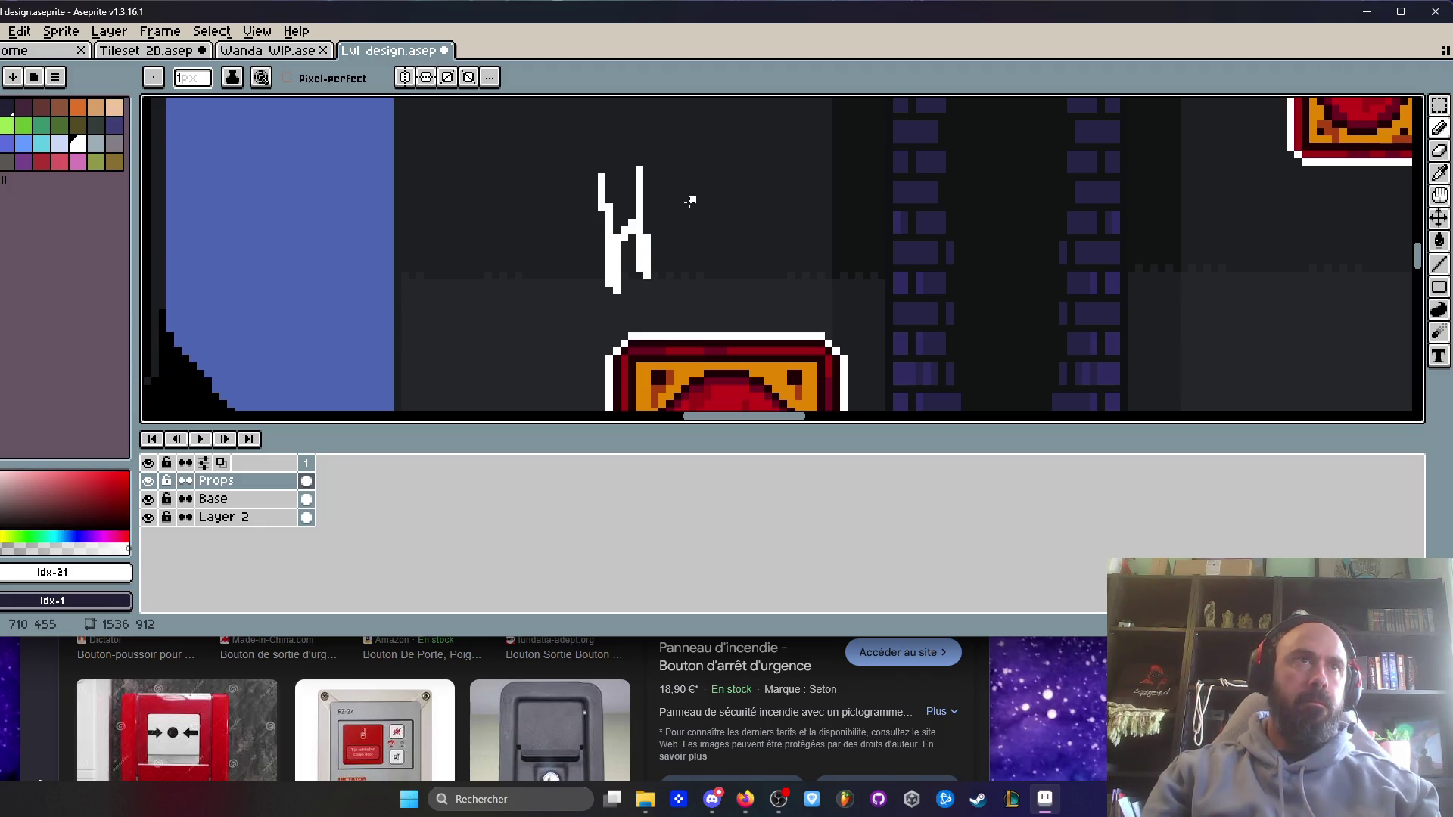
{"action": "left_click_drag", "start_coordinate": [678, 199], "coordinate": [681, 269]}
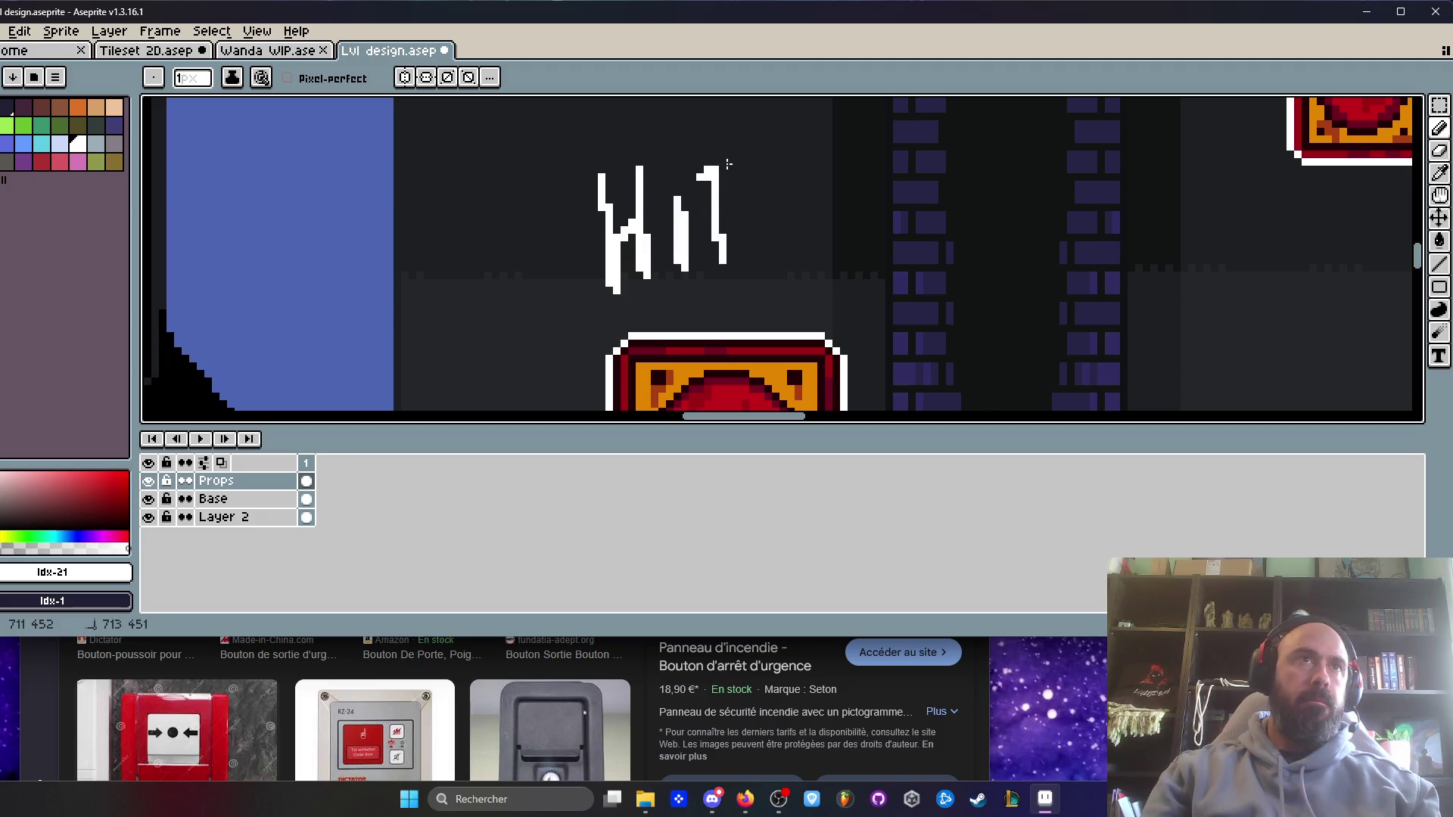
{"action": "left_click", "coordinate": [772, 231]}
{"action": "scroll", "coordinate": [768, 227], "scroll_direction": "down", "scroll_amount": 1}
{"action": "scroll", "coordinate": [764, 225], "scroll_direction": "up", "scroll_amount": 1}
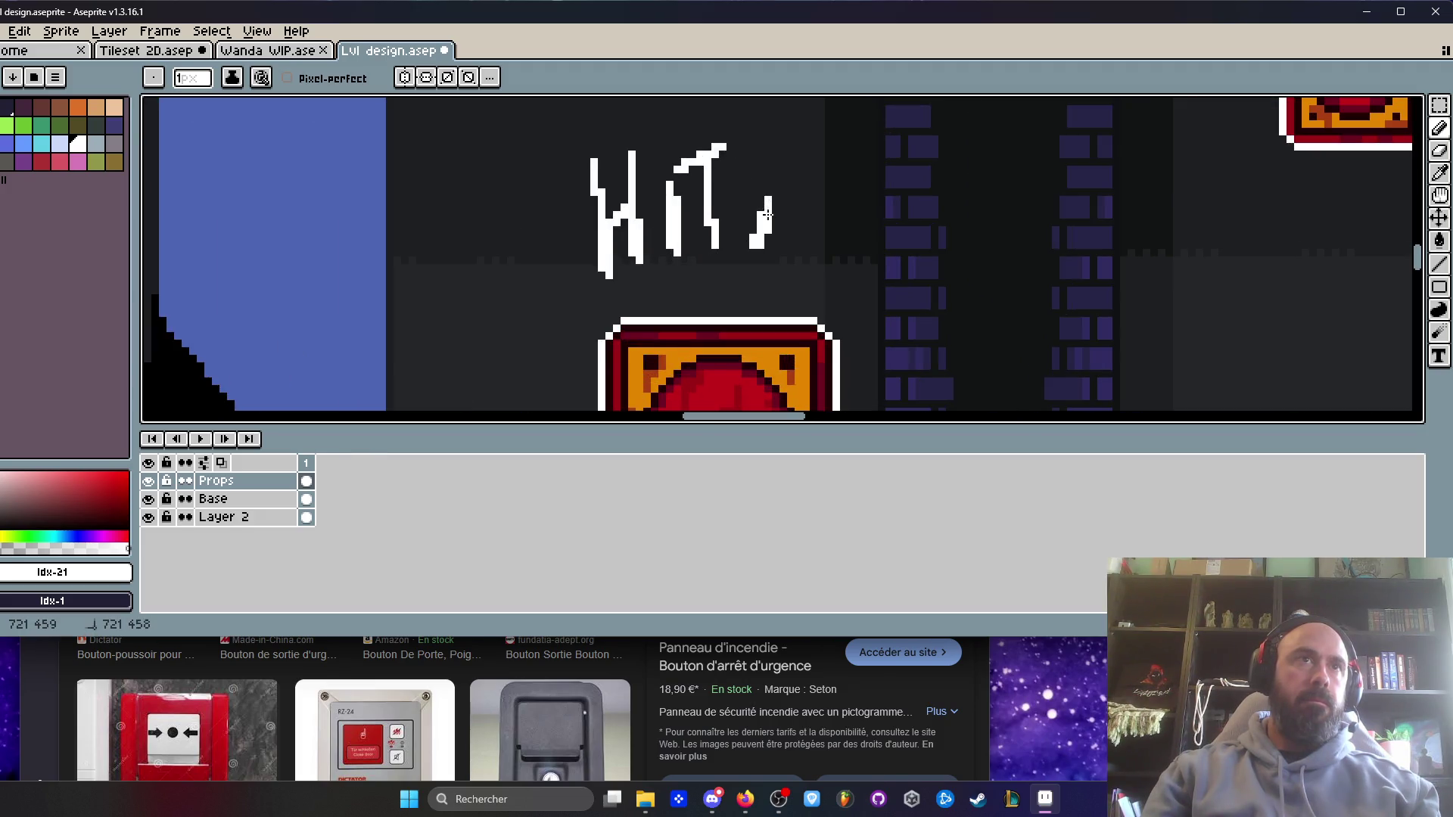
{"action": "left_click_drag", "start_coordinate": [785, 217], "coordinate": [820, 193]}
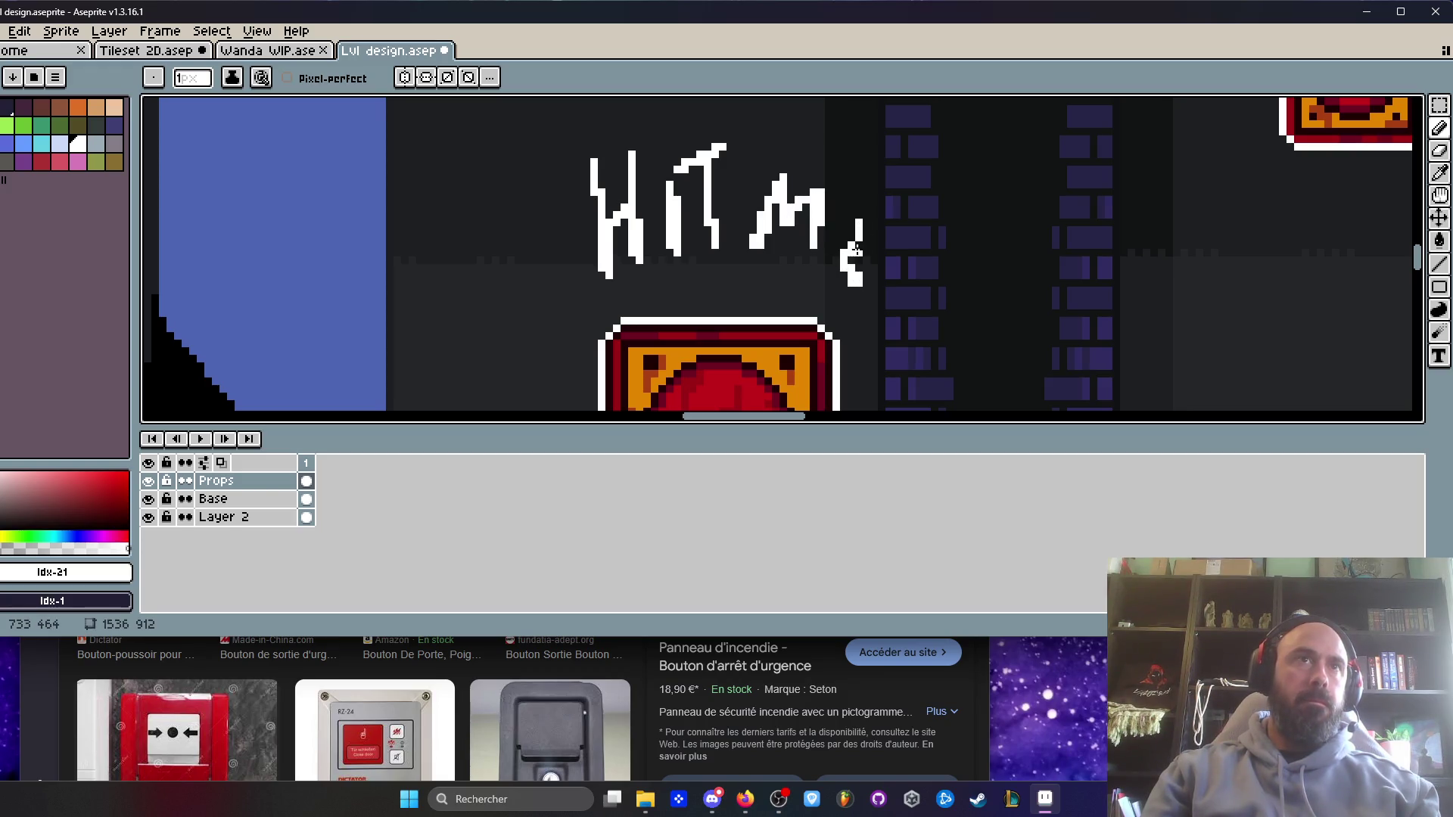
{"action": "scroll", "coordinate": [866, 219], "scroll_direction": "down", "scroll_amount": 4}
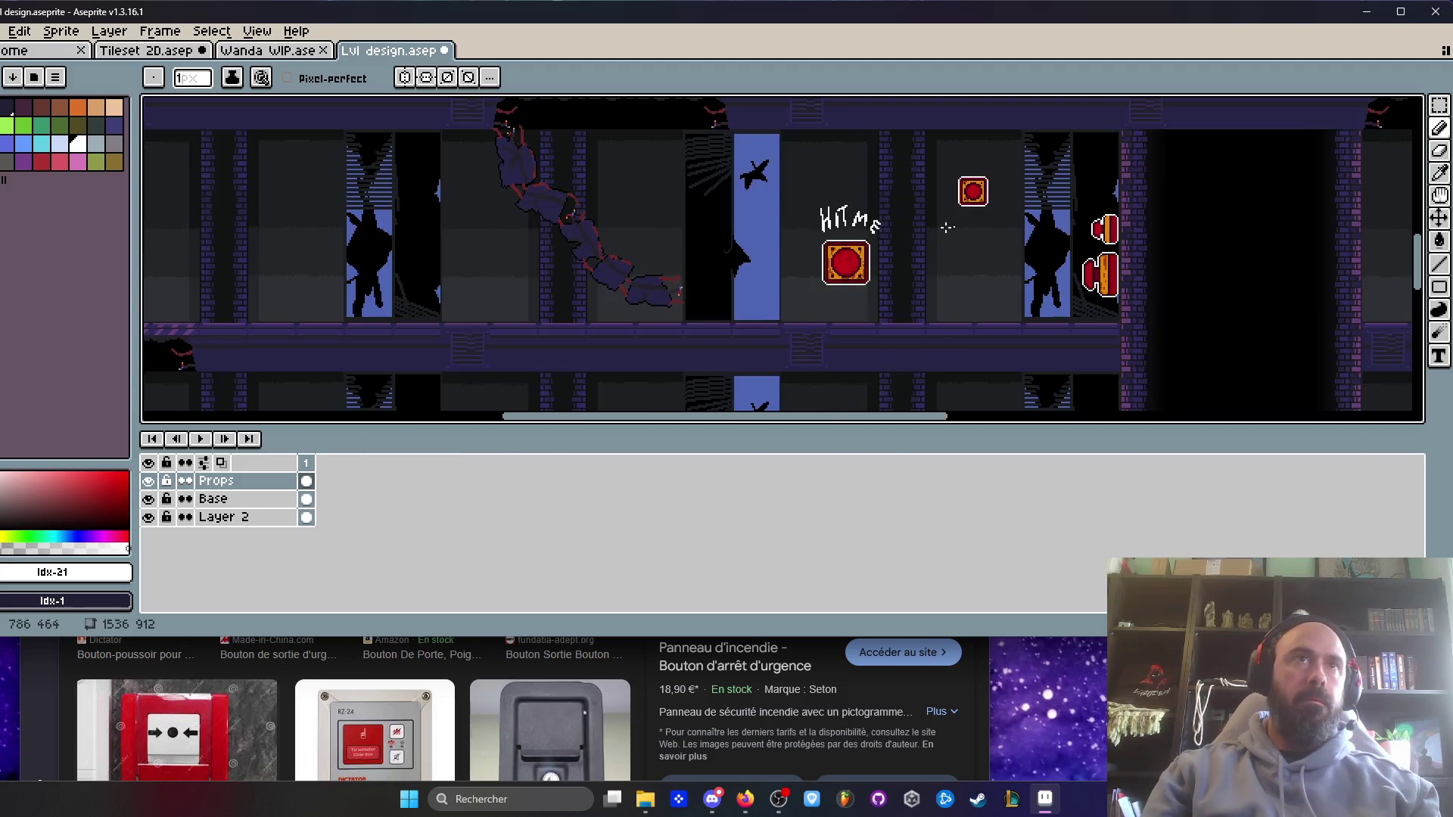
{"action": "scroll", "coordinate": [820, 214], "scroll_direction": "up", "scroll_amount": 3}
{"action": "scroll", "coordinate": [743, 204], "scroll_direction": "up", "scroll_amount": 1}
{"action": "key", "text": "m"}
{"action": "left_click_drag", "start_coordinate": [611, 198], "coordinate": [803, 300]}
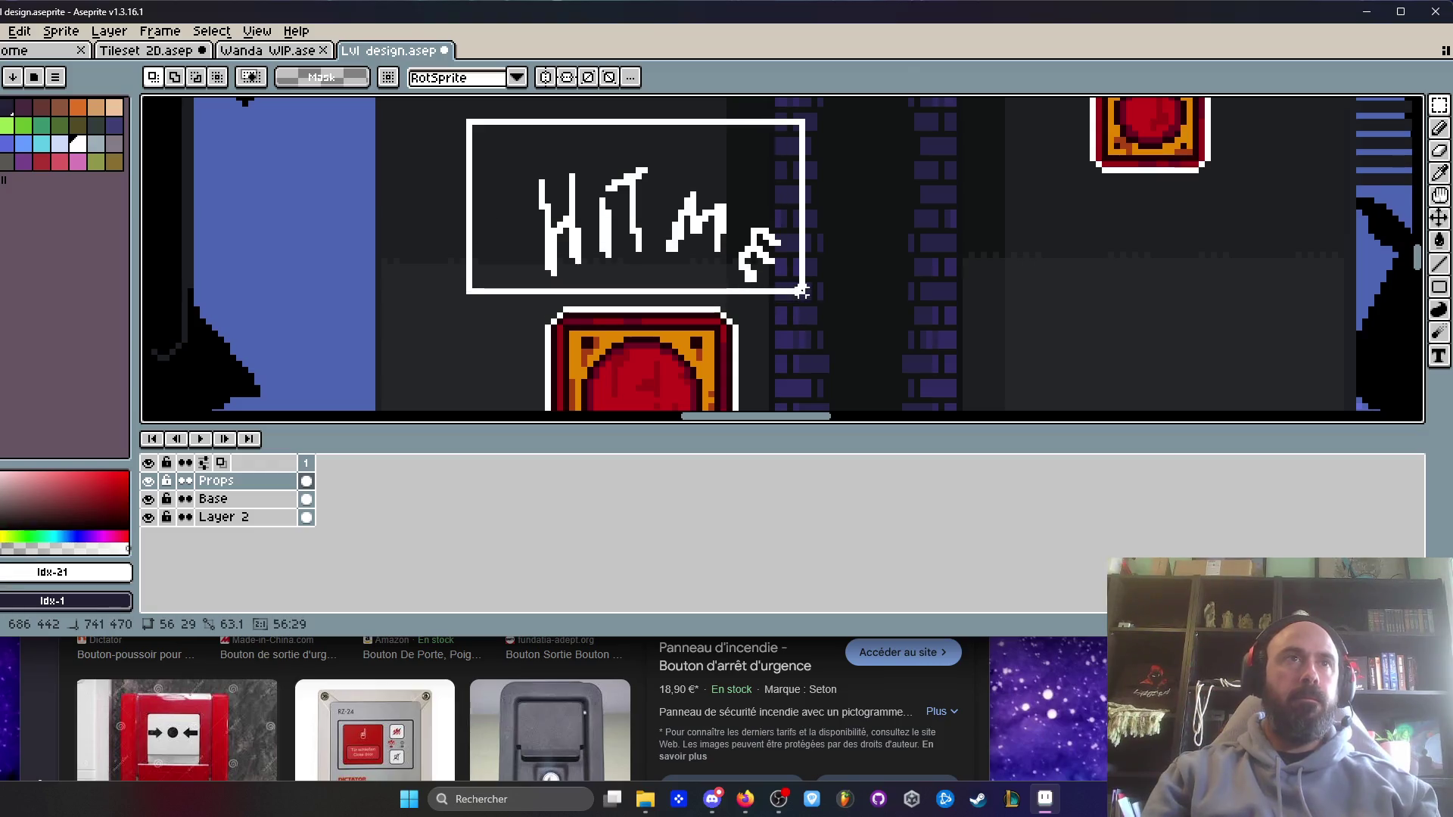
- Reshape the final E of the HIT ME lettering with a lasso selection
{"action": "scroll", "coordinate": [764, 303], "scroll_direction": "down", "scroll_amount": 5}
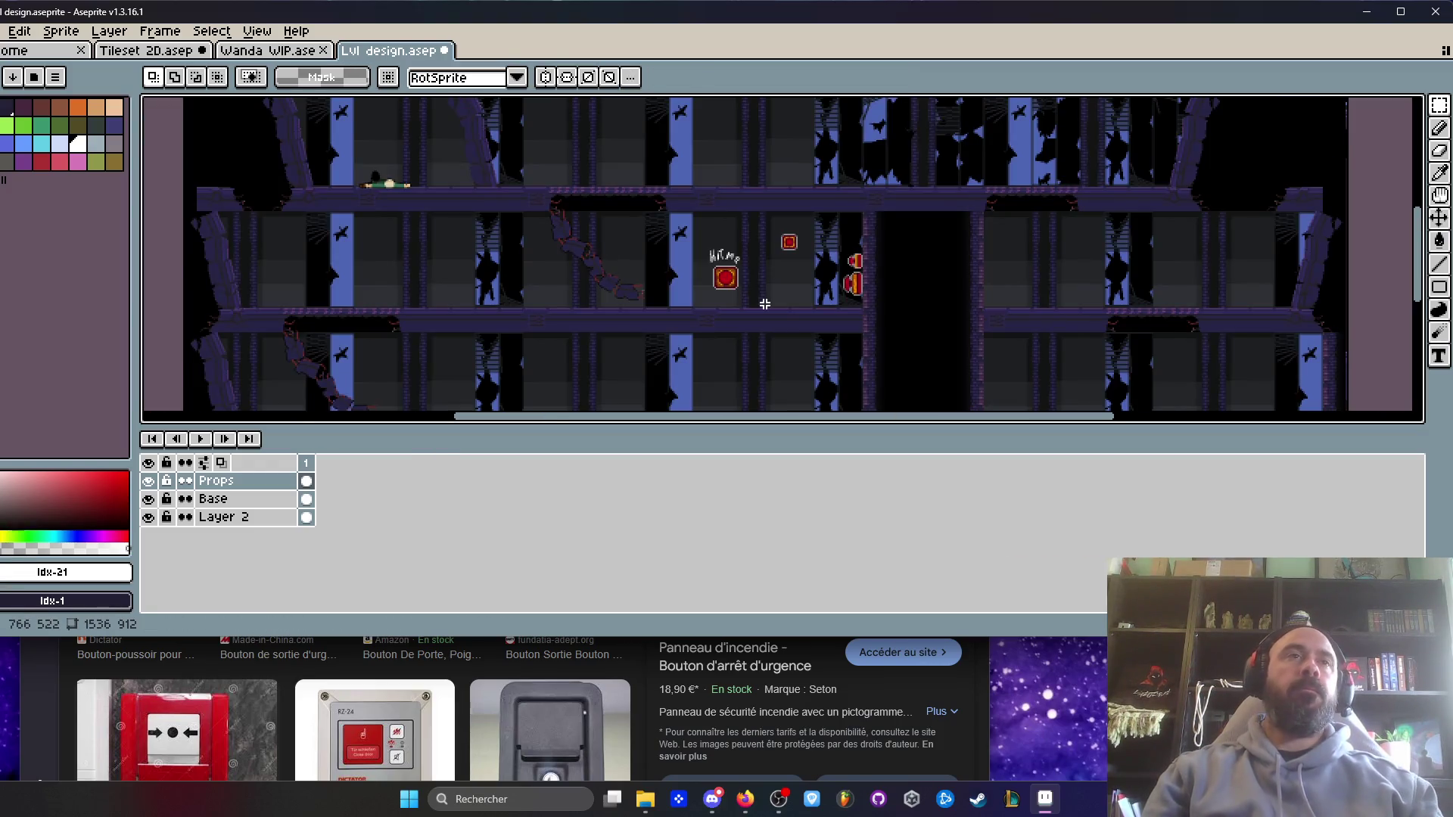
{"action": "scroll", "coordinate": [764, 304], "scroll_direction": "up", "scroll_amount": 2}
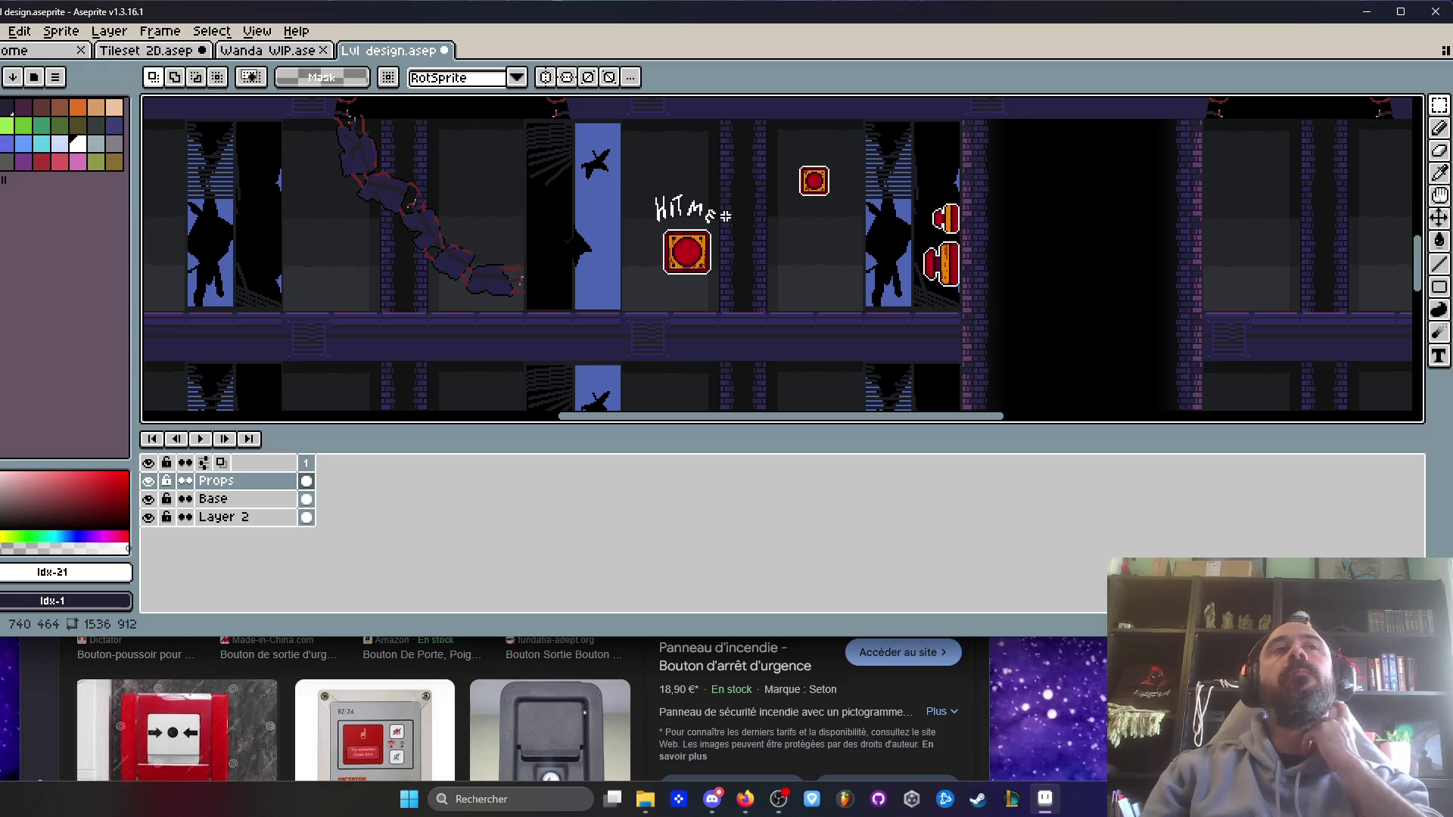
{"action": "scroll", "coordinate": [721, 209], "scroll_direction": "up", "scroll_amount": 4}
{"action": "key", "text": "b"}
{"action": "scroll", "coordinate": [544, 205], "scroll_direction": "up", "scroll_amount": 2}
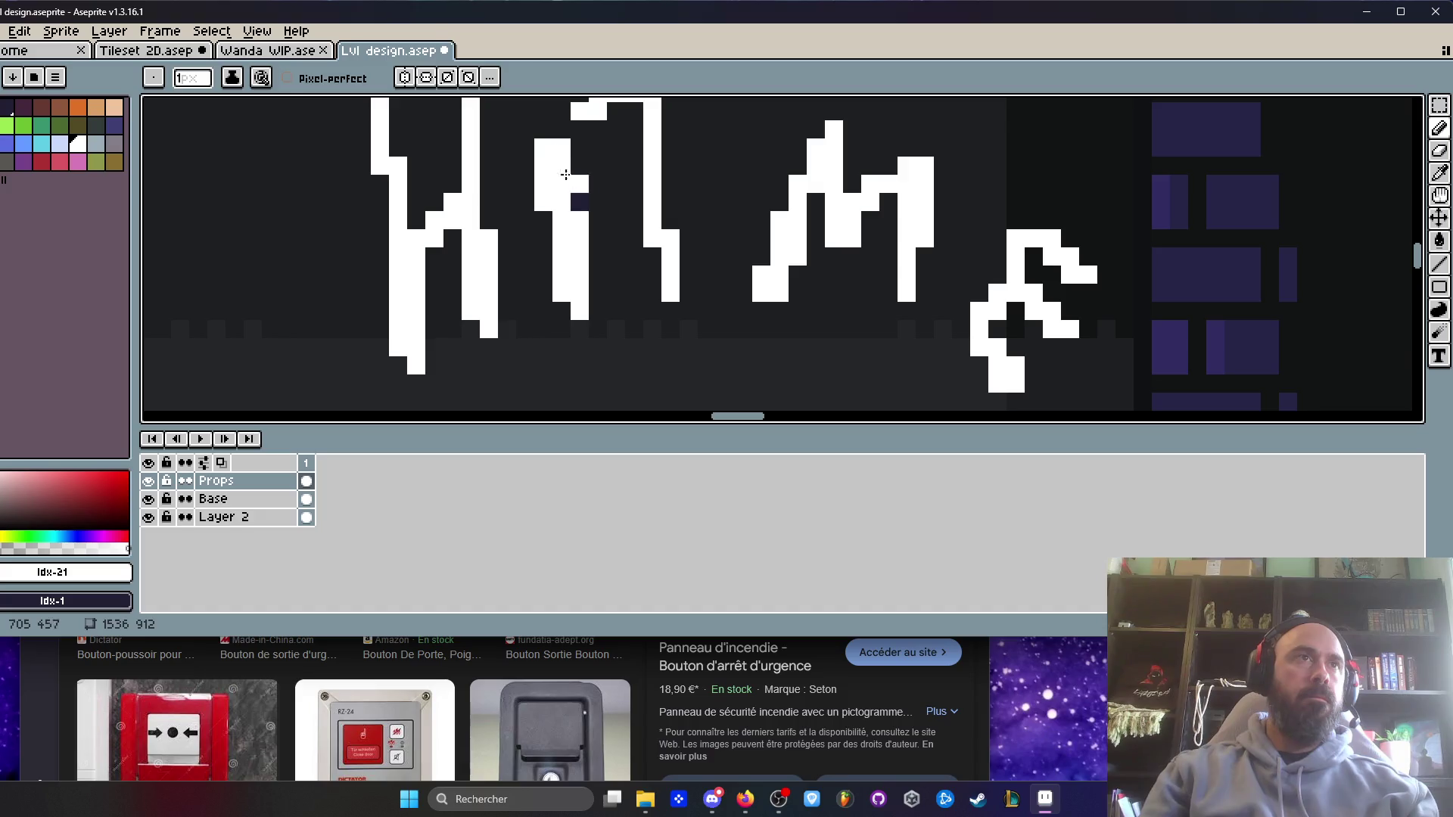
{"action": "scroll", "coordinate": [560, 181], "scroll_direction": "down", "scroll_amount": 1}
{"action": "scroll", "coordinate": [634, 217], "scroll_direction": "down", "scroll_amount": 2}
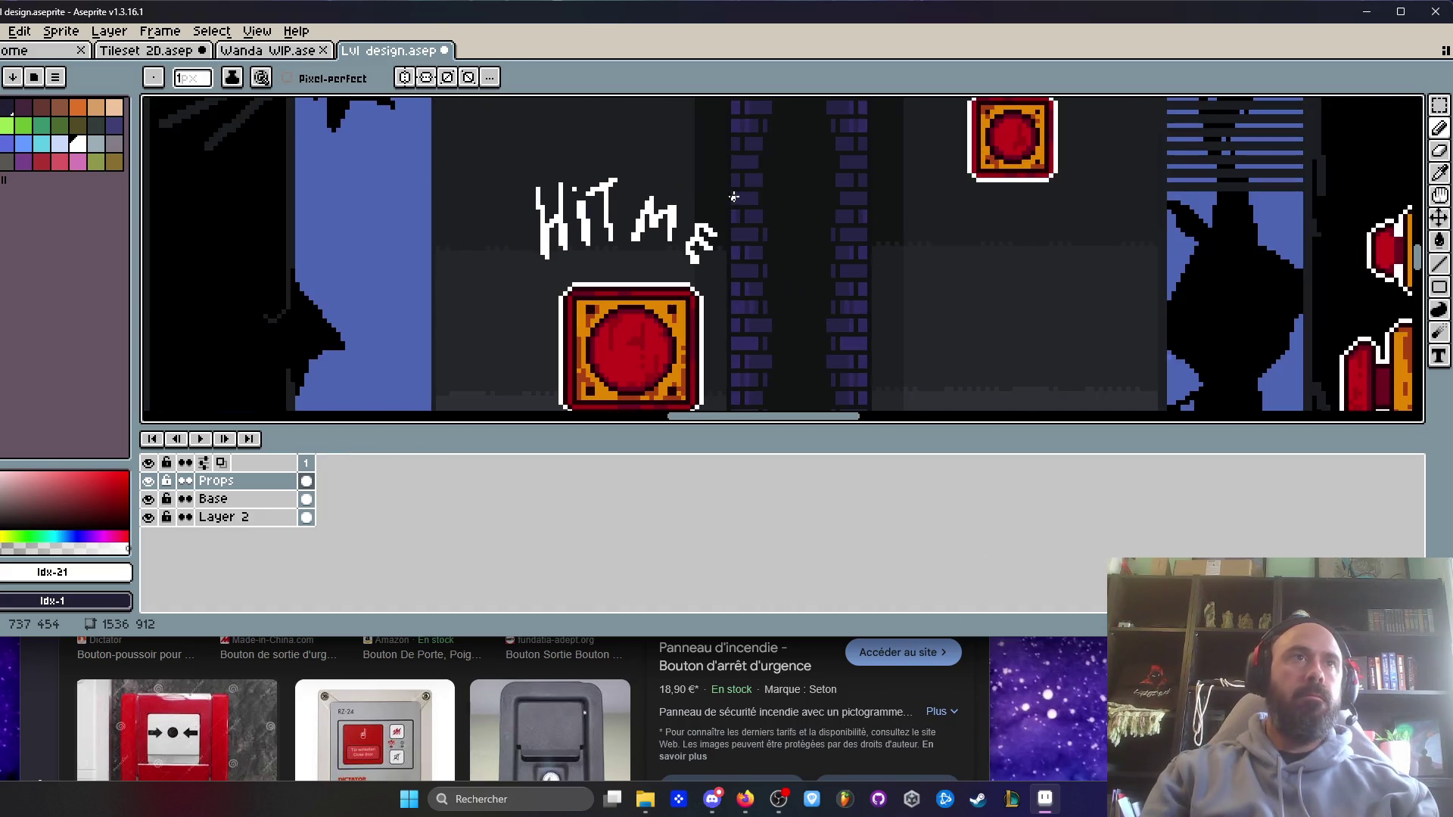
{"action": "scroll", "coordinate": [593, 189], "scroll_direction": "up", "scroll_amount": 1}
{"action": "scroll", "coordinate": [562, 179], "scroll_direction": "up", "scroll_amount": 1}
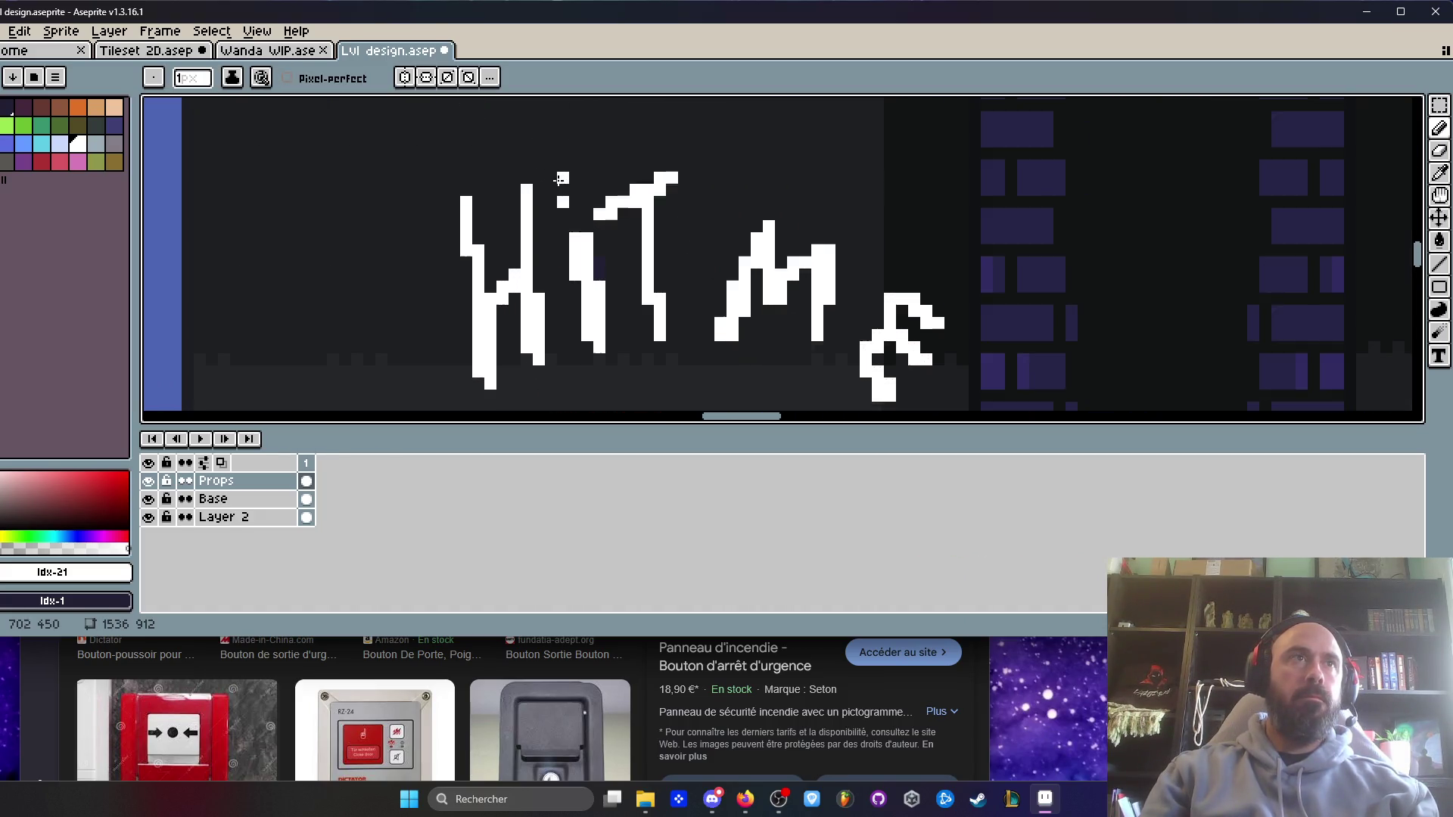
{"action": "scroll", "coordinate": [564, 179], "scroll_direction": "down", "scroll_amount": 3}
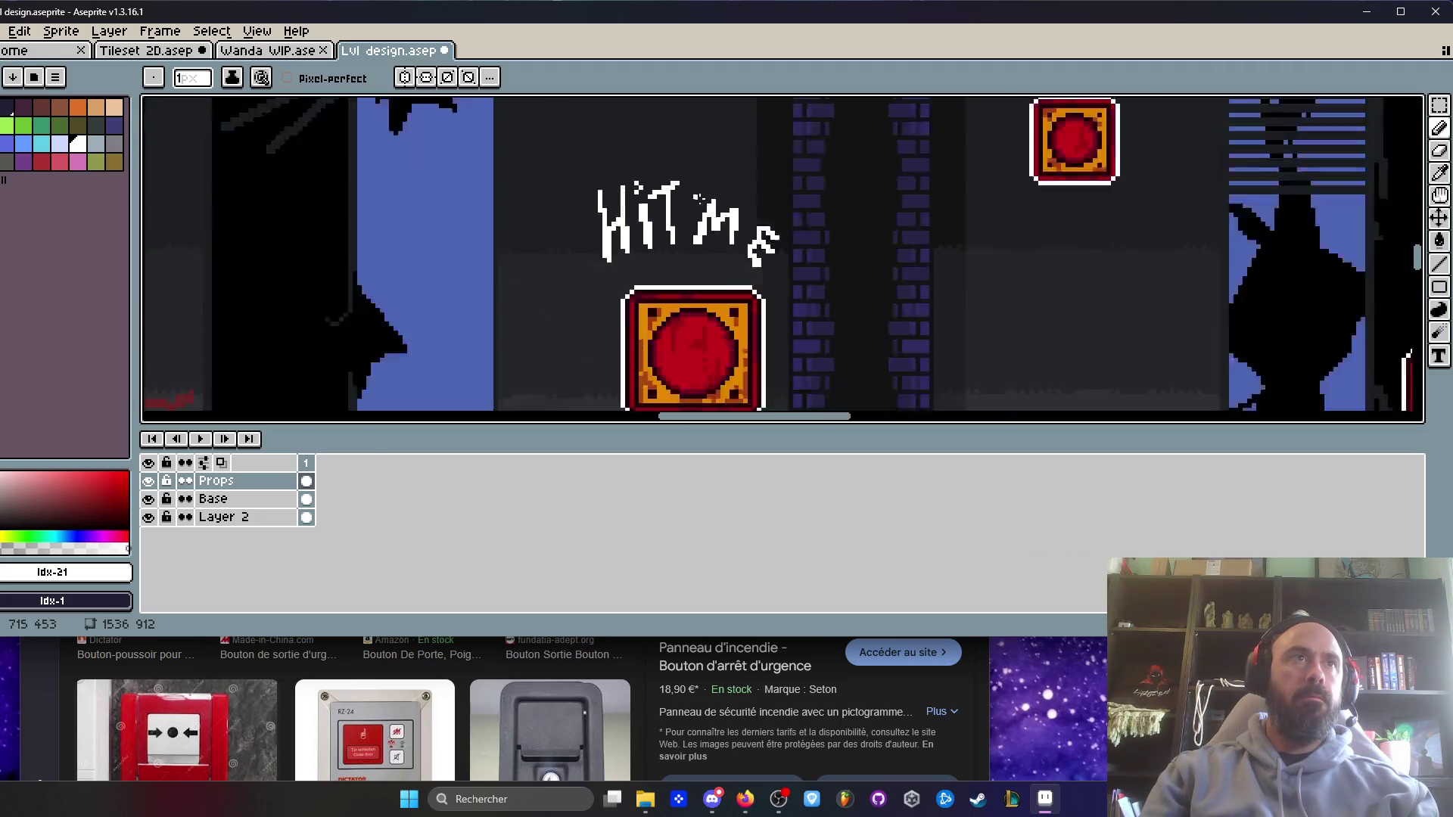
{"action": "scroll", "coordinate": [660, 189], "scroll_direction": "up", "scroll_amount": 2}
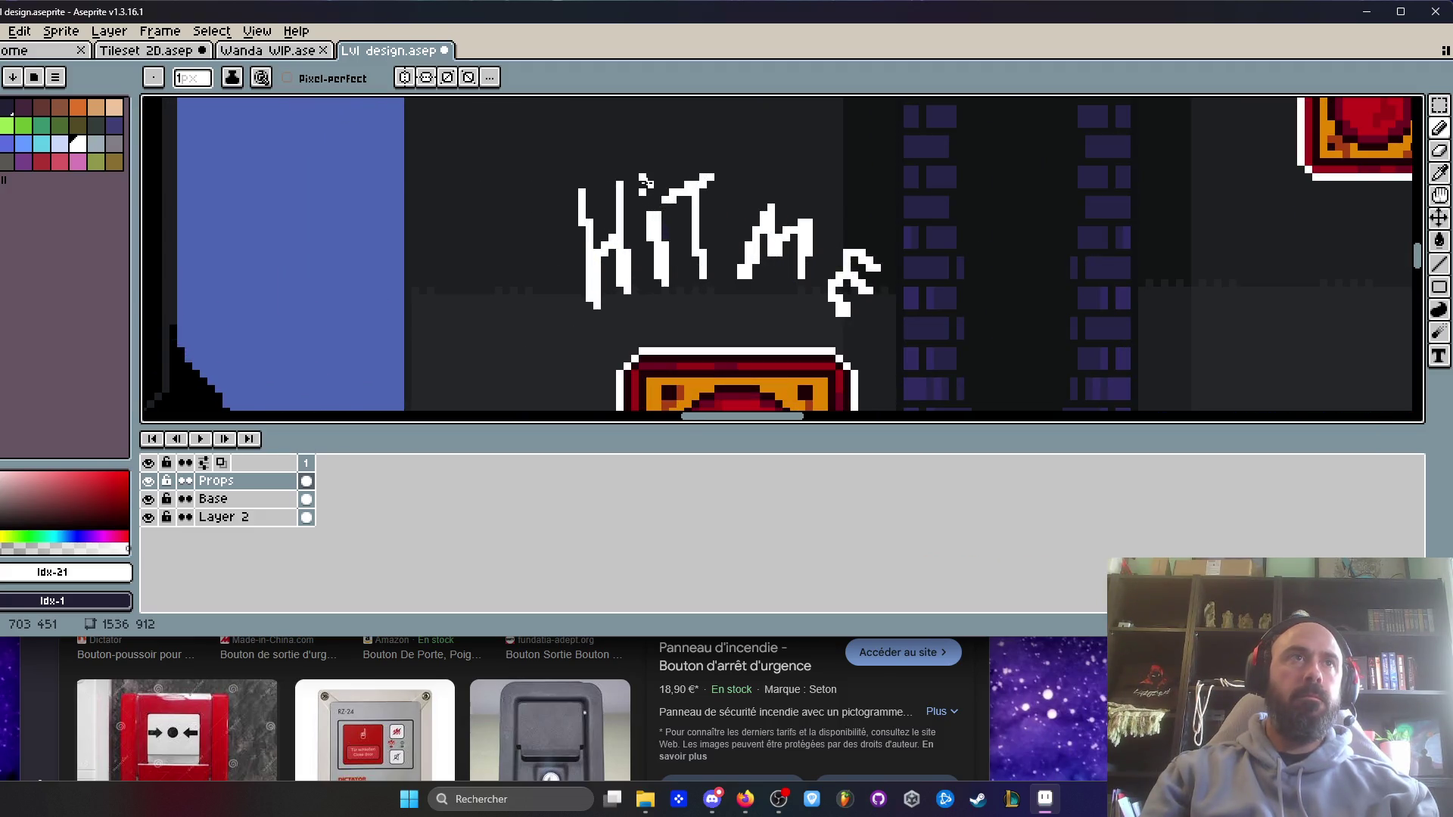
{"action": "scroll", "coordinate": [644, 184], "scroll_direction": "down", "scroll_amount": 3}
{"action": "scroll", "coordinate": [698, 182], "scroll_direction": "up", "scroll_amount": 3}
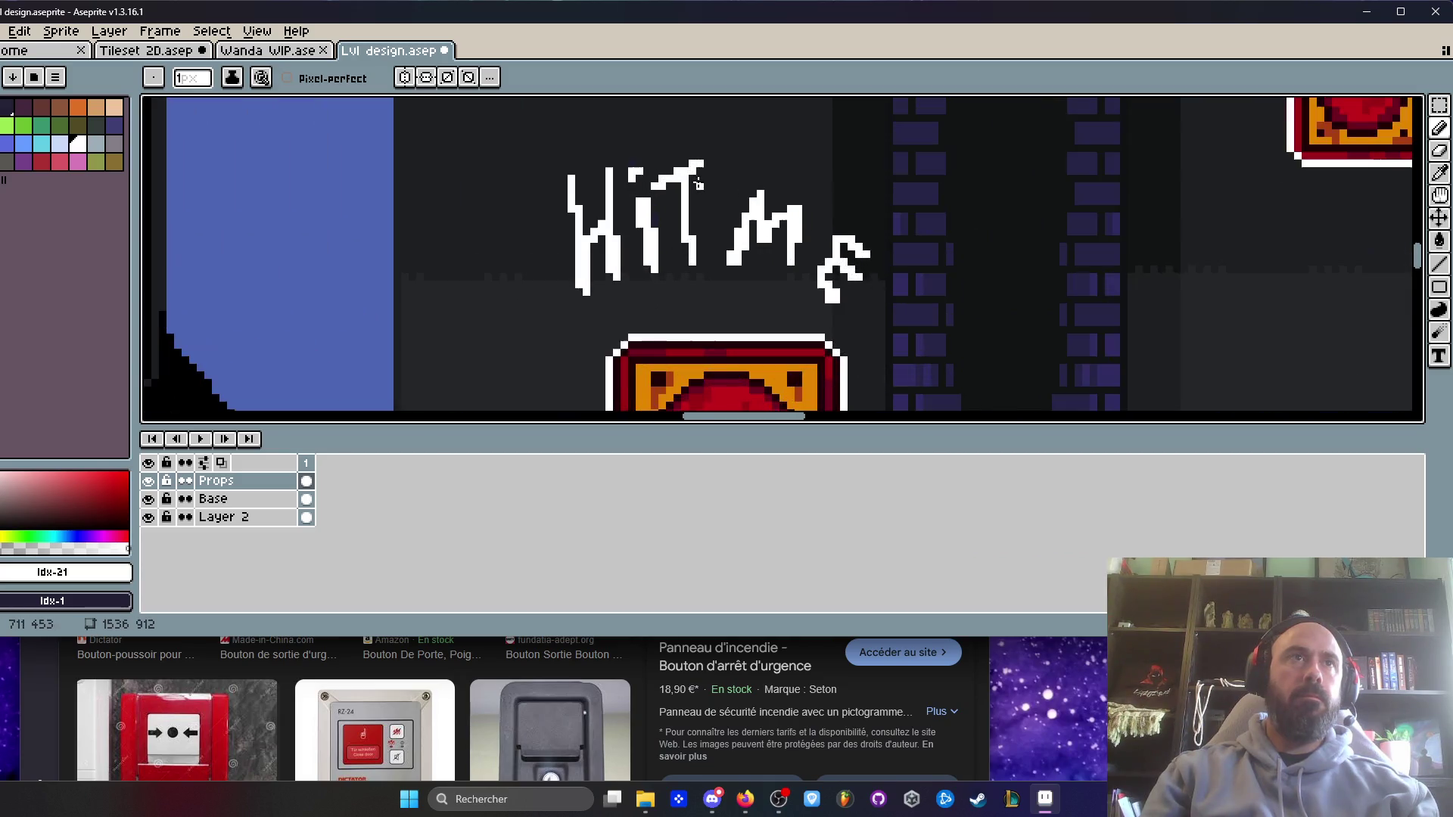
{"action": "scroll", "coordinate": [636, 174], "scroll_direction": "down", "scroll_amount": 3}
{"action": "key", "text": "q"}
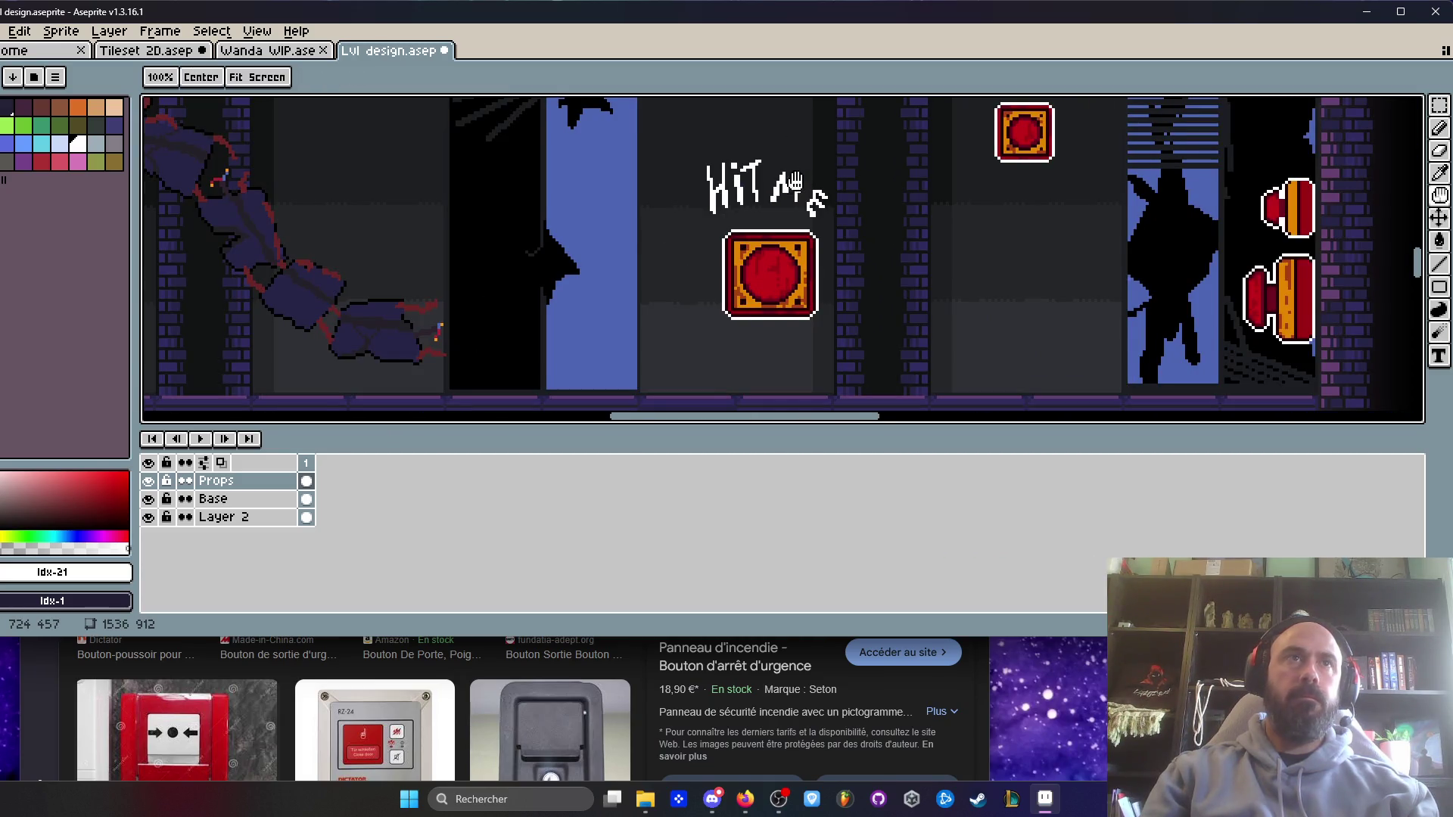
{"action": "scroll", "coordinate": [782, 165], "scroll_direction": "up", "scroll_amount": 4}
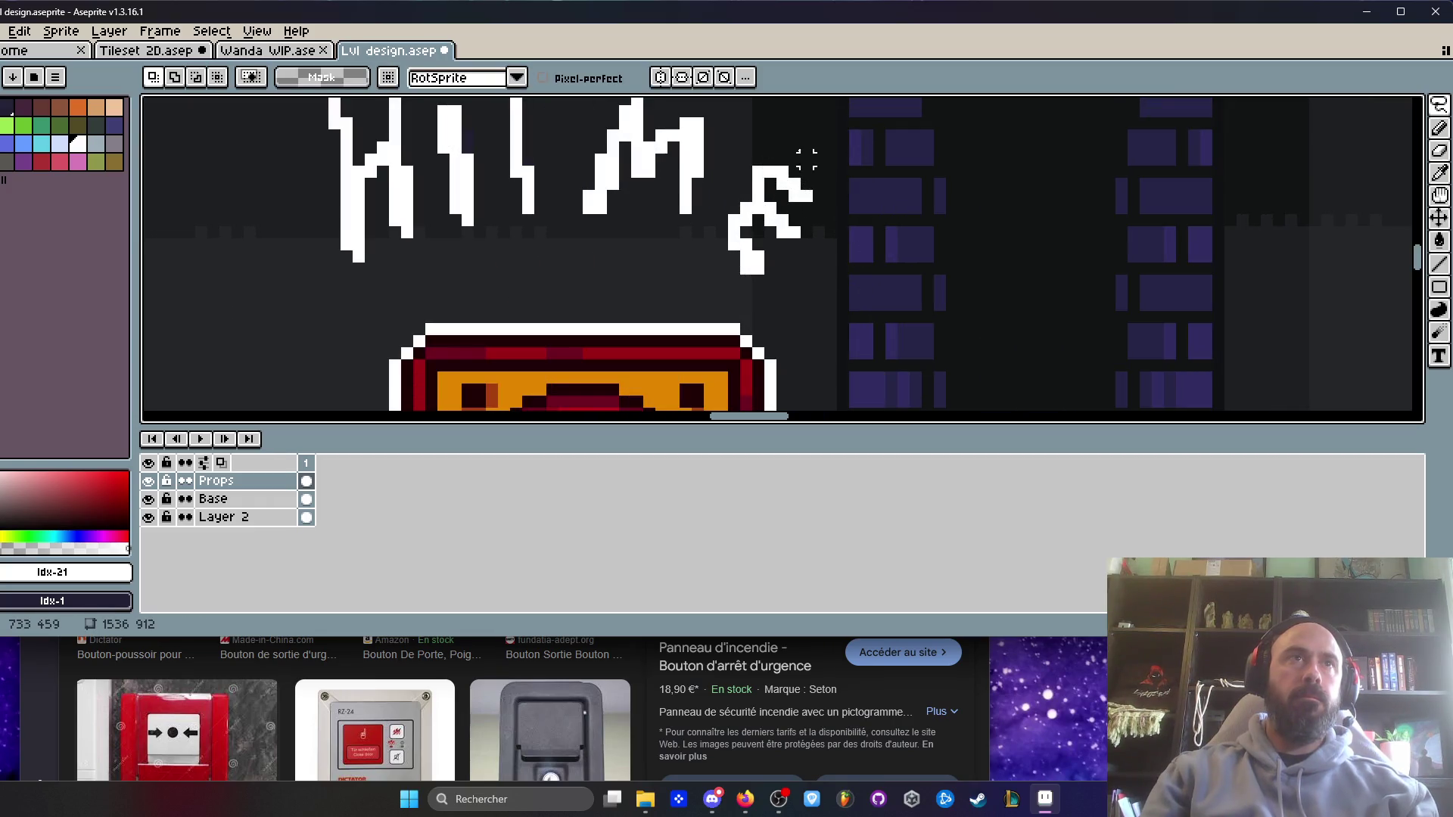
{"action": "mouse_move", "coordinate": [753, 156]}
{"action": "left_mouse_down"}
{"action": "mouse_move", "coordinate": [764, 261]}
{"action": "mouse_move", "coordinate": [769, 201]}
{"action": "left_mouse_up"}
- Lasso the whole HIT ME lettering and move it up and right above the button
{"action": "scroll", "coordinate": [772, 190], "scroll_direction": "down", "scroll_amount": 1}
{"action": "scroll", "coordinate": [770, 189], "scroll_direction": "down", "scroll_amount": 3}
{"action": "key", "text": "space"}
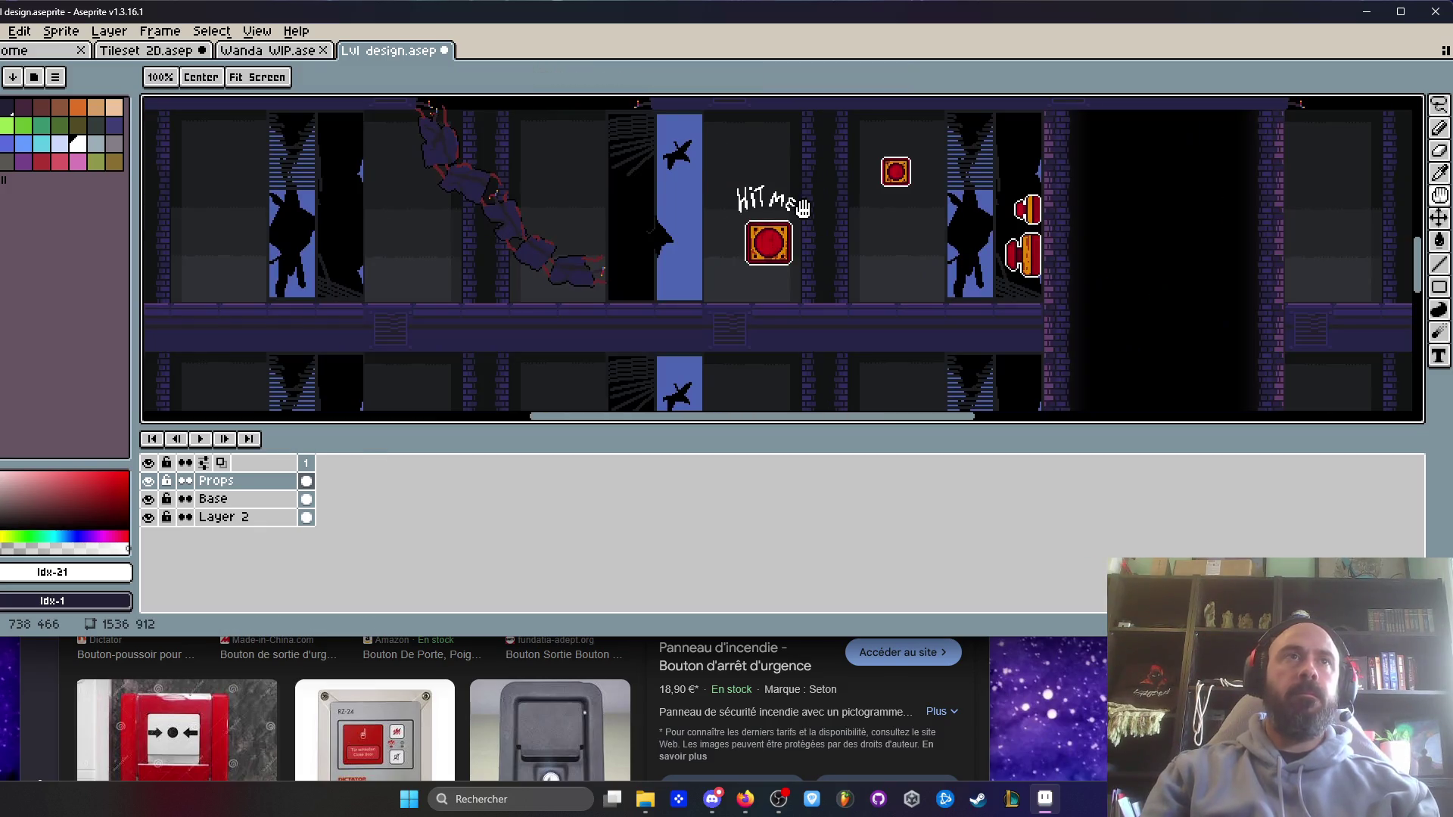
{"action": "scroll", "coordinate": [804, 209], "scroll_direction": "up", "scroll_amount": 5}
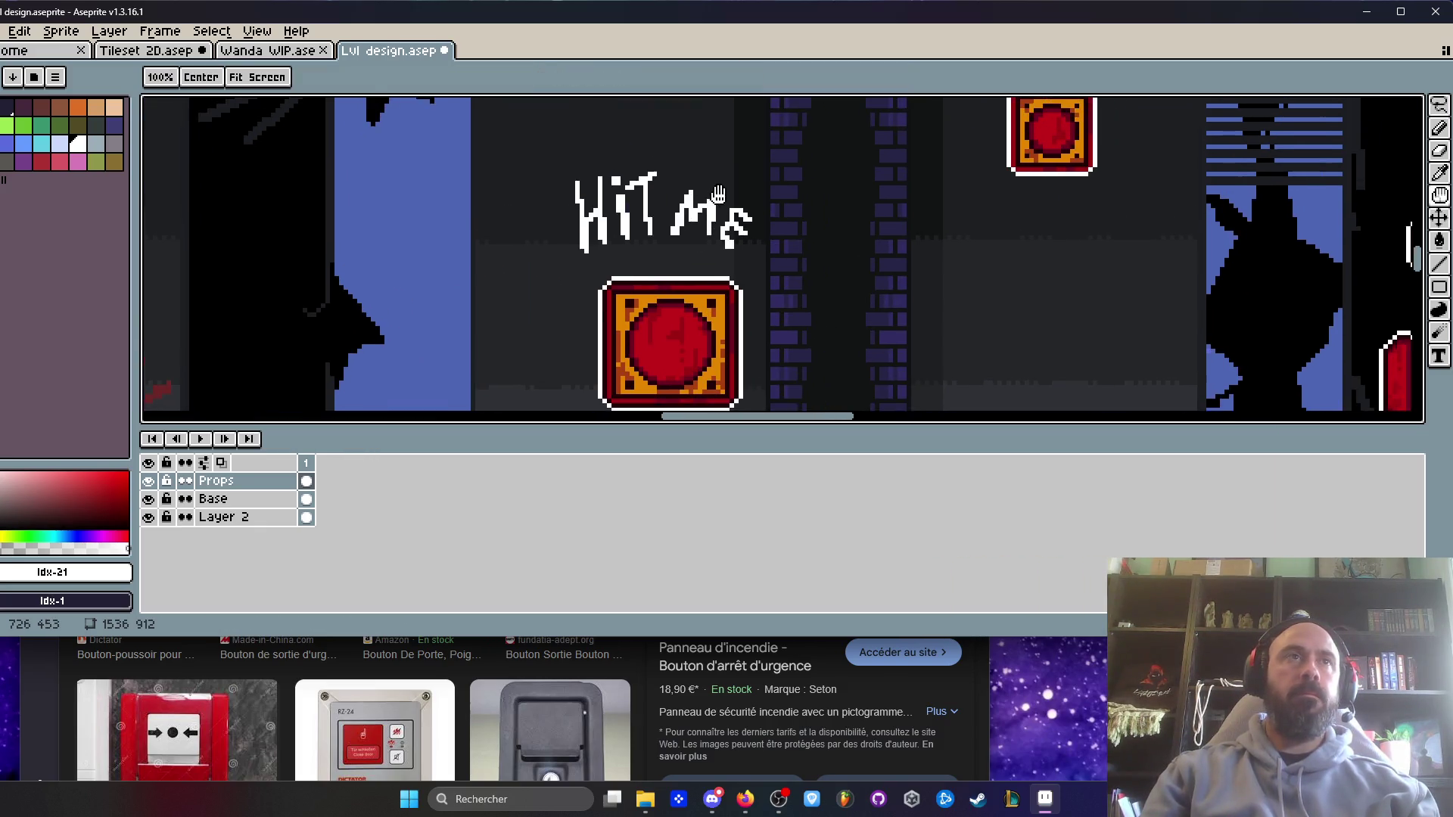
{"action": "left_click_drag", "start_coordinate": [700, 156], "coordinate": [523, 205]}
{"action": "mouse_move", "coordinate": [611, 267]}
{"action": "left_mouse_down"}
{"action": "mouse_move", "coordinate": [817, 227]}
{"action": "mouse_move", "coordinate": [829, 209]}
{"action": "left_mouse_up"}
{"action": "left_click_drag", "start_coordinate": [697, 225], "coordinate": [715, 217]}
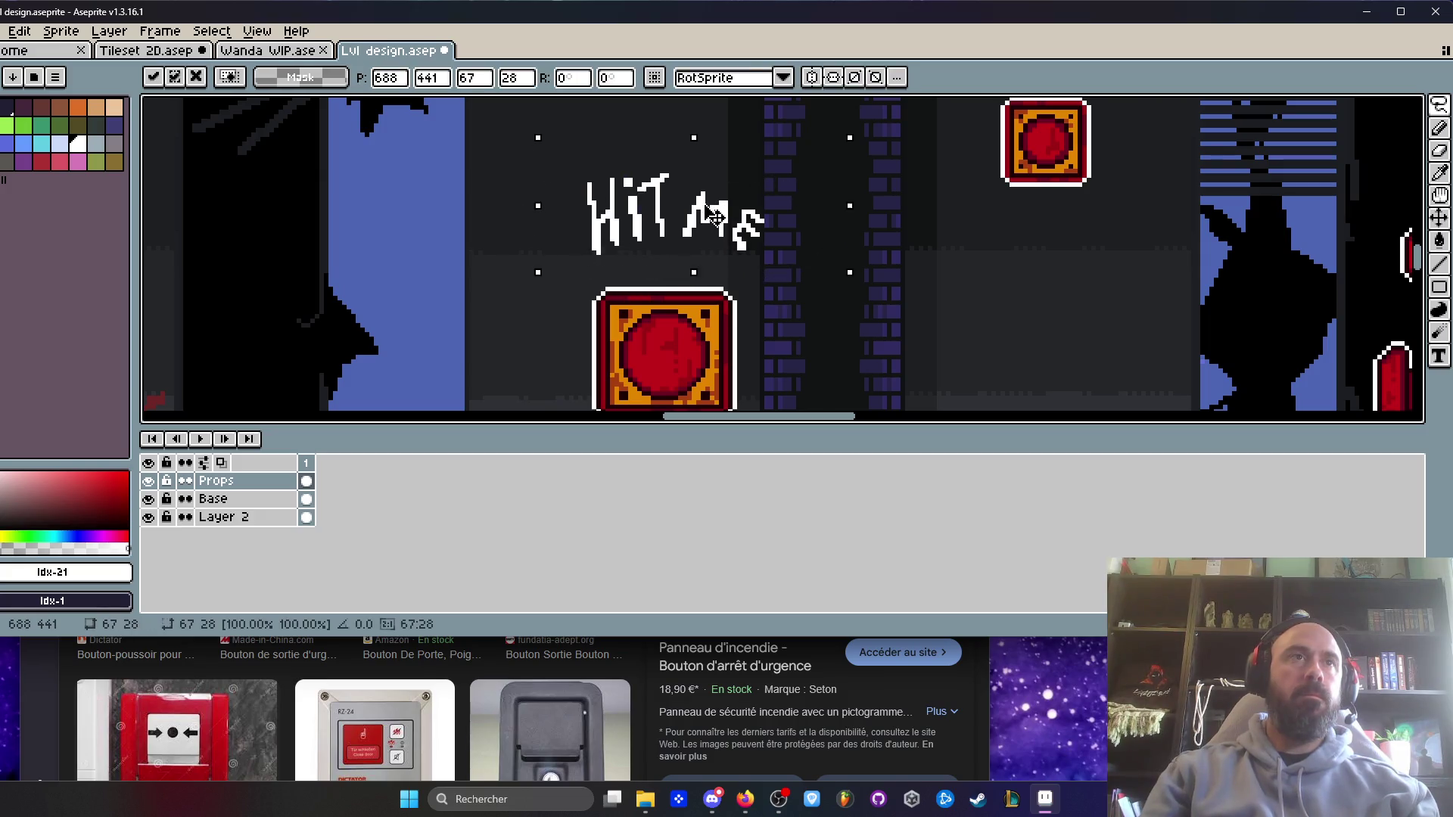
{"action": "key", "text": "Return"}
{"action": "scroll", "coordinate": [771, 244], "scroll_direction": "down", "scroll_amount": 4}
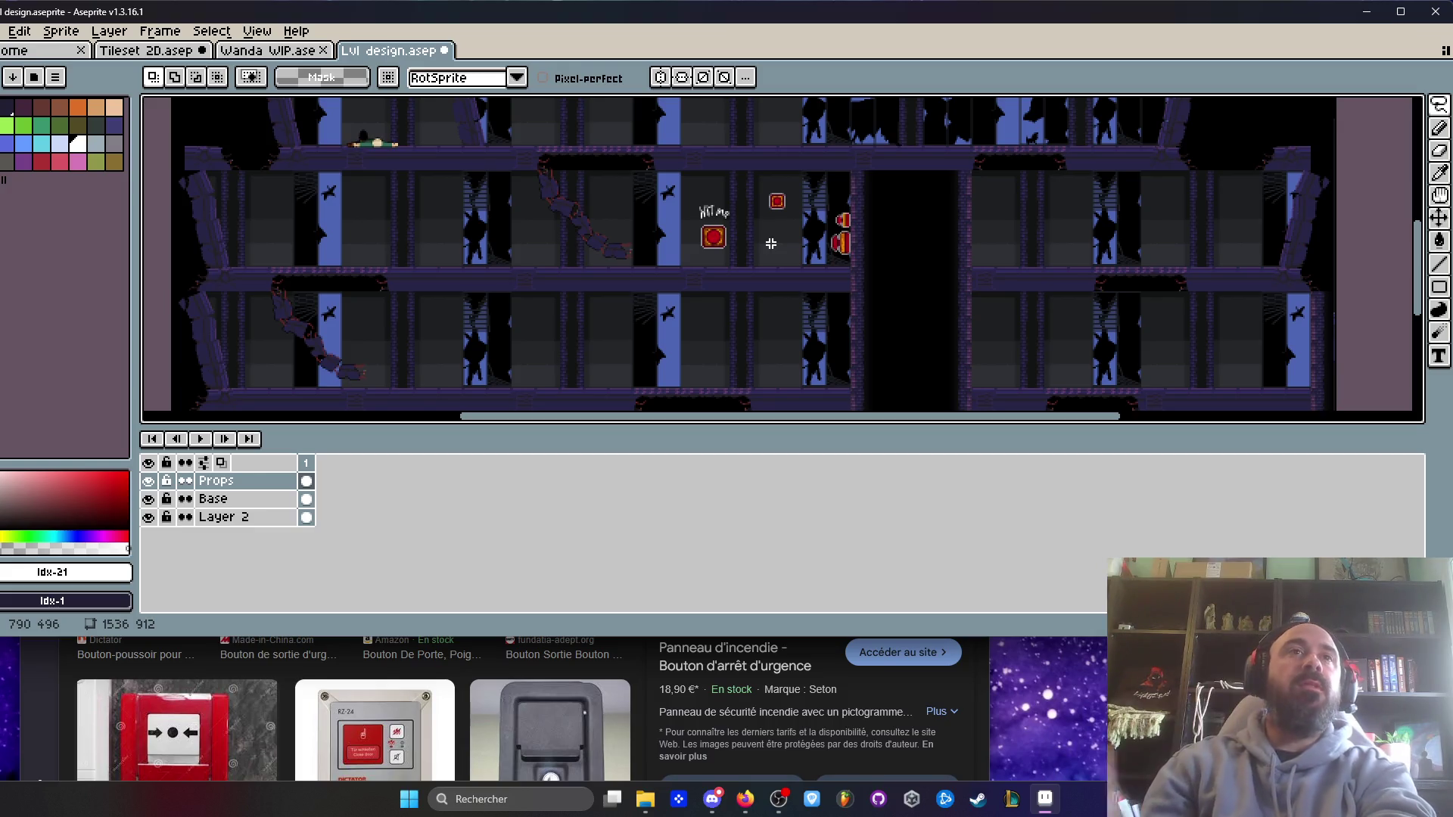
{"action": "scroll", "coordinate": [785, 230], "scroll_direction": "up", "scroll_amount": 3}
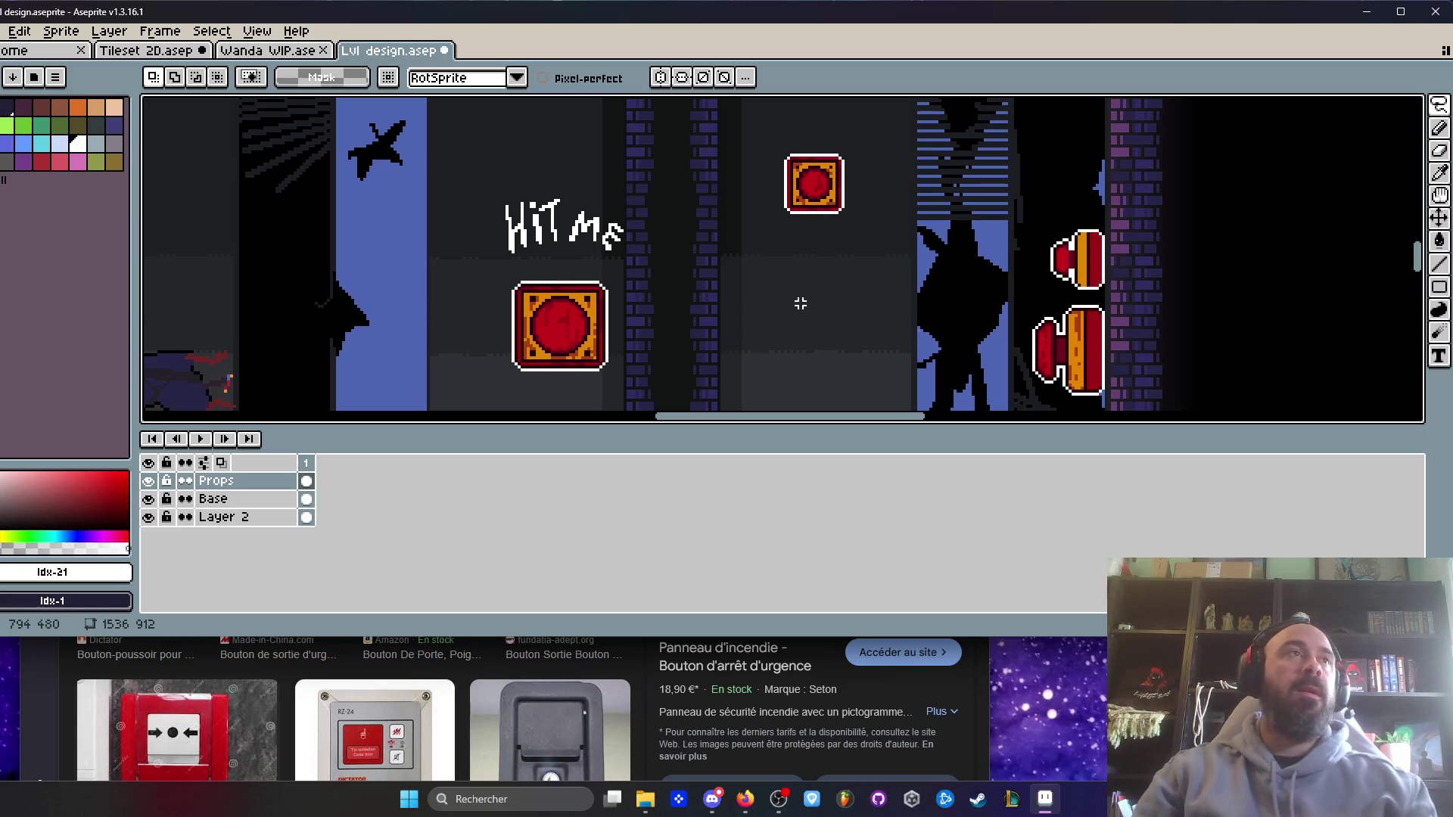
{"action": "scroll", "coordinate": [782, 294], "scroll_direction": "down", "scroll_amount": 2}
{"action": "scroll", "coordinate": [635, 303], "scroll_direction": "up", "scroll_amount": 2}
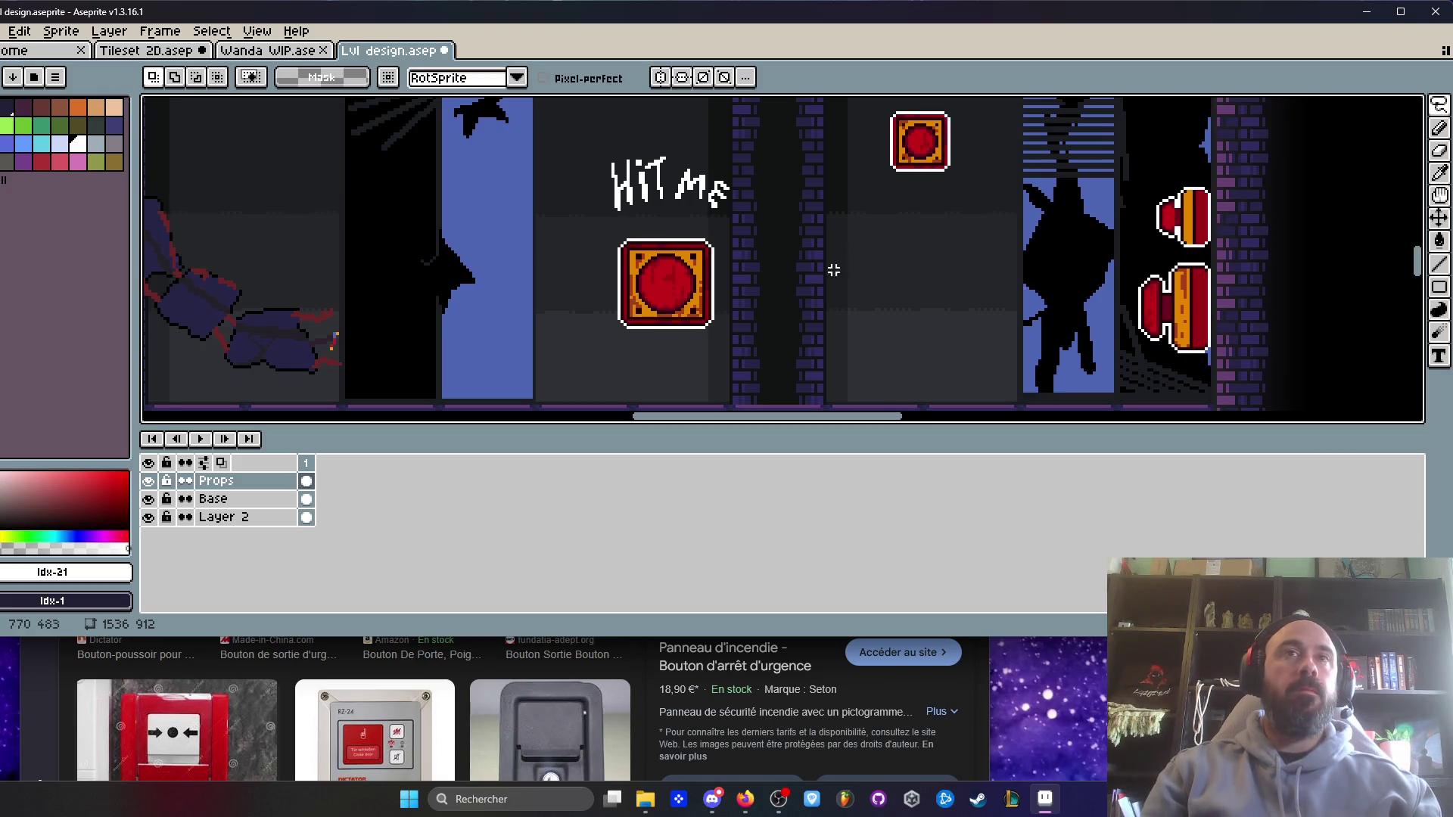
{"action": "left_click_drag", "start_coordinate": [833, 270], "coordinate": [743, 301]}
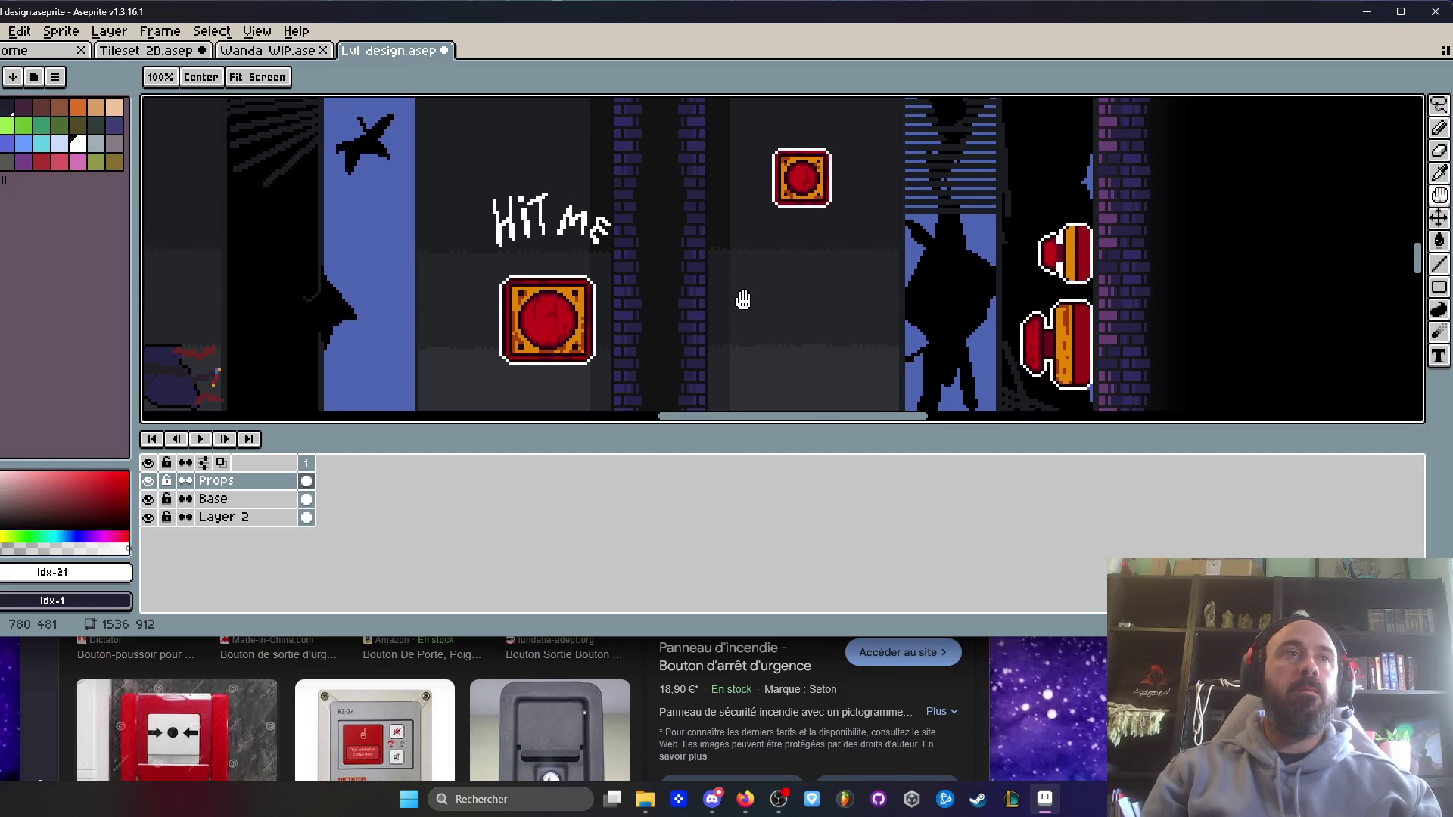
{"action": "key", "text": "space"}
{"action": "scroll", "coordinate": [730, 298], "scroll_direction": "down", "scroll_amount": 5}
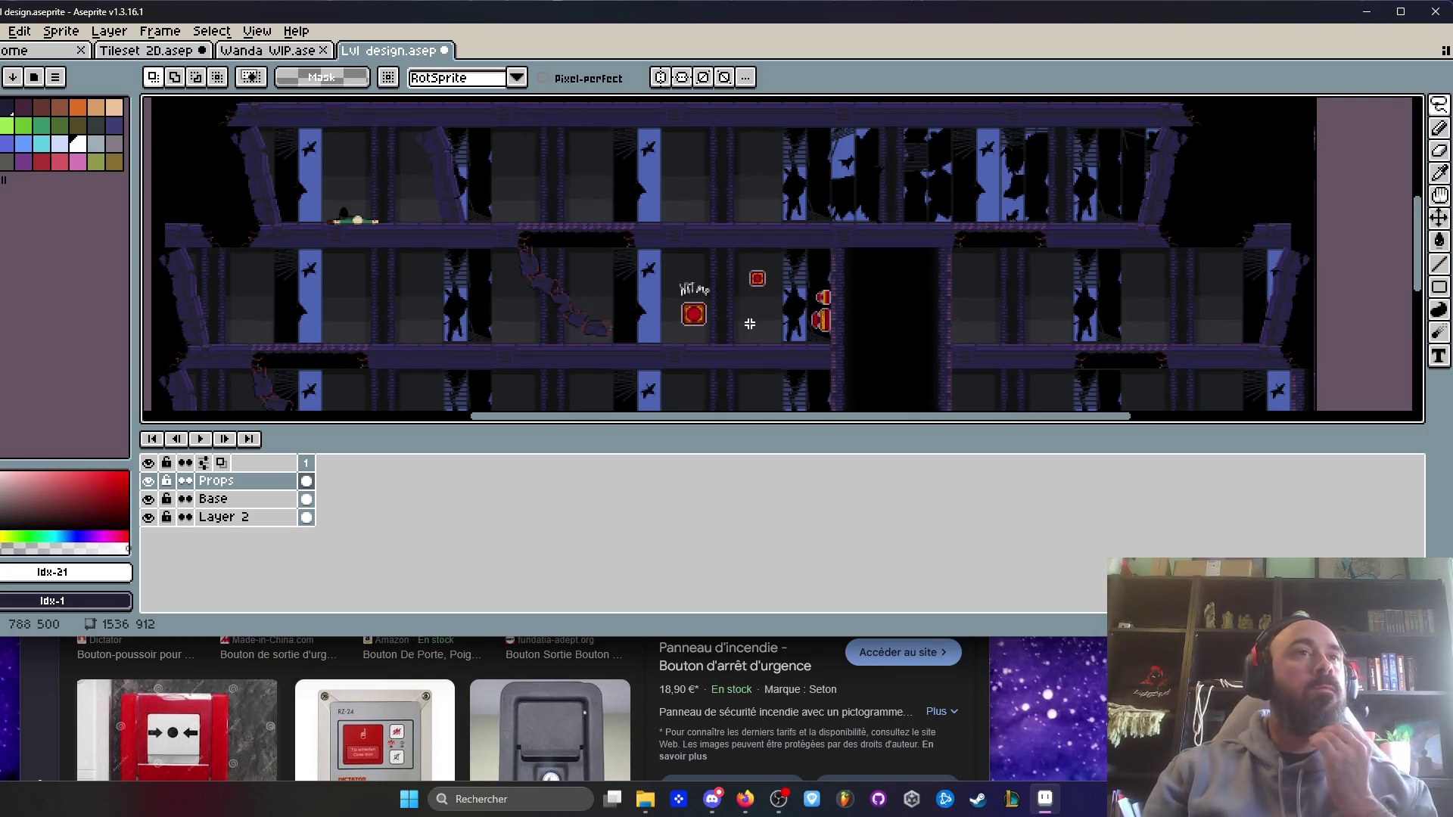
{"action": "scroll", "coordinate": [746, 312], "scroll_direction": "up", "scroll_amount": 3}
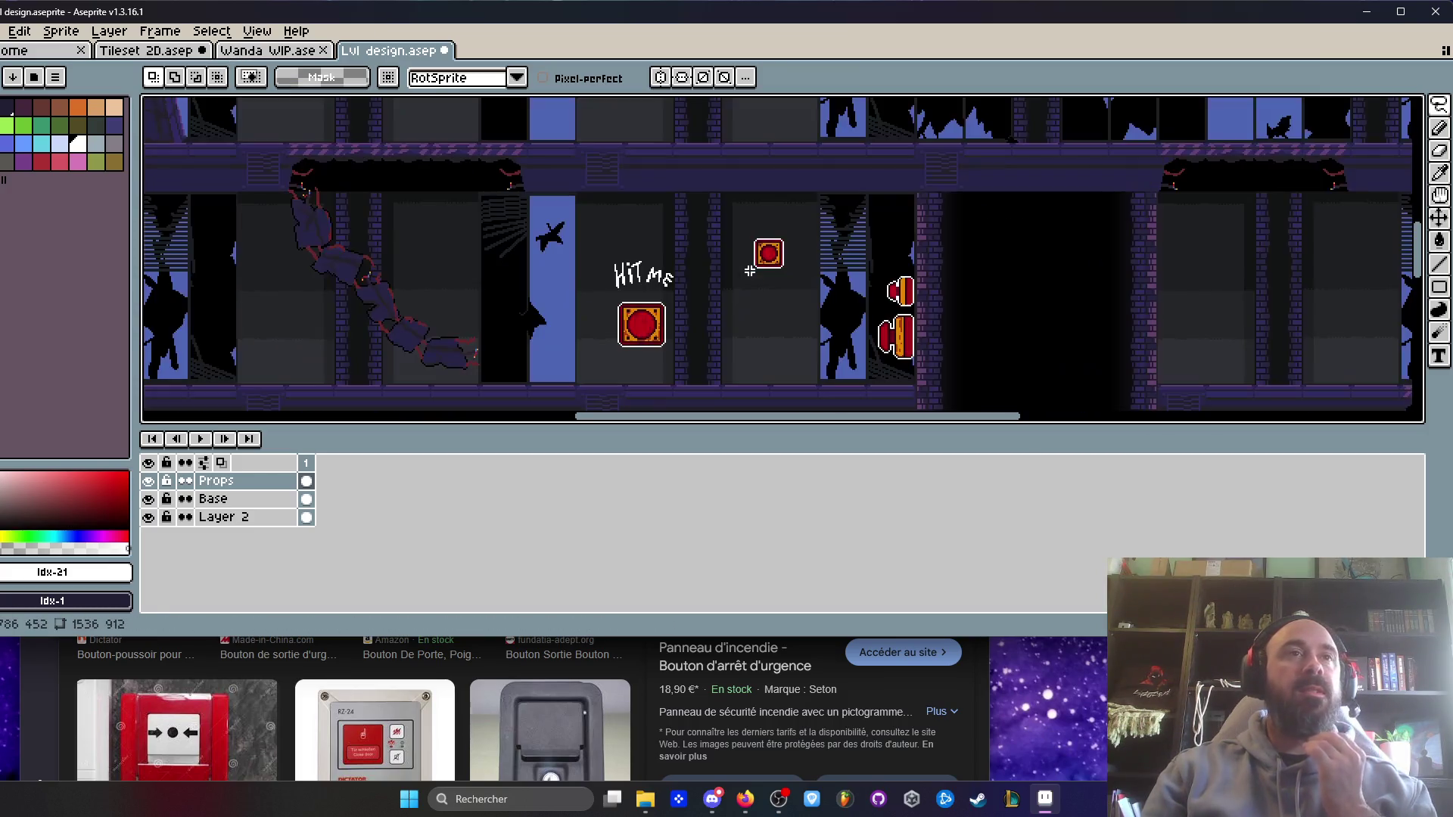
{"action": "scroll", "coordinate": [739, 288], "scroll_direction": "up", "scroll_amount": 2}
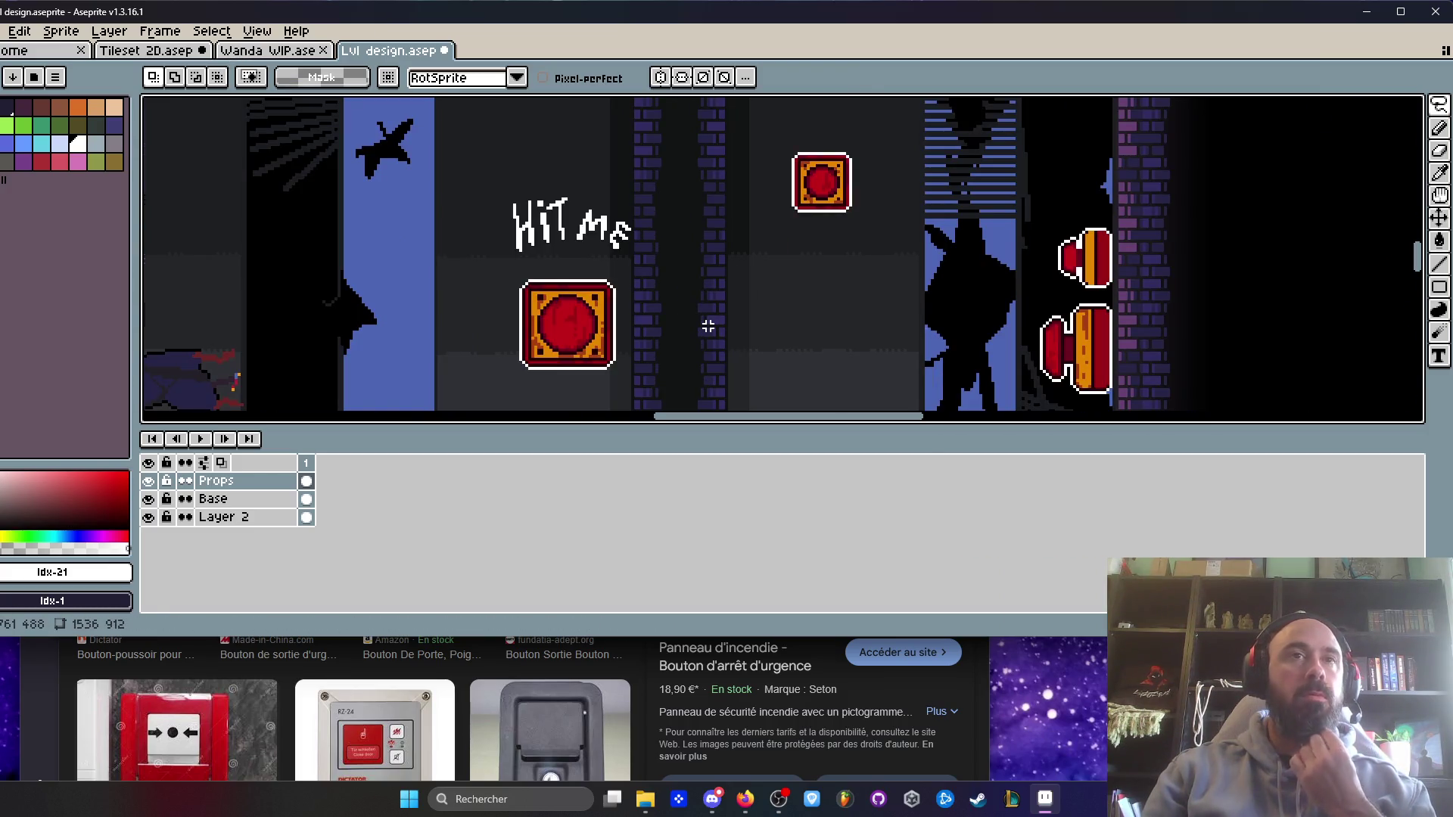
{"action": "scroll", "coordinate": [708, 326], "scroll_direction": "down", "scroll_amount": 2}
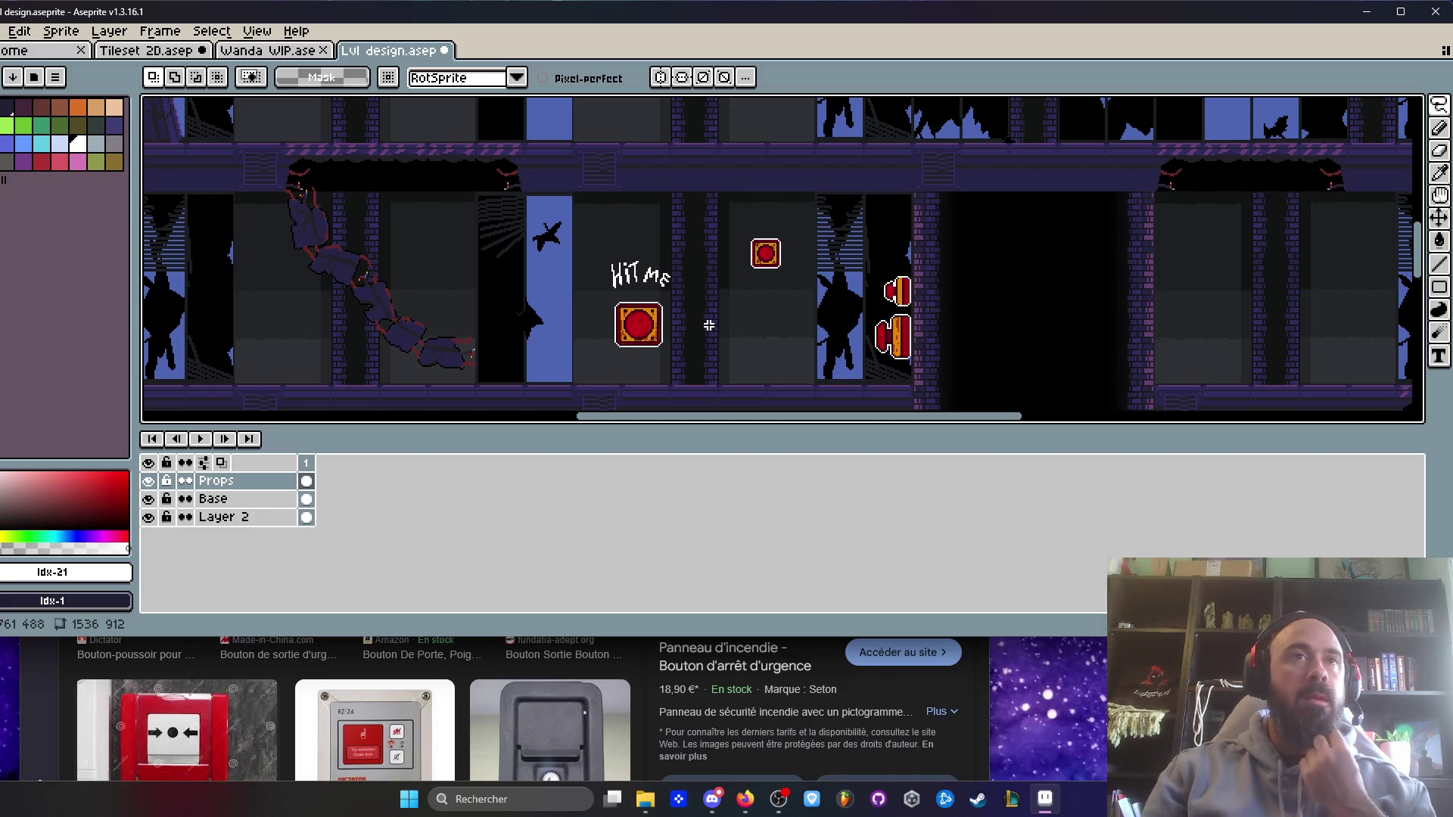
{"action": "scroll", "coordinate": [813, 345], "scroll_direction": "up", "scroll_amount": 2}
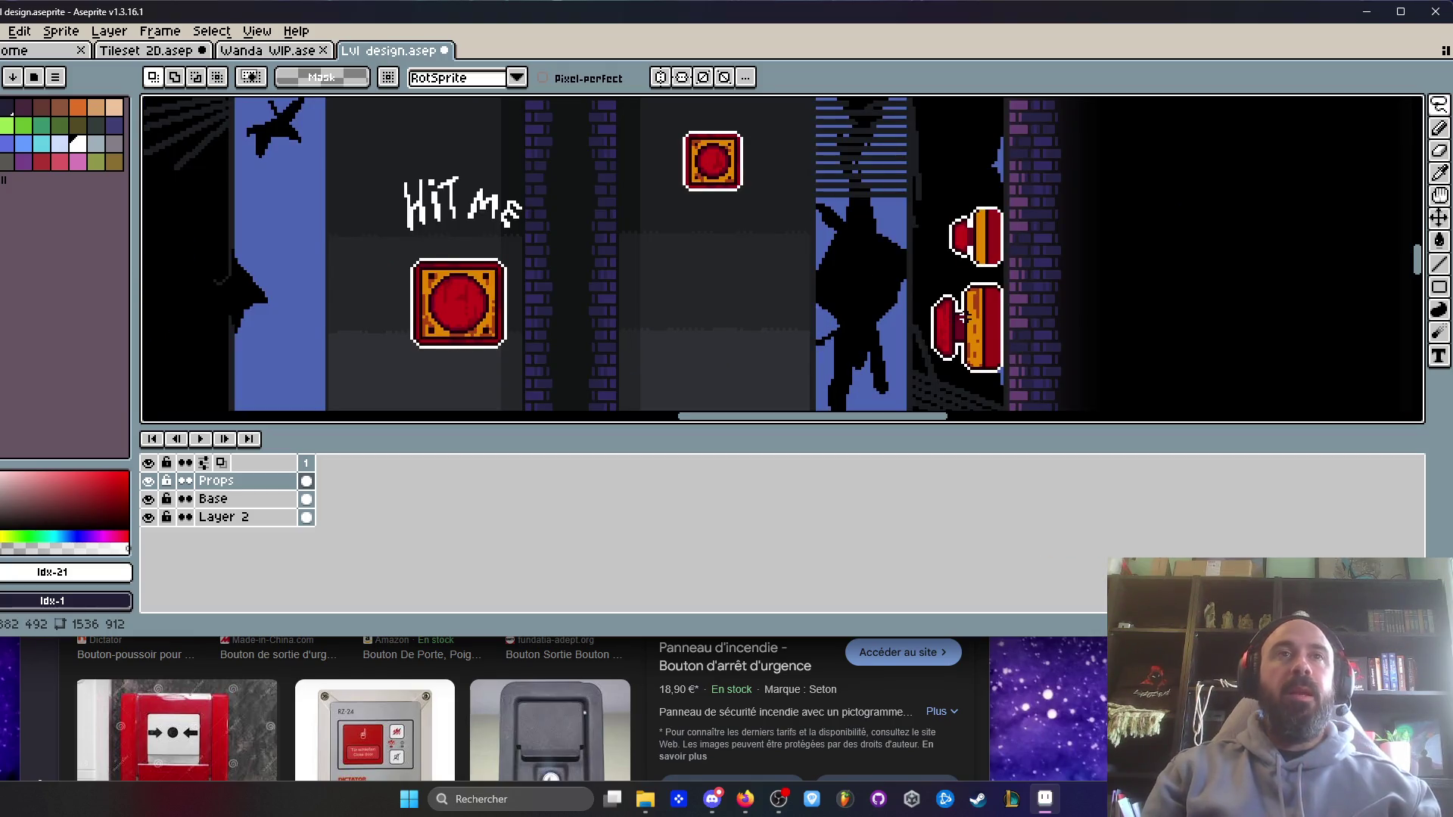
{"action": "scroll", "coordinate": [840, 176], "scroll_direction": "up", "scroll_amount": 3}
- Marquee-select the lower wall button and shift its right part far to the left
{"action": "mouse_move", "coordinate": [840, 176]}
{"action": "left_mouse_down"}
{"action": "mouse_move", "coordinate": [904, 243]}
{"action": "mouse_move", "coordinate": [925, 311]}
{"action": "left_mouse_up"}
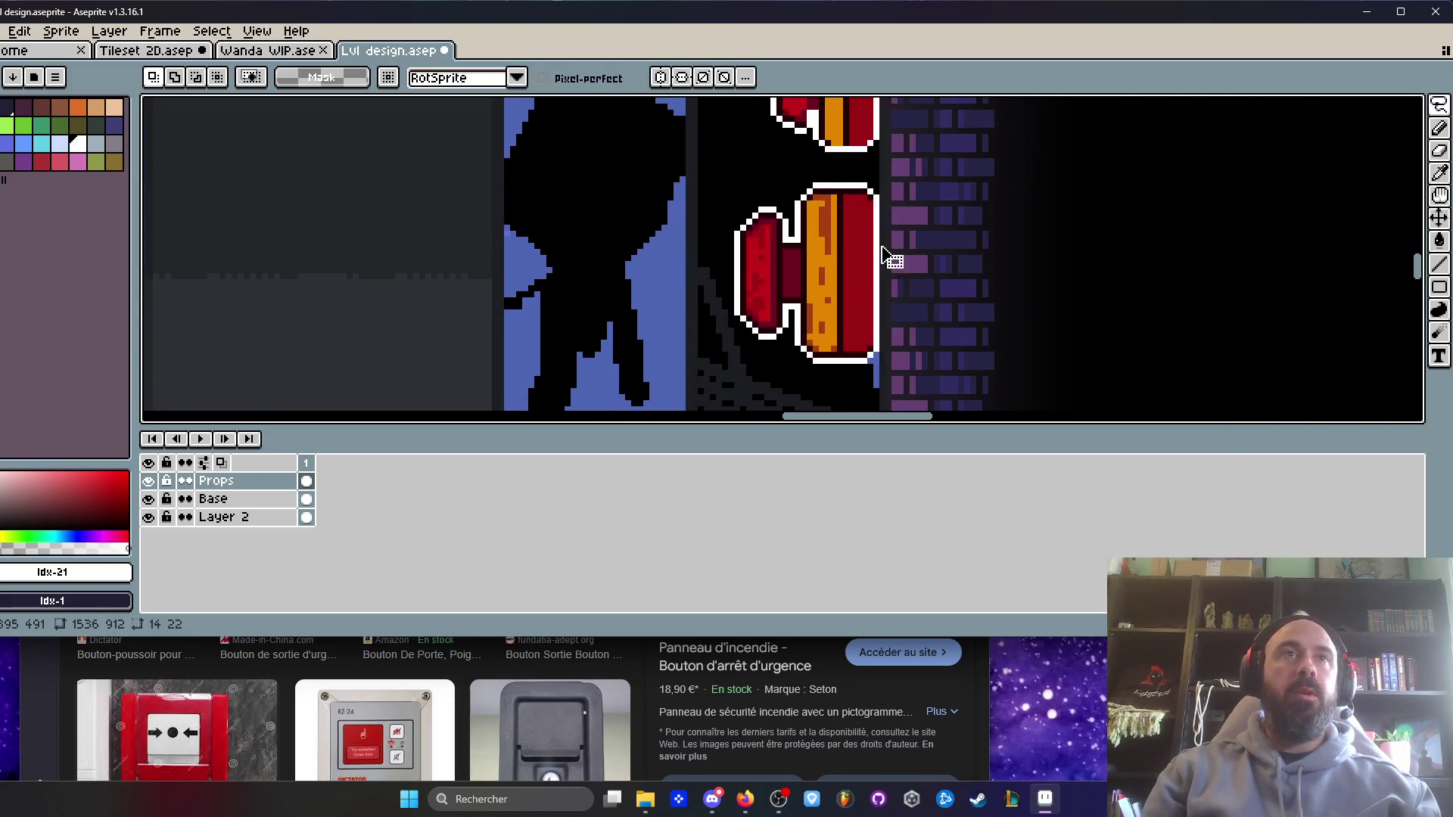
{"action": "scroll", "coordinate": [876, 245], "scroll_direction": "up", "scroll_amount": 1}
{"action": "key", "text": "m"}
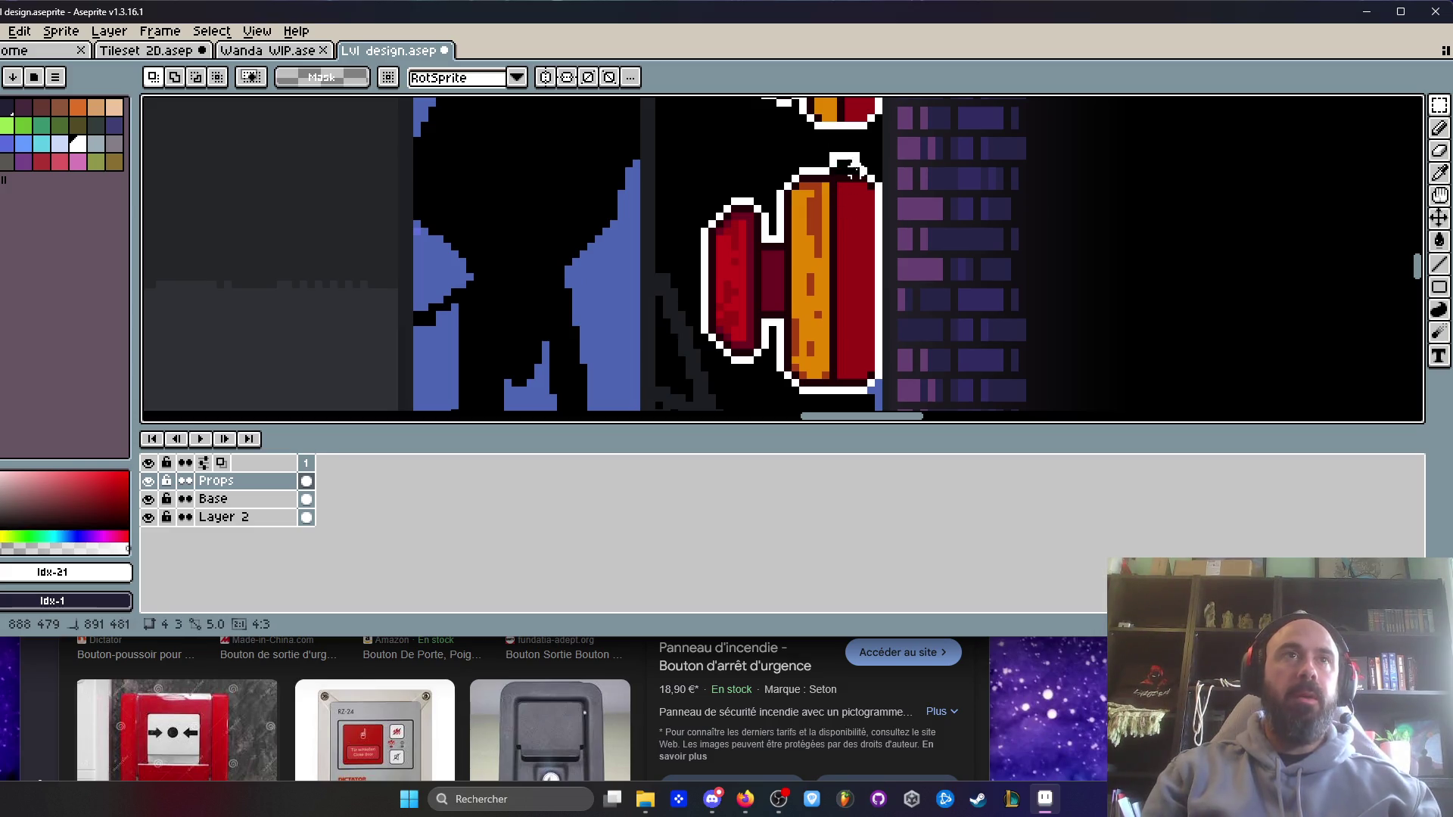
{"action": "left_click_drag", "start_coordinate": [841, 155], "coordinate": [968, 390]}
{"action": "scroll", "coordinate": [911, 282], "scroll_direction": "down", "scroll_amount": 1}
{"action": "left_click_drag", "start_coordinate": [911, 283], "coordinate": [530, 282]}
{"action": "key", "text": "Return"}
- Reposition the wall button pixels, moving the lower button far to the left
{"action": "left_click_drag", "start_coordinate": [715, 126], "coordinate": [898, 382]}
{"action": "mouse_move", "coordinate": [797, 237]}
{"action": "left_mouse_down"}
{"action": "mouse_move", "coordinate": [849, 237]}
{"action": "mouse_move", "coordinate": [837, 237]}
{"action": "left_mouse_up"}
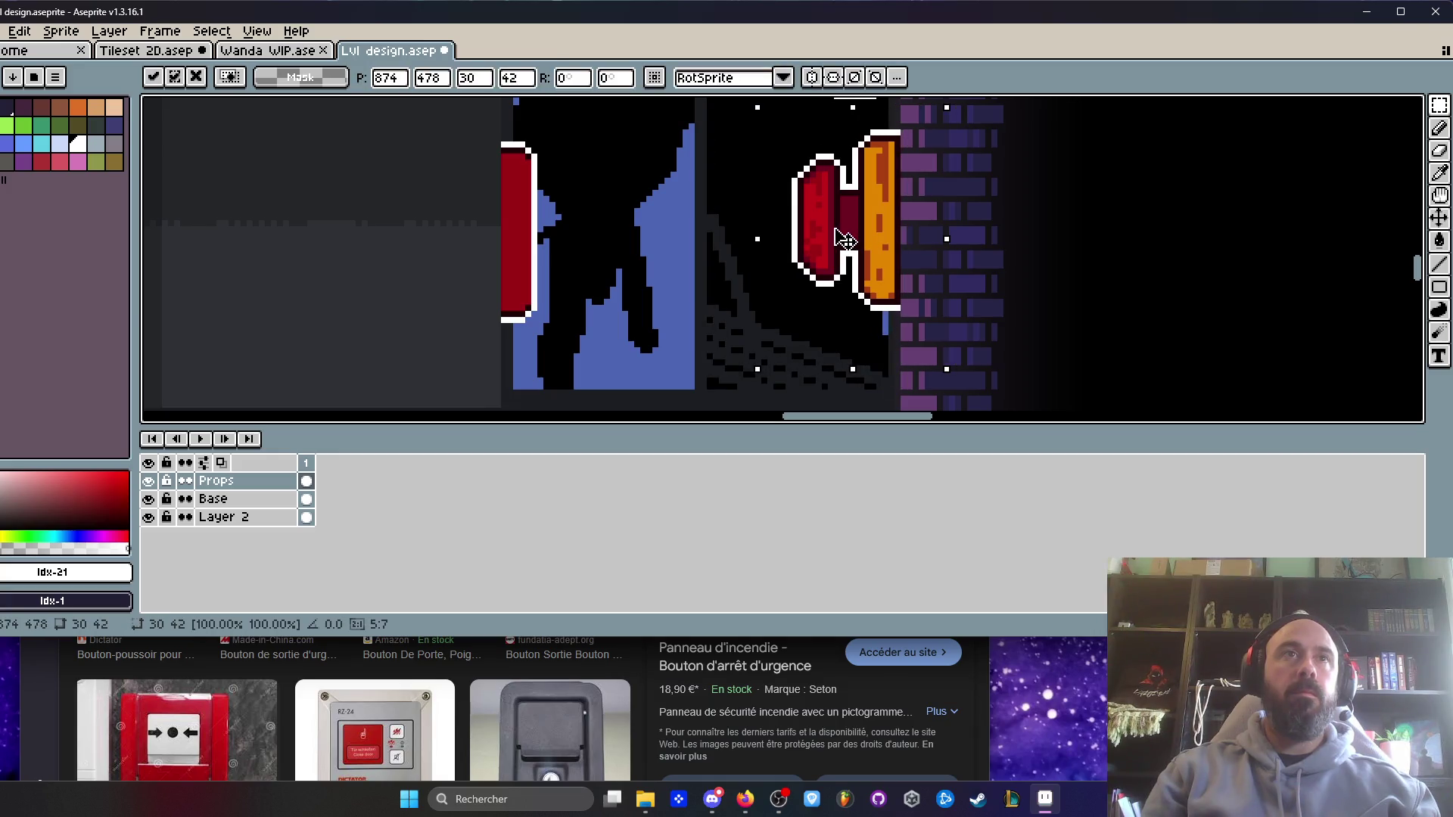
{"action": "scroll", "coordinate": [877, 260], "scroll_direction": "down", "scroll_amount": 1}
{"action": "key", "text": "space"}
{"action": "scroll", "coordinate": [892, 288], "scroll_direction": "down", "scroll_amount": 2}
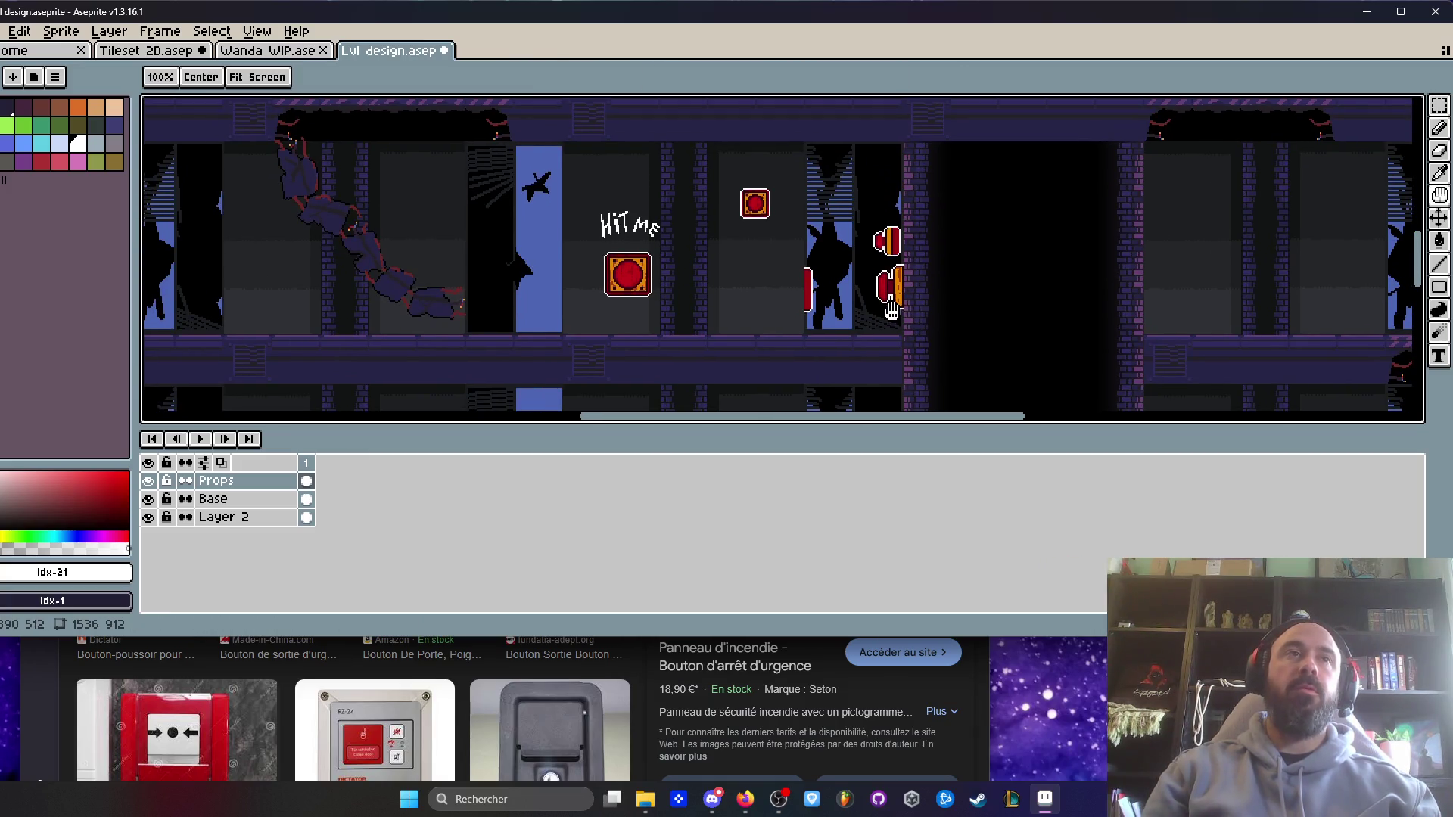
{"action": "scroll", "coordinate": [871, 266], "scroll_direction": "up", "scroll_amount": 2}
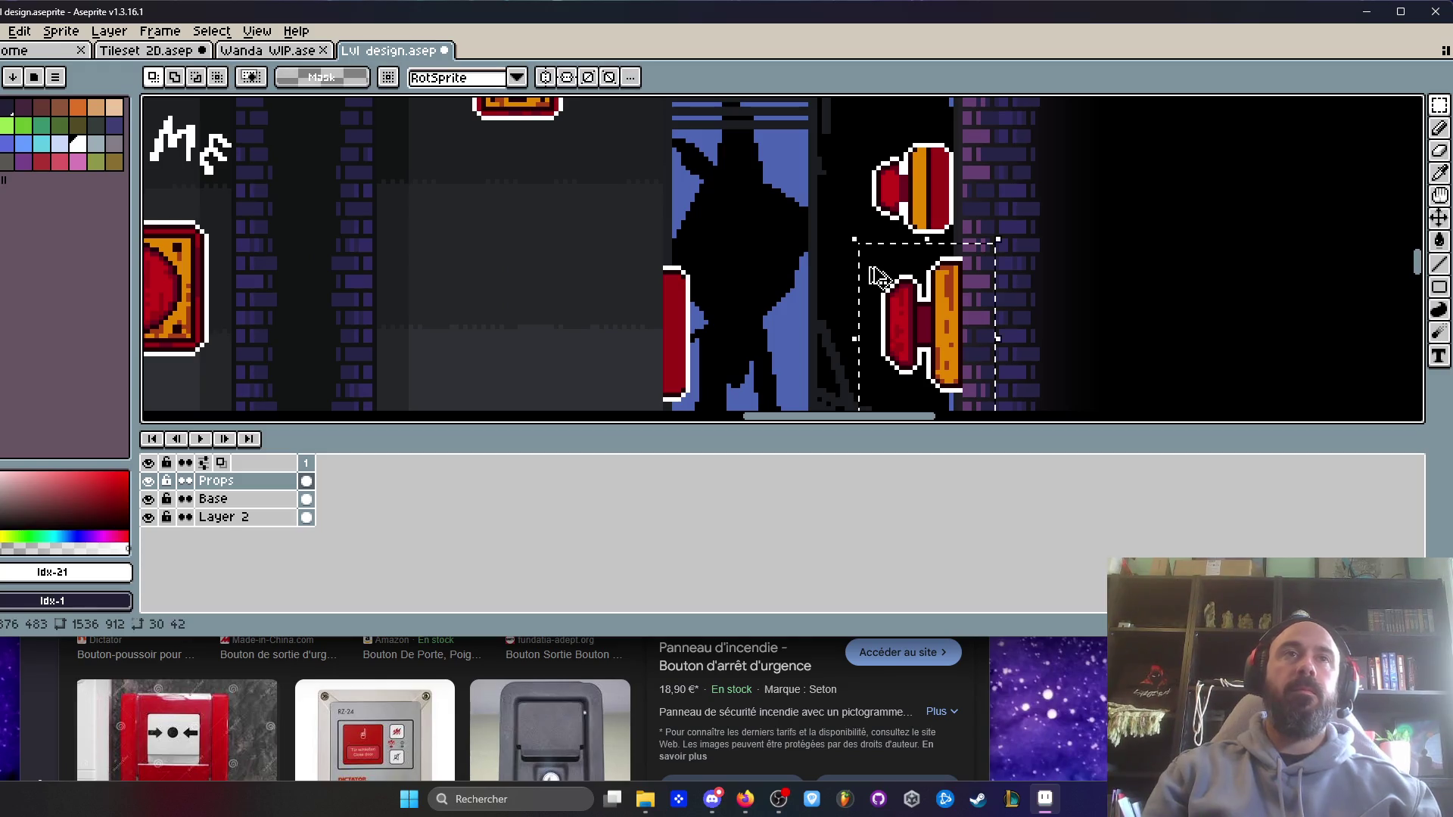
{"action": "key", "text": "Left"}
{"action": "key", "text": "Left"}
{"action": "key", "text": "Left"}
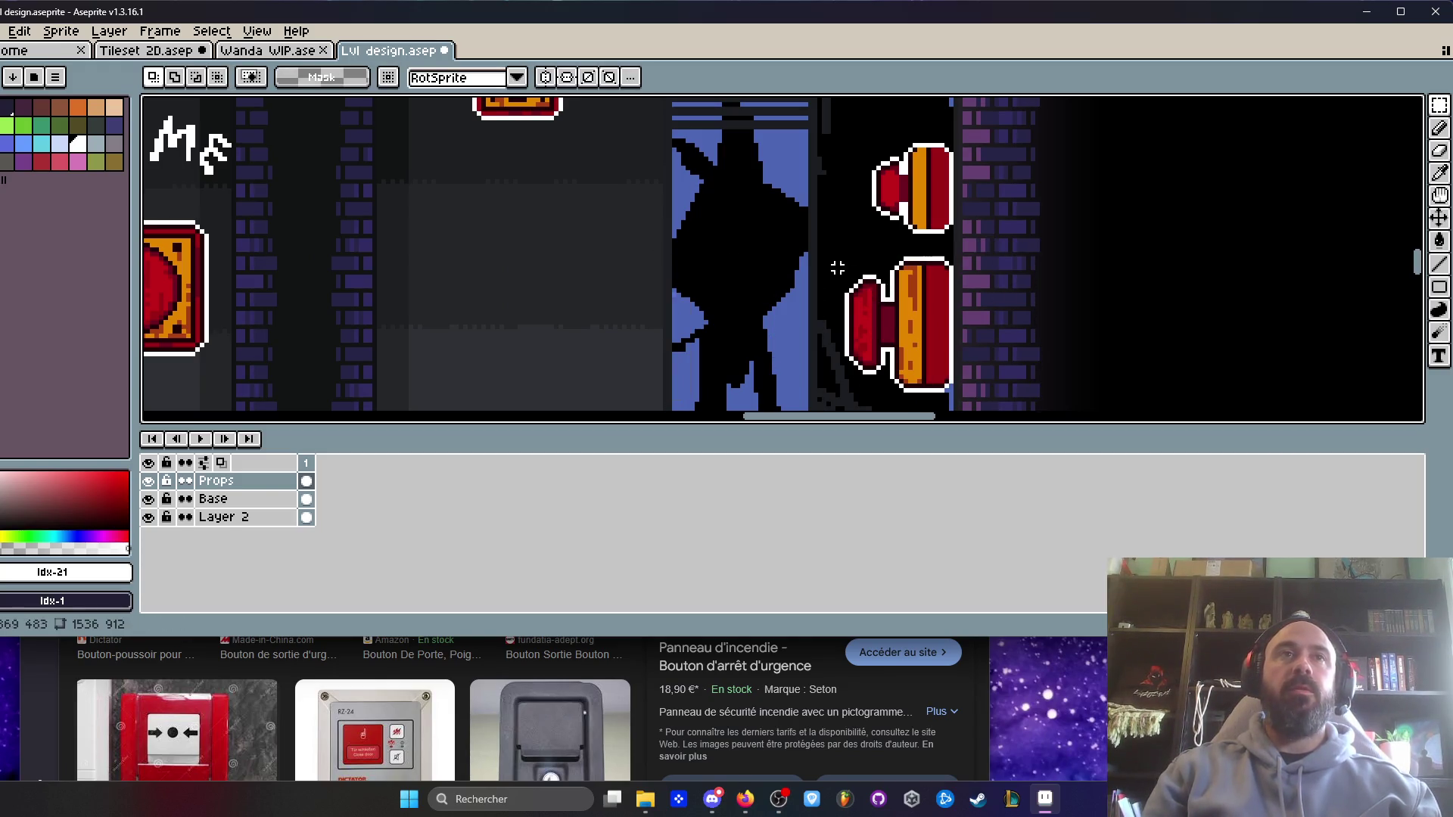
{"action": "mouse_move", "coordinate": [934, 285]}
{"action": "left_mouse_down"}
{"action": "mouse_move", "coordinate": [656, 265]}
{"action": "mouse_move", "coordinate": [574, 240]}
{"action": "left_mouse_up"}
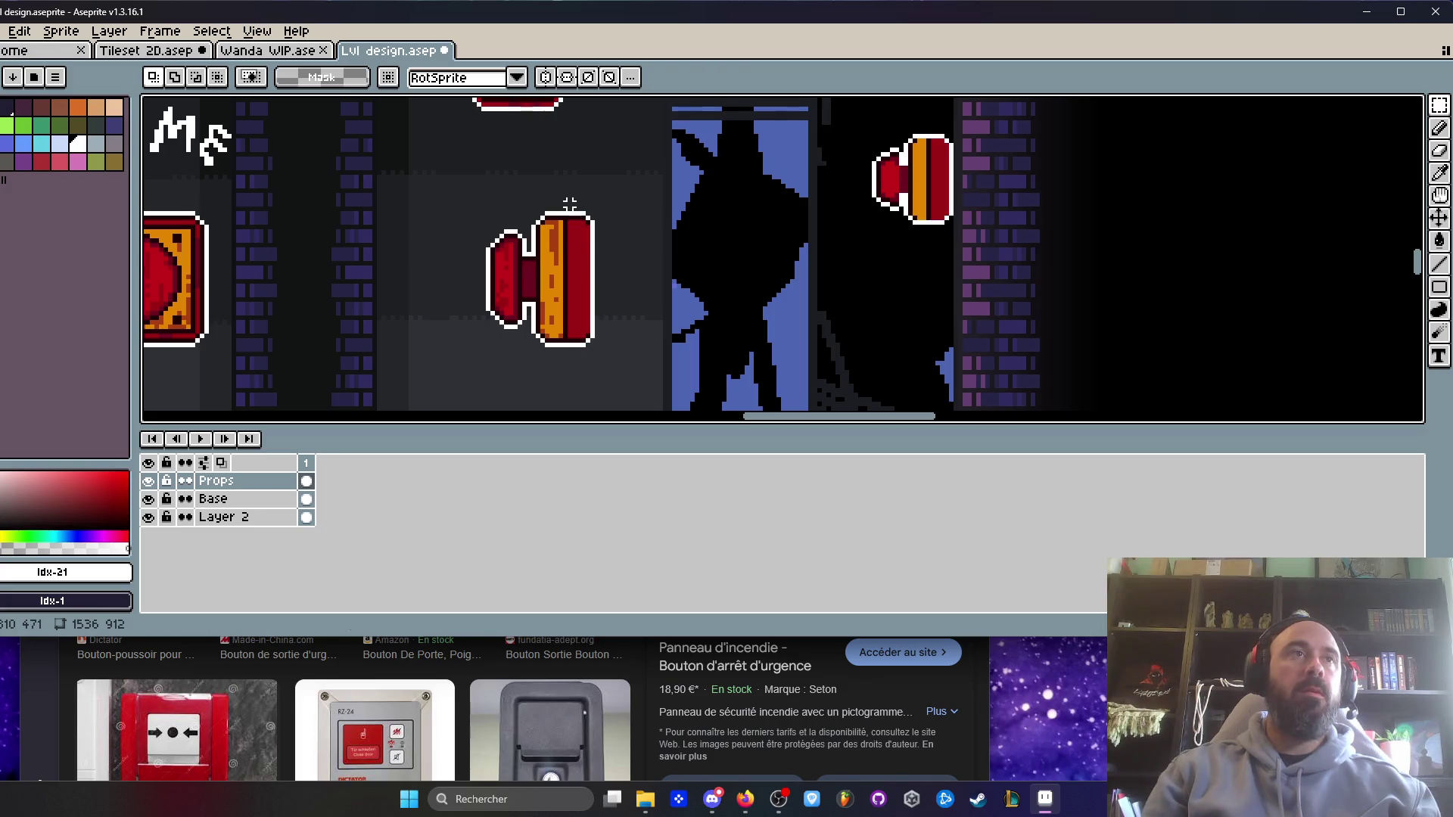
- Drop a copy of the relocated wall button nearby and delete the stray red piece
{"action": "mouse_move", "coordinate": [467, 189]}
{"action": "left_mouse_down"}
{"action": "mouse_move", "coordinate": [626, 353]}
{"action": "mouse_move", "coordinate": [620, 363]}
{"action": "left_mouse_up"}
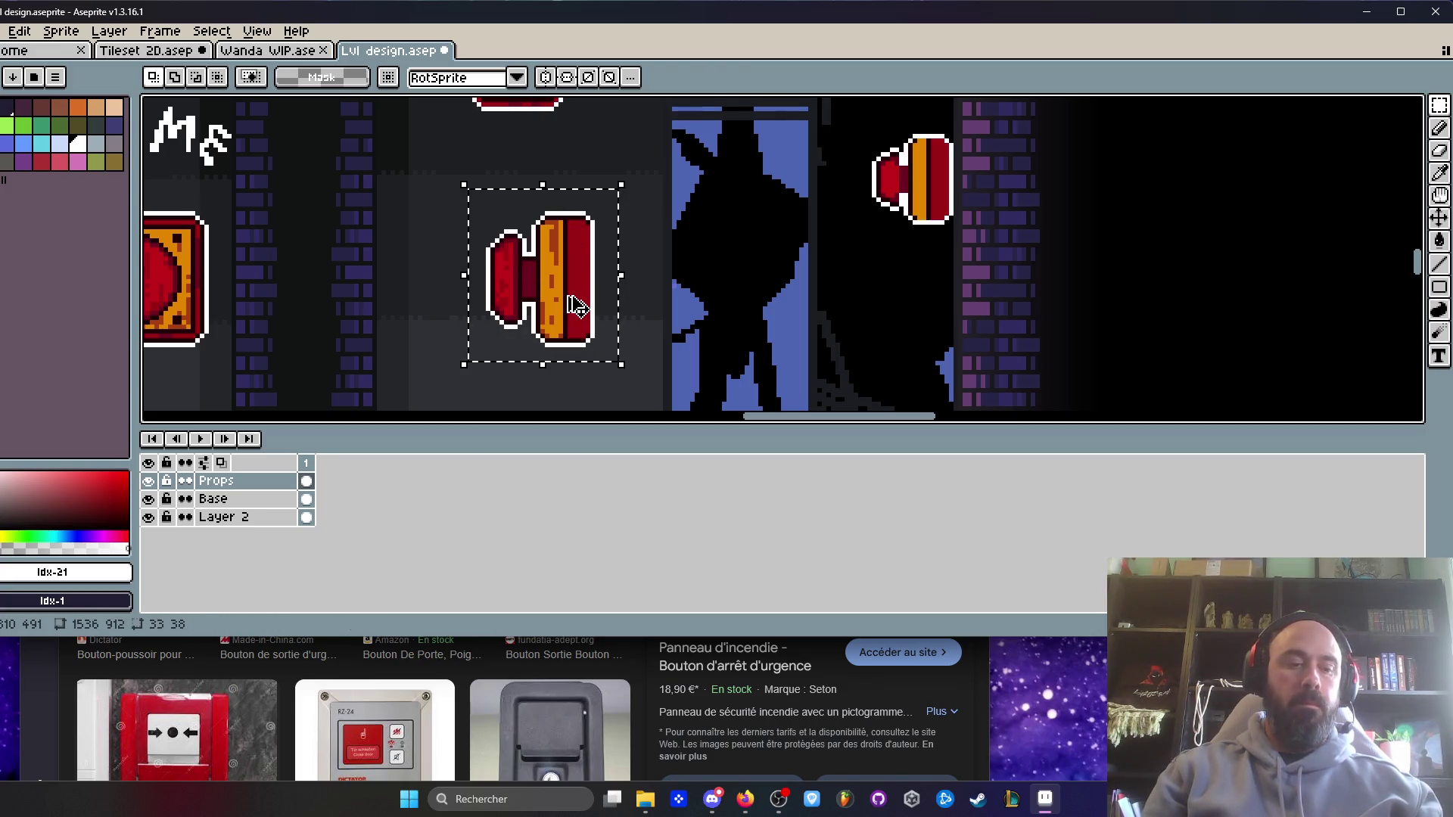
{"action": "mouse_move", "coordinate": [569, 295]}
{"action": "left_mouse_down", "text": "ctrl"}
{"action": "mouse_move", "coordinate": [829, 349]}
{"action": "mouse_move", "coordinate": [792, 311]}
{"action": "left_mouse_up", "text": "ctrl"}
{"action": "left_click_drag", "start_coordinate": [787, 222], "coordinate": [862, 384]}
{"action": "mouse_move", "coordinate": [828, 334]}
{"action": "left_mouse_down"}
{"action": "mouse_move", "coordinate": [702, 259]}
{"action": "mouse_move", "coordinate": [792, 365]}
{"action": "mouse_move", "coordinate": [942, 350]}
{"action": "mouse_move", "coordinate": [918, 302]}
{"action": "left_mouse_up"}
{"action": "key", "text": "Delete"}
- Select the right-hand red button and delete its red half
{"action": "scroll", "coordinate": [938, 350], "scroll_direction": "down", "scroll_amount": 3}
{"action": "key", "text": "h"}
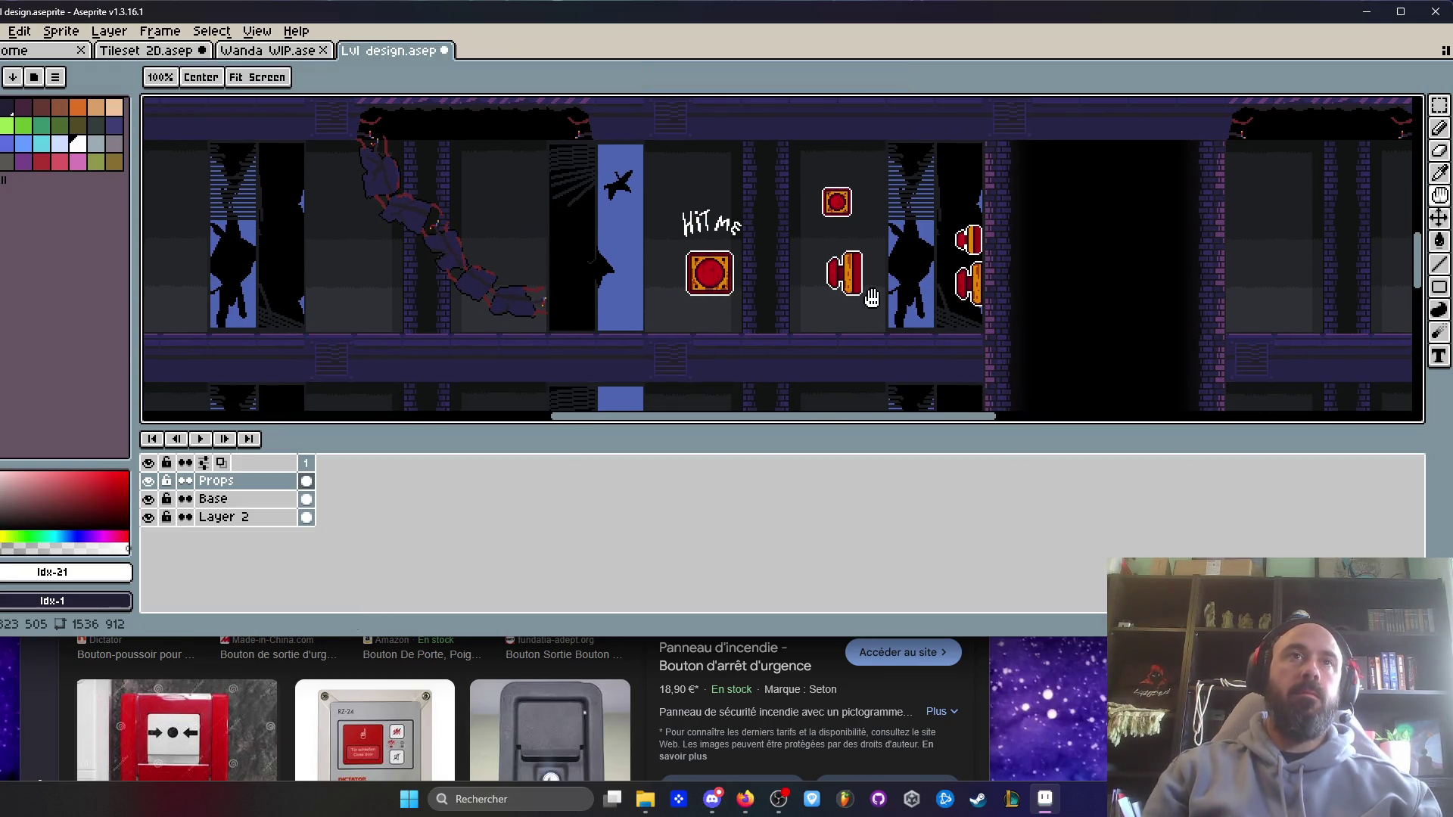
{"action": "scroll", "coordinate": [966, 227], "scroll_direction": "up", "scroll_amount": 3}
{"action": "key", "text": "m"}
{"action": "left_click_drag", "start_coordinate": [894, 199], "coordinate": [1015, 308]}
{"action": "mouse_move", "coordinate": [983, 201]}
{"action": "left_mouse_down"}
{"action": "mouse_move", "coordinate": [948, 178]}
{"action": "mouse_move", "coordinate": [1026, 314]}
{"action": "left_mouse_up"}
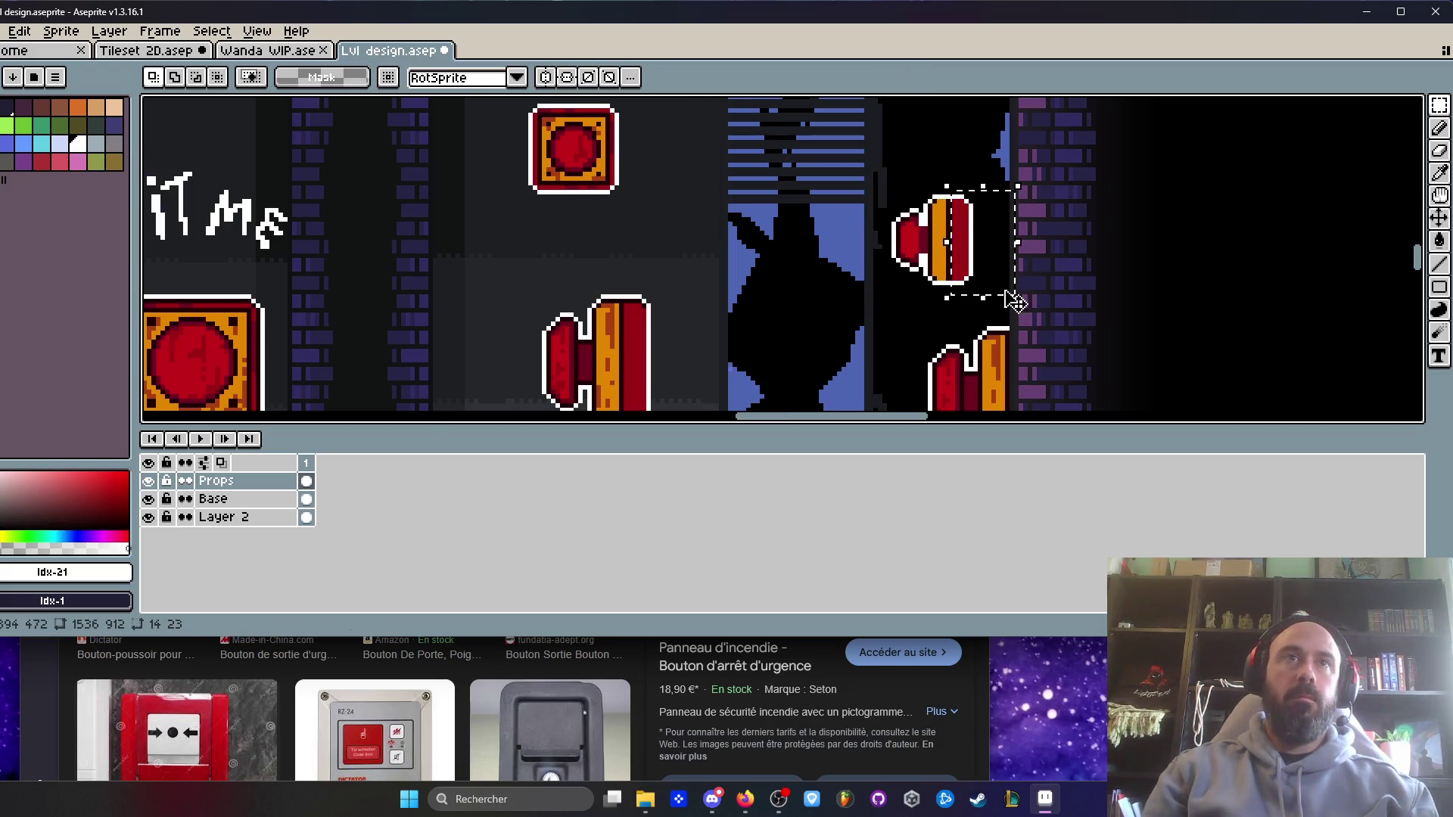
{"action": "key", "text": "Delete"}
- Move the remaining red button piece right and down into place
{"action": "left_click_drag", "start_coordinate": [862, 198], "coordinate": [994, 287]}
{"action": "left_click_drag", "start_coordinate": [861, 164], "coordinate": [982, 300]}
{"action": "left_click_drag", "start_coordinate": [938, 253], "coordinate": [999, 281]}
{"action": "key", "text": "Return"}
{"action": "scroll", "coordinate": [1097, 242], "scroll_direction": "down", "scroll_amount": 3}
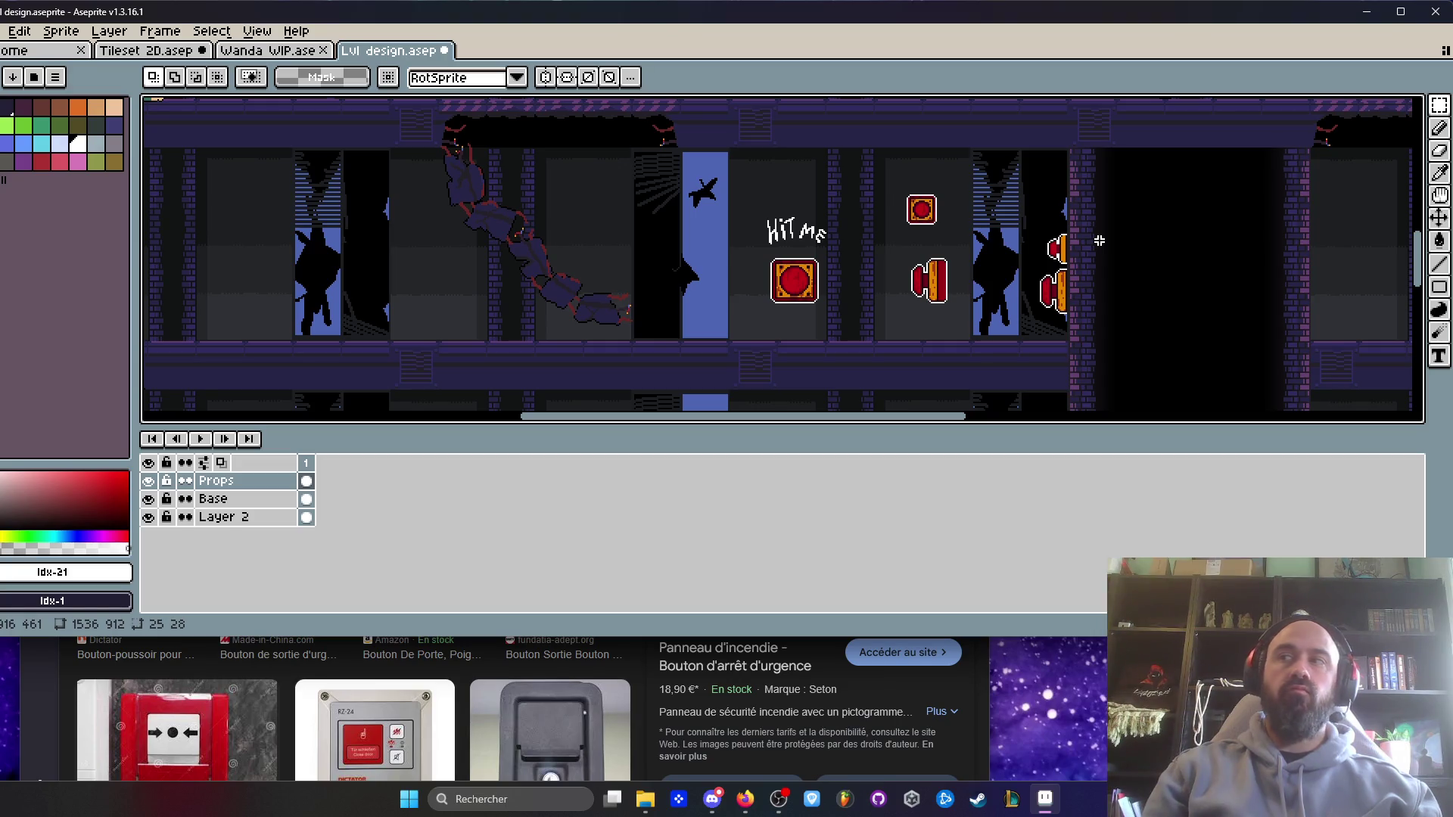
- Shift the Hit Me text to the left and deselect it
{"action": "left_click_drag", "start_coordinate": [975, 255], "coordinate": [874, 267]}
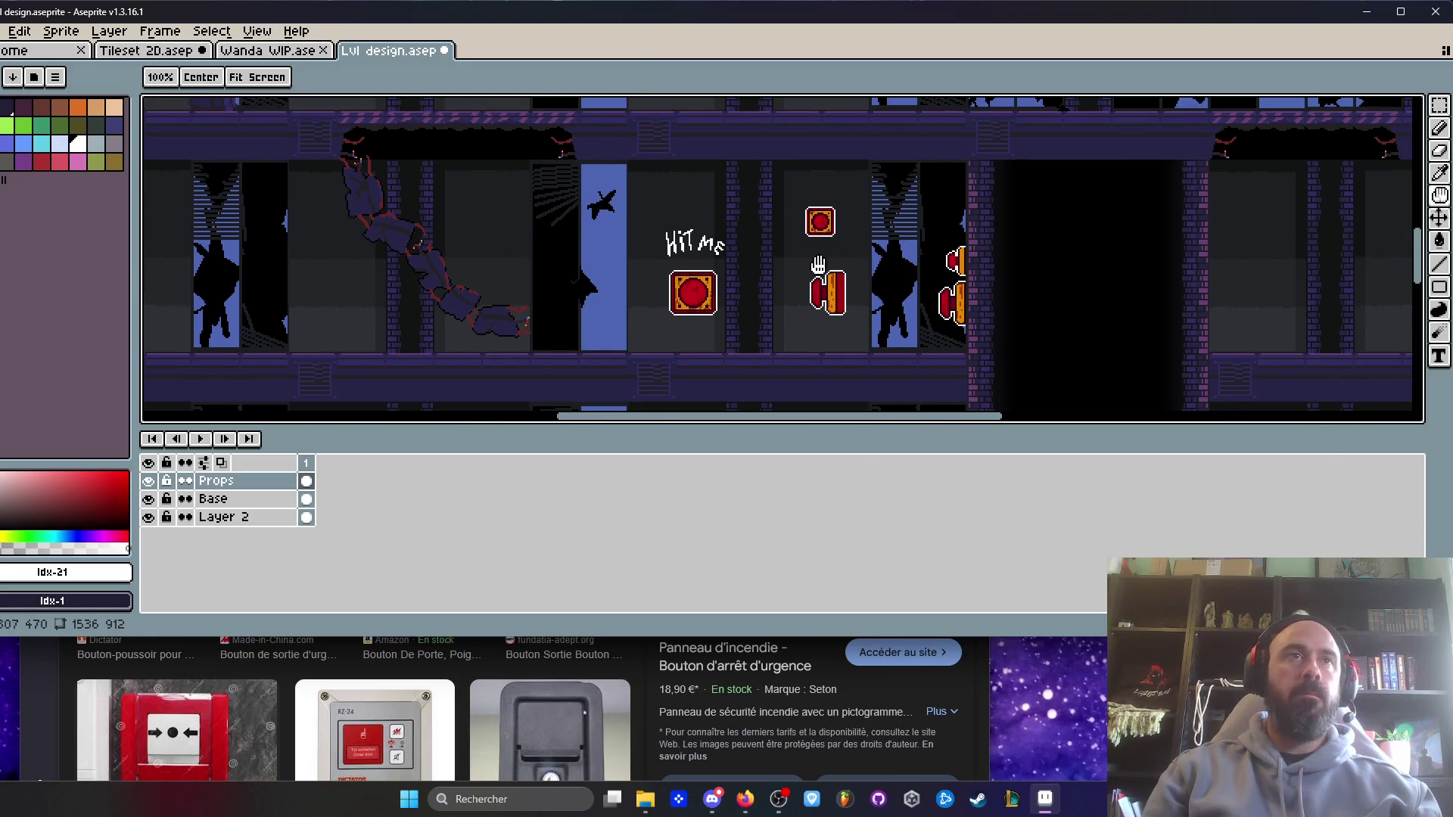
{"action": "scroll", "coordinate": [699, 242], "scroll_direction": "up", "scroll_amount": 4}
{"action": "mouse_move", "coordinate": [522, 173]}
{"action": "left_mouse_down"}
{"action": "mouse_move", "coordinate": [761, 267]}
{"action": "mouse_move", "coordinate": [670, 244]}
{"action": "left_mouse_up"}
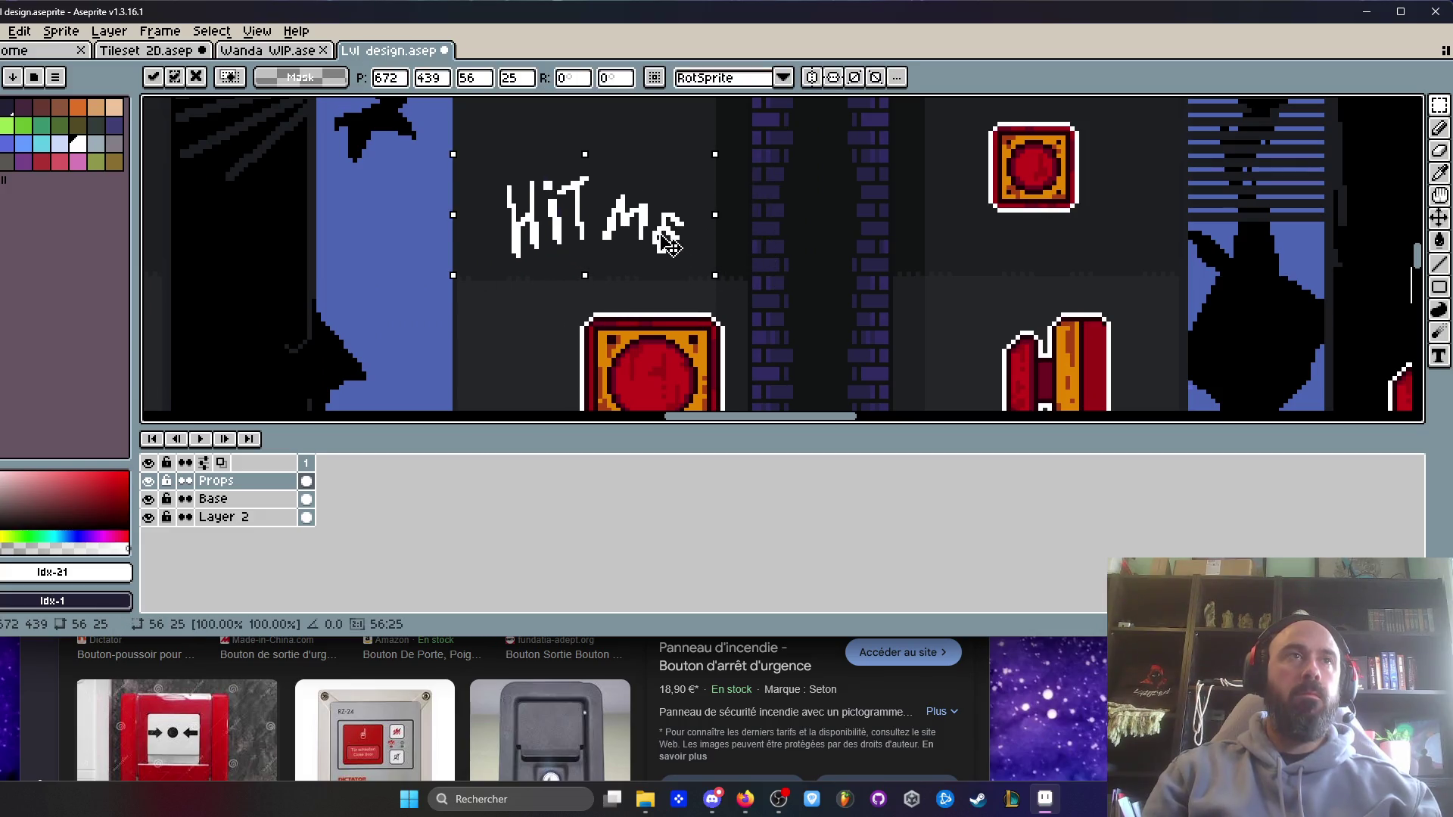
{"action": "scroll", "coordinate": [671, 246], "scroll_direction": "down", "scroll_amount": 3}
{"action": "left_click", "coordinate": [702, 281]}
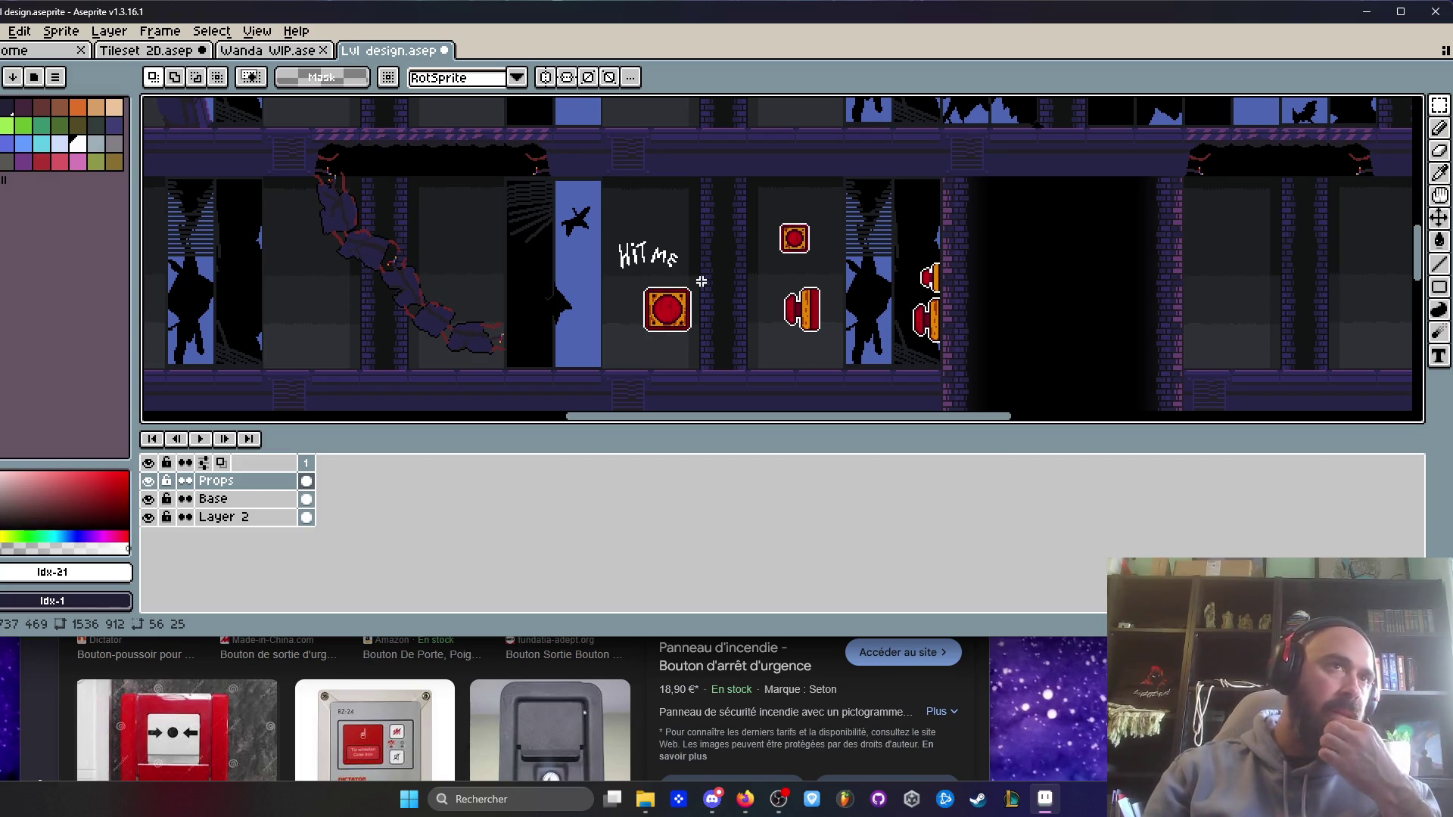
- Switch to the Wanda WIP sprite tab
{"action": "scroll", "coordinate": [837, 351], "scroll_direction": "down", "scroll_amount": 3}
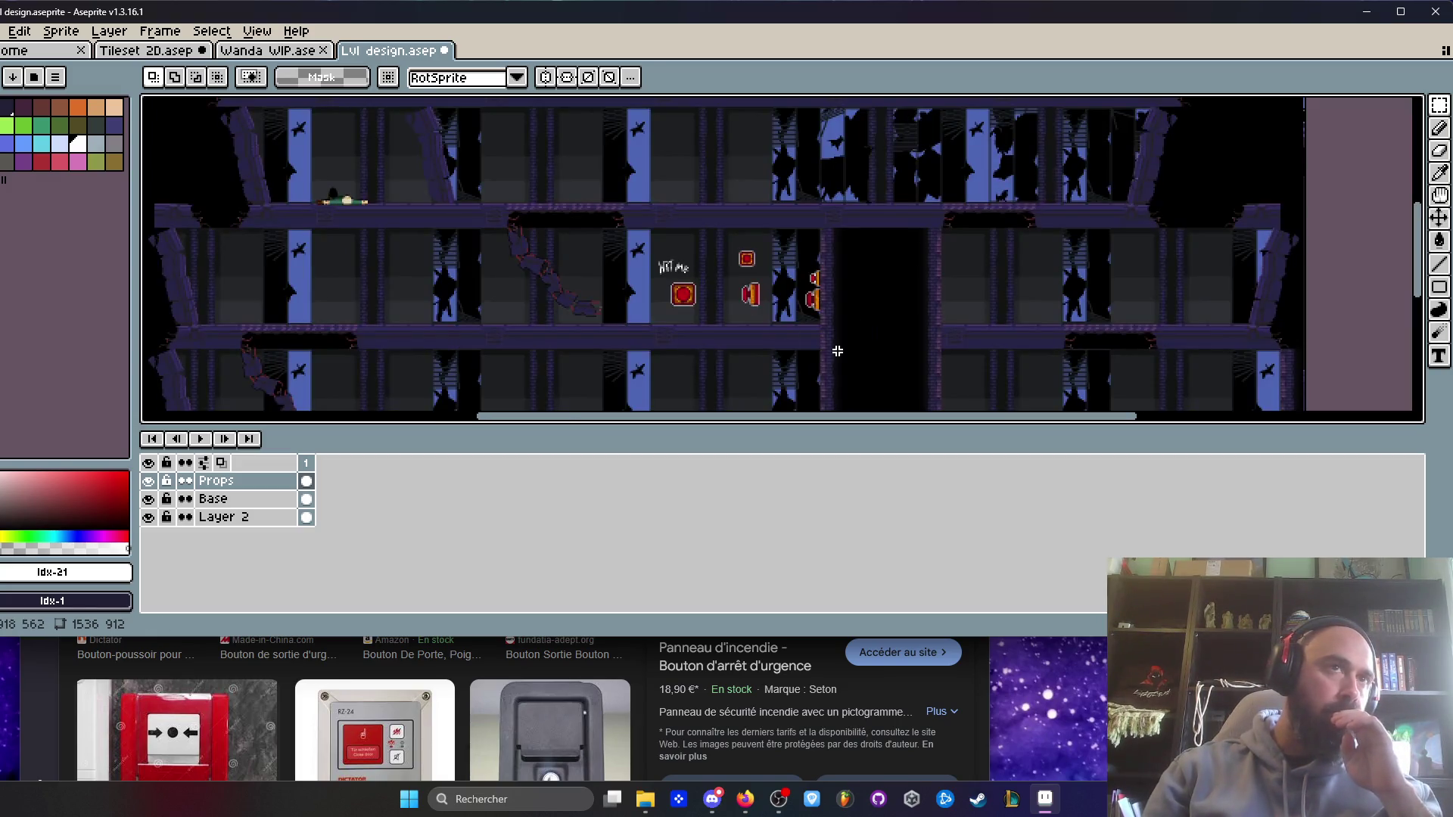
{"action": "scroll", "coordinate": [836, 351], "scroll_direction": "up", "scroll_amount": 3}
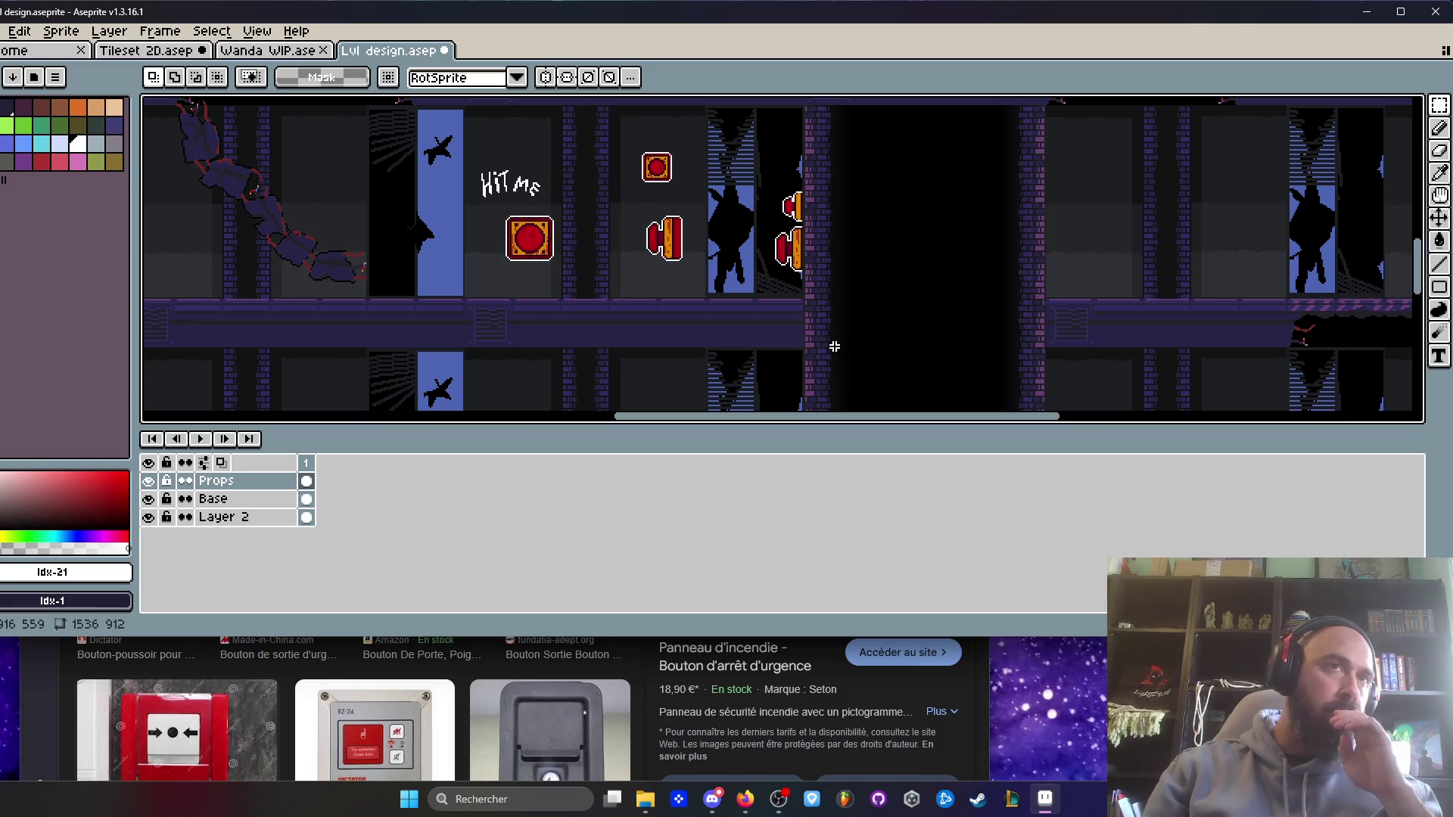
{"action": "scroll", "coordinate": [834, 346], "scroll_direction": "down", "scroll_amount": 3}
{"action": "scroll", "coordinate": [765, 217], "scroll_direction": "up", "scroll_amount": 3}
{"action": "key", "text": "ctrl+shift+Tab"}
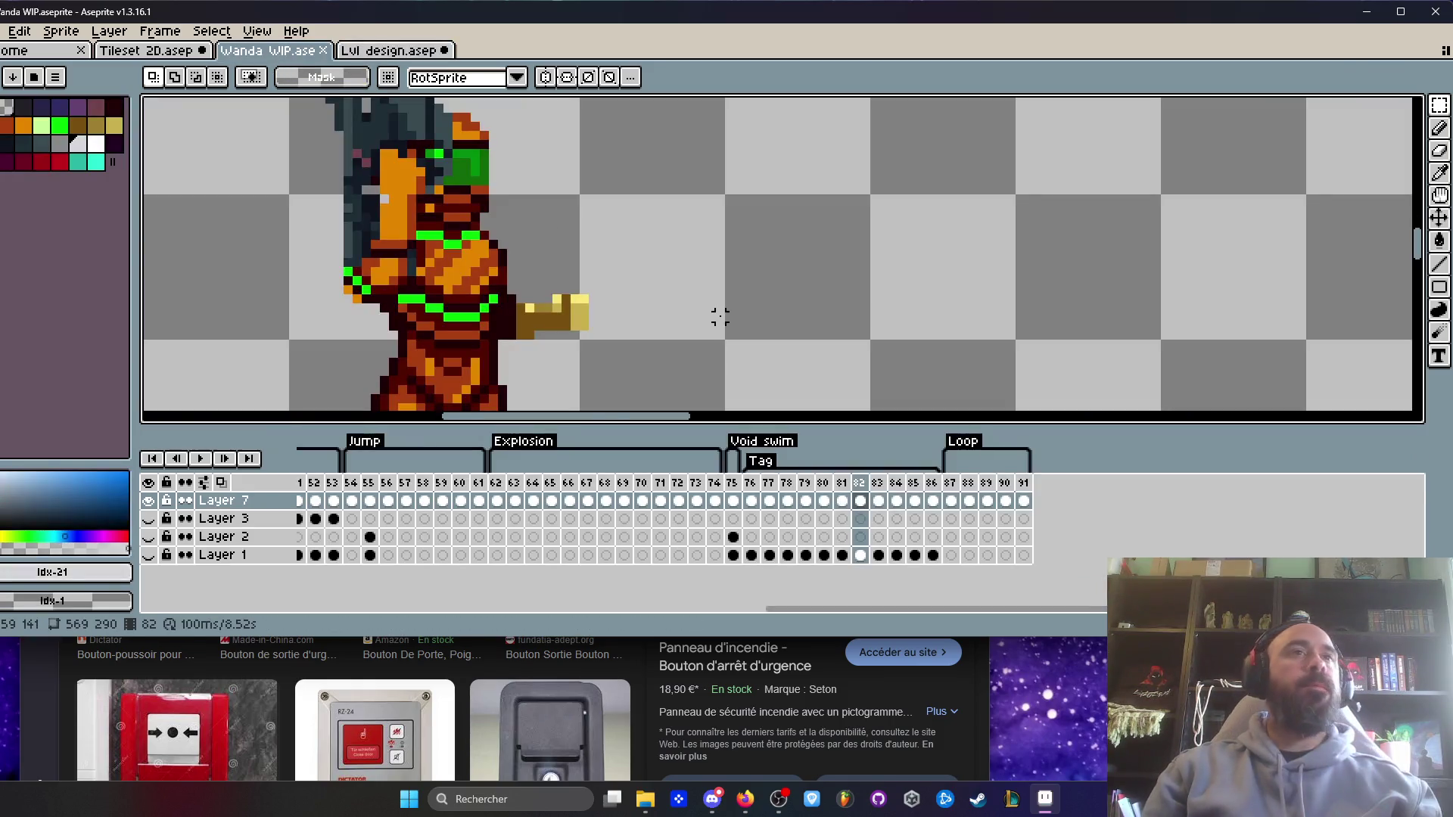
- In Tileset 2D, select and delete the hand icon and red sign artwork
{"action": "key", "text": "ctrl+shift+Tab"}
{"action": "scroll", "coordinate": [489, 326], "scroll_direction": "down", "scroll_amount": 3}
{"action": "scroll", "coordinate": [489, 326], "scroll_direction": "up", "scroll_amount": 1}
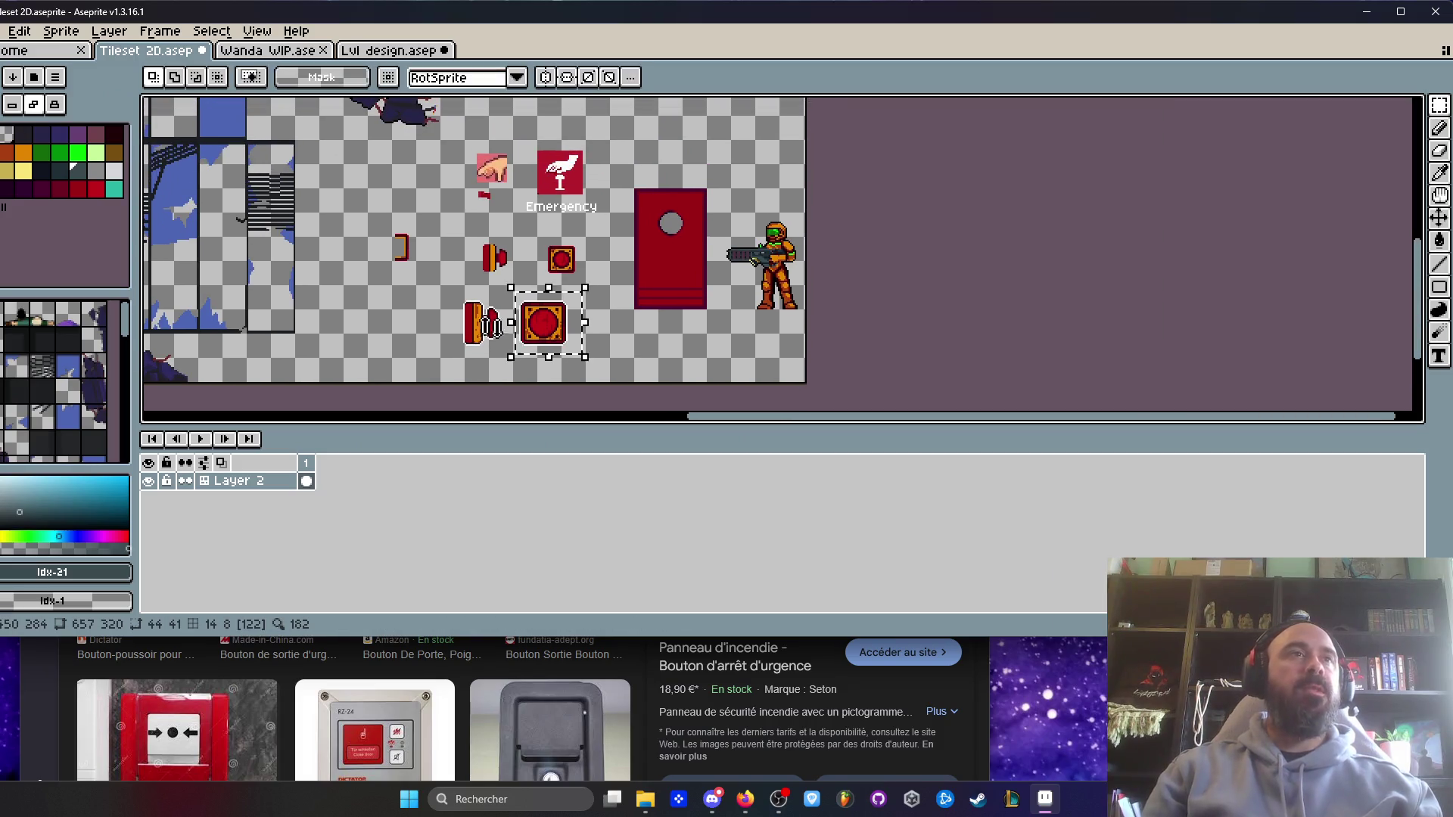
{"action": "scroll", "coordinate": [503, 269], "scroll_direction": "up", "scroll_amount": 2}
{"action": "left_click_drag", "start_coordinate": [481, 168], "coordinate": [505, 303]}
{"action": "mouse_move", "coordinate": [436, 161]}
{"action": "left_mouse_down"}
{"action": "mouse_move", "coordinate": [720, 285]}
{"action": "mouse_move", "coordinate": [746, 315]}
{"action": "left_mouse_up"}
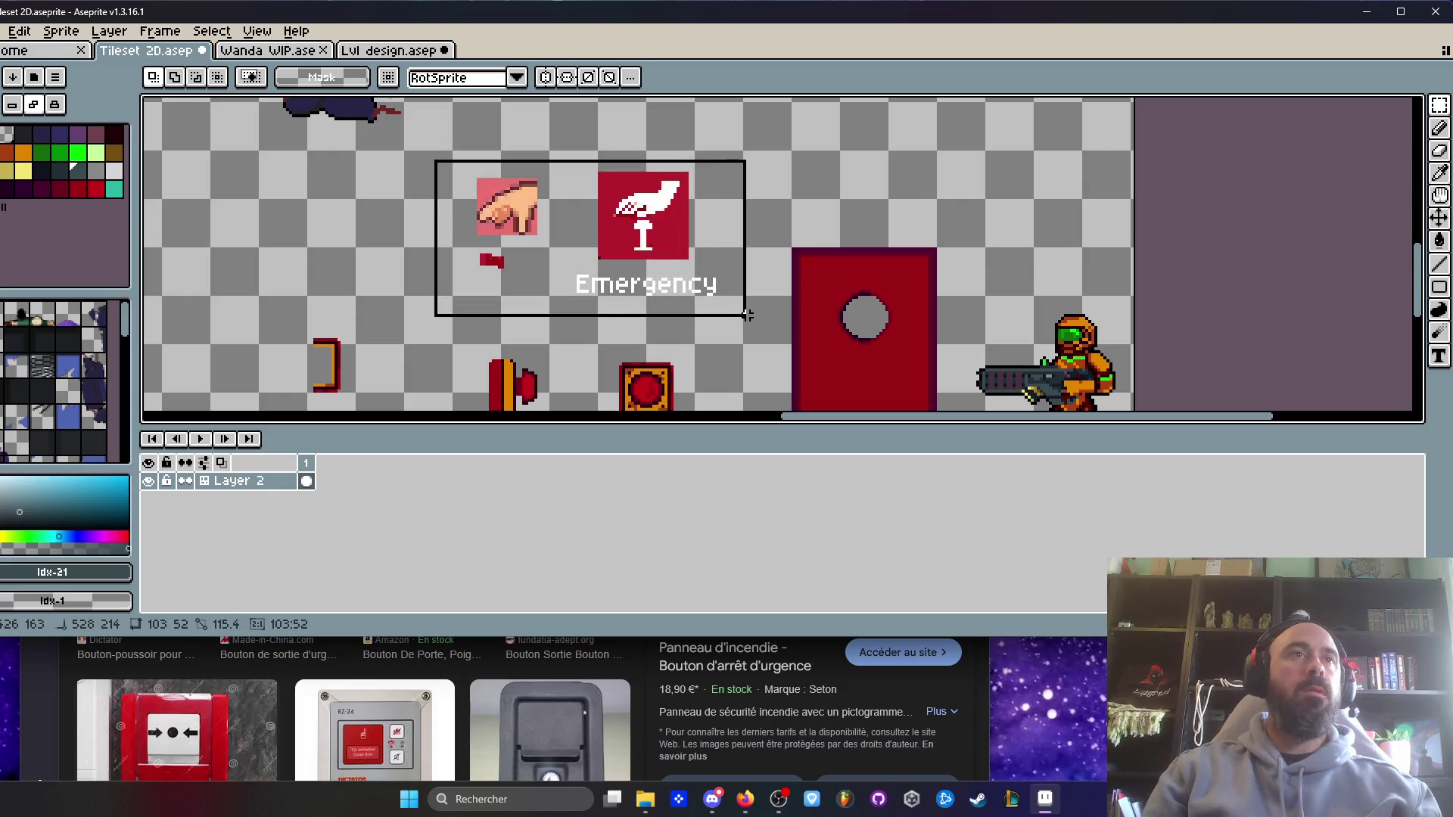
{"action": "left_click_drag", "start_coordinate": [420, 145], "coordinate": [717, 261]}
{"action": "key", "text": "Delete"}
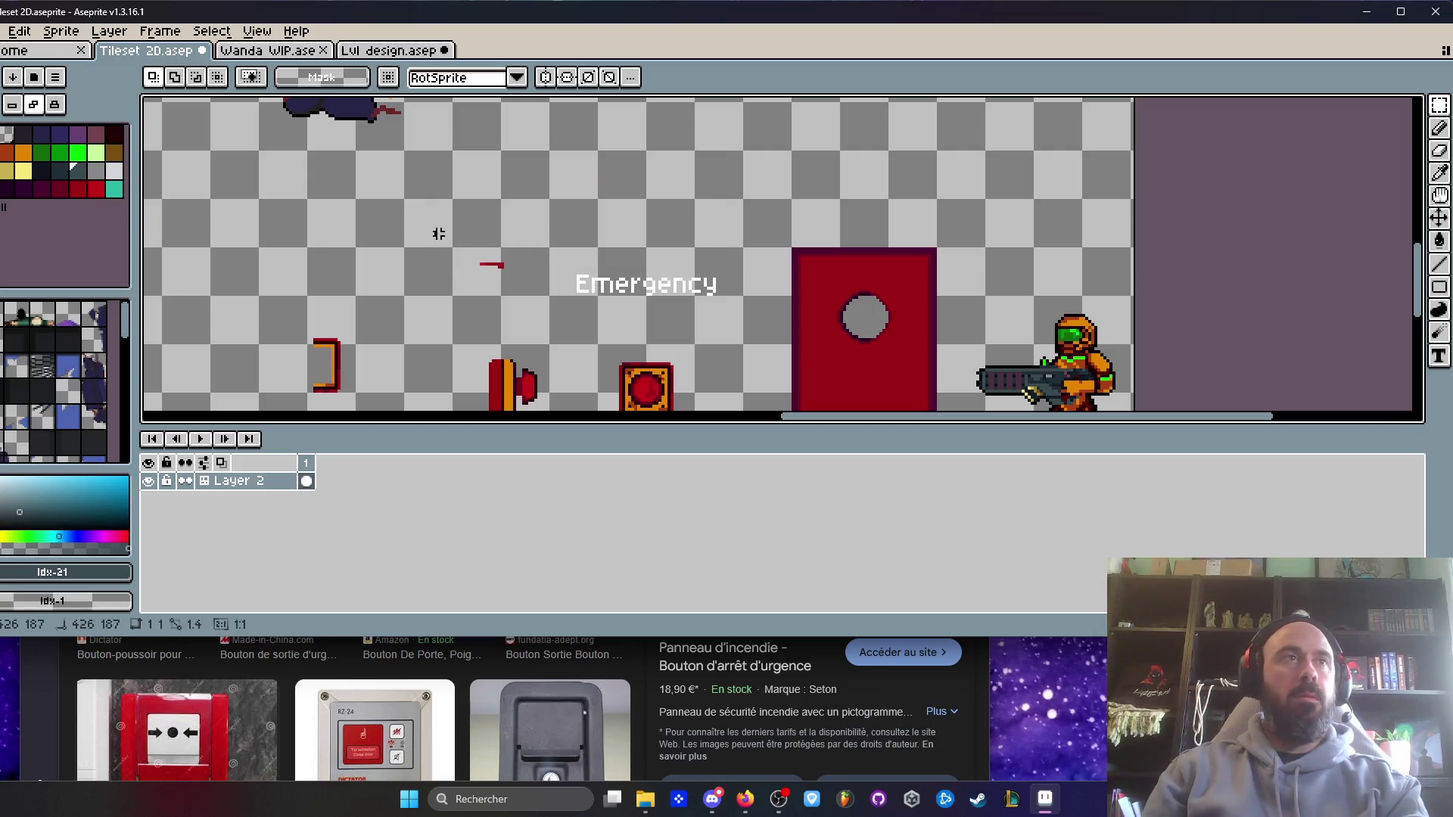
- Lower the Emergency text and add a 'switch' text box above it
{"action": "mouse_move", "coordinate": [556, 249]}
{"action": "left_mouse_down"}
{"action": "mouse_move", "coordinate": [731, 322]}
{"action": "mouse_move", "coordinate": [690, 301]}
{"action": "left_mouse_up"}
{"action": "key", "text": "ctrl+d"}
{"action": "key", "text": "t"}
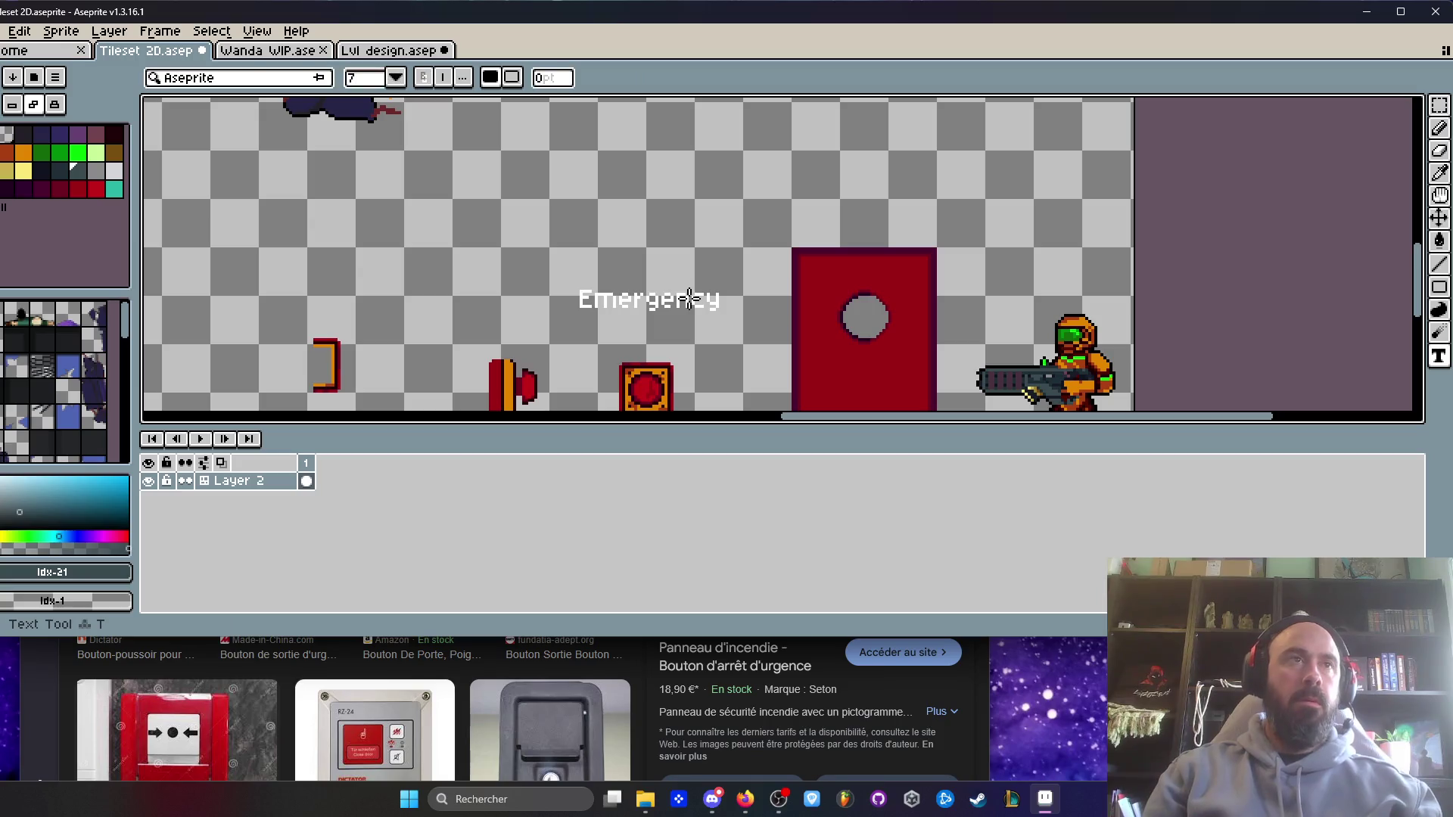
{"action": "left_click_drag", "start_coordinate": [589, 215], "coordinate": [715, 258]}
{"action": "type", "text": "switch"}
{"action": "key", "text": "Return"}
- Pick white from the Emergency text and fill the S of switch white
{"action": "scroll", "coordinate": [575, 287], "scroll_direction": "up", "scroll_amount": 2}
{"action": "key", "text": "i"}
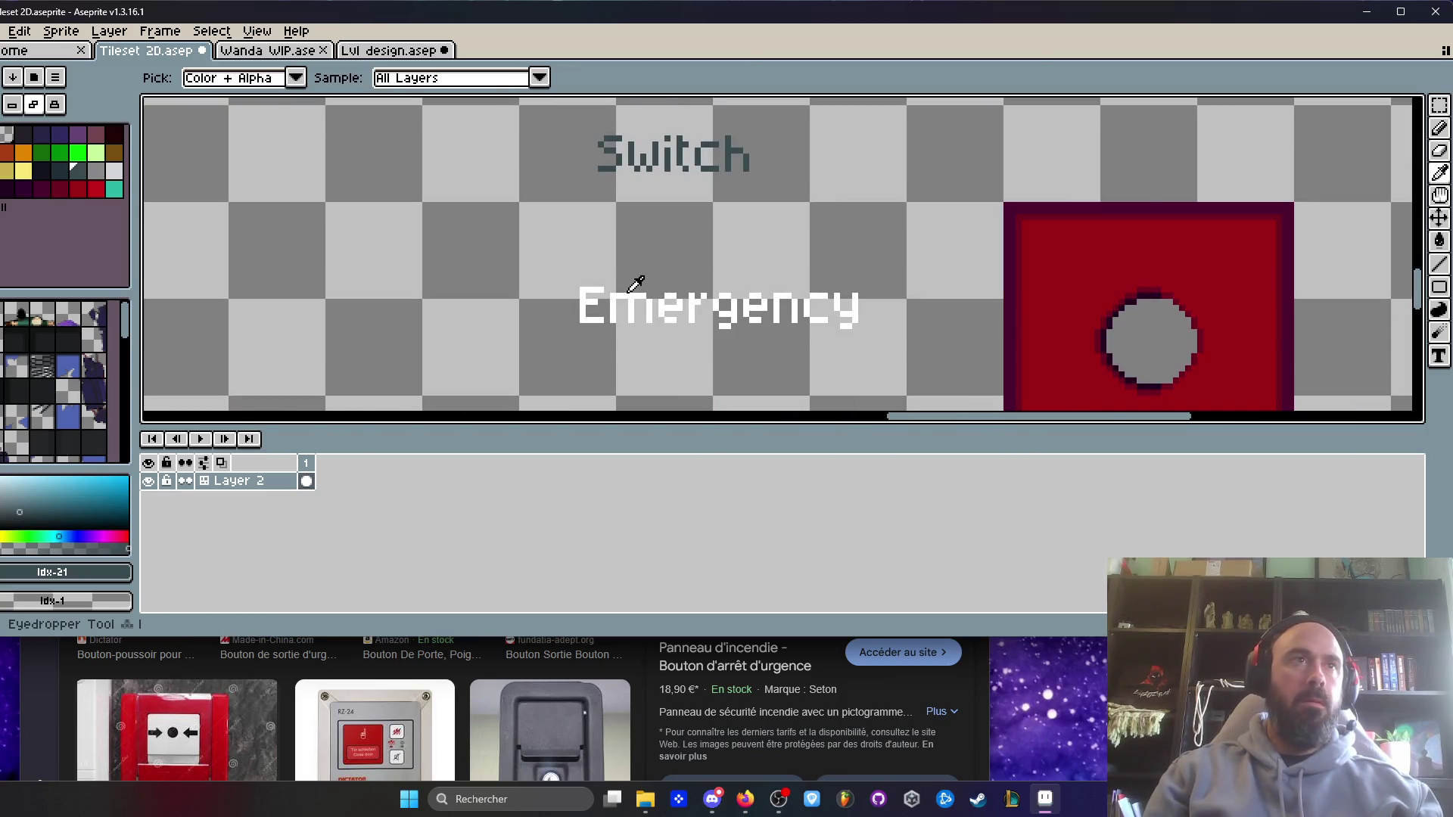
{"action": "left_click", "coordinate": [631, 291]}
{"action": "scroll", "coordinate": [622, 152], "scroll_direction": "up", "scroll_amount": 1}
{"action": "key", "text": "g"}
{"action": "scroll", "coordinate": [624, 139], "scroll_direction": "up", "scroll_amount": 1}
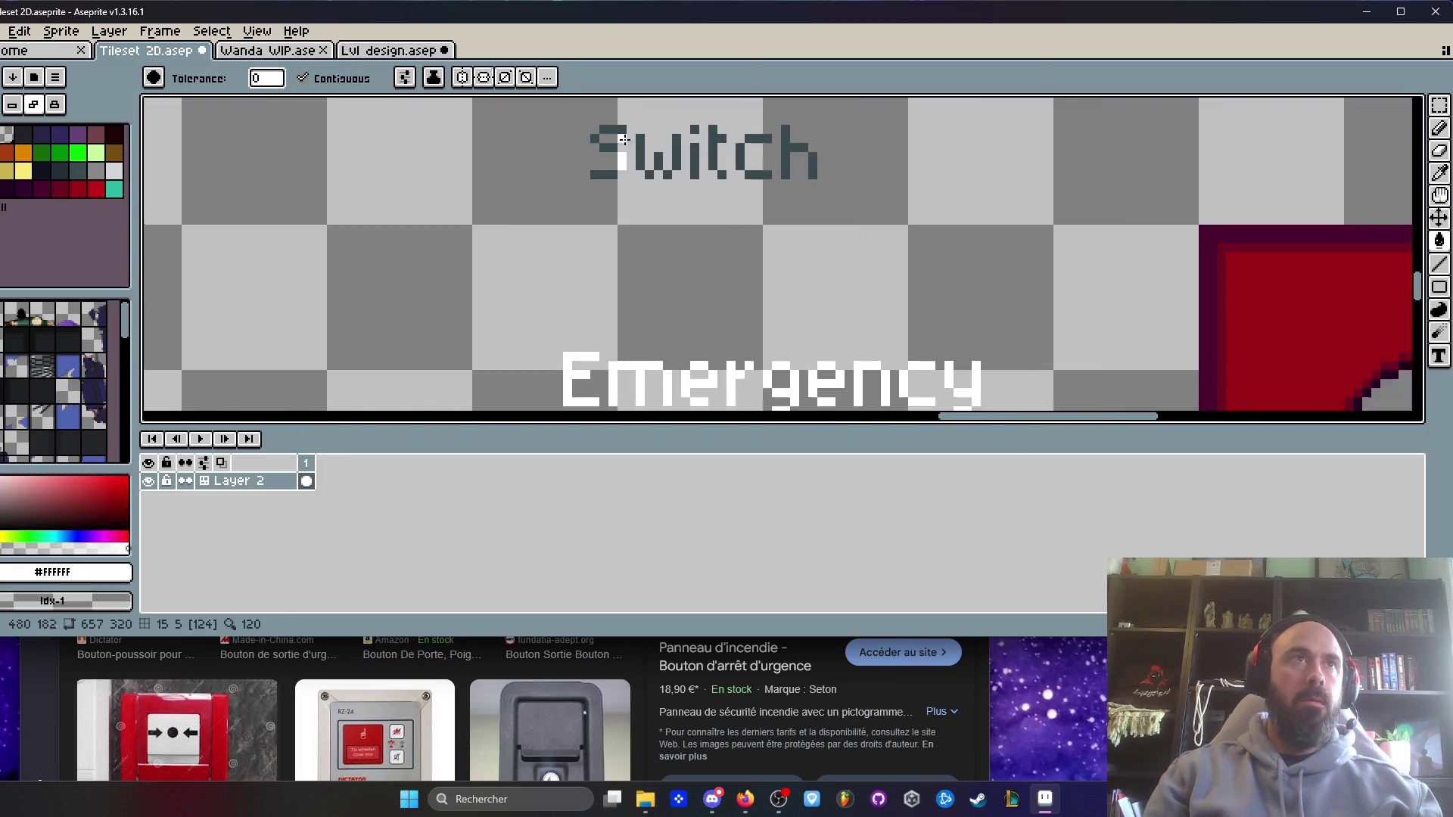
{"action": "scroll", "coordinate": [623, 139], "scroll_direction": "up", "scroll_amount": 1}
{"action": "left_click", "coordinate": [603, 137]}
{"action": "left_click", "coordinate": [584, 147]}
{"action": "left_click", "coordinate": [598, 188]}
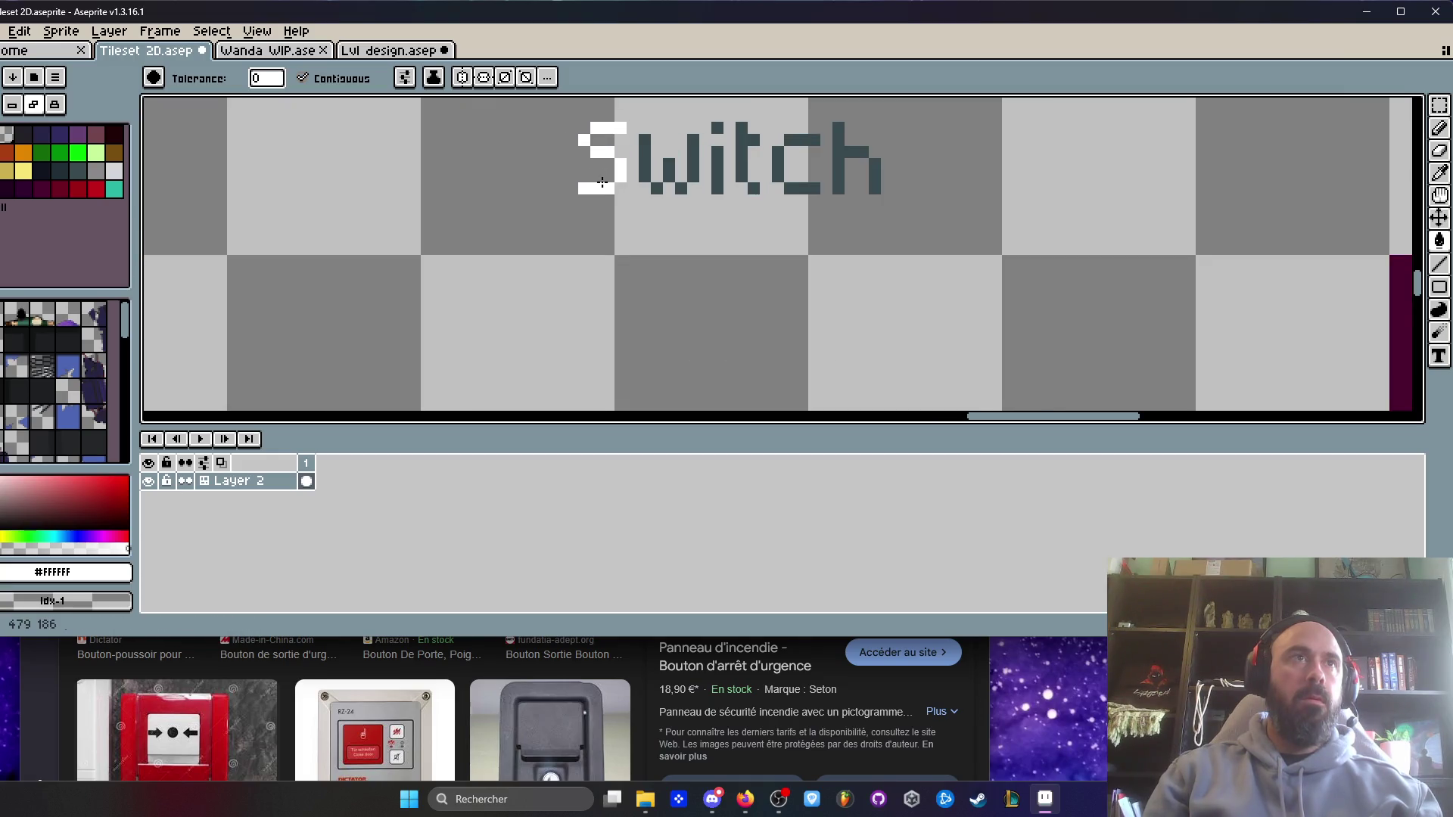
- Fill the remaining letters w, i, t, c and h of switch white
{"action": "left_click", "coordinate": [676, 175]}
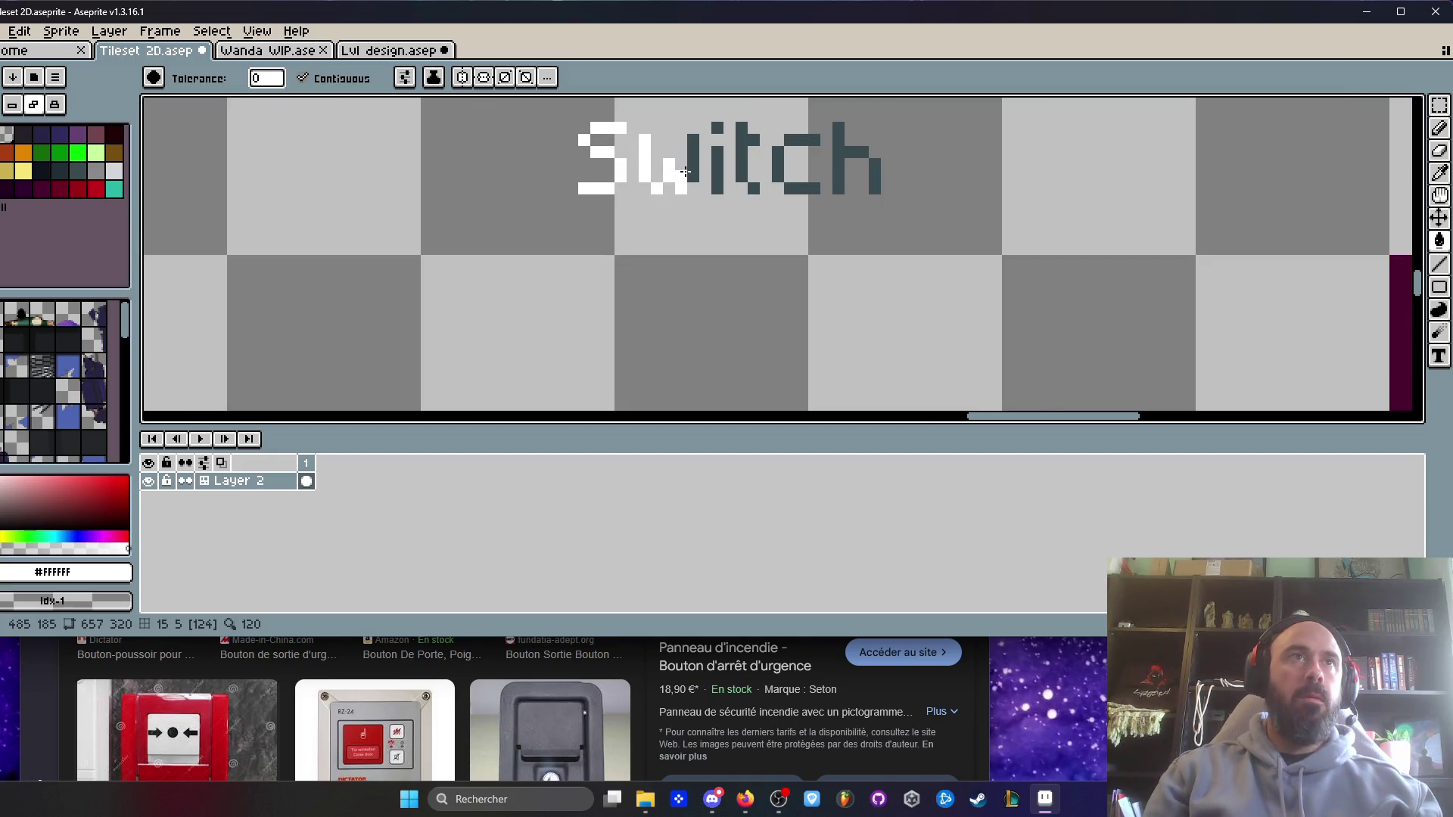
{"action": "left_click", "coordinate": [719, 165]}
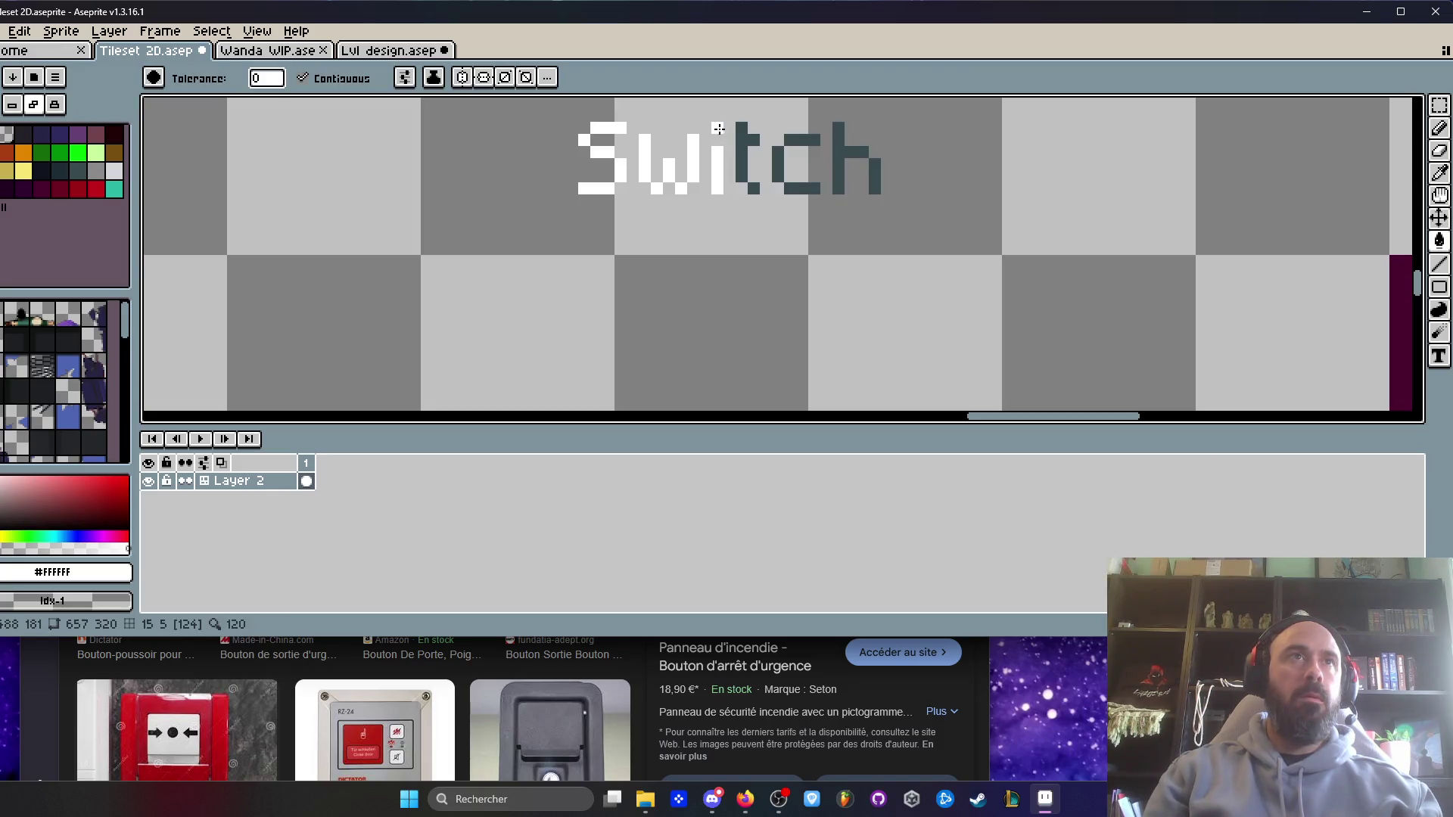
{"action": "left_click", "coordinate": [720, 127]}
{"action": "left_click", "coordinate": [740, 138]}
{"action": "left_click", "coordinate": [792, 146]}
{"action": "left_click", "coordinate": [835, 174]}
{"action": "scroll", "coordinate": [869, 176], "scroll_direction": "down", "scroll_amount": 2}
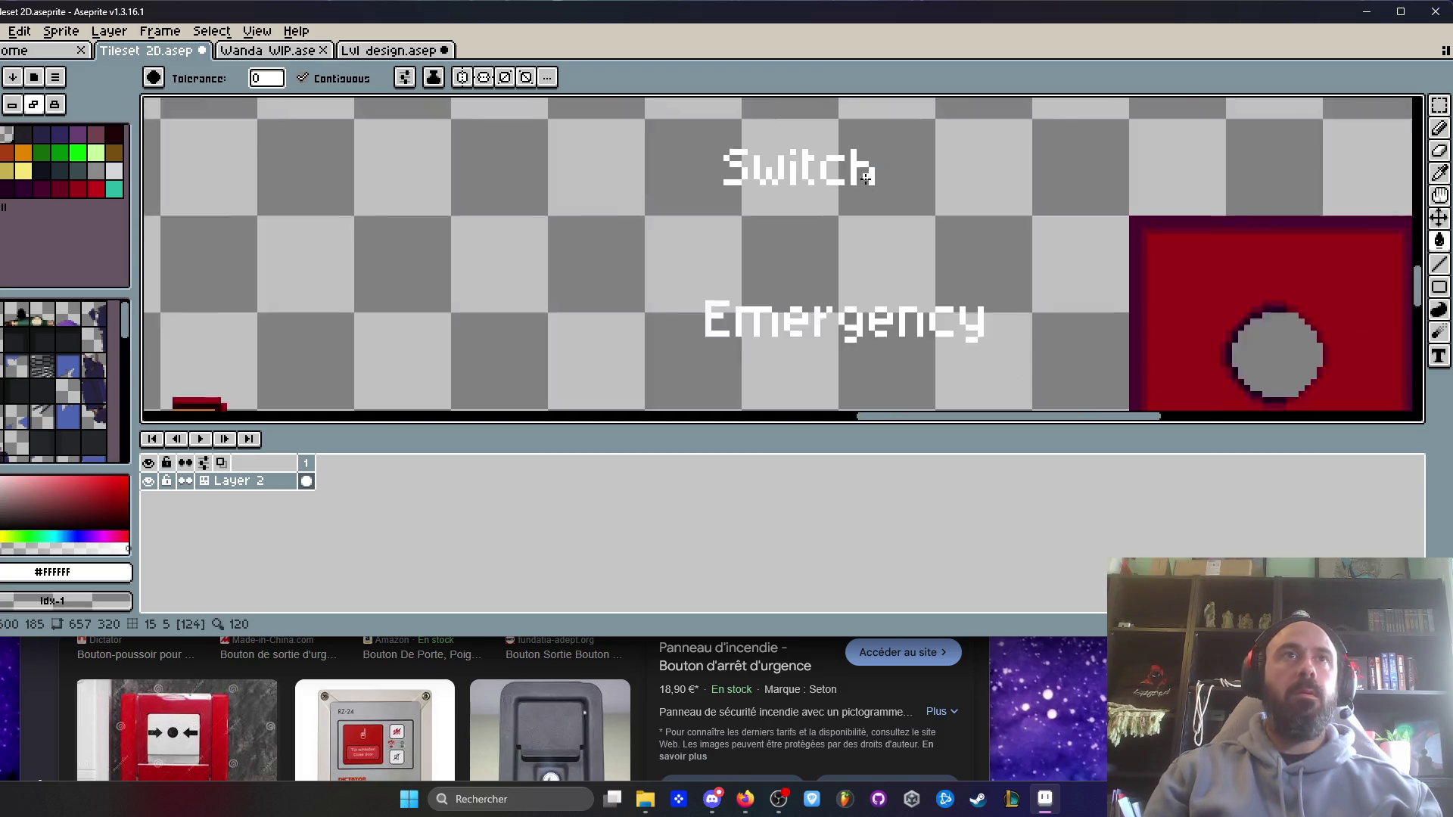
{"action": "scroll", "coordinate": [866, 177], "scroll_direction": "down", "scroll_amount": 2}
- Place Switch under Emergency and select the whole Emergency Switch label
{"action": "key", "text": "m"}
{"action": "mouse_move", "coordinate": [697, 143]}
{"action": "left_mouse_down"}
{"action": "mouse_move", "coordinate": [856, 214]}
{"action": "mouse_move", "coordinate": [840, 377]}
{"action": "mouse_move", "coordinate": [855, 361]}
{"action": "left_mouse_up"}
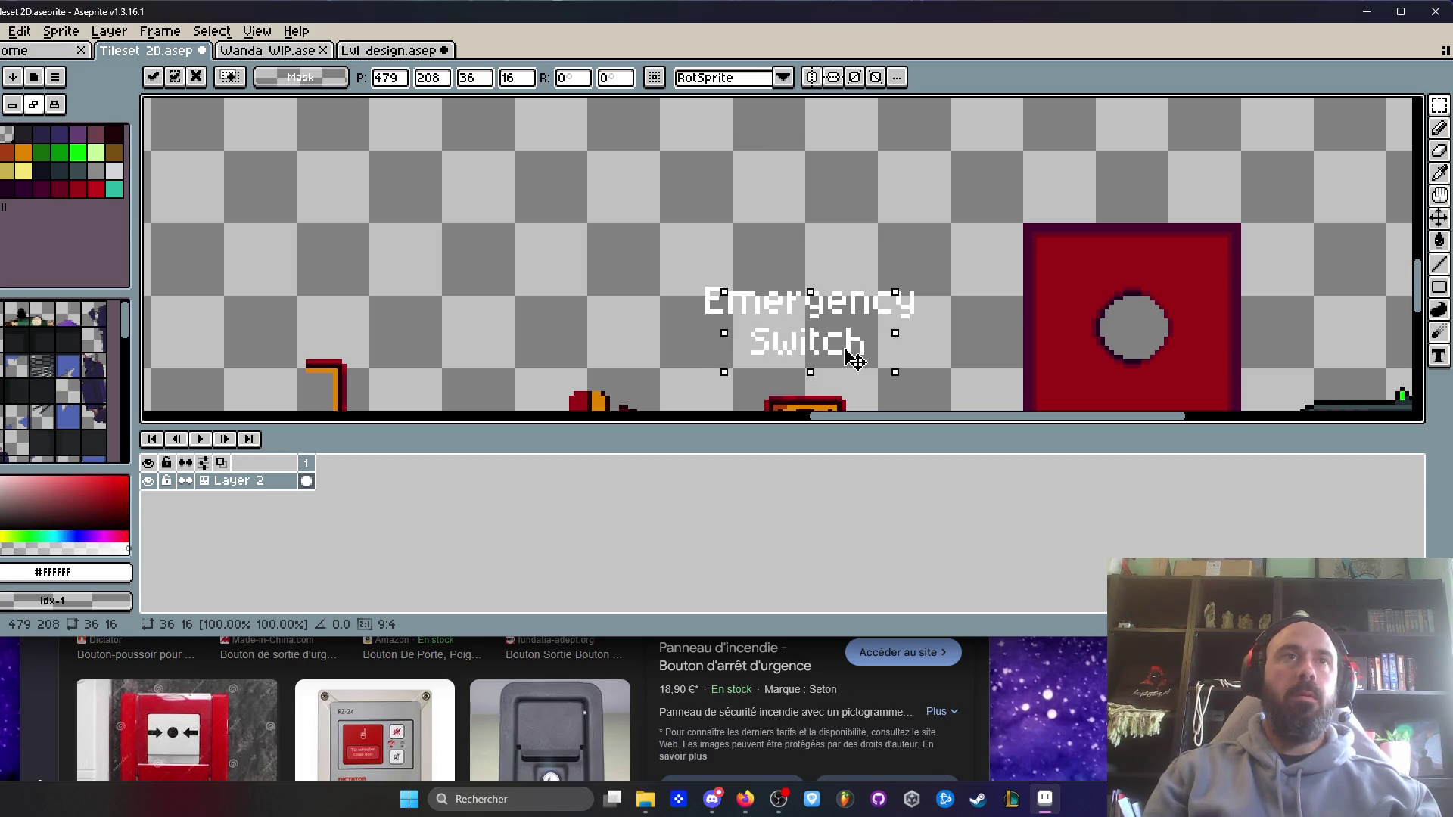
{"action": "key", "text": "h"}
{"action": "scroll", "coordinate": [737, 204], "scroll_direction": "down", "scroll_amount": 3}
{"action": "scroll", "coordinate": [699, 178], "scroll_direction": "up", "scroll_amount": 1}
{"action": "key", "text": "m"}
{"action": "mouse_move", "coordinate": [659, 152]}
{"action": "left_mouse_down"}
{"action": "mouse_move", "coordinate": [859, 202]}
{"action": "mouse_move", "coordinate": [870, 235]}
{"action": "left_mouse_up"}
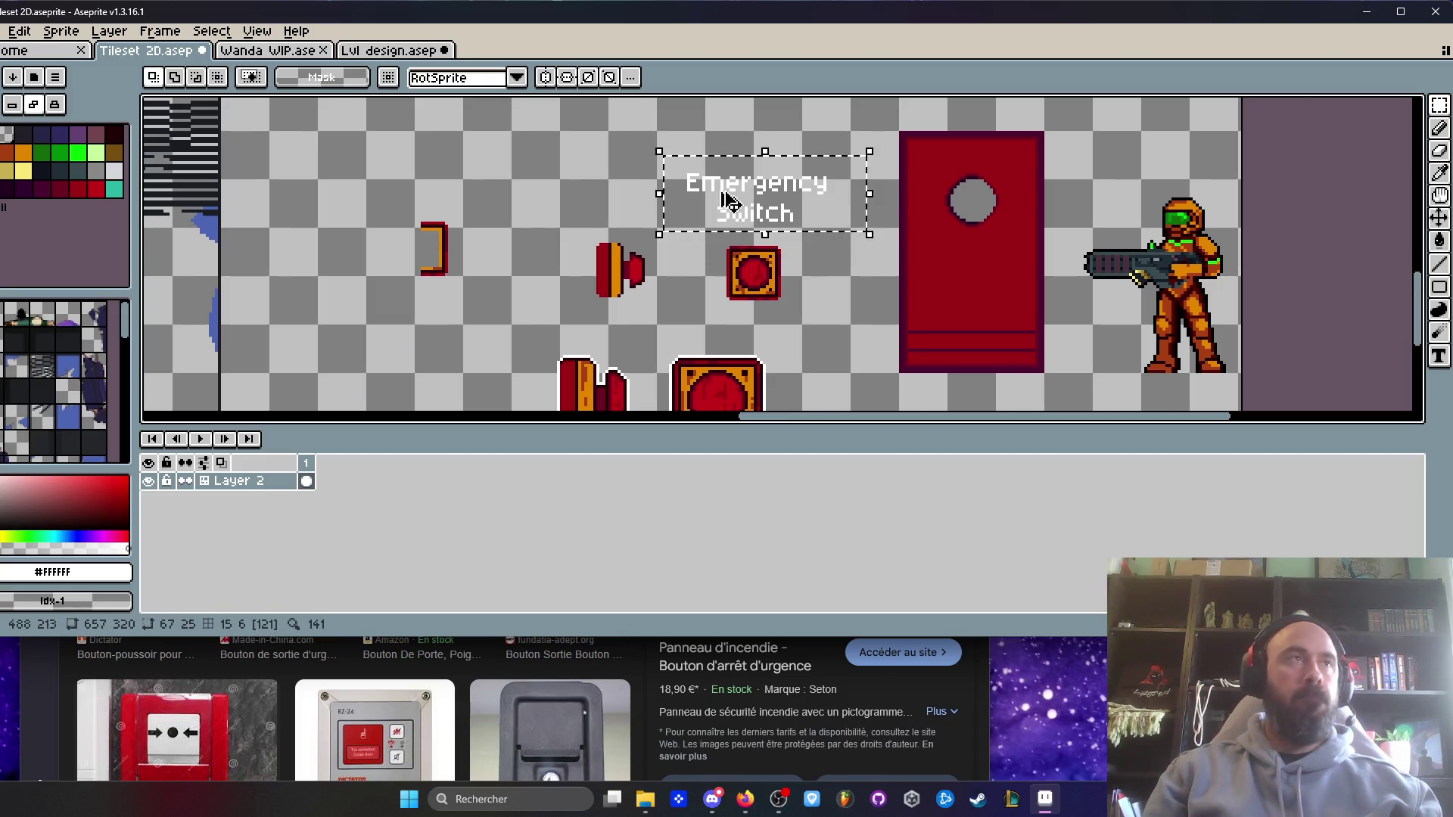
- Paste the Emergency Switch label into the Lvl design sprite and drag it near the buttons
{"action": "left_click", "coordinate": [286, 51]}
{"action": "left_click", "coordinate": [393, 51]}
{"action": "key", "text": "h"}
{"action": "key", "text": "ctrl+v"}
{"action": "mouse_move", "coordinate": [258, 280]}
{"action": "left_mouse_down"}
{"action": "mouse_move", "coordinate": [425, 373]}
{"action": "mouse_move", "coordinate": [616, 331]}
{"action": "mouse_move", "coordinate": [612, 166]}
{"action": "left_mouse_up"}
- Fine-tune the Hit Me text and label placement beside the buttons, then return to Tileset 2D
{"action": "scroll", "coordinate": [613, 306], "scroll_direction": "up", "scroll_amount": 4}
{"action": "scroll", "coordinate": [613, 307], "scroll_direction": "down", "scroll_amount": 5}
{"action": "scroll", "coordinate": [613, 163], "scroll_direction": "up", "scroll_amount": 2}
{"action": "mouse_move", "coordinate": [445, 186]}
{"action": "left_mouse_down"}
{"action": "mouse_move", "coordinate": [672, 272]}
{"action": "mouse_move", "coordinate": [497, 259]}
{"action": "left_mouse_up"}
{"action": "left_click", "coordinate": [519, 136]}
{"action": "left_click_drag", "start_coordinate": [503, 112], "coordinate": [744, 204]}
{"action": "mouse_move", "coordinate": [643, 168]}
{"action": "left_mouse_down"}
{"action": "mouse_move", "coordinate": [621, 246]}
{"action": "mouse_move", "coordinate": [610, 239]}
{"action": "left_mouse_up"}
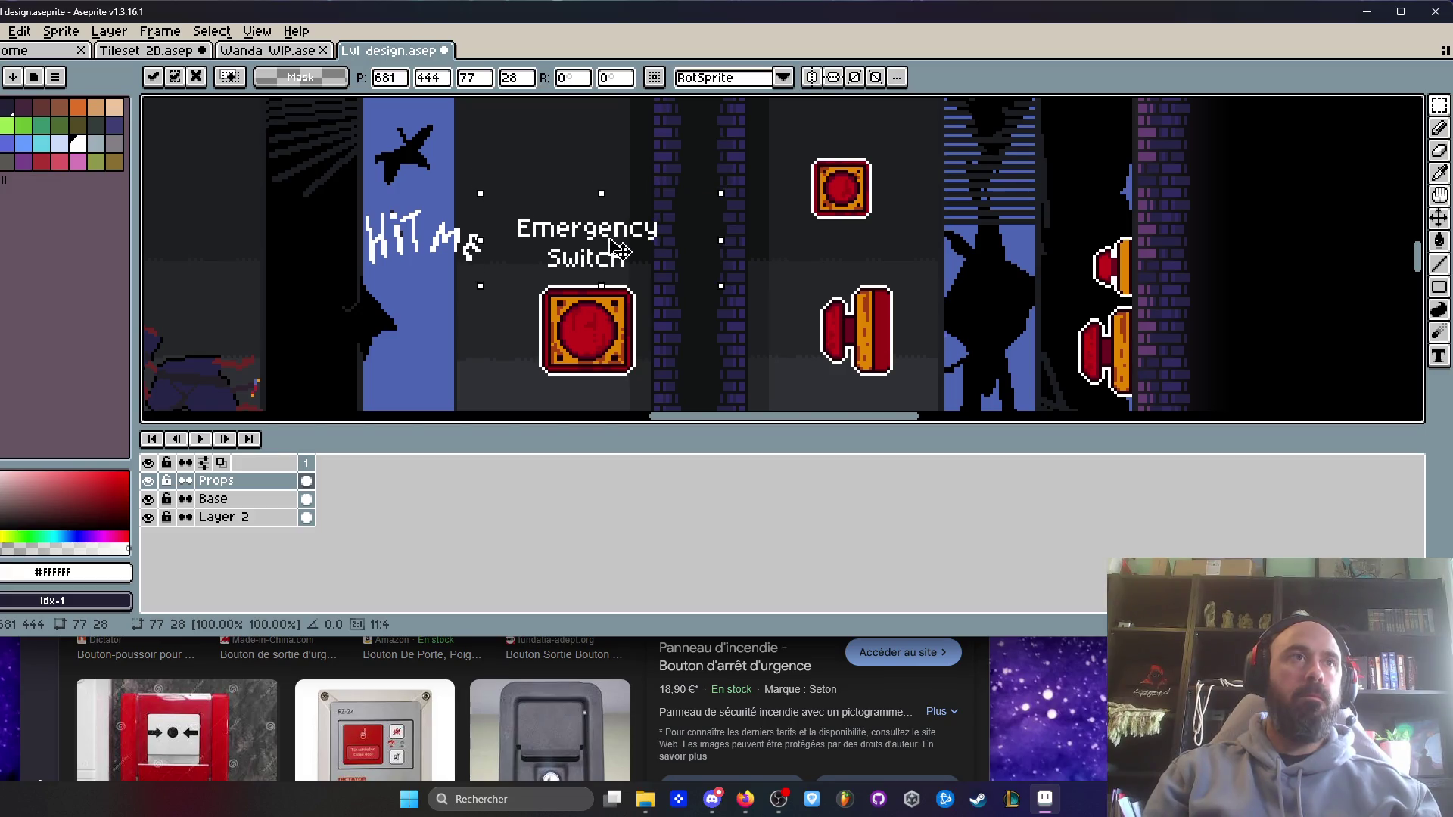
{"action": "scroll", "coordinate": [643, 250], "scroll_direction": "down", "scroll_amount": 2}
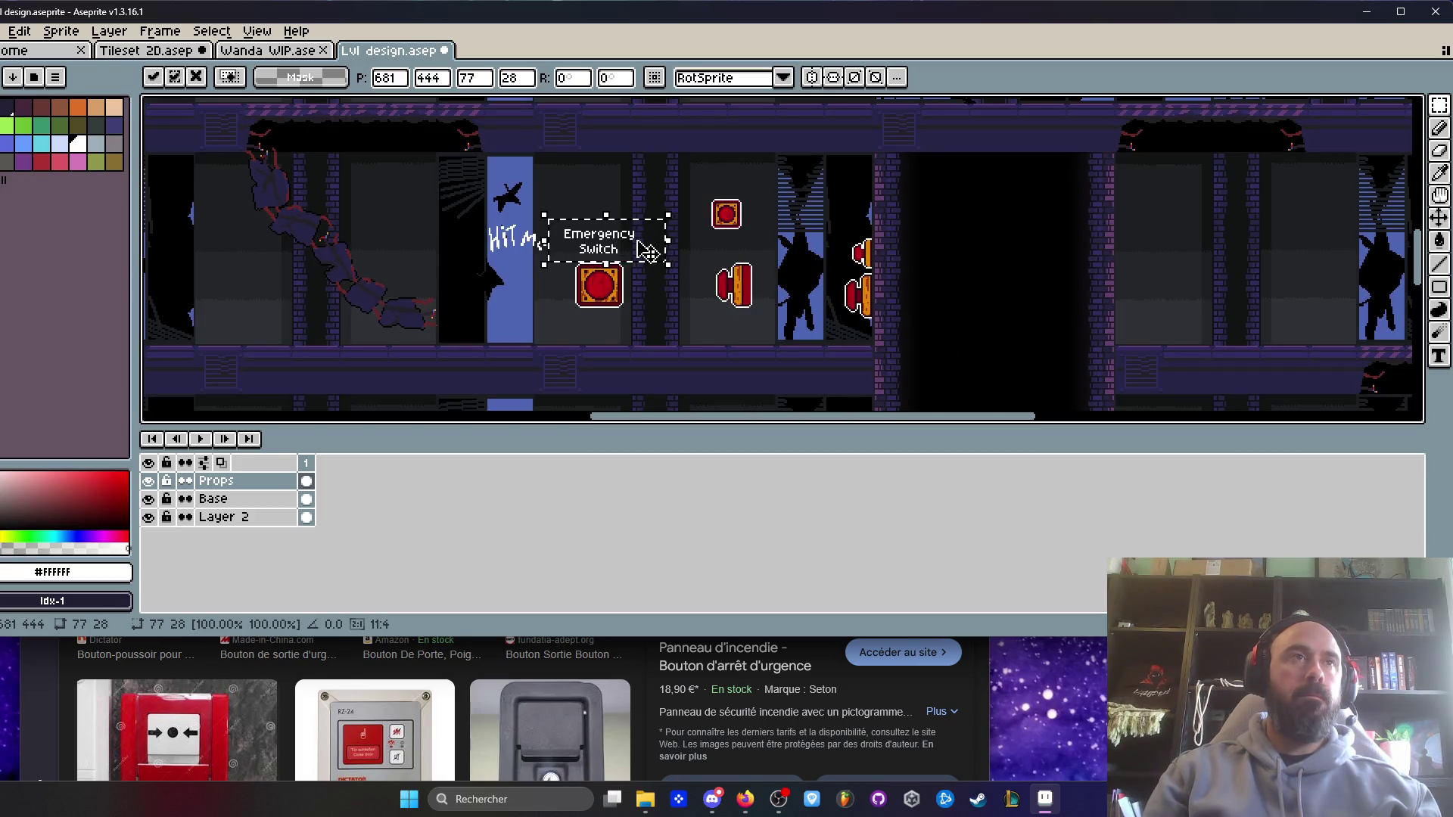
{"action": "mouse_move", "coordinate": [643, 250]}
{"action": "left_mouse_down"}
{"action": "mouse_move", "coordinate": [622, 201]}
{"action": "mouse_move", "coordinate": [616, 212]}
{"action": "left_mouse_up"}
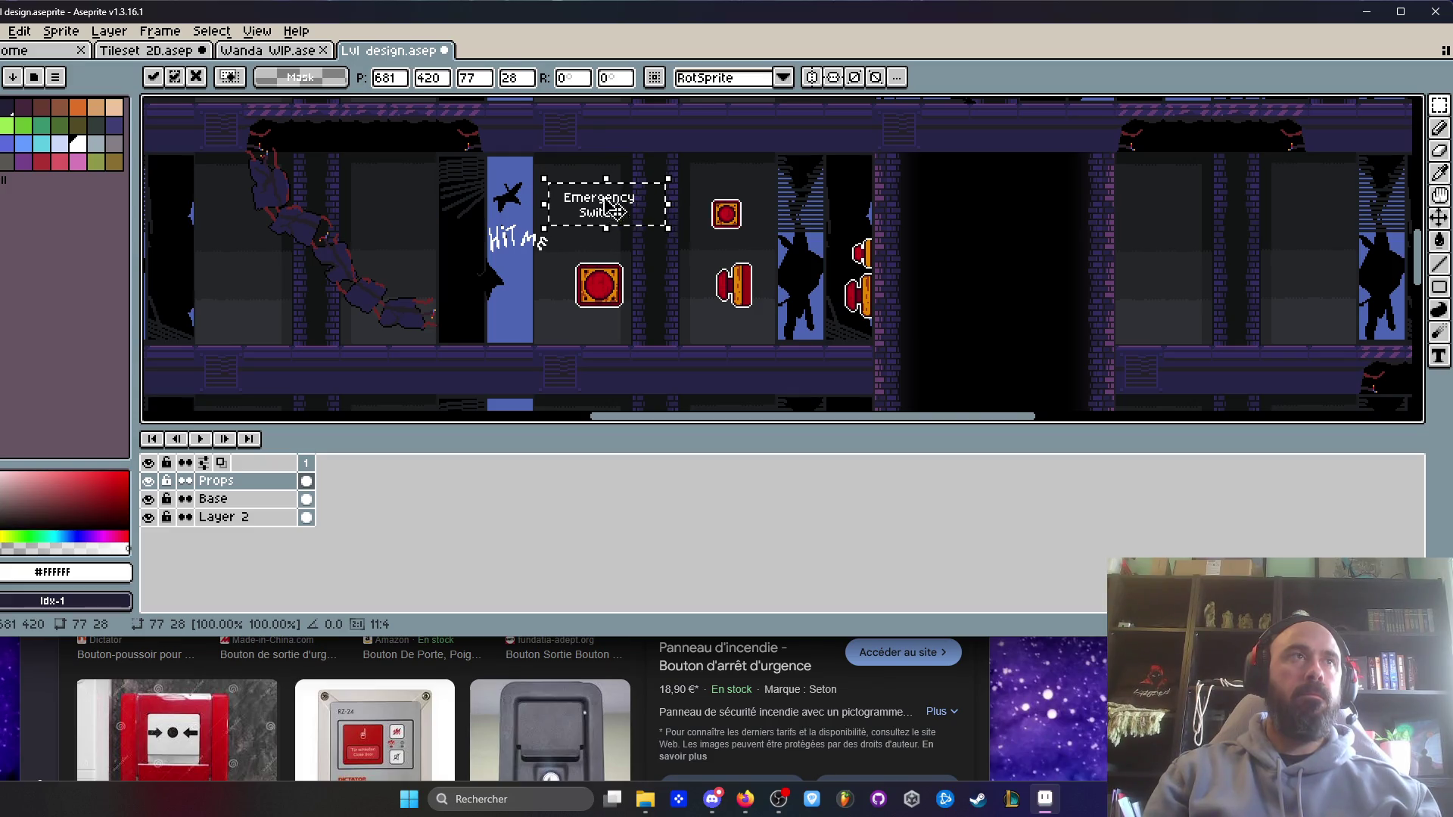
{"action": "key", "text": "ctrl+shift+Tab"}
{"action": "left_click", "coordinate": [162, 53]}
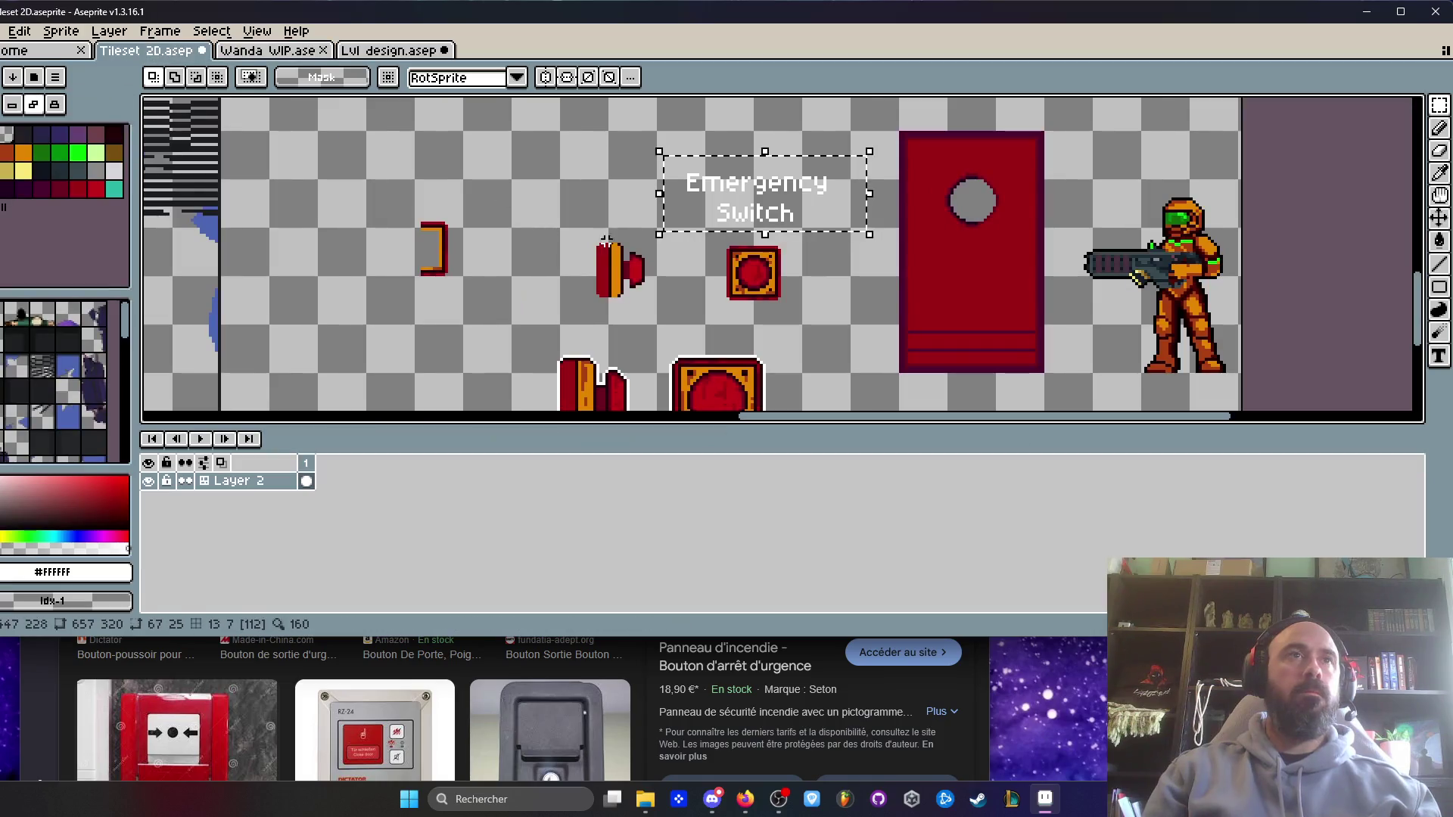
- Delete the small red bracket sprite and move the red button, large buttons and label closer
{"action": "scroll", "coordinate": [650, 257], "scroll_direction": "down", "scroll_amount": 2}
{"action": "left_click_drag", "start_coordinate": [488, 191], "coordinate": [579, 295]}
{"action": "key", "text": "Delete"}
{"action": "mouse_move", "coordinate": [585, 224]}
{"action": "left_mouse_down"}
{"action": "mouse_move", "coordinate": [647, 283]}
{"action": "mouse_move", "coordinate": [552, 227]}
{"action": "left_mouse_up"}
{"action": "mouse_move", "coordinate": [567, 281]}
{"action": "left_mouse_down"}
{"action": "mouse_move", "coordinate": [723, 365]}
{"action": "mouse_move", "coordinate": [620, 293]}
{"action": "left_mouse_up"}
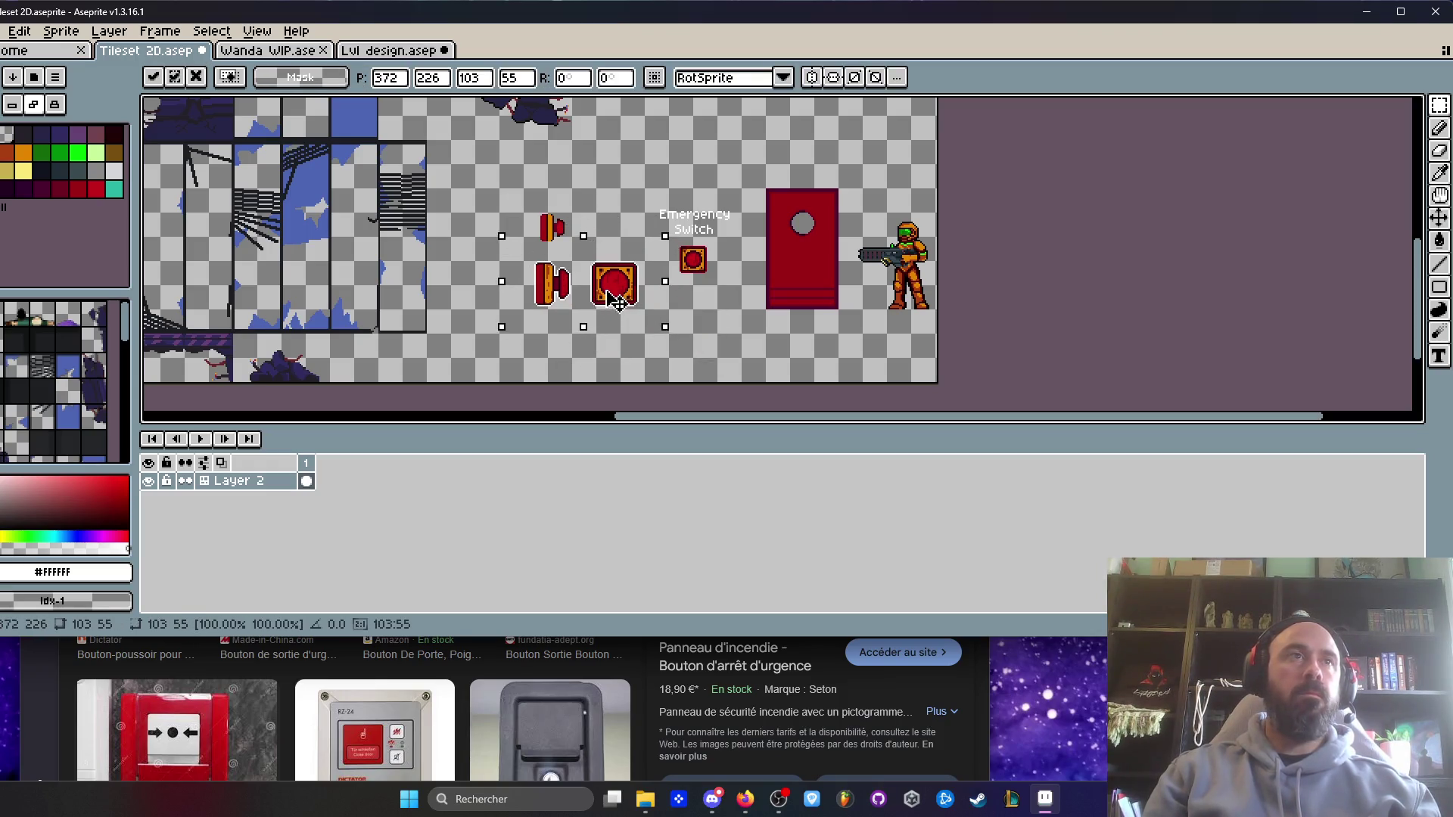
{"action": "mouse_move", "coordinate": [642, 181]}
{"action": "left_mouse_down"}
{"action": "mouse_move", "coordinate": [745, 284]}
{"action": "mouse_move", "coordinate": [625, 239]}
{"action": "left_mouse_up"}
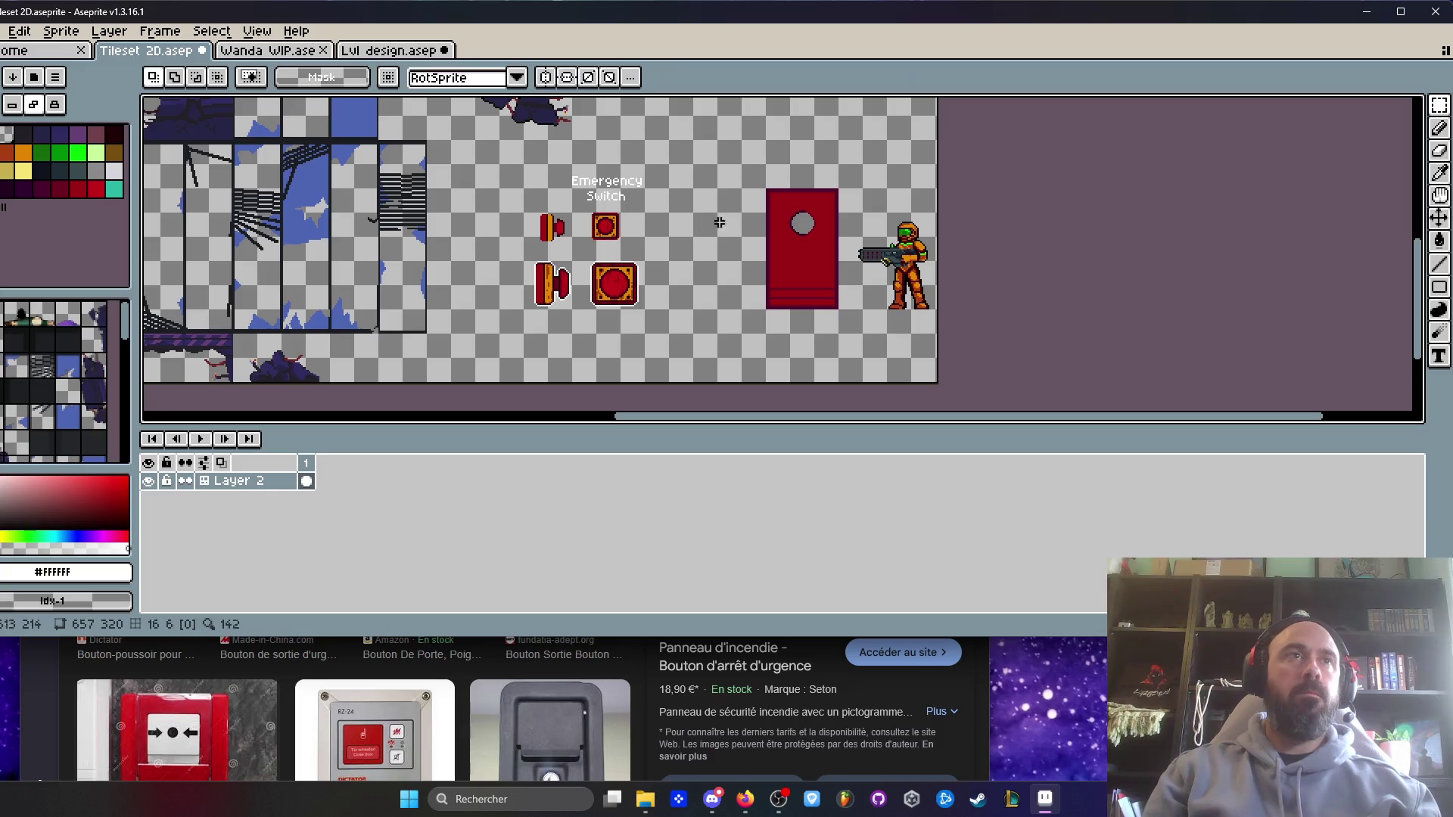
- Maximize the window, zoom around the red door, and pick the Eyedropper for the switch-box outline
{"action": "left_click_drag", "start_coordinate": [714, 220], "coordinate": [582, 220]}
{"action": "scroll", "coordinate": [656, 192], "scroll_direction": "up", "scroll_amount": 2}
{"action": "scroll", "coordinate": [656, 192], "scroll_direction": "down", "scroll_amount": 1}
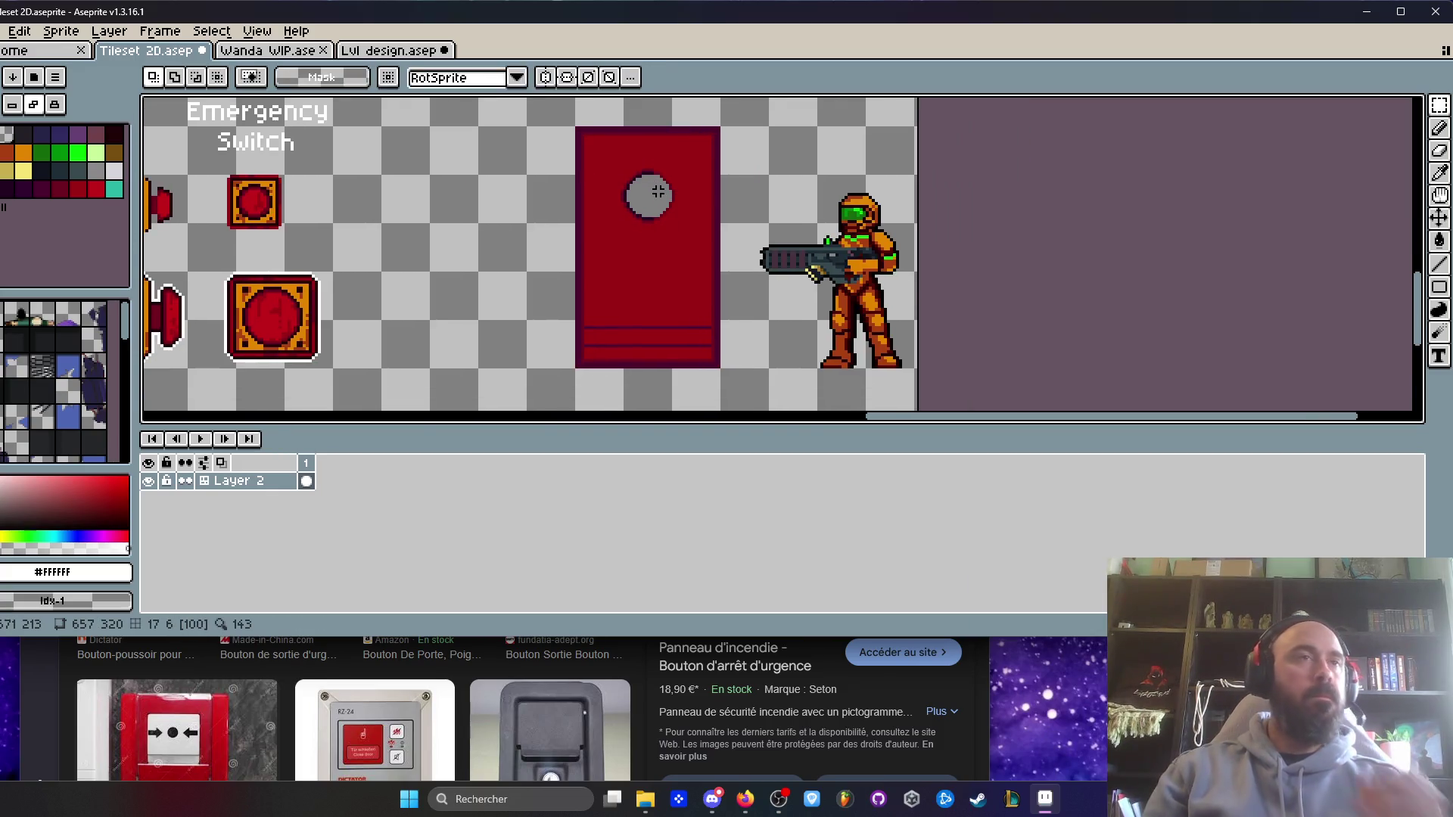
{"action": "key", "text": "b"}
{"action": "scroll", "coordinate": [662, 159], "scroll_direction": "up", "scroll_amount": 3}
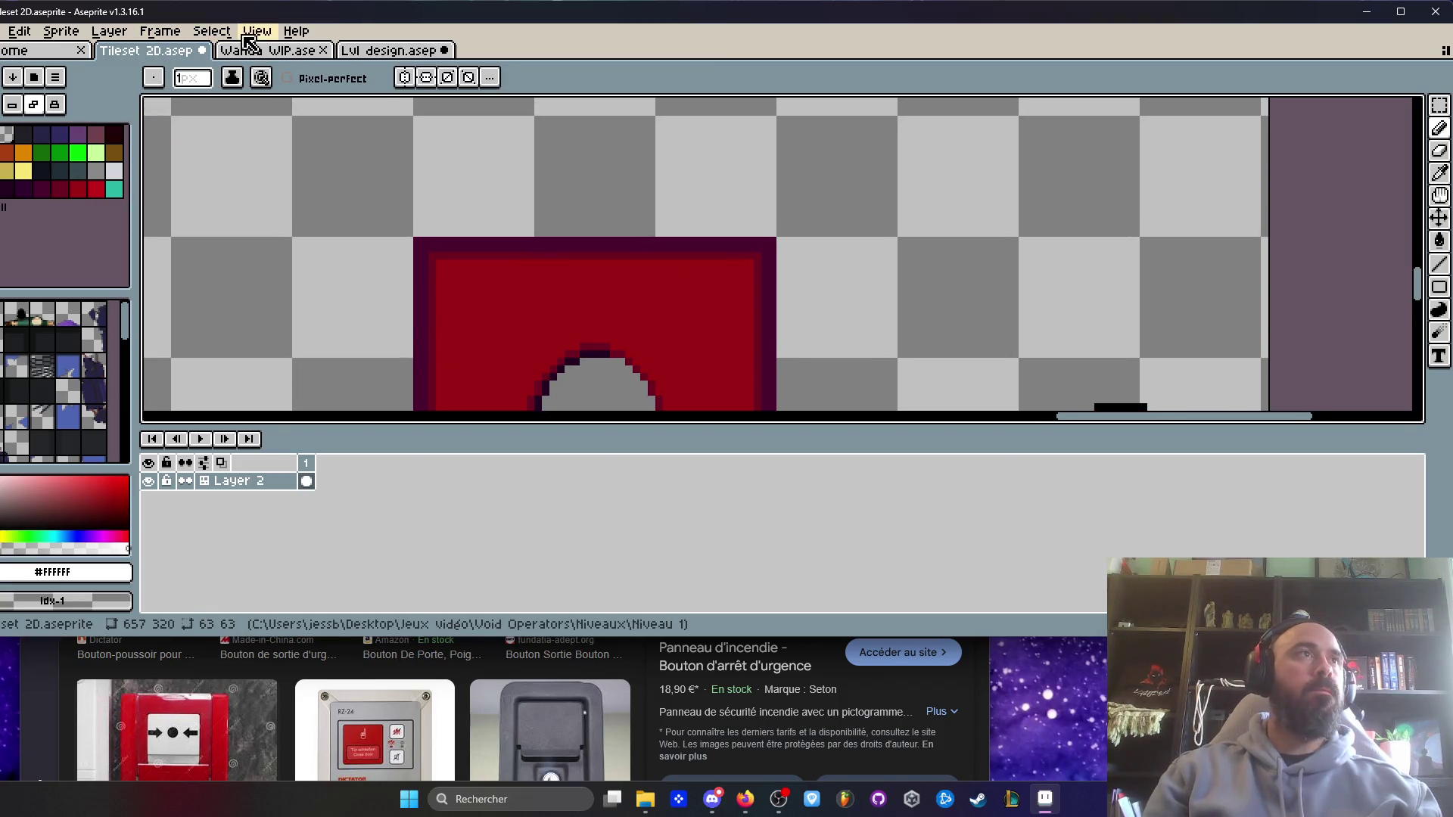
{"action": "double_click", "coordinate": [231, 11]}
{"action": "scroll", "coordinate": [856, 224], "scroll_direction": "up", "scroll_amount": 2}
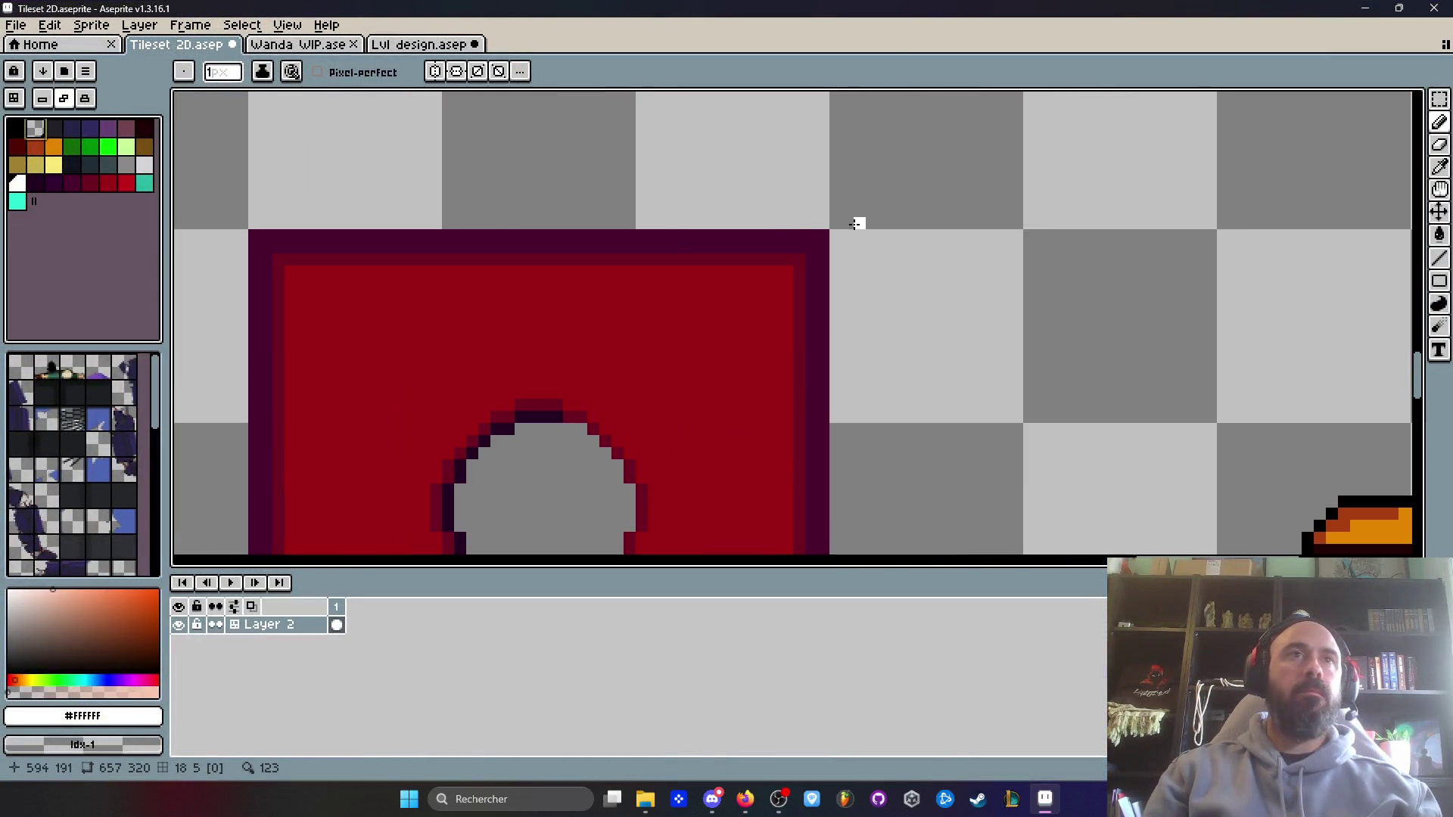
{"action": "scroll", "coordinate": [850, 236], "scroll_direction": "down", "scroll_amount": 4}
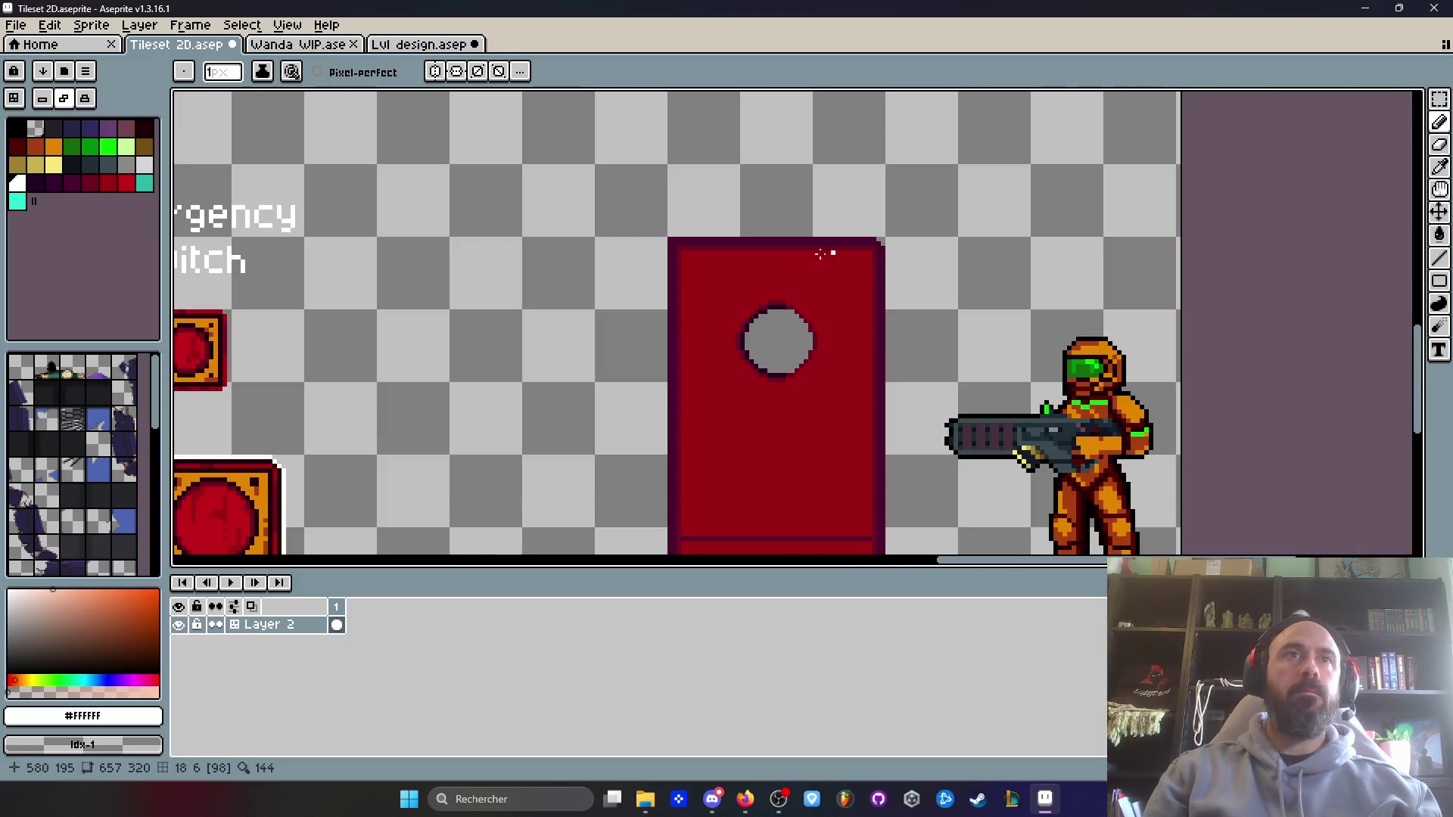
{"action": "scroll", "coordinate": [689, 239], "scroll_direction": "up", "scroll_amount": 3}
{"action": "scroll", "coordinate": [698, 231], "scroll_direction": "up", "scroll_amount": 1}
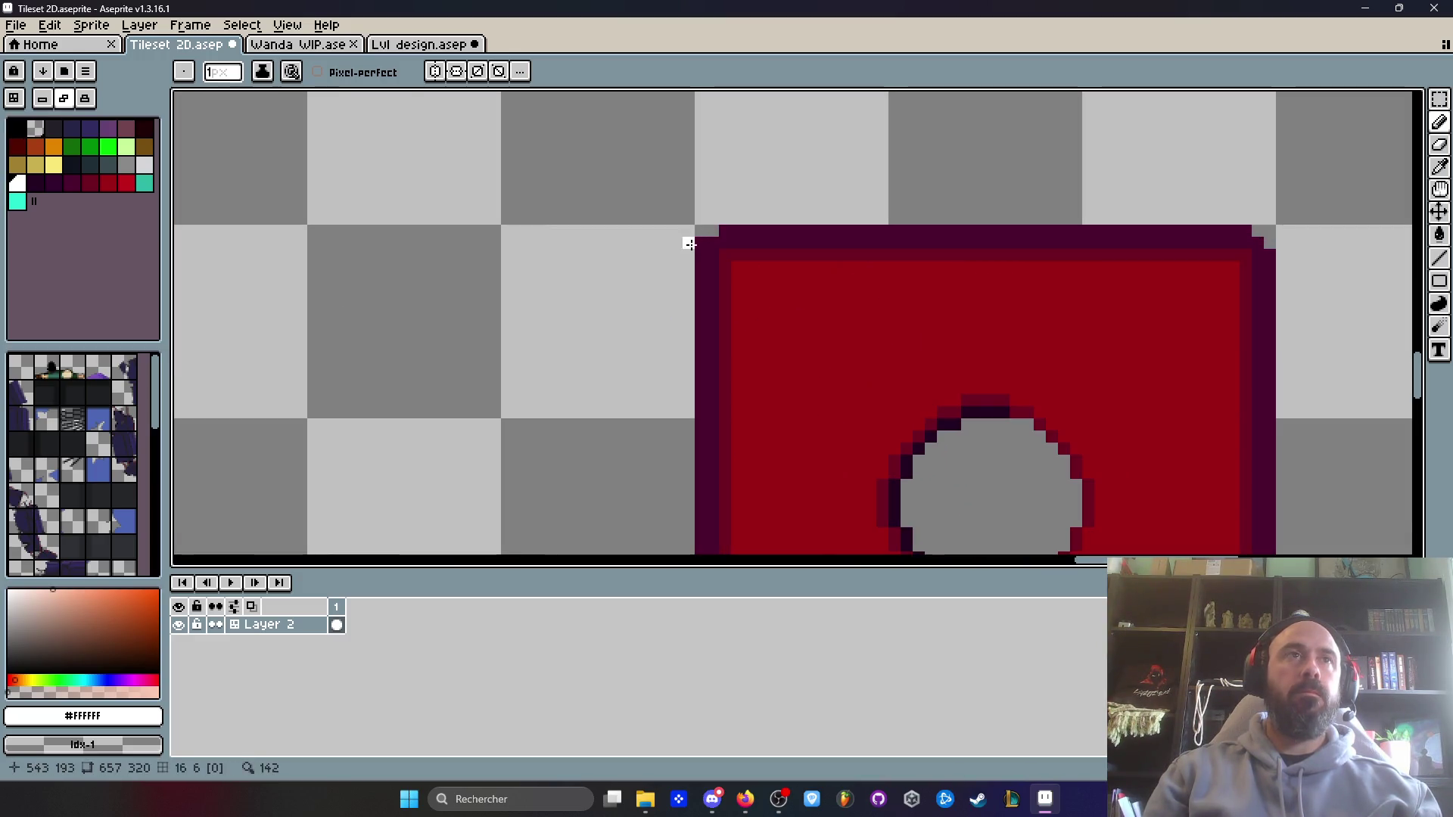
{"action": "scroll", "coordinate": [697, 236], "scroll_direction": "down", "scroll_amount": 3}
{"action": "scroll", "coordinate": [687, 393], "scroll_direction": "up", "scroll_amount": 3}
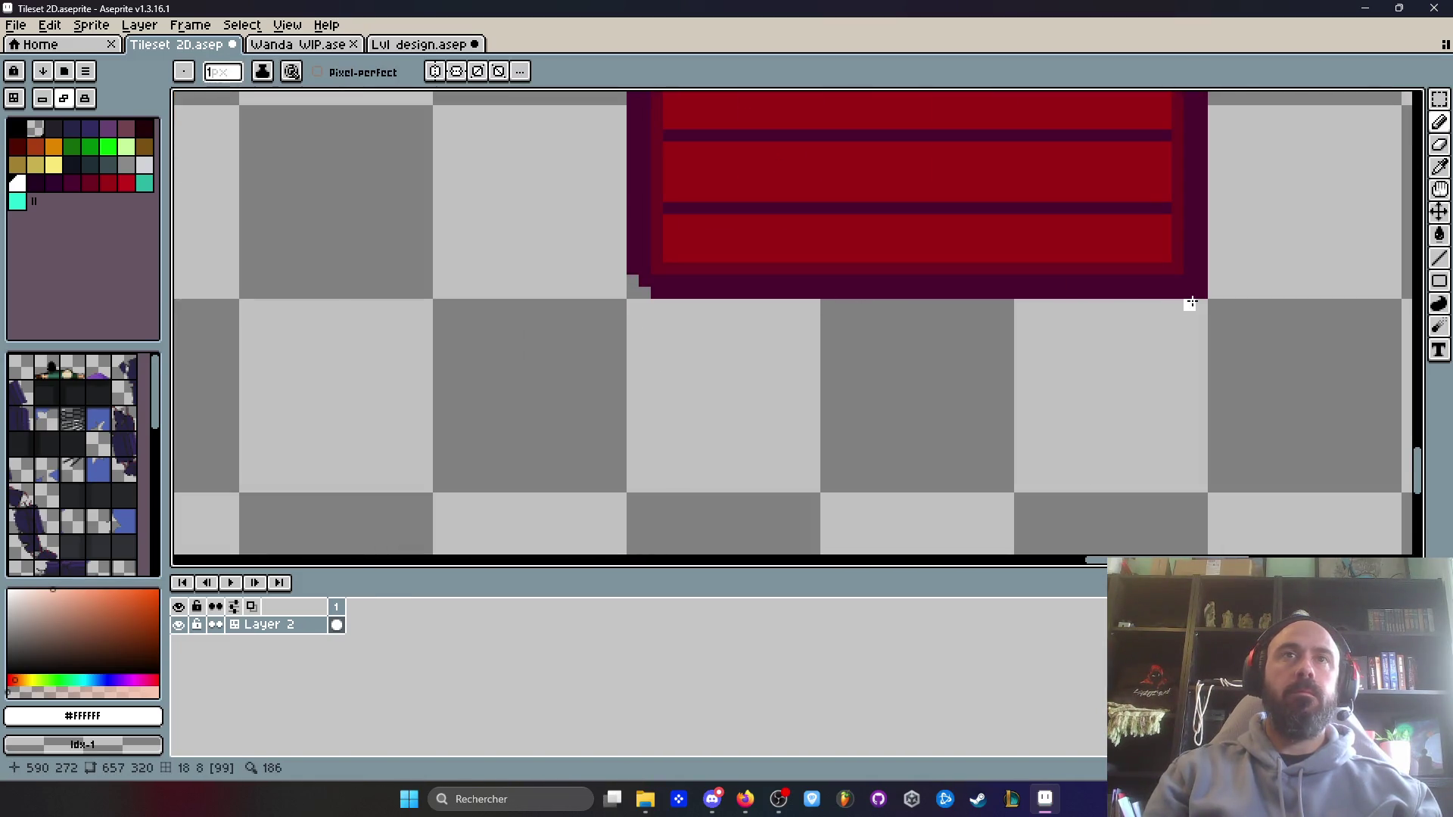
{"action": "scroll", "coordinate": [1128, 311], "scroll_direction": "down", "scroll_amount": 4}
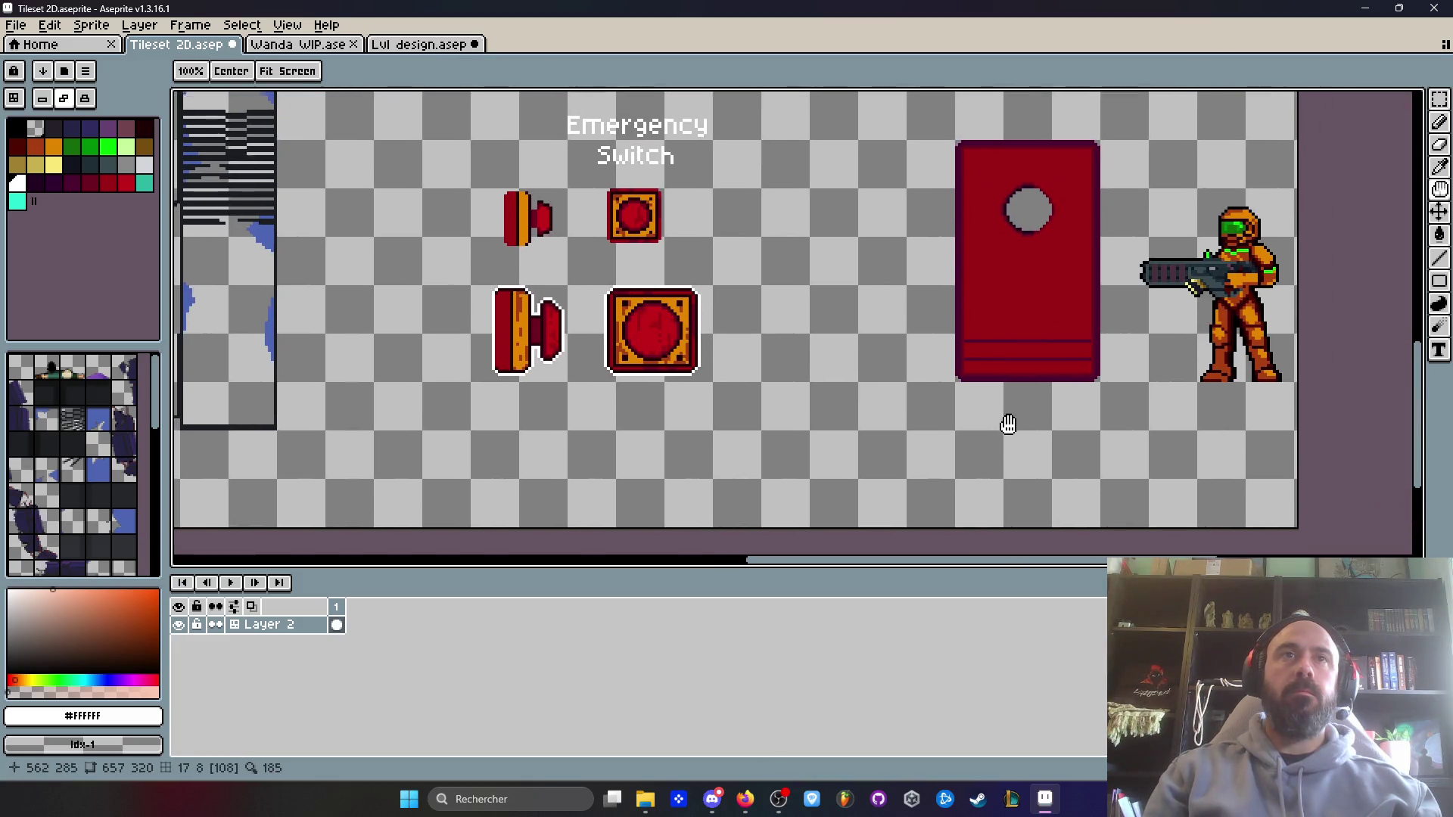
{"action": "scroll", "coordinate": [727, 350], "scroll_direction": "up", "scroll_amount": 2}
{"action": "scroll", "coordinate": [727, 350], "scroll_direction": "down", "scroll_amount": 1}
{"action": "key", "text": "i"}
{"action": "scroll", "coordinate": [607, 341], "scroll_direction": "up", "scroll_amount": 2}
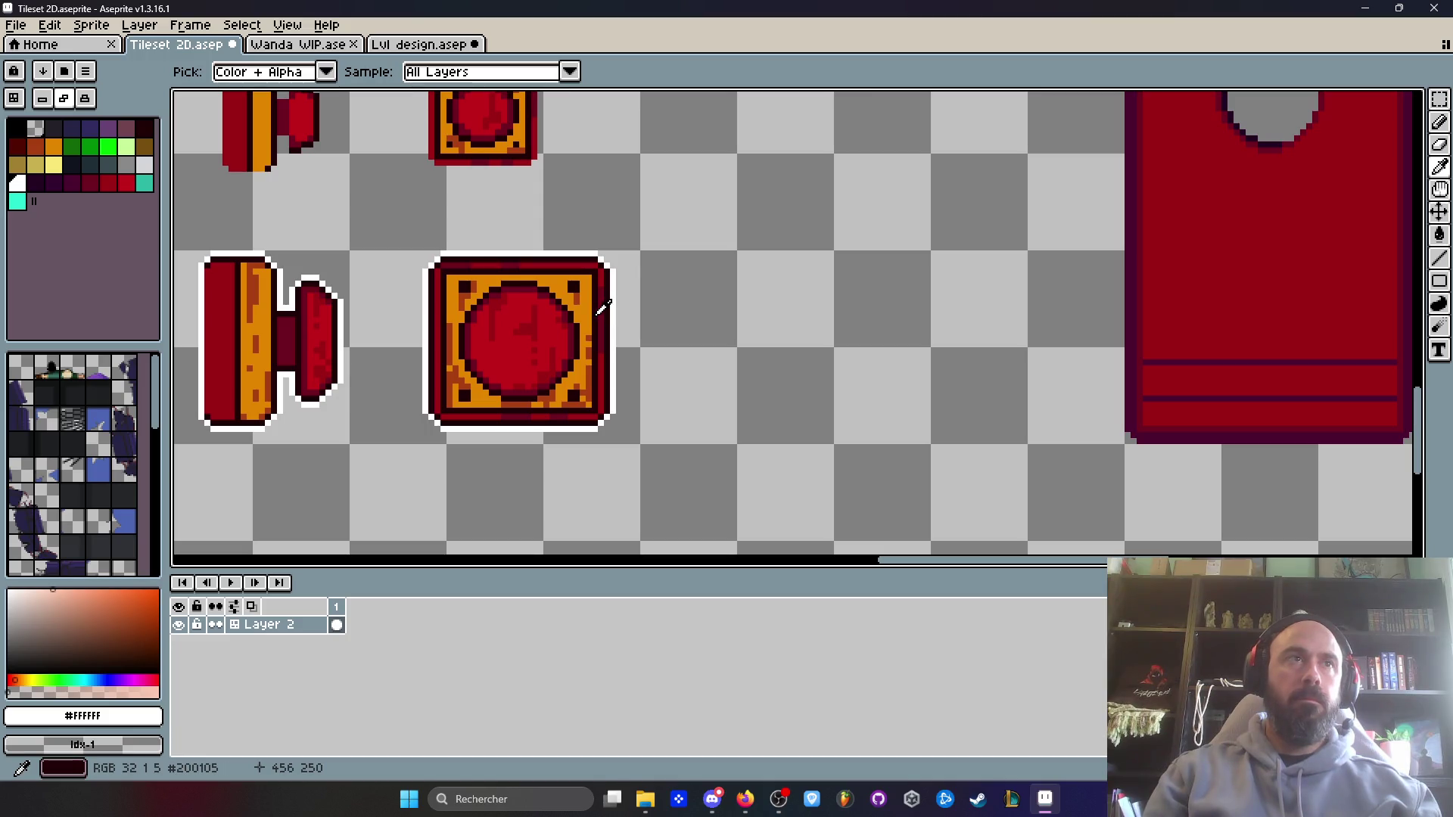
- Sample dark #200105 and fill the door's outline and its upper and lower stripes with it
{"action": "left_click", "coordinate": [603, 306]}
{"action": "key", "text": "g"}
{"action": "left_click", "coordinate": [1130, 299]}
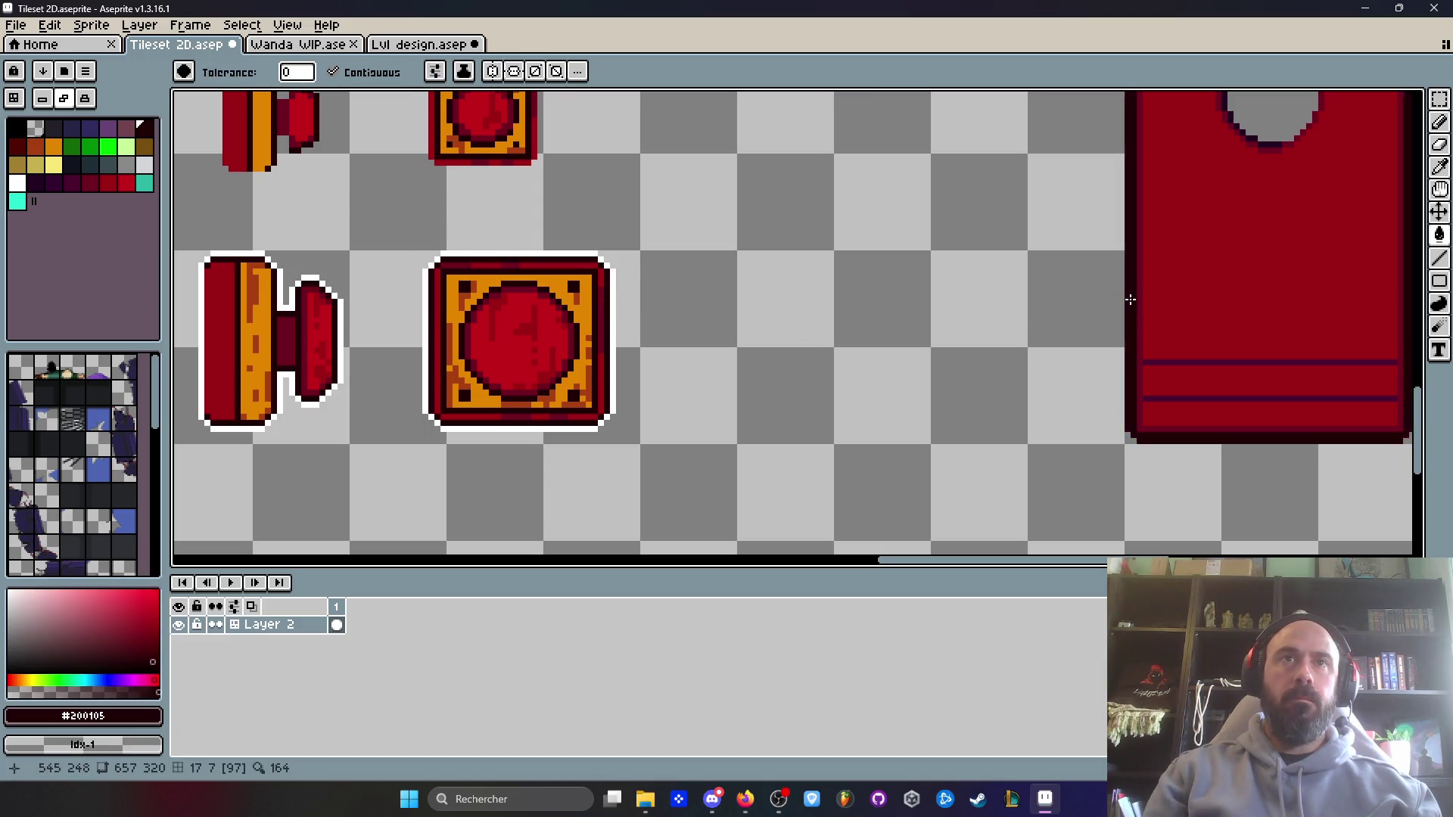
{"action": "key", "text": "h"}
{"action": "scroll", "coordinate": [1129, 299], "scroll_direction": "down", "scroll_amount": 3}
{"action": "scroll", "coordinate": [1019, 308], "scroll_direction": "up", "scroll_amount": 3}
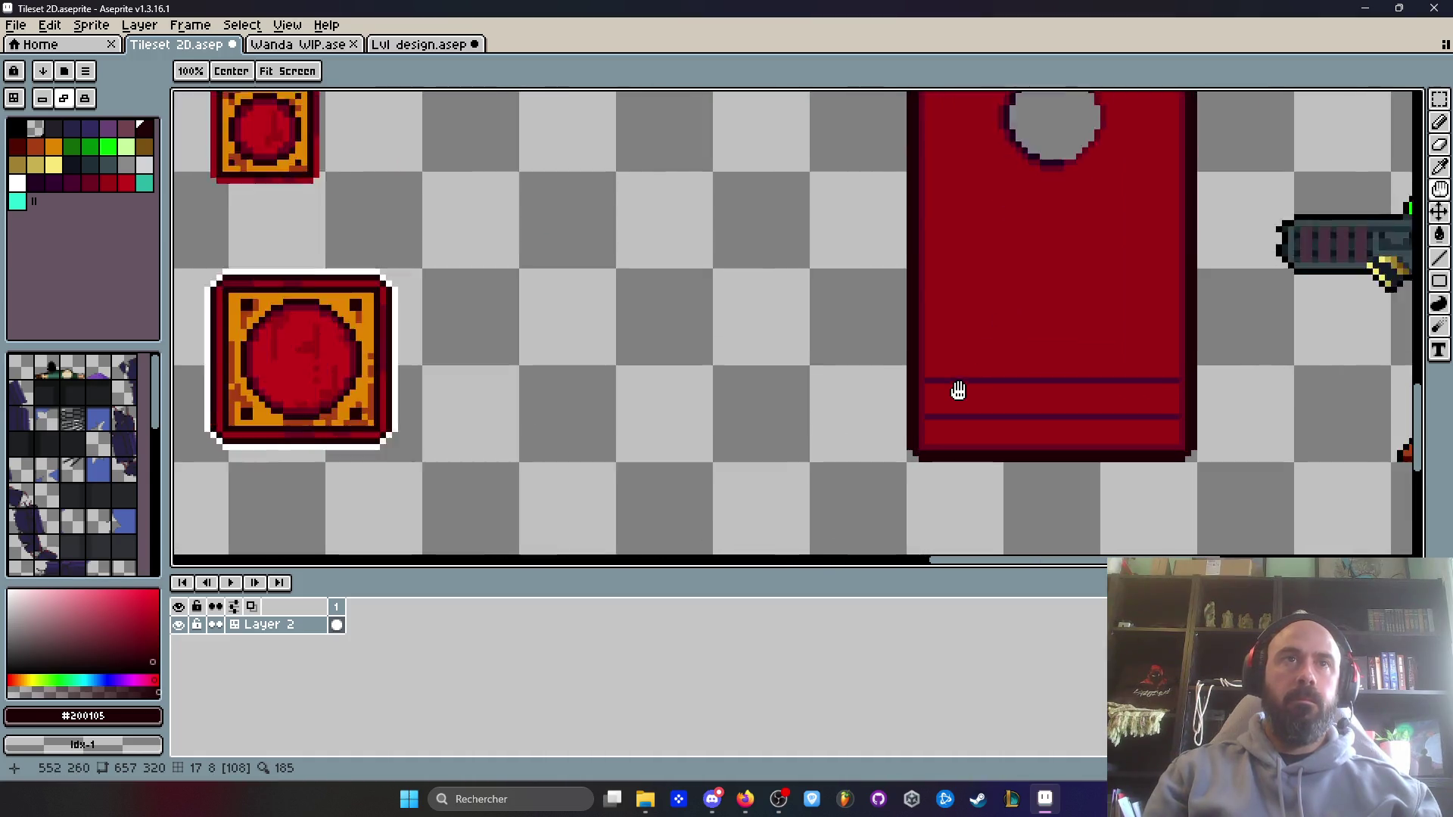
{"action": "scroll", "coordinate": [957, 390], "scroll_direction": "up", "scroll_amount": 1}
{"action": "key", "text": "g"}
{"action": "left_click", "coordinate": [953, 378]}
{"action": "left_click", "coordinate": [955, 419]}
{"action": "scroll", "coordinate": [957, 408], "scroll_direction": "down", "scroll_amount": 2}
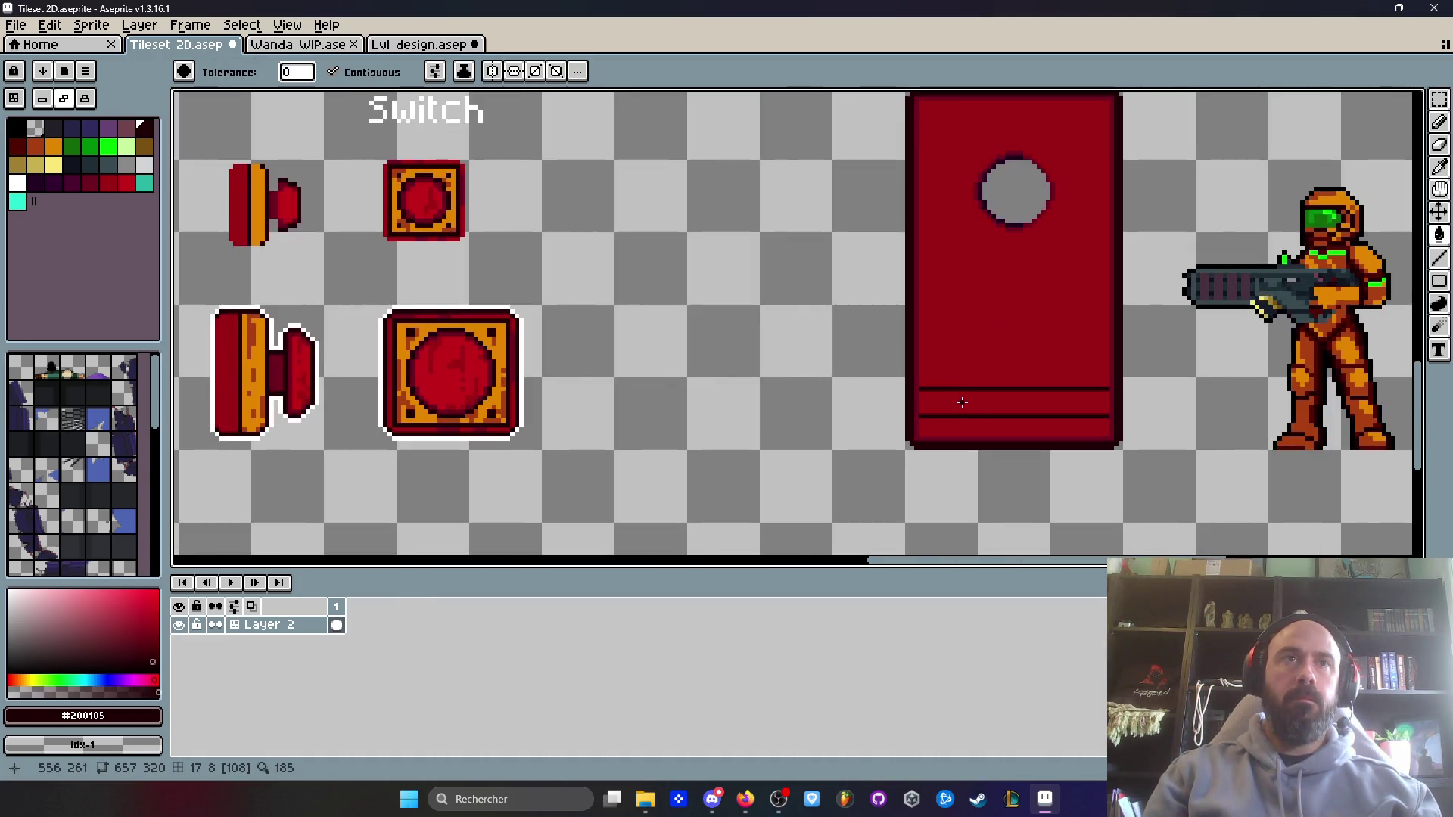
{"action": "scroll", "coordinate": [497, 397], "scroll_direction": "up", "scroll_amount": 1}
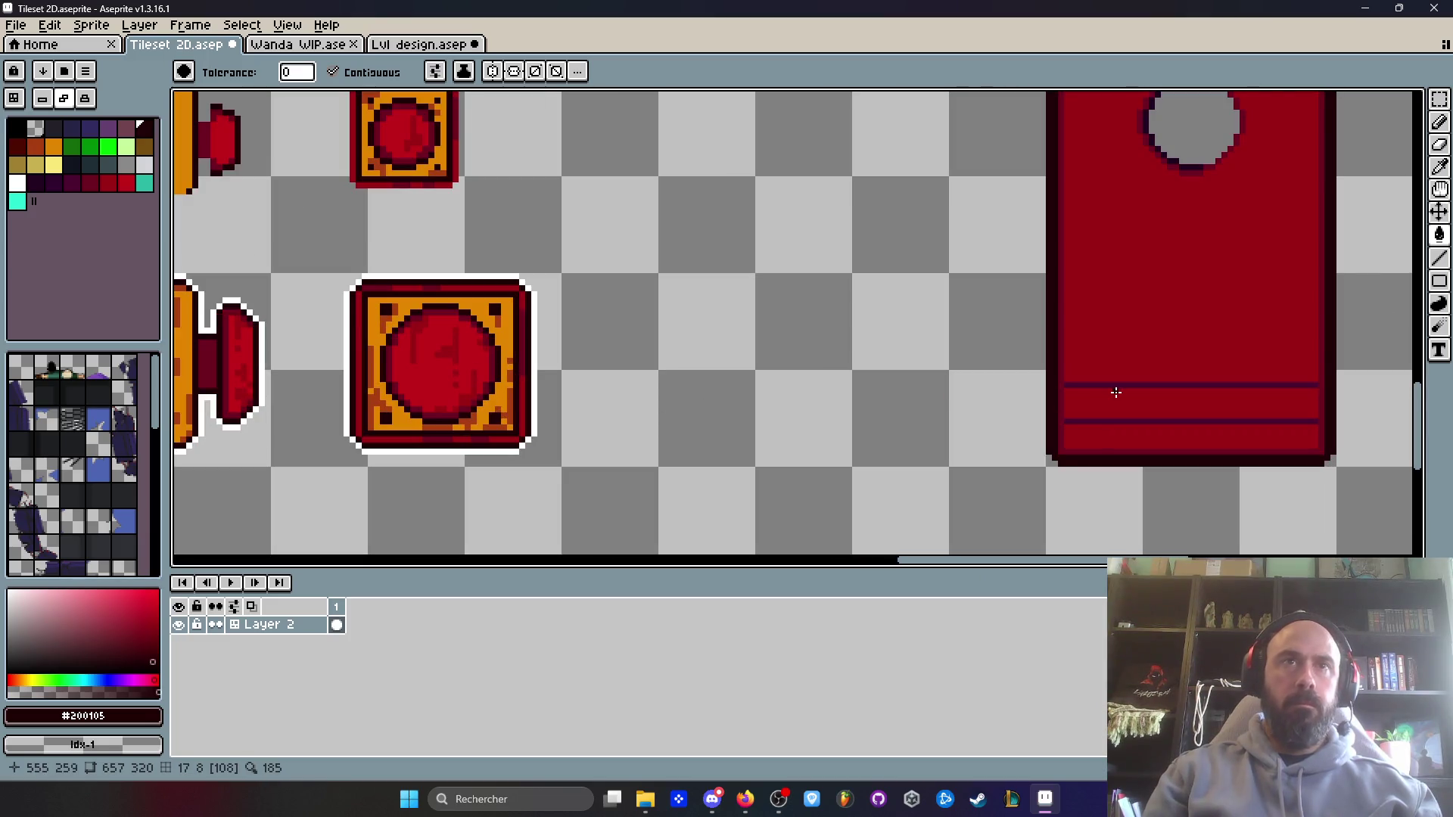
{"action": "scroll", "coordinate": [1115, 392], "scroll_direction": "up", "scroll_amount": 1}
- Sample #4c002c, then choose the darker red palette swatch, undoing a trial fill of the door
{"action": "left_click", "coordinate": [1081, 380], "text": "alt"}
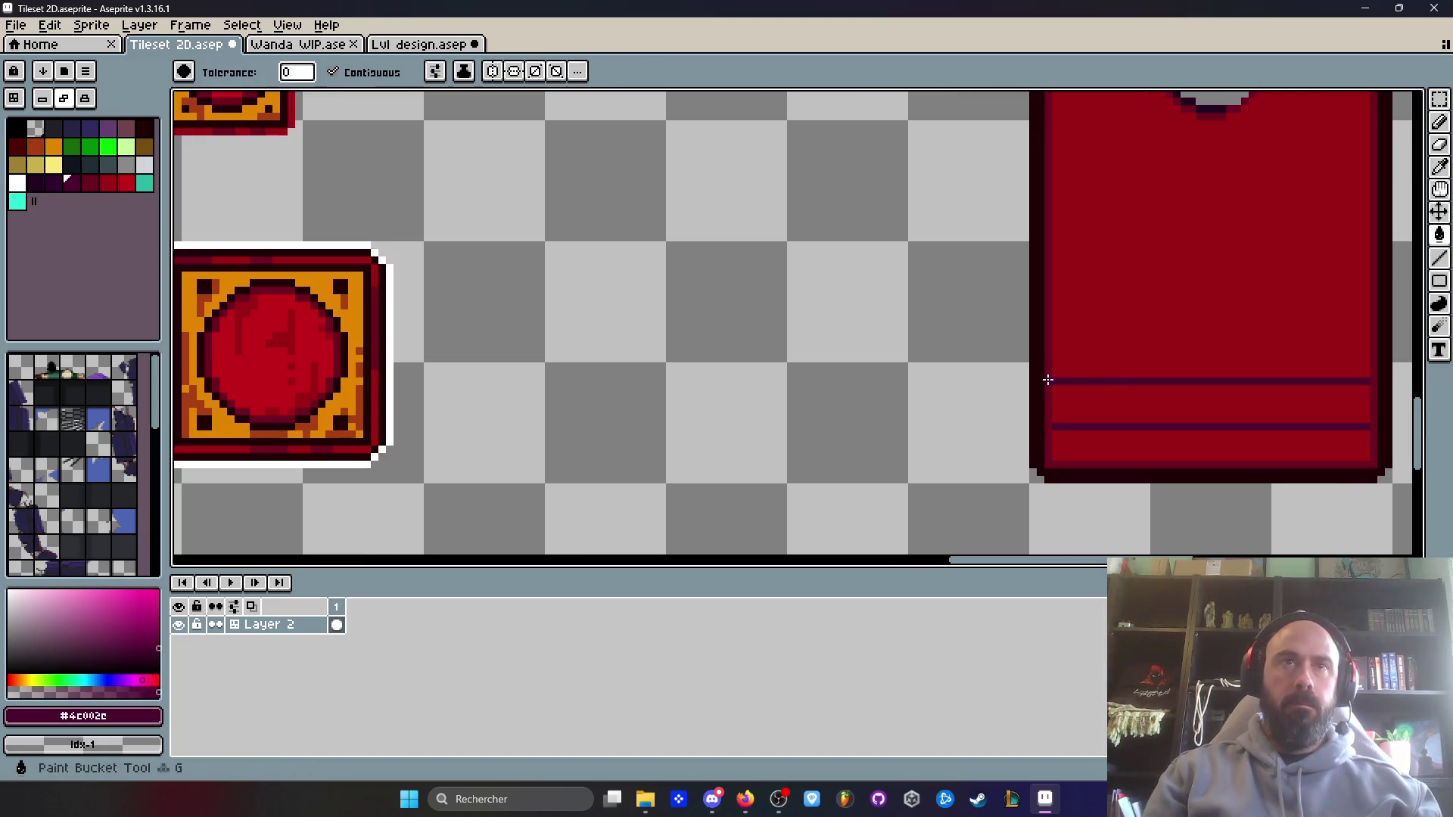
{"action": "scroll", "coordinate": [1051, 380], "scroll_direction": "down", "scroll_amount": 2}
{"action": "scroll", "coordinate": [991, 401], "scroll_direction": "up", "scroll_amount": 1}
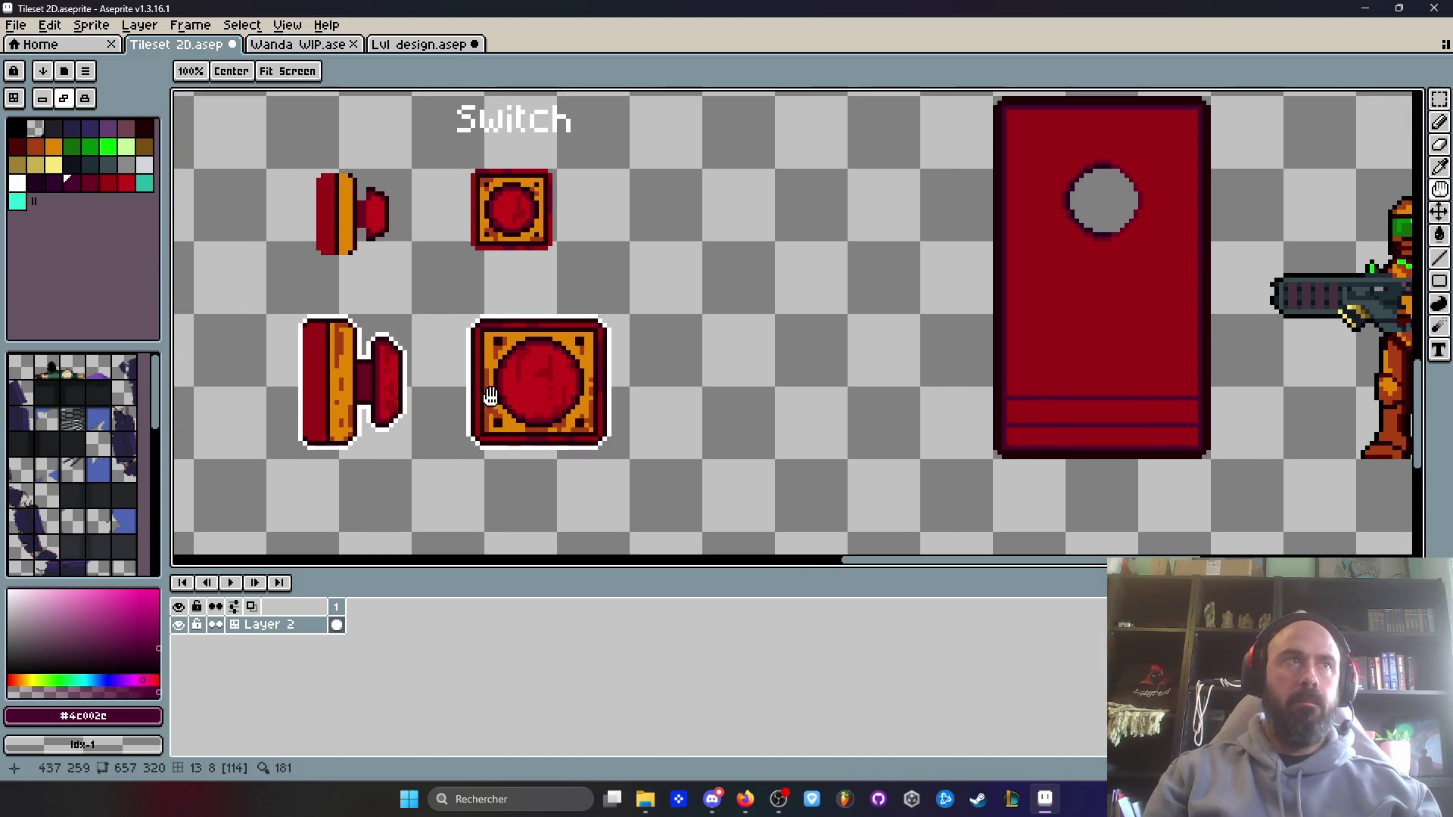
{"action": "left_click", "coordinate": [109, 183]}
{"action": "scroll", "coordinate": [1044, 392], "scroll_direction": "up", "scroll_amount": 2}
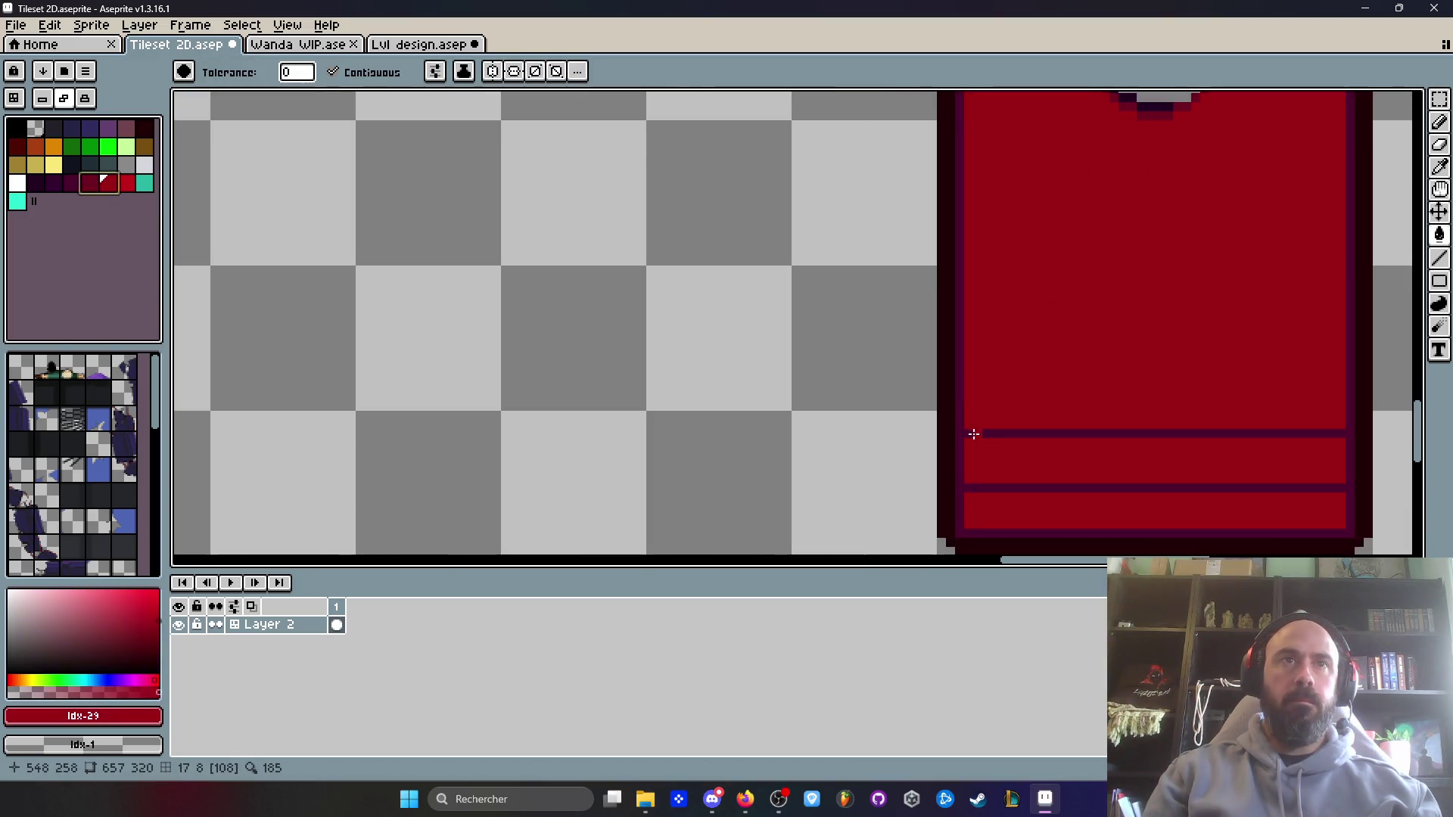
{"action": "left_click", "coordinate": [108, 184]}
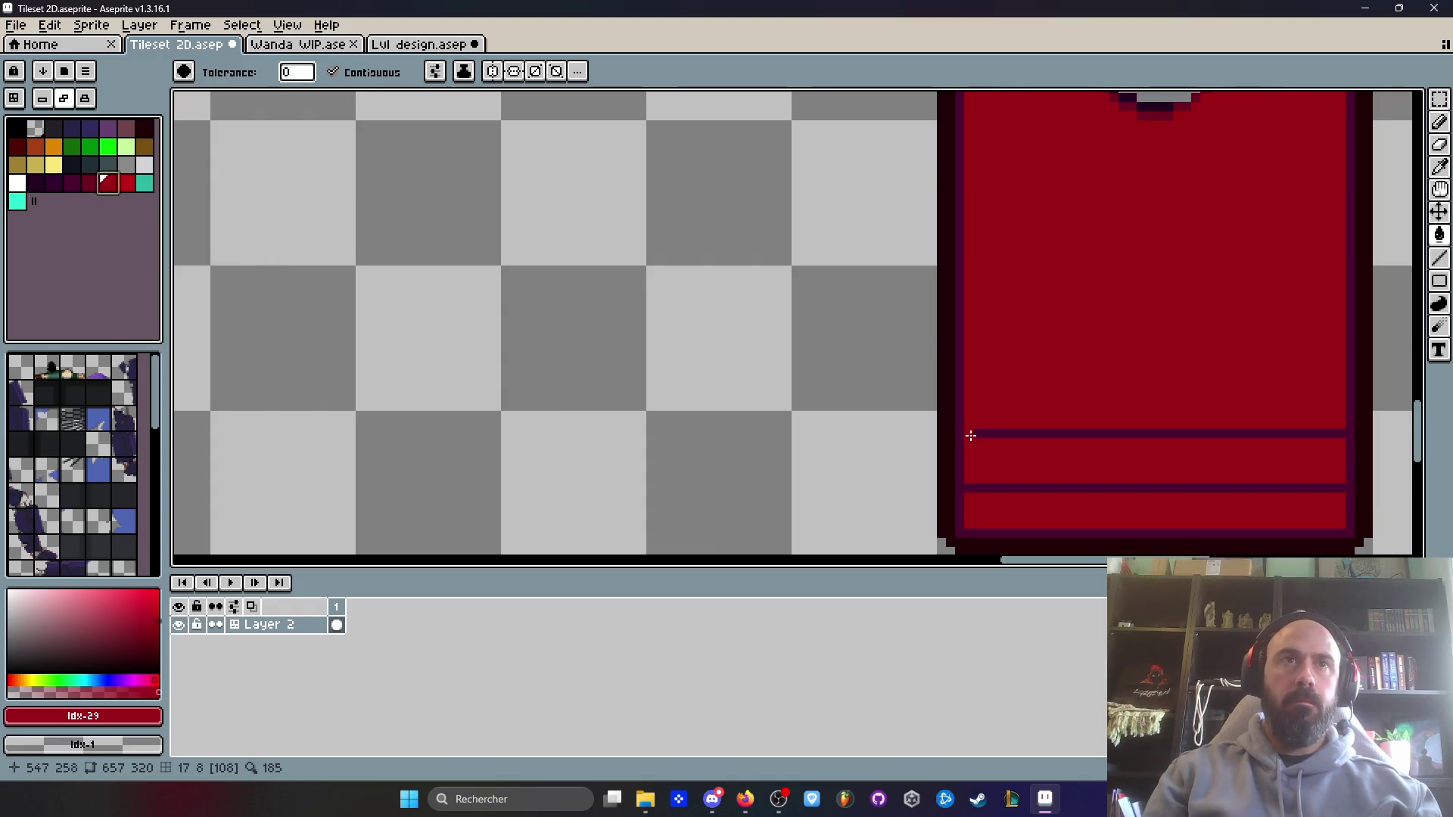
{"action": "scroll", "coordinate": [971, 436], "scroll_direction": "up", "scroll_amount": 1}
{"action": "left_click", "coordinate": [90, 182]}
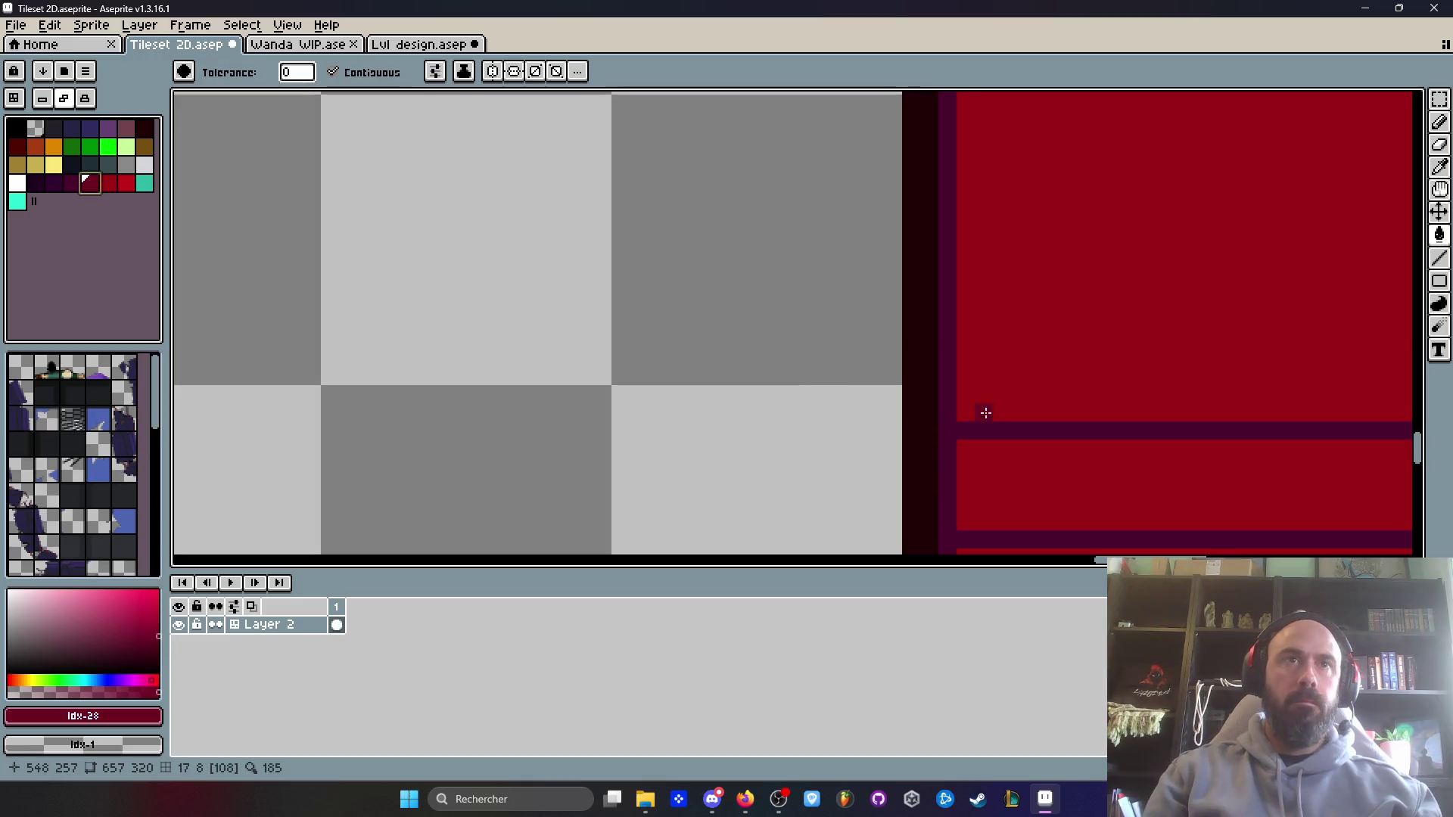
{"action": "scroll", "coordinate": [976, 412], "scroll_direction": "down", "scroll_amount": 2}
{"action": "scroll", "coordinate": [992, 318], "scroll_direction": "down", "scroll_amount": 1}
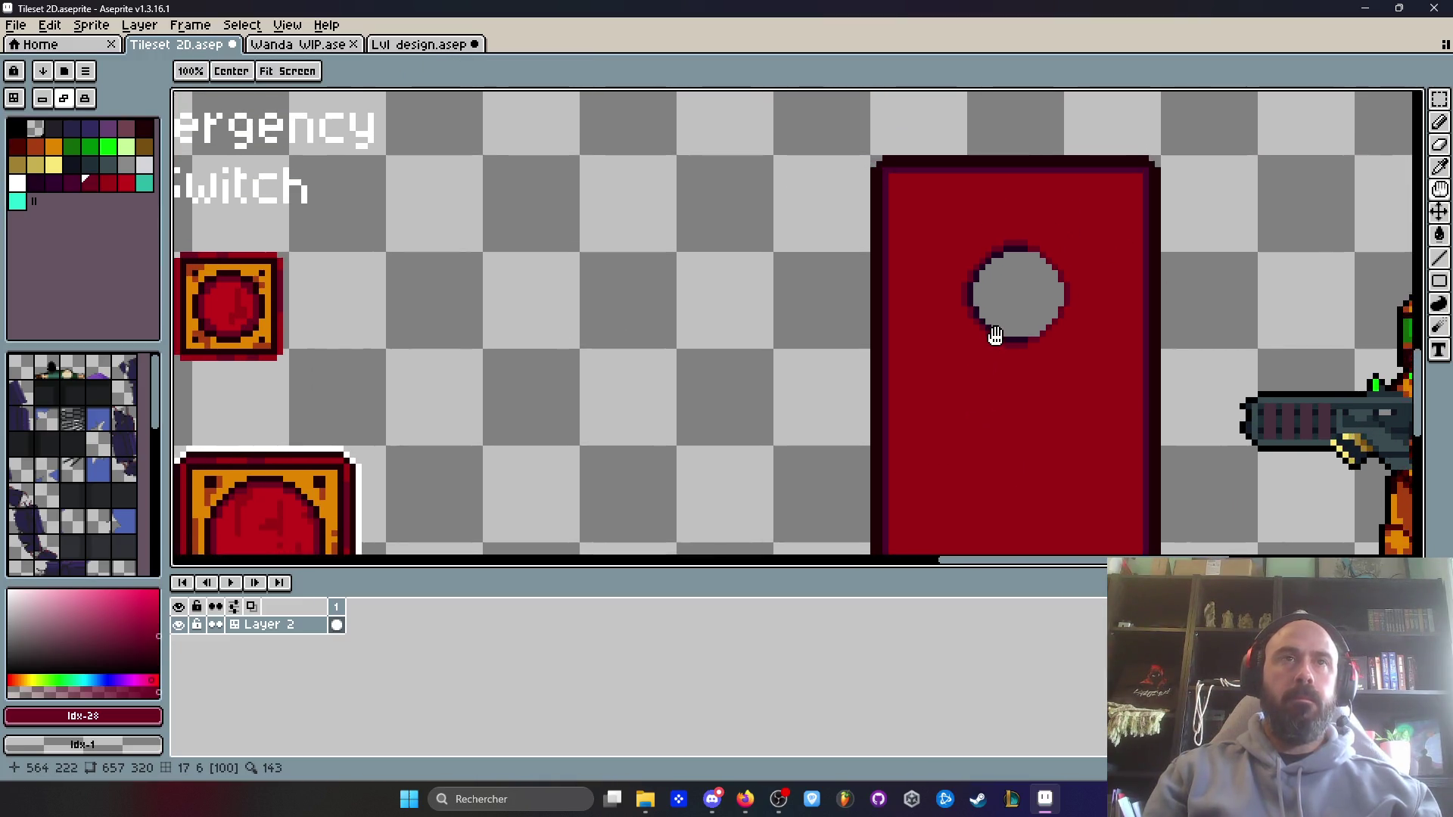
{"action": "scroll", "coordinate": [992, 325], "scroll_direction": "up", "scroll_amount": 3}
{"action": "scroll", "coordinate": [1006, 352], "scroll_direction": "up", "scroll_amount": 2}
{"action": "left_click", "coordinate": [958, 329]}
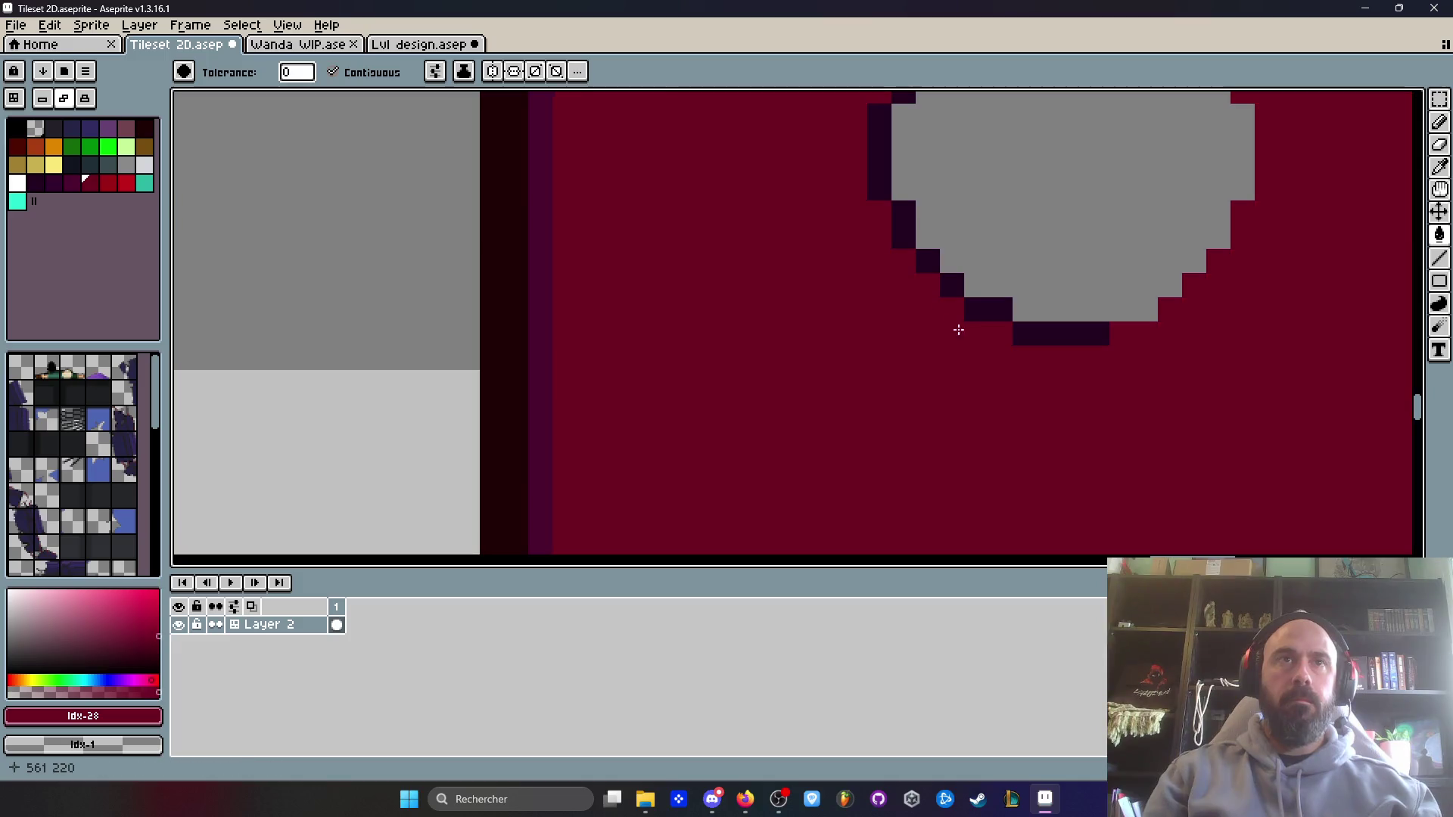
{"action": "key", "text": "ctrl+z"}
- Pencil drips running down from the round window, redoing them as a drip below its left side
{"action": "key", "text": "b"}
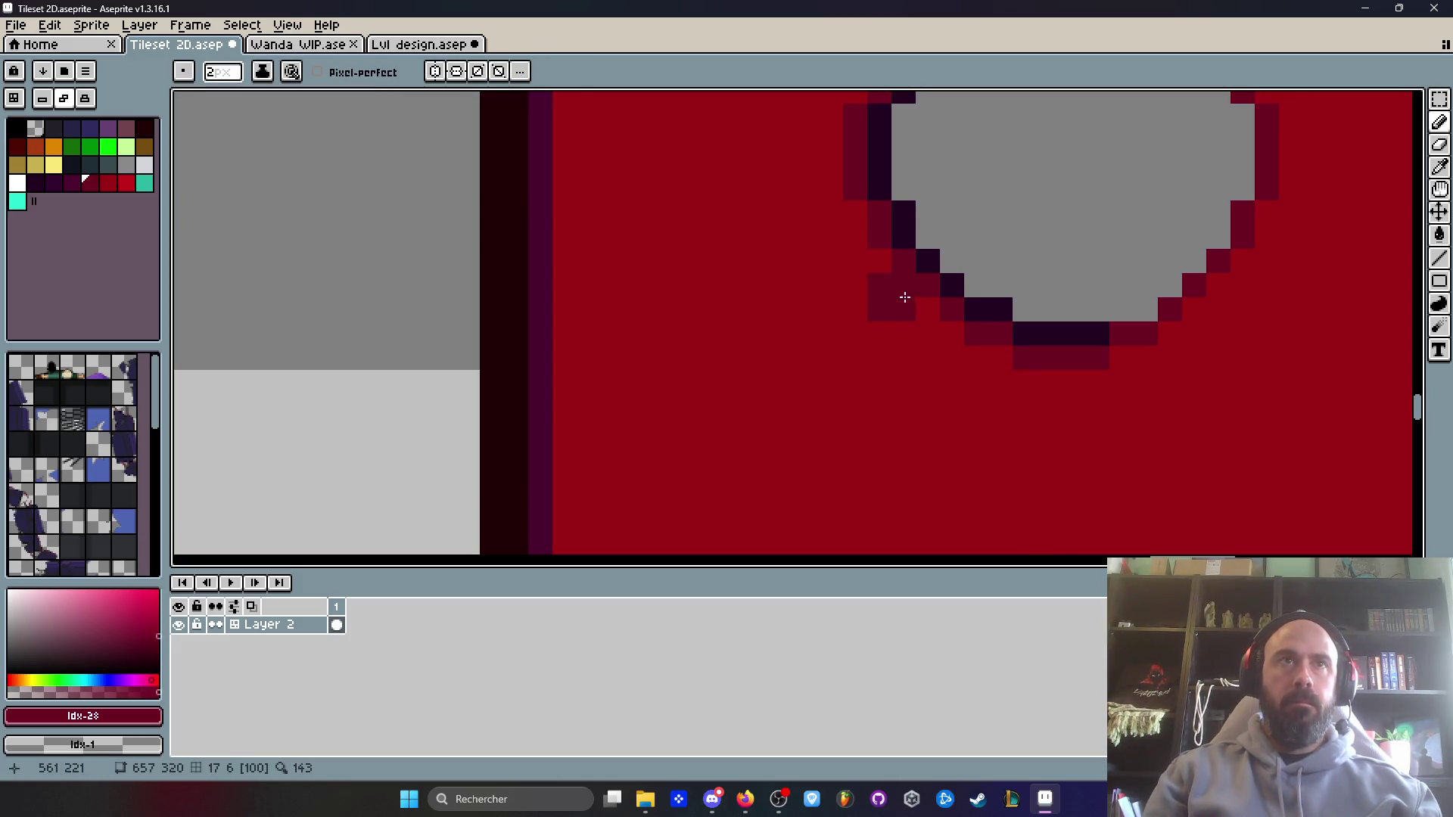
{"action": "left_click_drag", "start_coordinate": [1048, 371], "coordinate": [1052, 469]}
{"action": "scroll", "coordinate": [1044, 454], "scroll_direction": "down", "scroll_amount": 3}
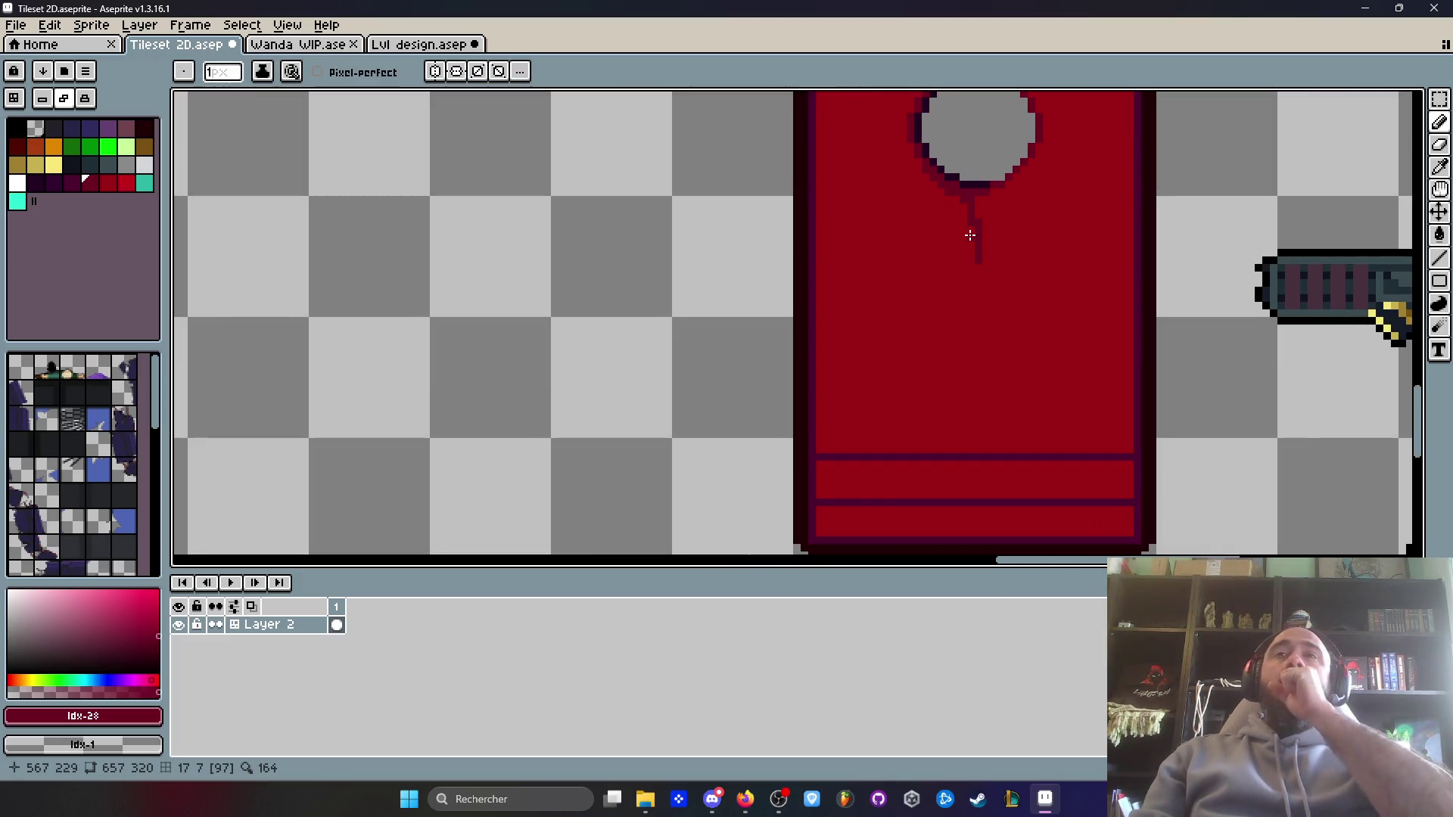
{"action": "scroll", "coordinate": [1036, 174], "scroll_direction": "up", "scroll_amount": 4}
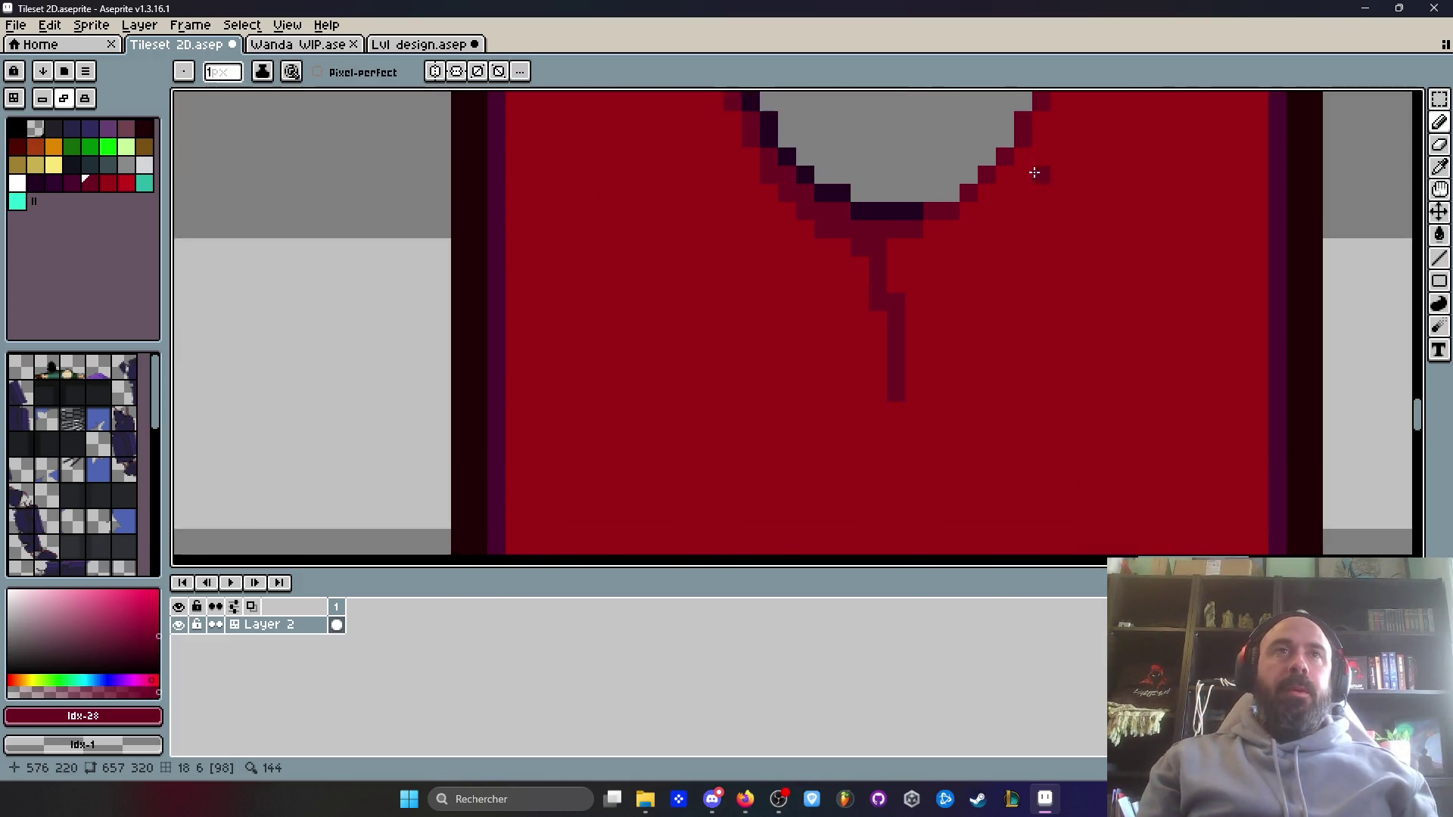
{"action": "mouse_move", "coordinate": [1014, 140]}
{"action": "left_mouse_down"}
{"action": "mouse_move", "coordinate": [785, 314]}
{"action": "mouse_move", "coordinate": [734, 492]}
{"action": "left_mouse_up"}
{"action": "scroll", "coordinate": [739, 424], "scroll_direction": "down", "scroll_amount": 4}
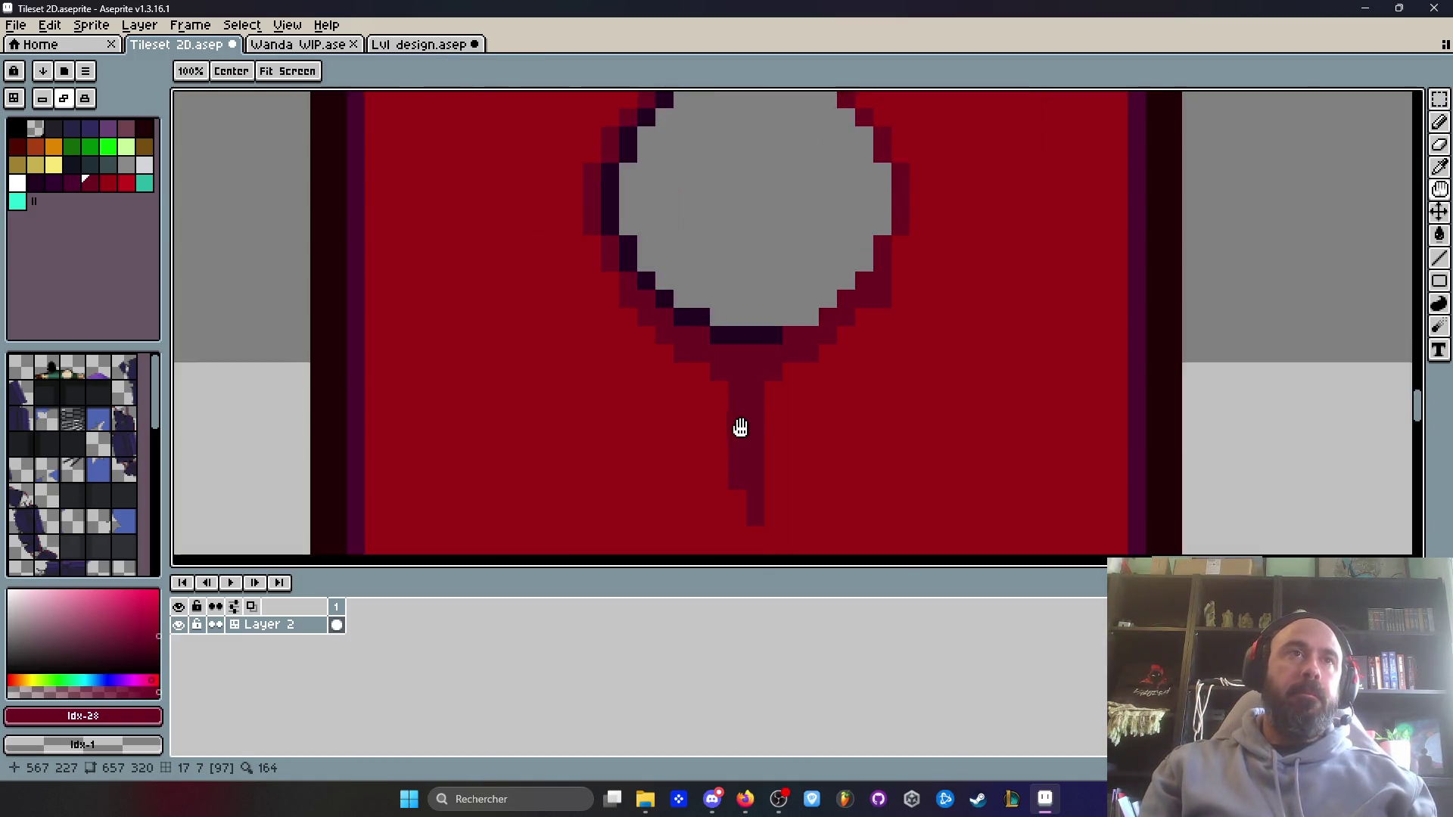
{"action": "mouse_move", "coordinate": [774, 306]}
{"action": "left_mouse_down"}
{"action": "mouse_move", "coordinate": [765, 235]}
{"action": "mouse_move", "coordinate": [756, 382]}
{"action": "left_mouse_up"}
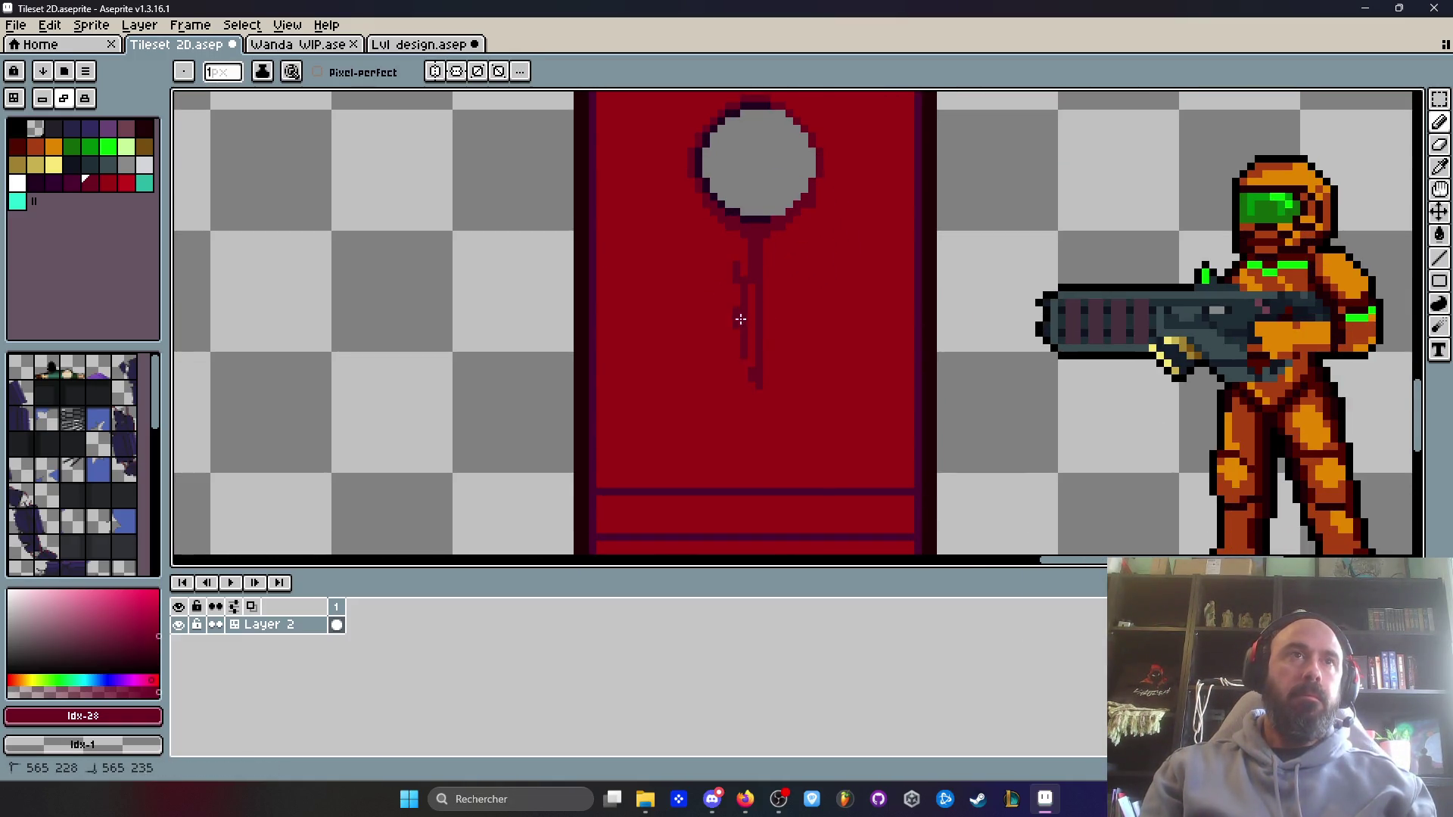
{"action": "key", "text": "ctrl+z"}
{"action": "key", "text": "ctrl+z"}
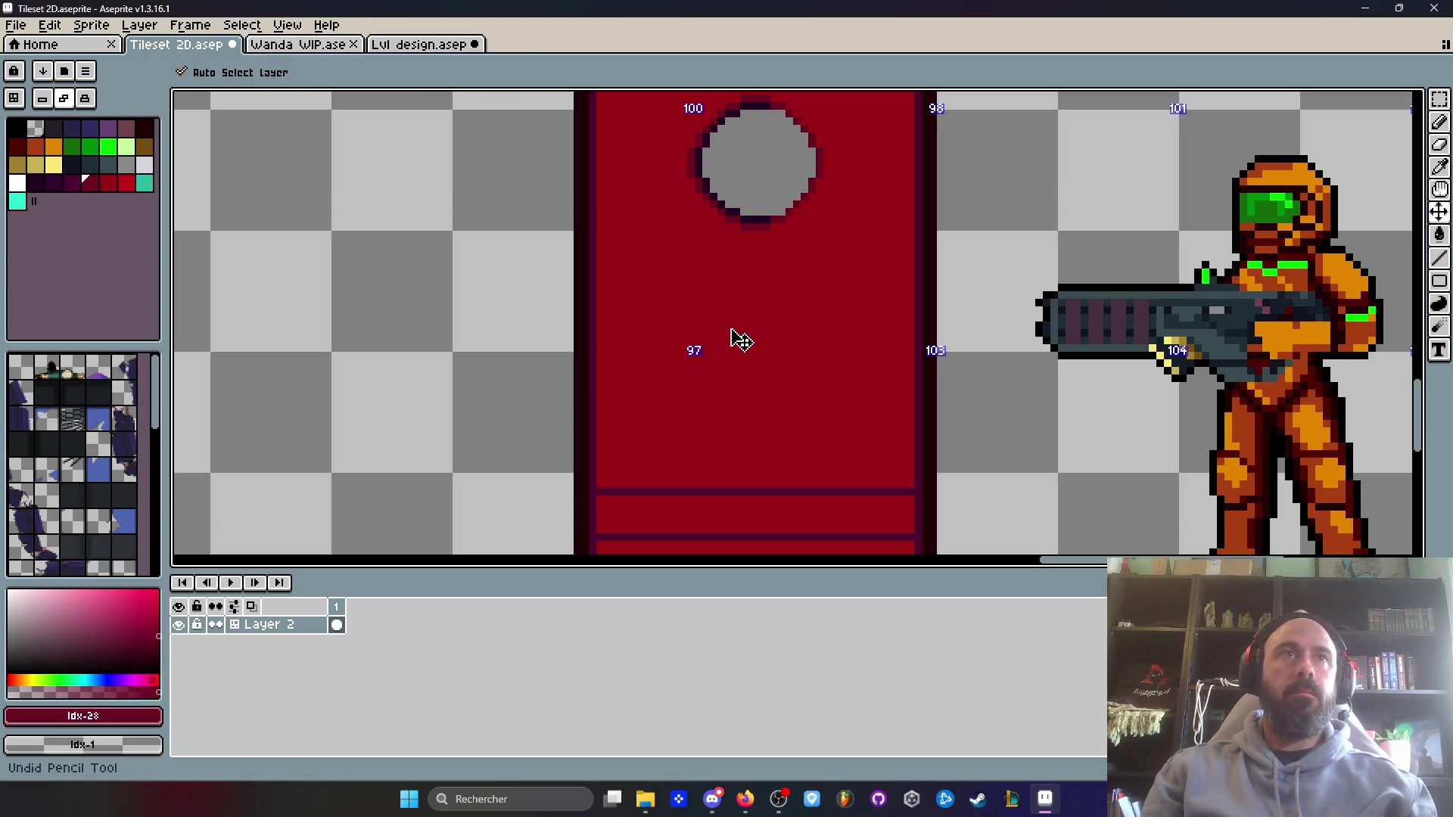
{"action": "scroll", "coordinate": [702, 220], "scroll_direction": "up", "scroll_amount": 1}
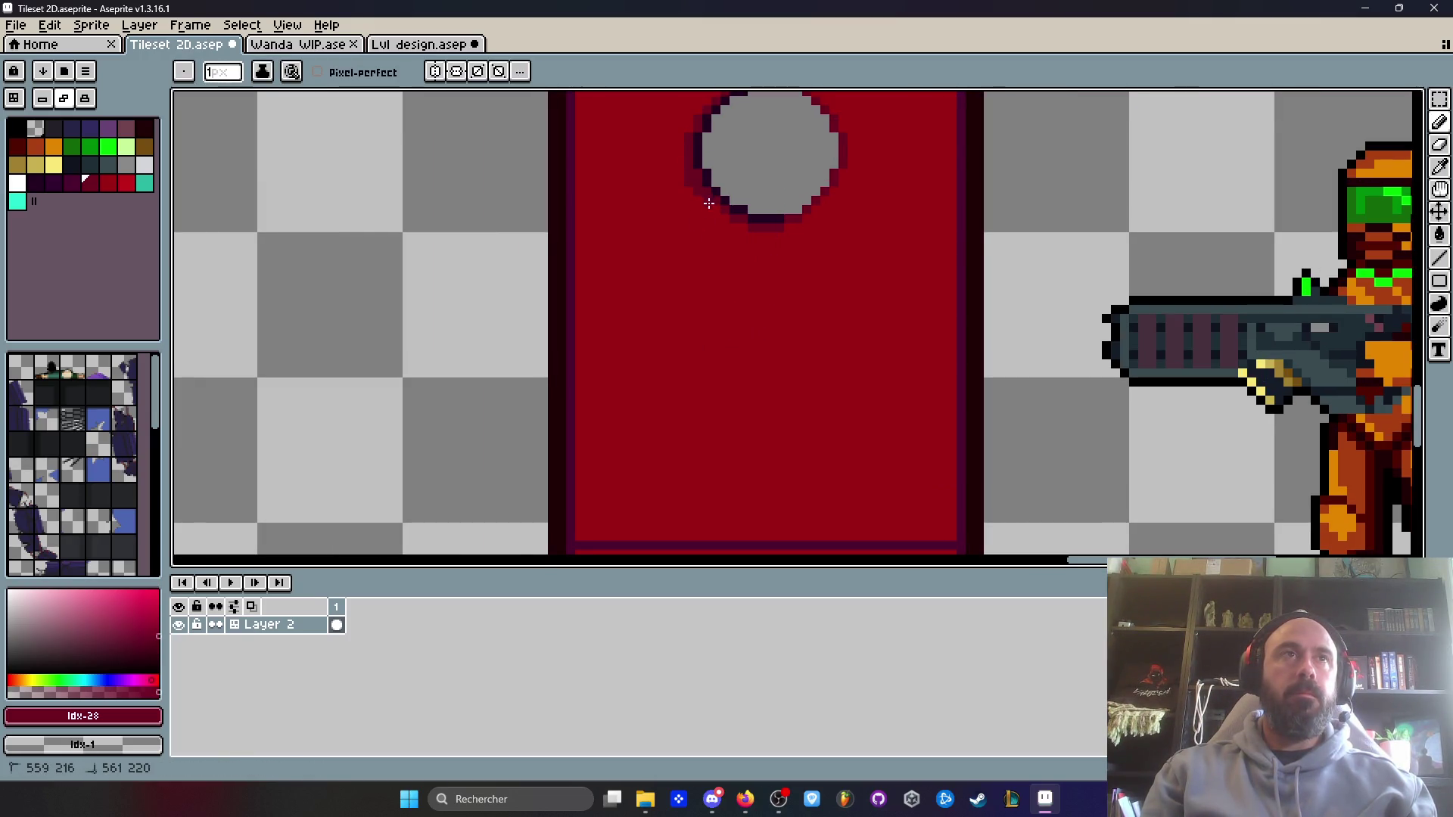
{"action": "left_click_drag", "start_coordinate": [721, 270], "coordinate": [722, 273]}
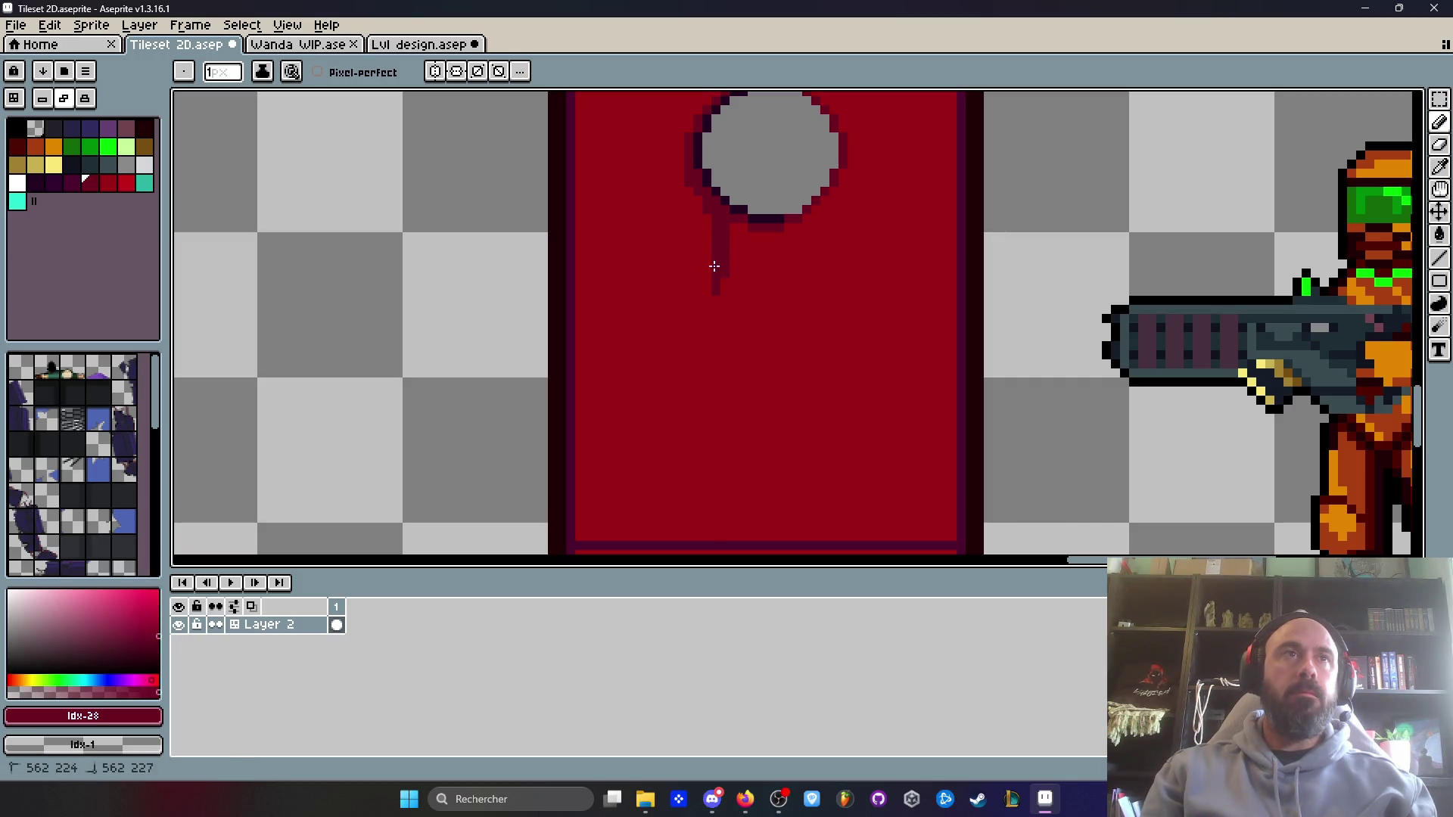
{"action": "scroll", "coordinate": [690, 179], "scroll_direction": "down", "scroll_amount": 3}
{"action": "scroll", "coordinate": [707, 319], "scroll_direction": "up", "scroll_amount": 2}
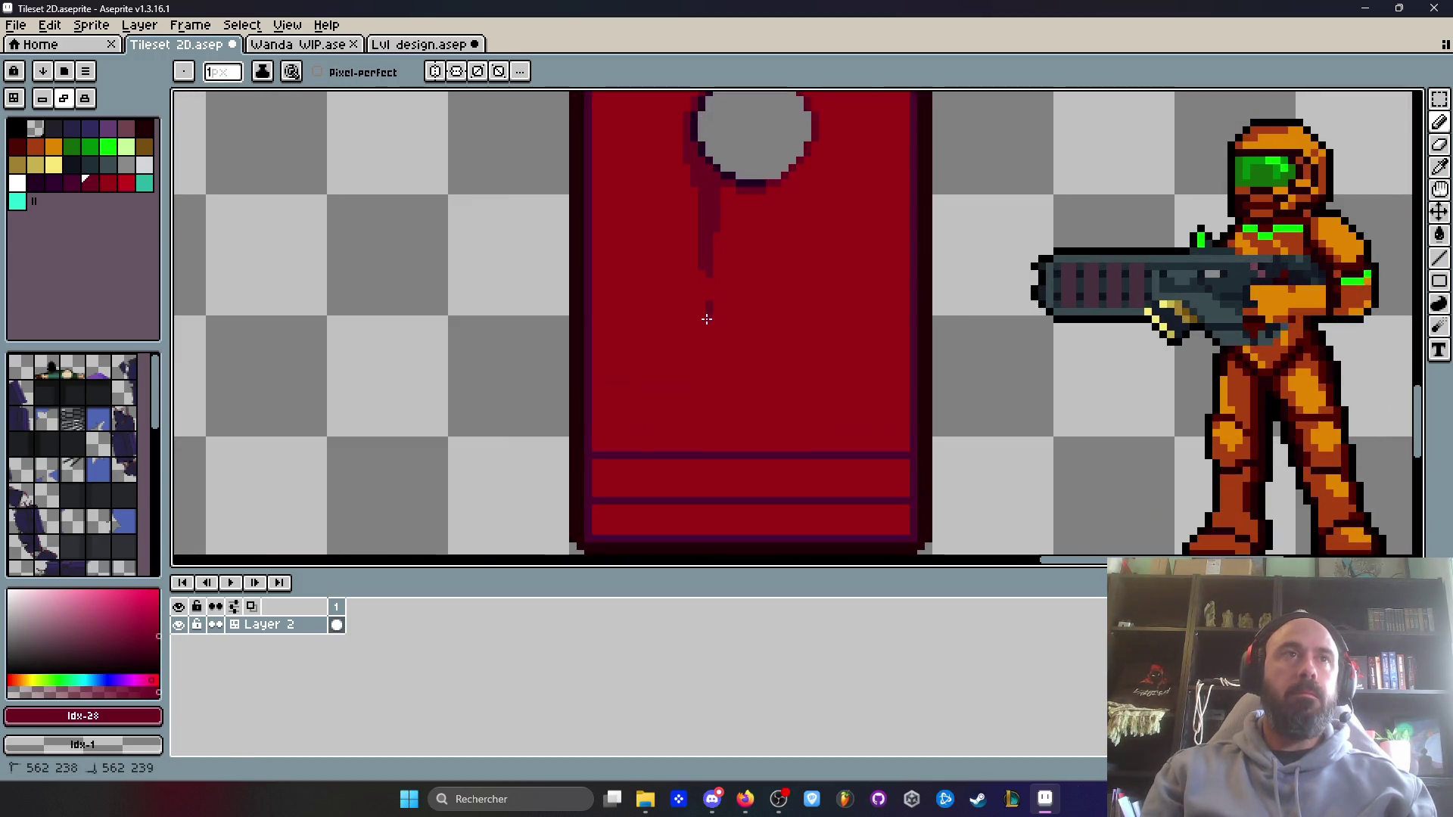
{"action": "scroll", "coordinate": [710, 420], "scroll_direction": "down", "scroll_amount": 4}
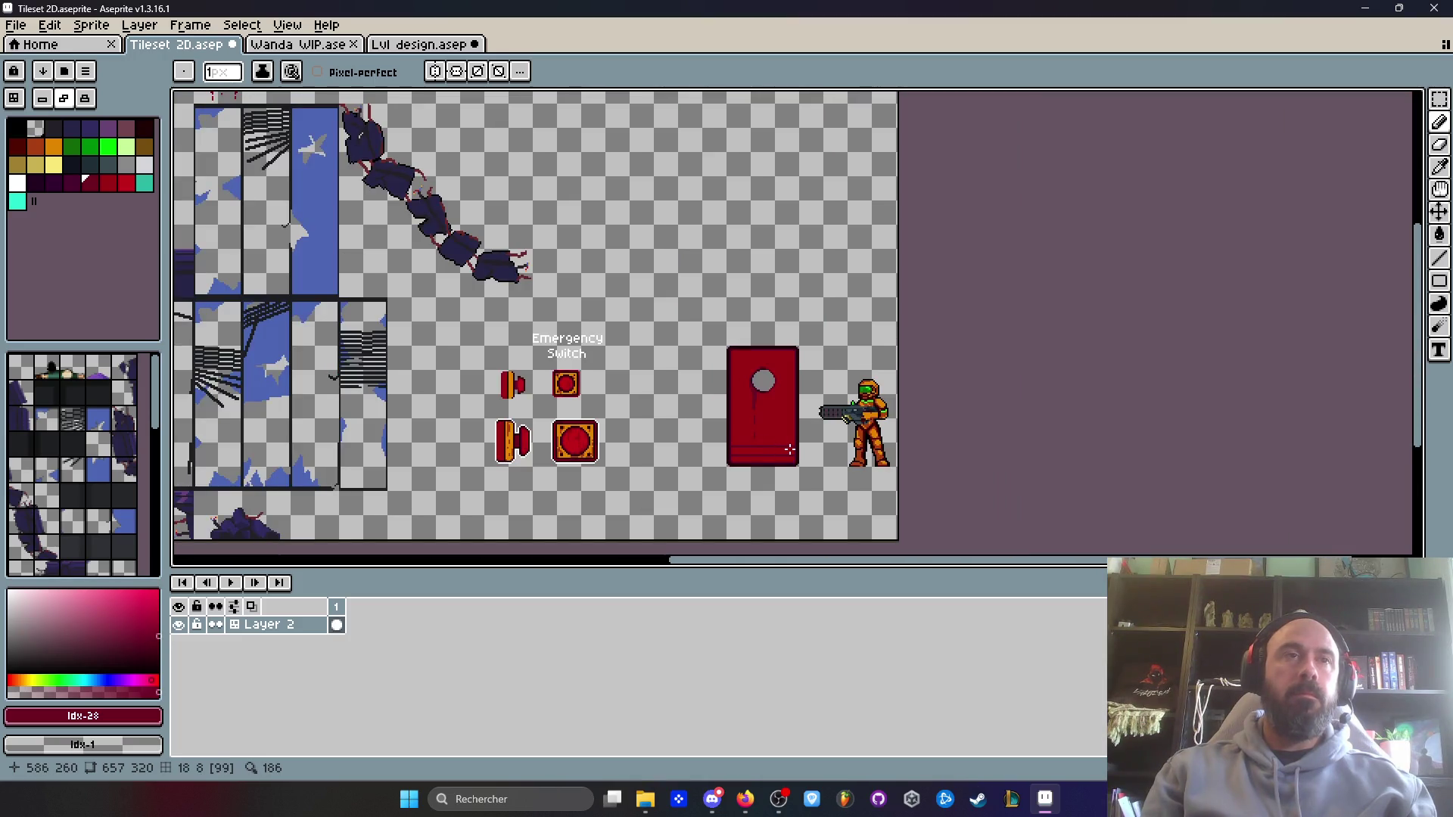
{"action": "scroll", "coordinate": [742, 362], "scroll_direction": "up", "scroll_amount": 4}
- Add darker red lines along the door's top edge and top inner corner
{"action": "left_click_drag", "start_coordinate": [672, 304], "coordinate": [783, 306]}
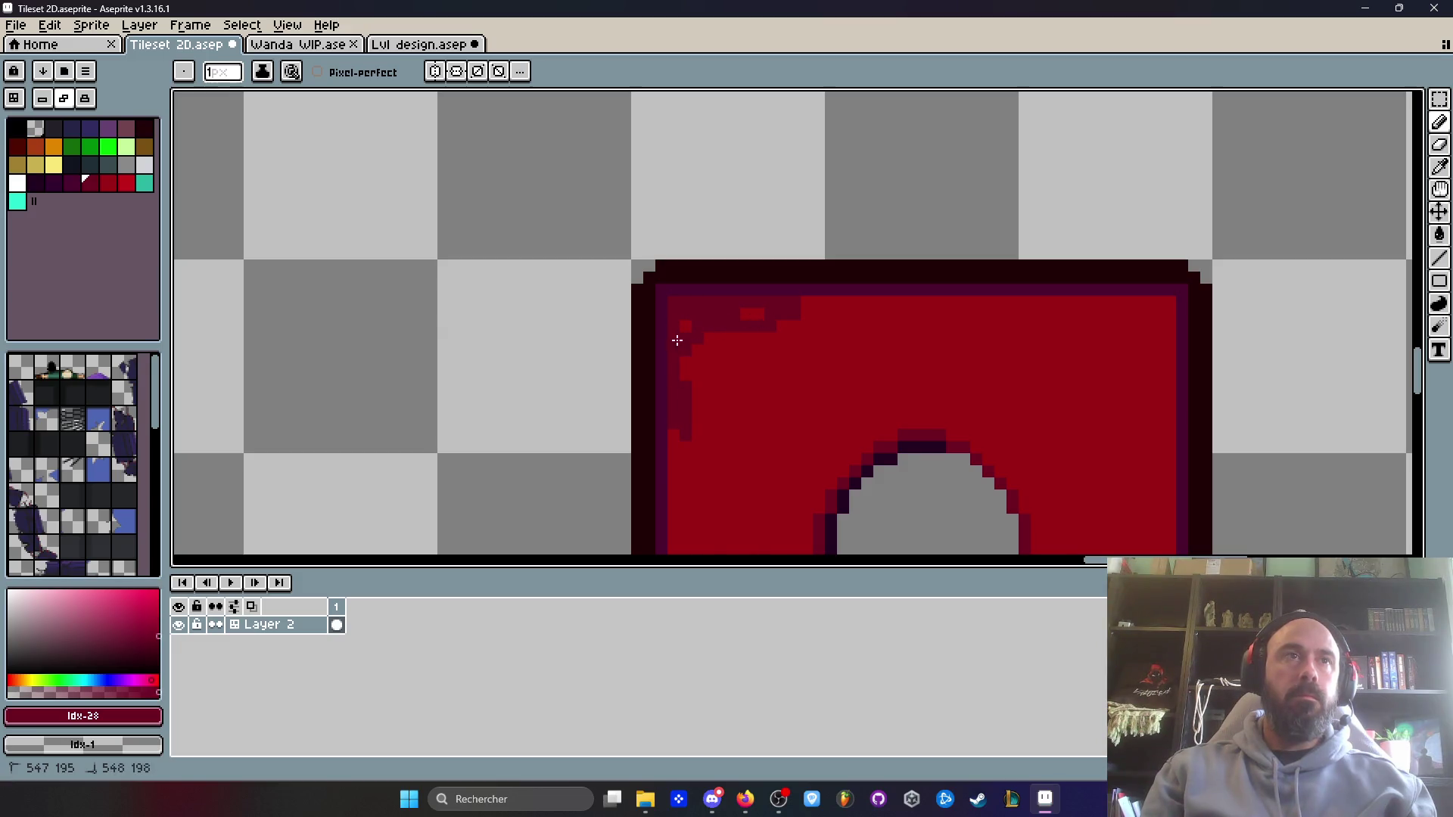
{"action": "scroll", "coordinate": [716, 411], "scroll_direction": "down", "scroll_amount": 4}
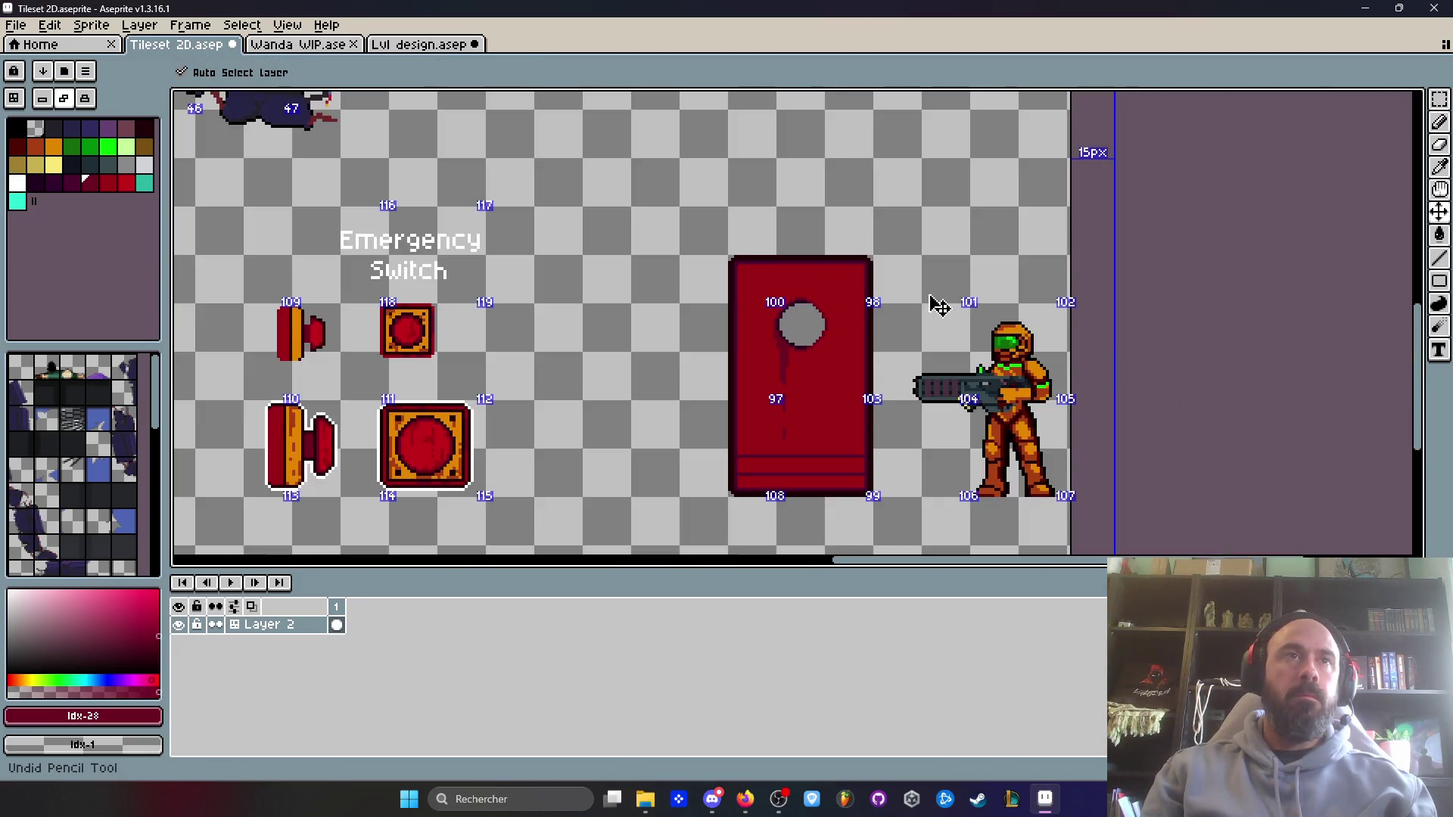
{"action": "scroll", "coordinate": [794, 276], "scroll_direction": "up", "scroll_amount": 4}
{"action": "left_click_drag", "start_coordinate": [601, 231], "coordinate": [741, 227]}
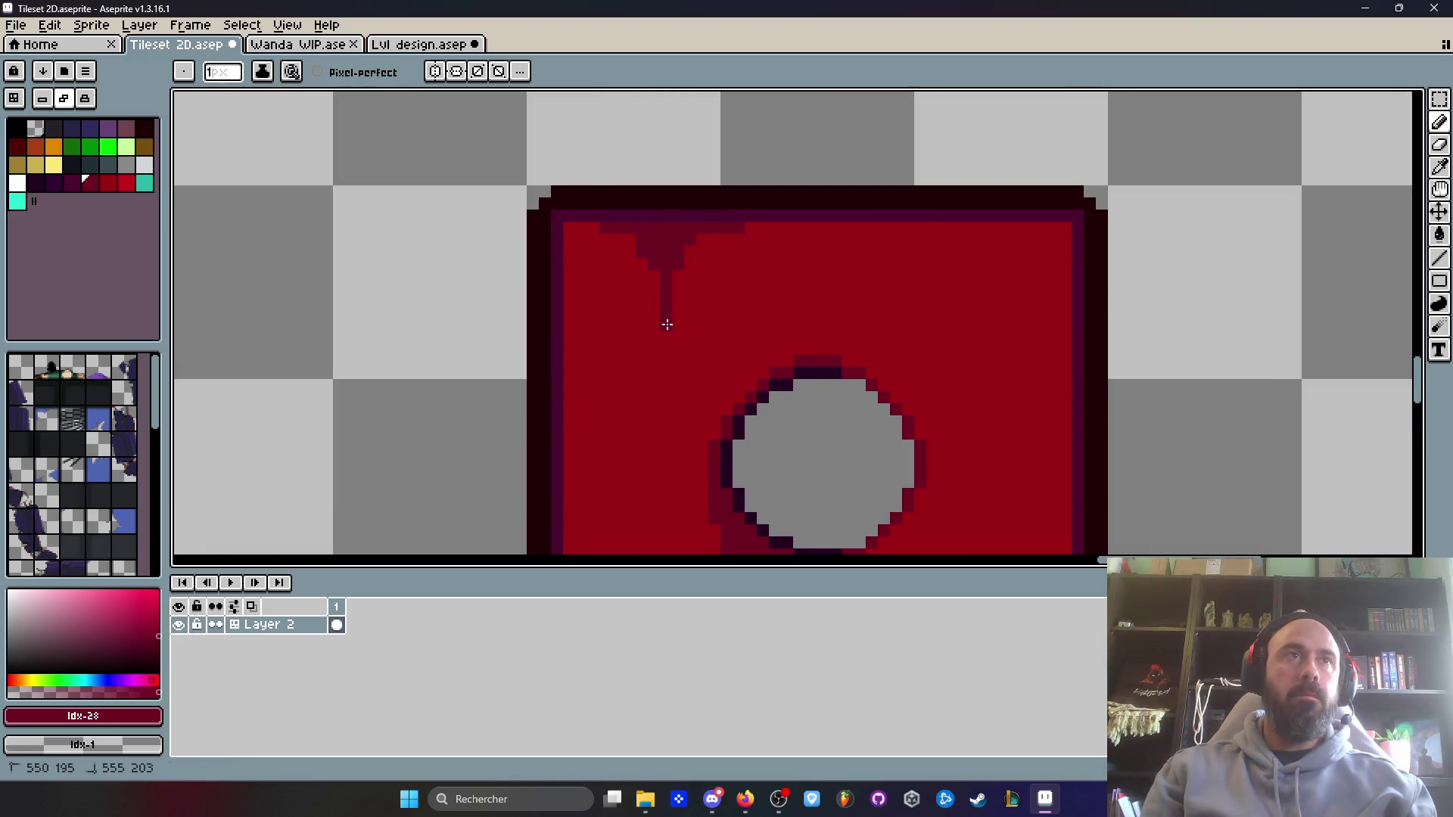
{"action": "scroll", "coordinate": [667, 324], "scroll_direction": "down", "scroll_amount": 5}
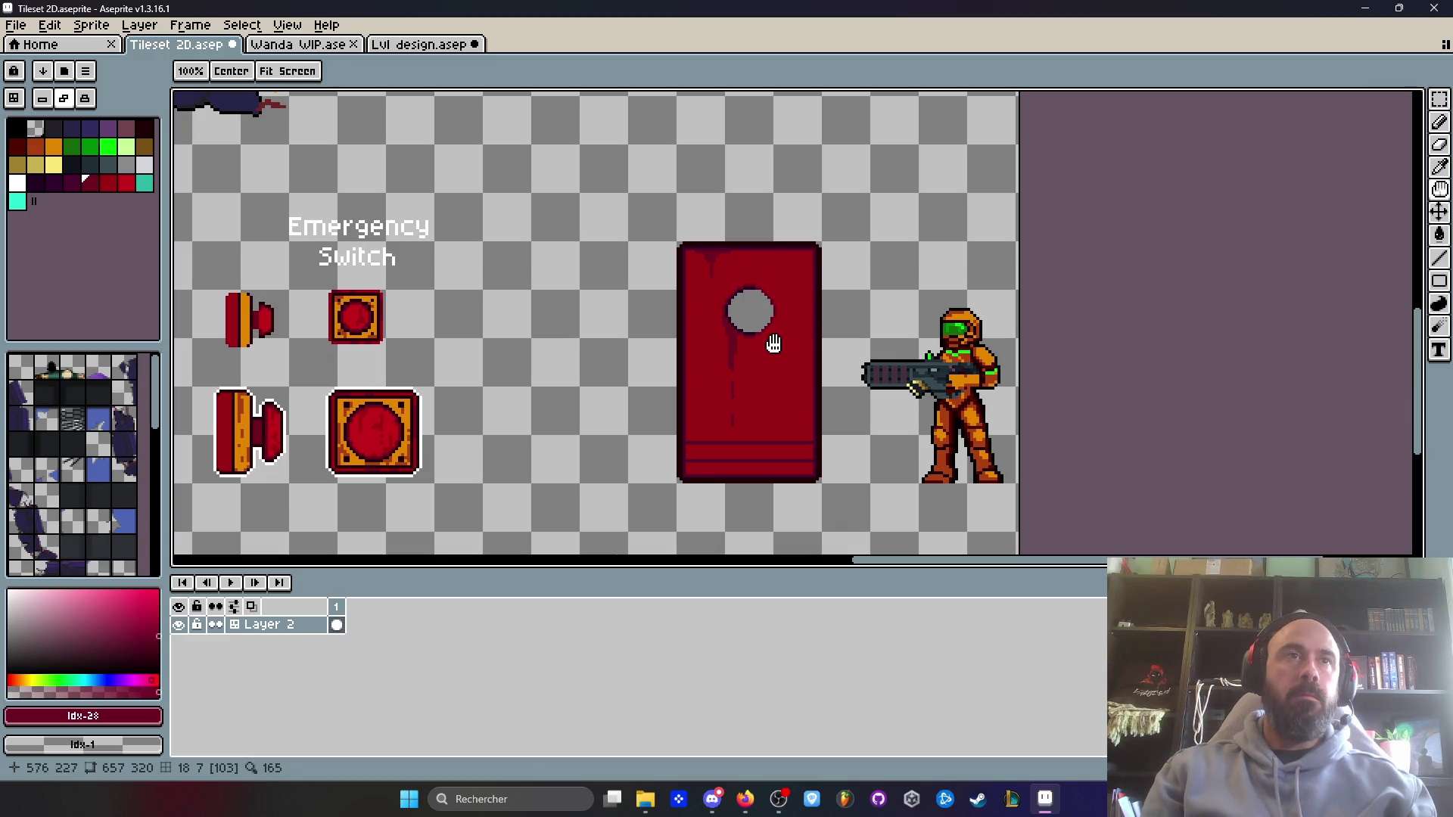
{"action": "scroll", "coordinate": [770, 329], "scroll_direction": "up", "scroll_amount": 4}
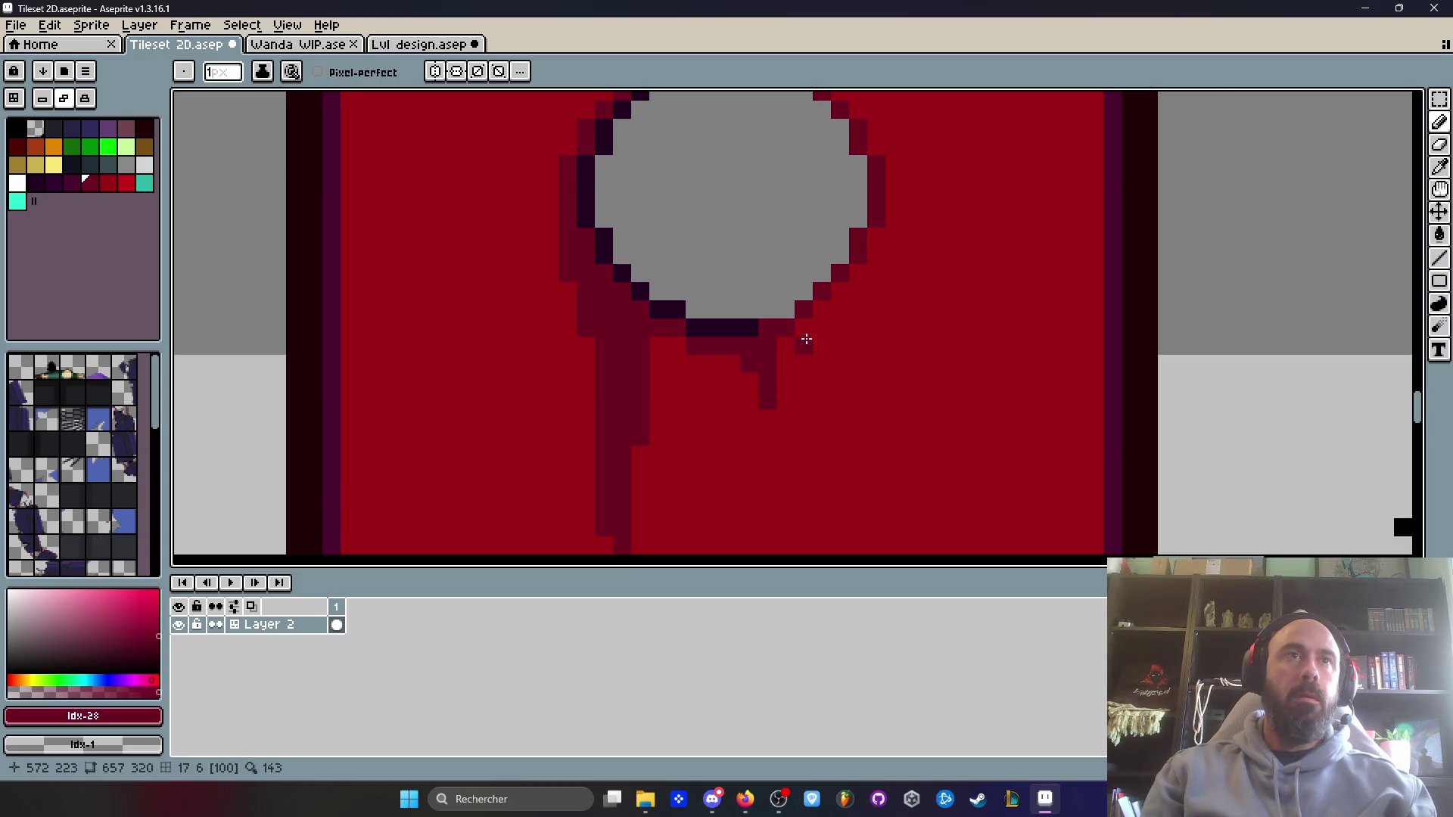
- Lengthen the window drip with an extra column and detached pixel, then sample the door's dark outline
{"action": "left_click_drag", "start_coordinate": [785, 358], "coordinate": [785, 401]}
{"action": "left_click", "coordinate": [786, 436]}
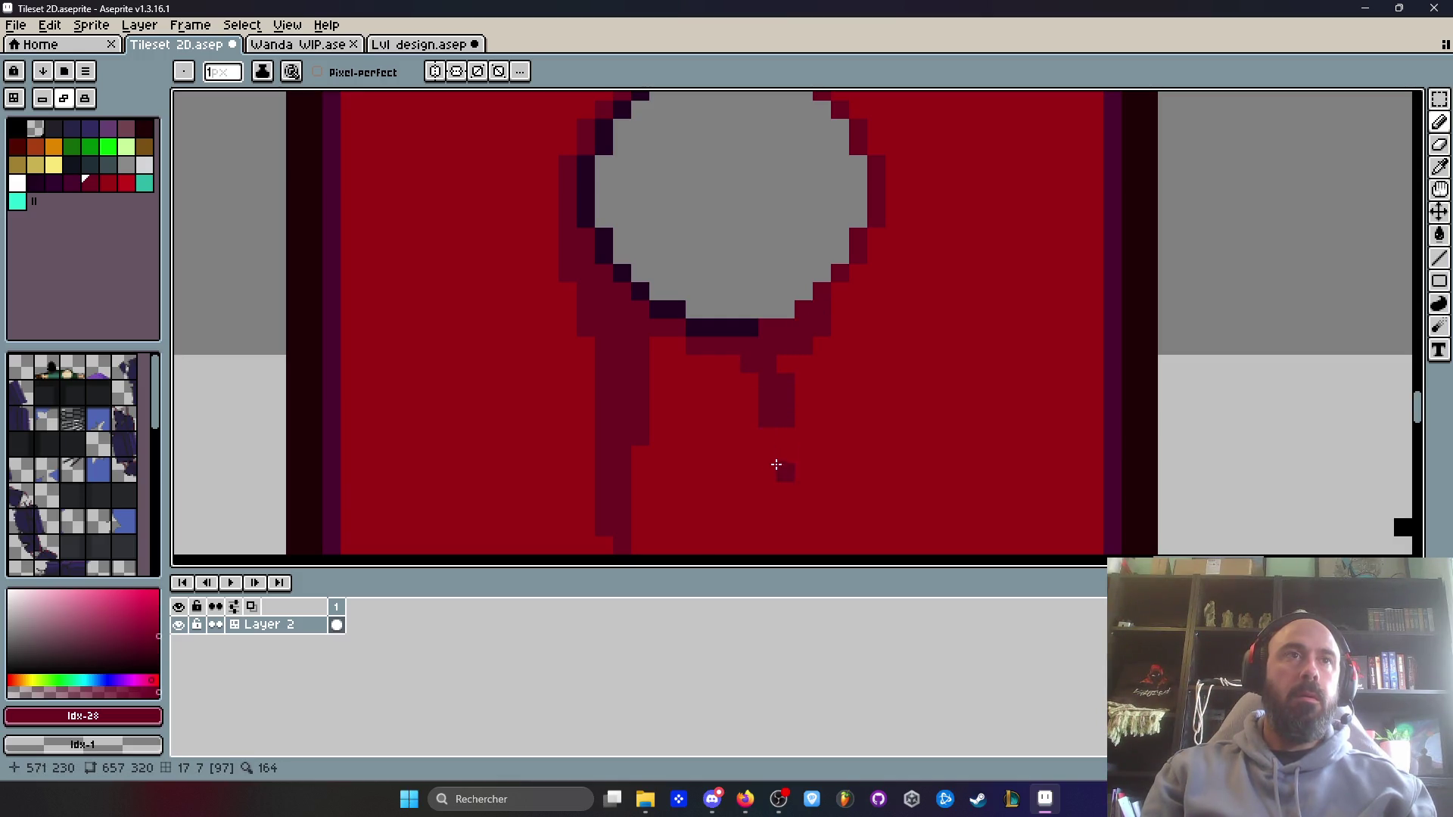
{"action": "scroll", "coordinate": [775, 464], "scroll_direction": "down", "scroll_amount": 3}
{"action": "scroll", "coordinate": [762, 239], "scroll_direction": "up", "scroll_amount": 3}
{"action": "scroll", "coordinate": [850, 366], "scroll_direction": "down", "scroll_amount": 4}
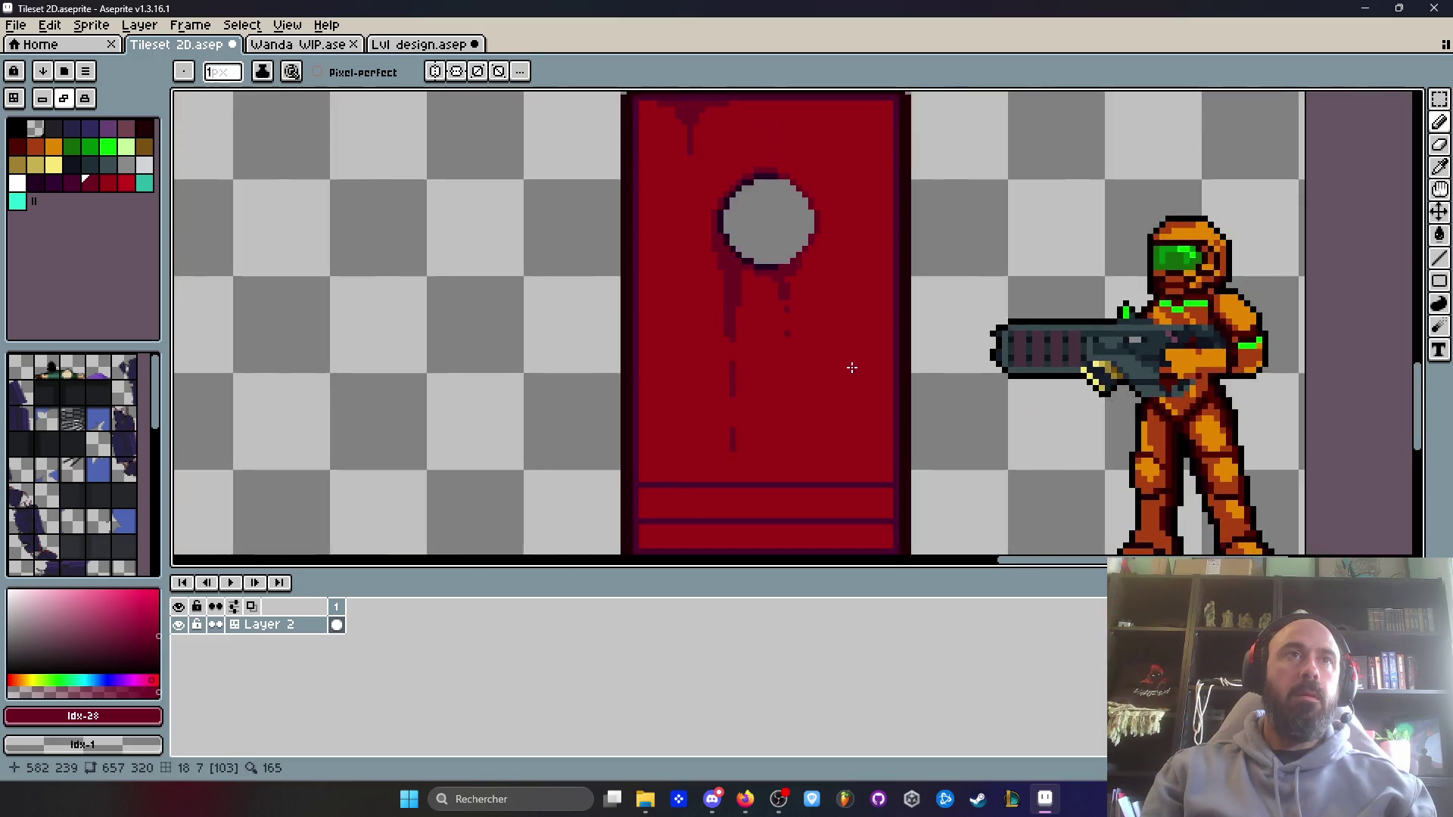
{"action": "scroll", "coordinate": [853, 373], "scroll_direction": "up", "scroll_amount": 3}
{"action": "scroll", "coordinate": [870, 396], "scroll_direction": "up", "scroll_amount": 1}
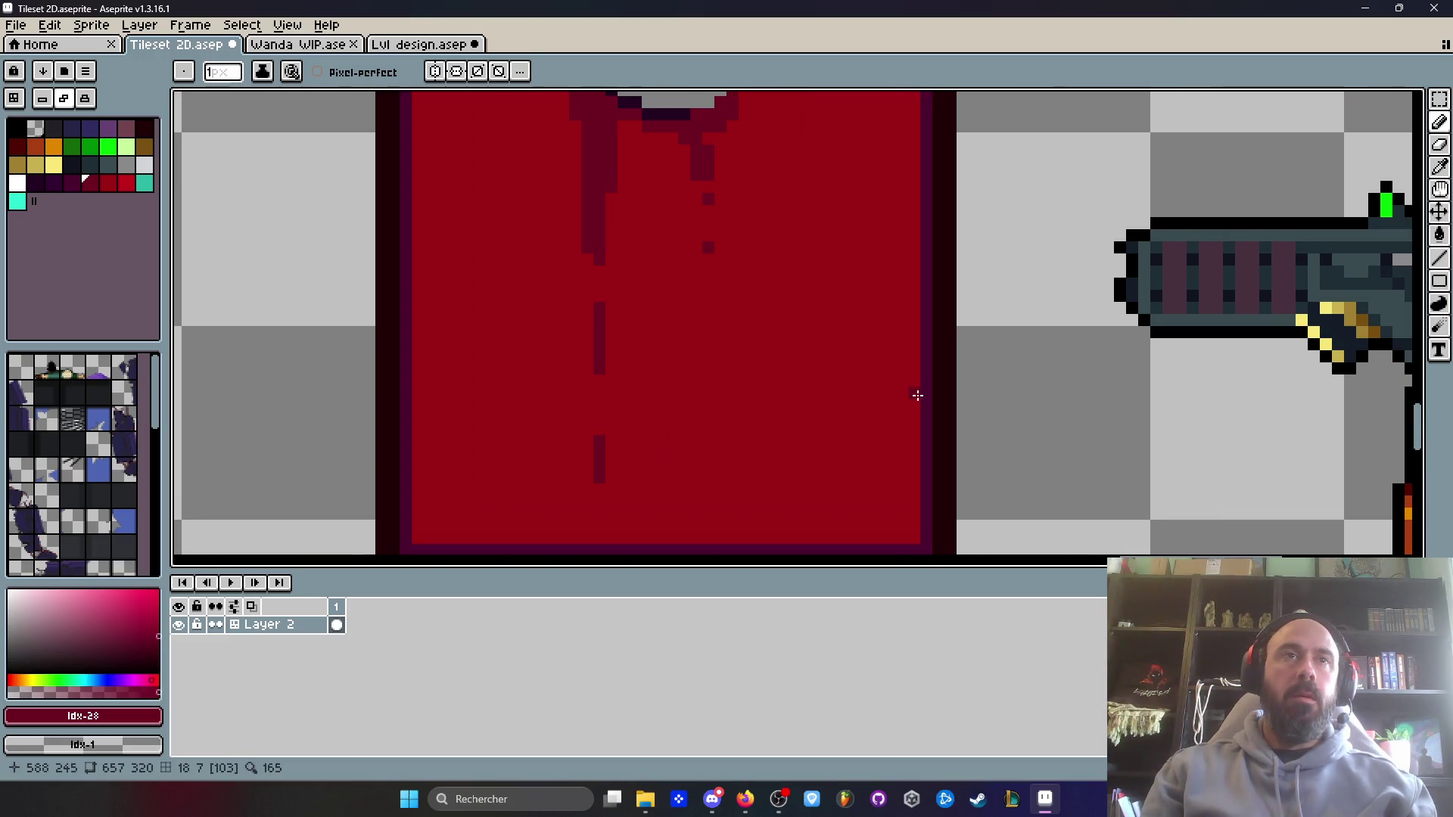
{"action": "scroll", "coordinate": [919, 393], "scroll_direction": "down", "scroll_amount": 1}
{"action": "key", "text": "i"}
{"action": "left_click", "coordinate": [930, 389]}
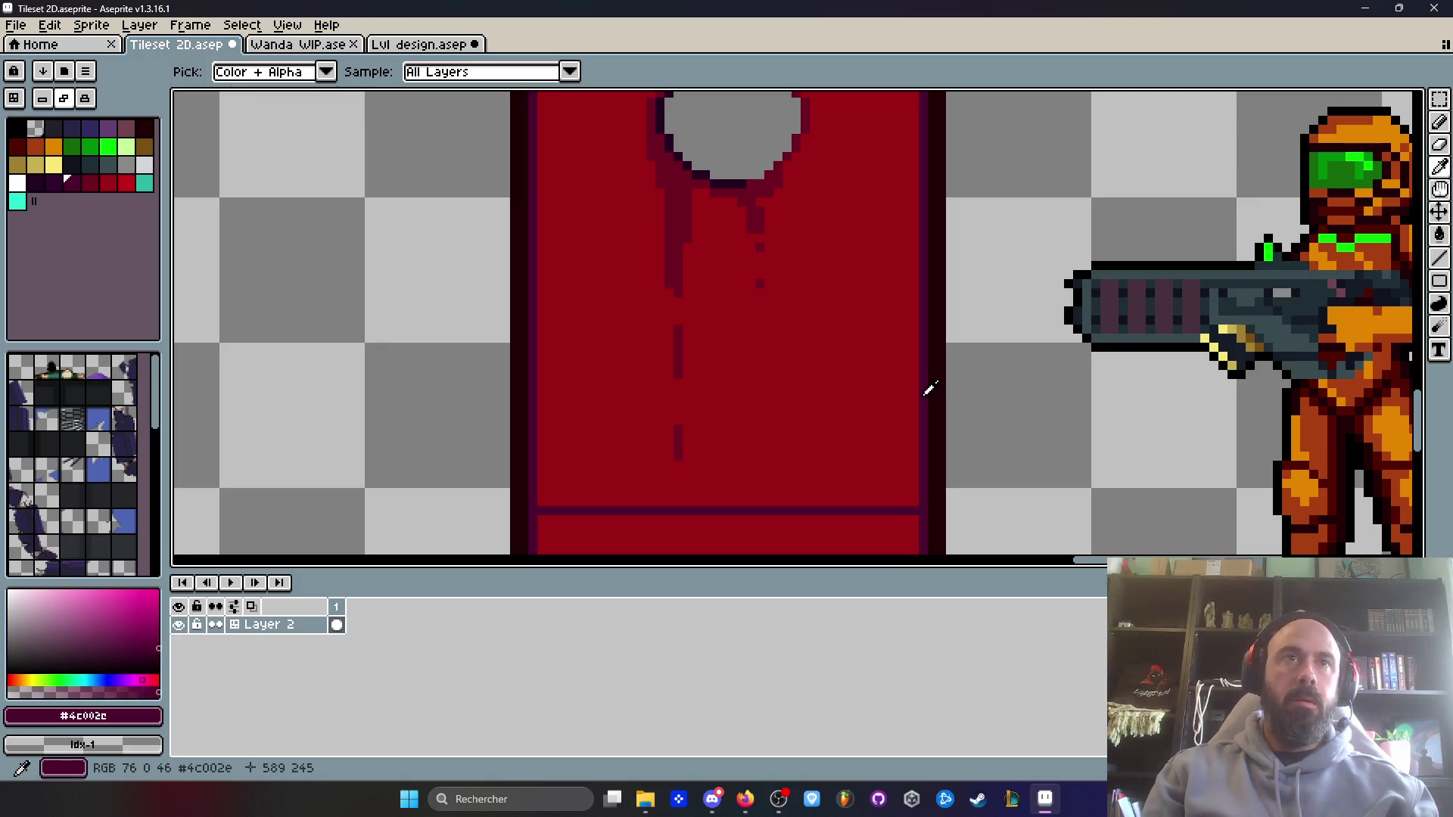
- Pencil two dark #4c002e pixels near the door's right edge to form a scratch
{"action": "scroll", "coordinate": [930, 389], "scroll_direction": "up", "scroll_amount": 1}
{"action": "scroll", "coordinate": [911, 383], "scroll_direction": "up", "scroll_amount": 1}
{"action": "key", "text": "b"}
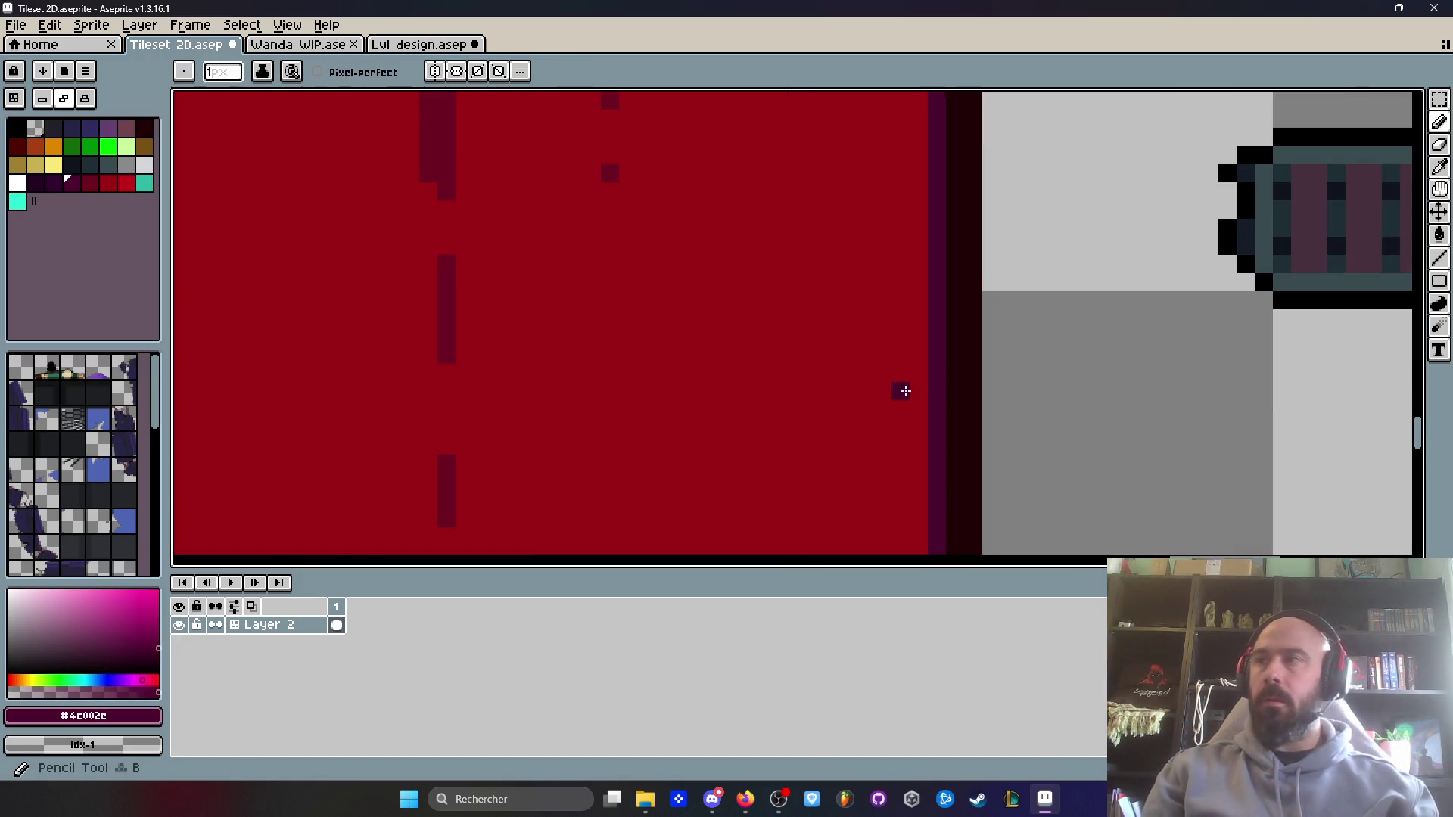
{"action": "left_click", "coordinate": [919, 391]}
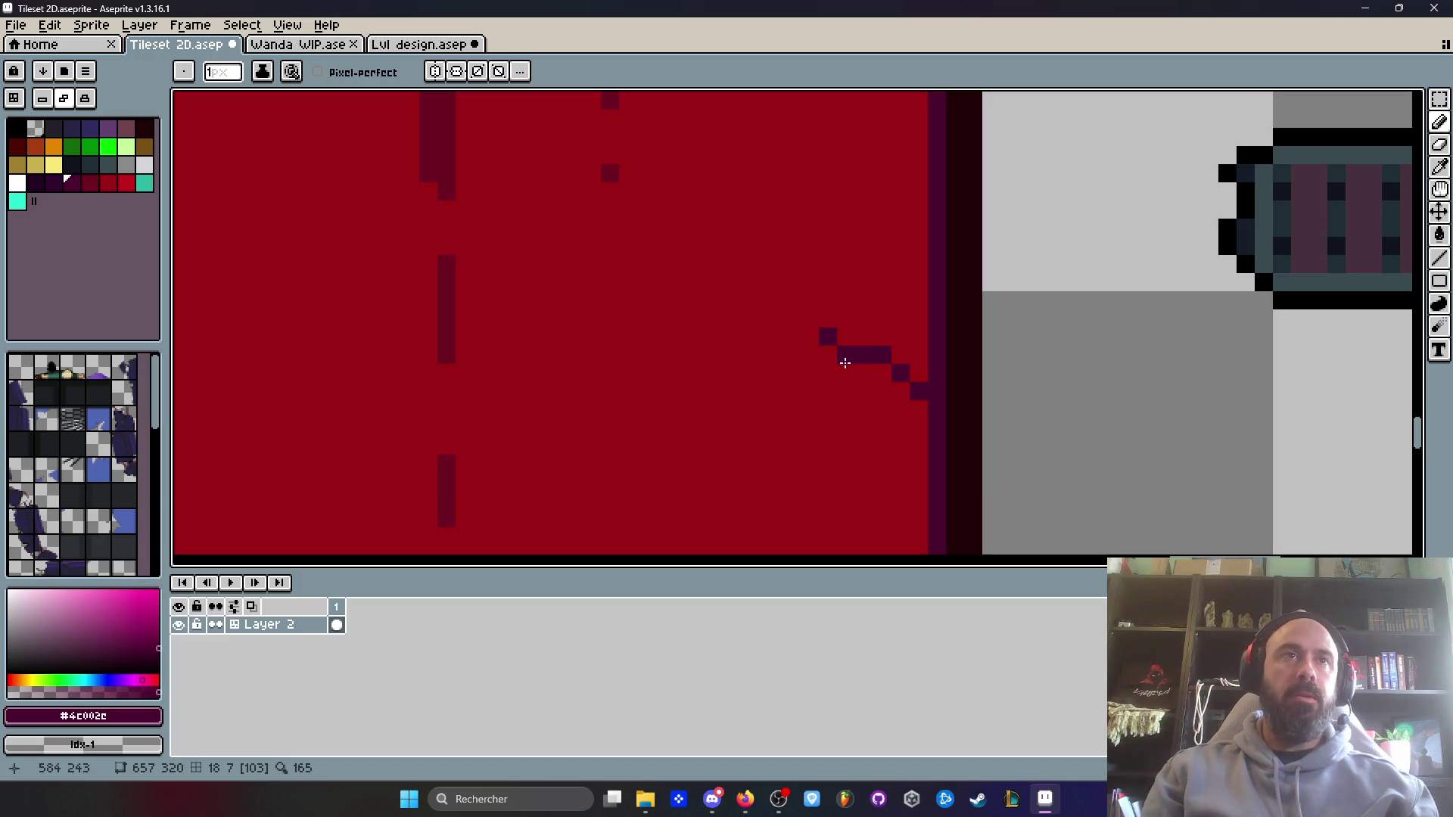
{"action": "left_click", "coordinate": [864, 390]}
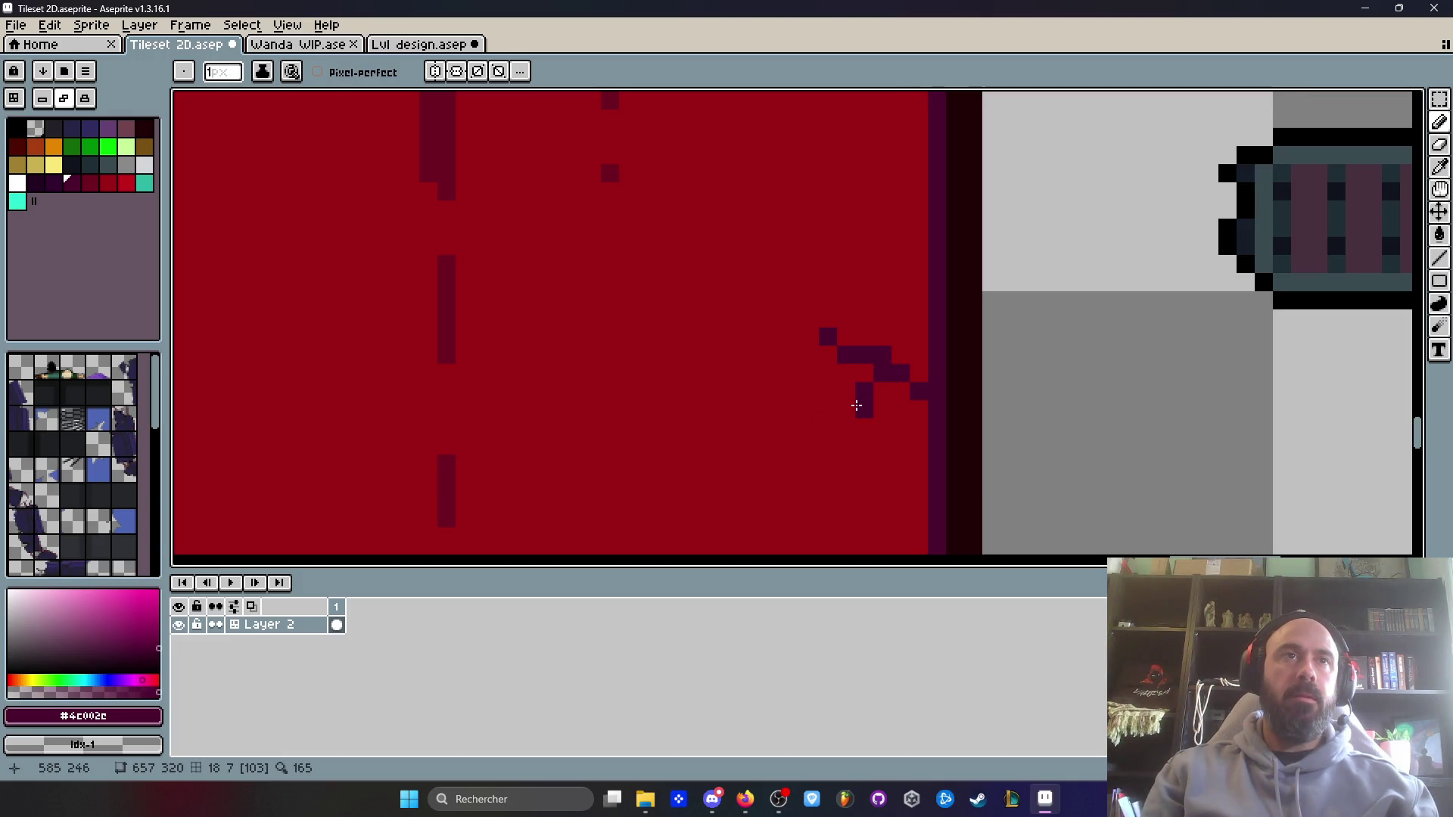
{"action": "scroll", "coordinate": [889, 311], "scroll_direction": "down", "scroll_amount": 4}
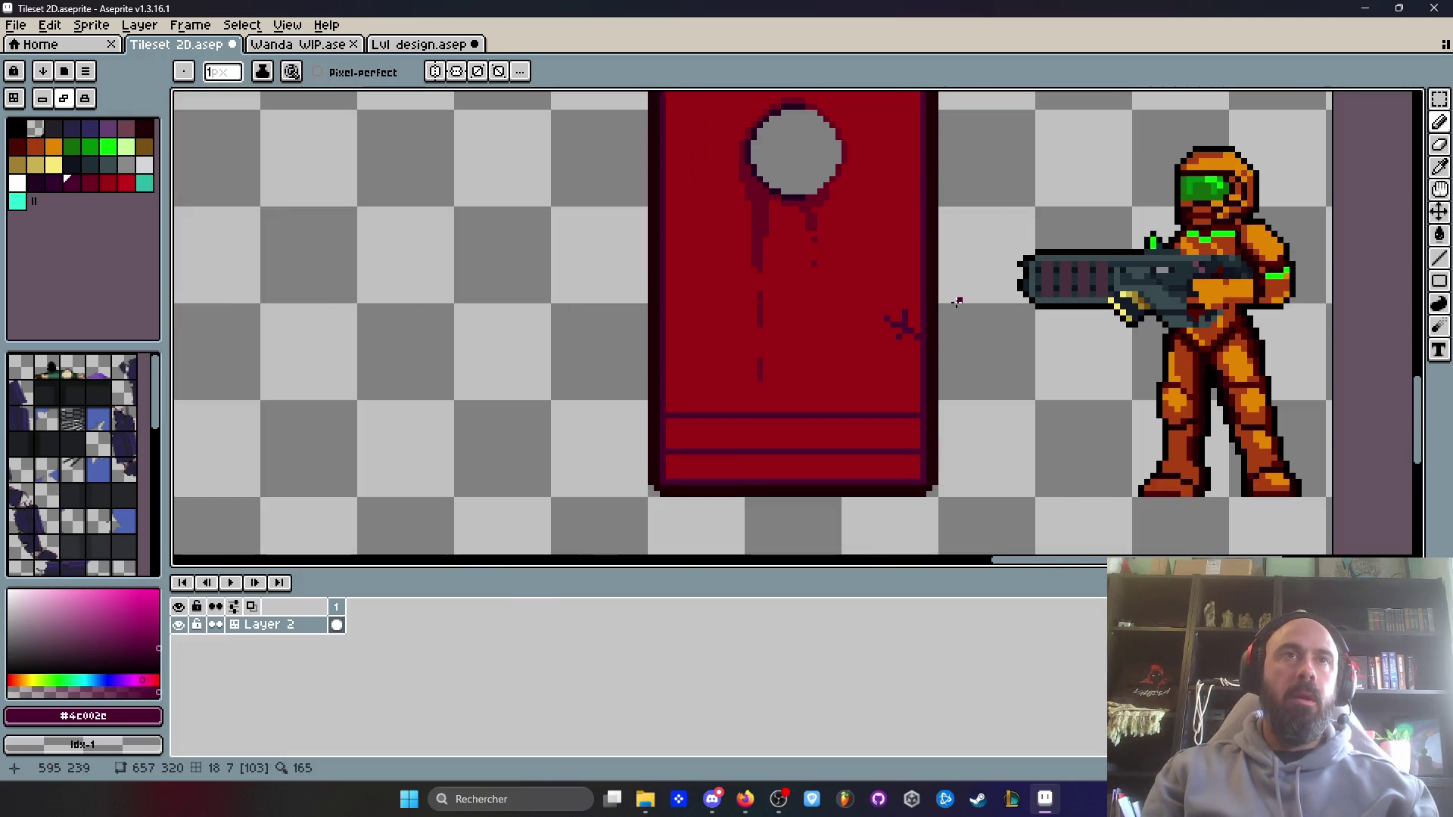
{"action": "scroll", "coordinate": [860, 345], "scroll_direction": "up", "scroll_amount": 2}
{"action": "scroll", "coordinate": [860, 345], "scroll_direction": "up", "scroll_amount": 1}
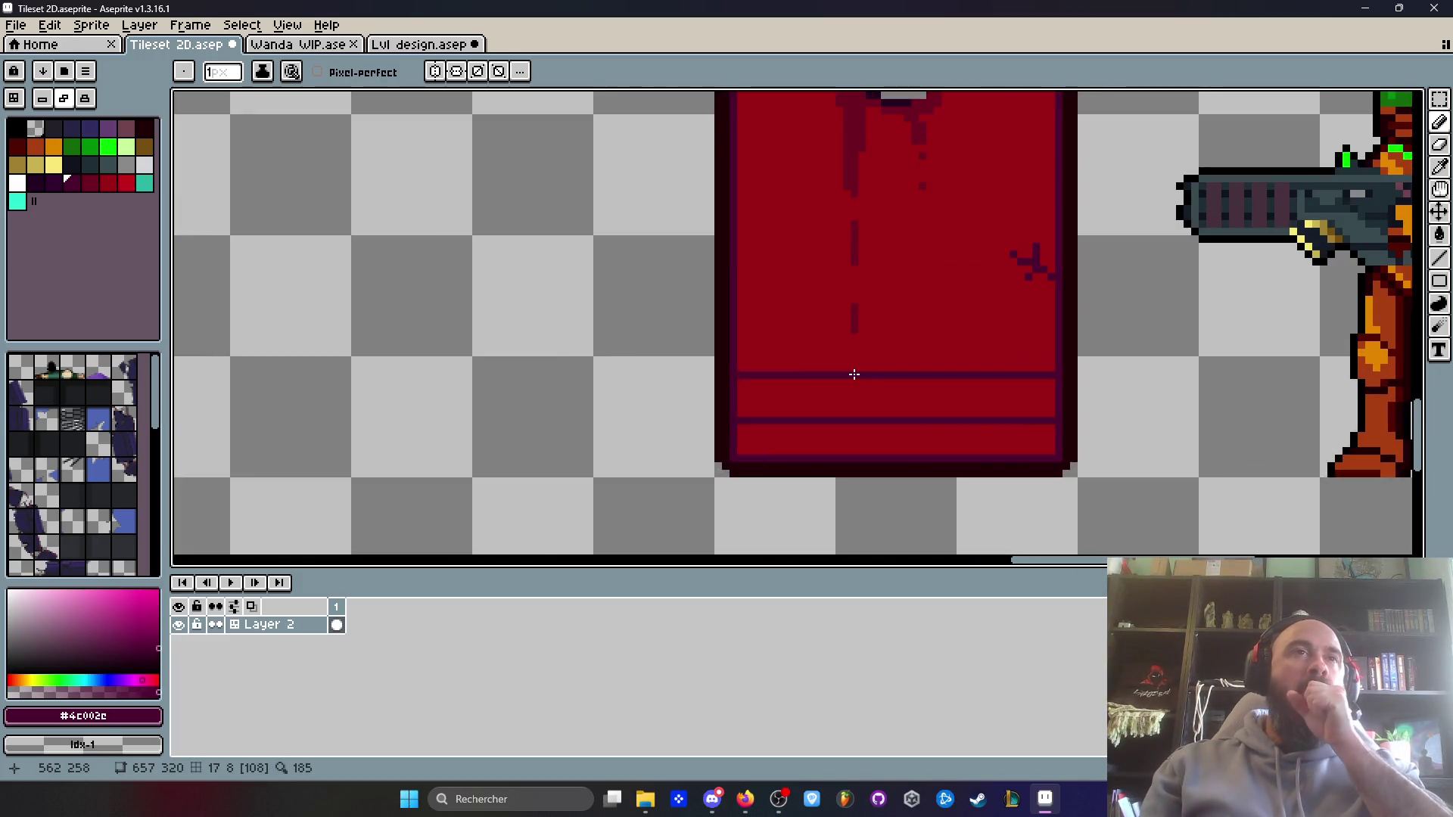
{"action": "scroll", "coordinate": [859, 374], "scroll_direction": "down", "scroll_amount": 3}
{"action": "scroll", "coordinate": [896, 262], "scroll_direction": "up", "scroll_amount": 3}
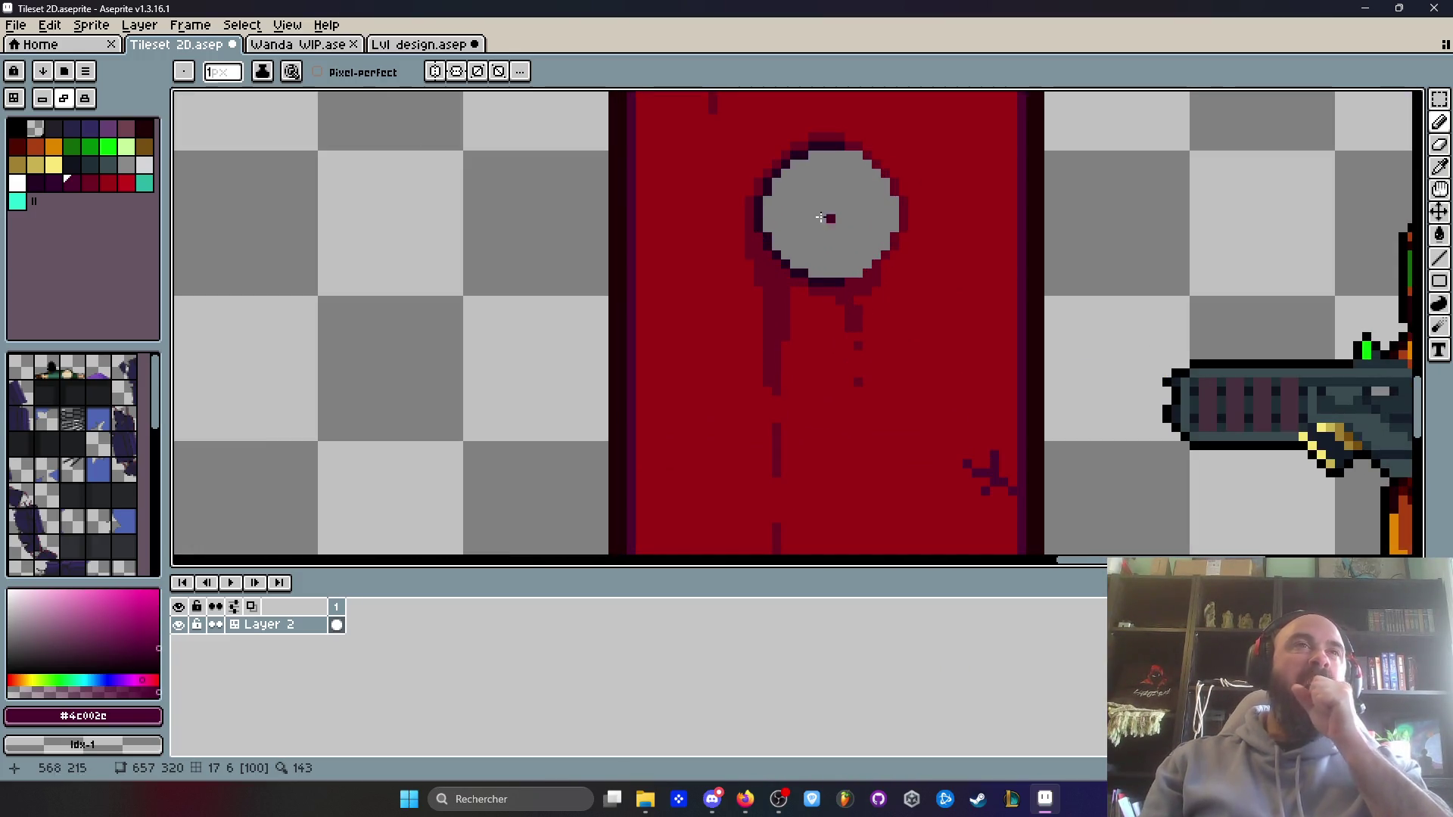
- Fill the door's round window with the light grey swatch
{"action": "left_click", "coordinate": [125, 164]}
{"action": "key", "text": "g"}
{"action": "left_click", "coordinate": [877, 198]}
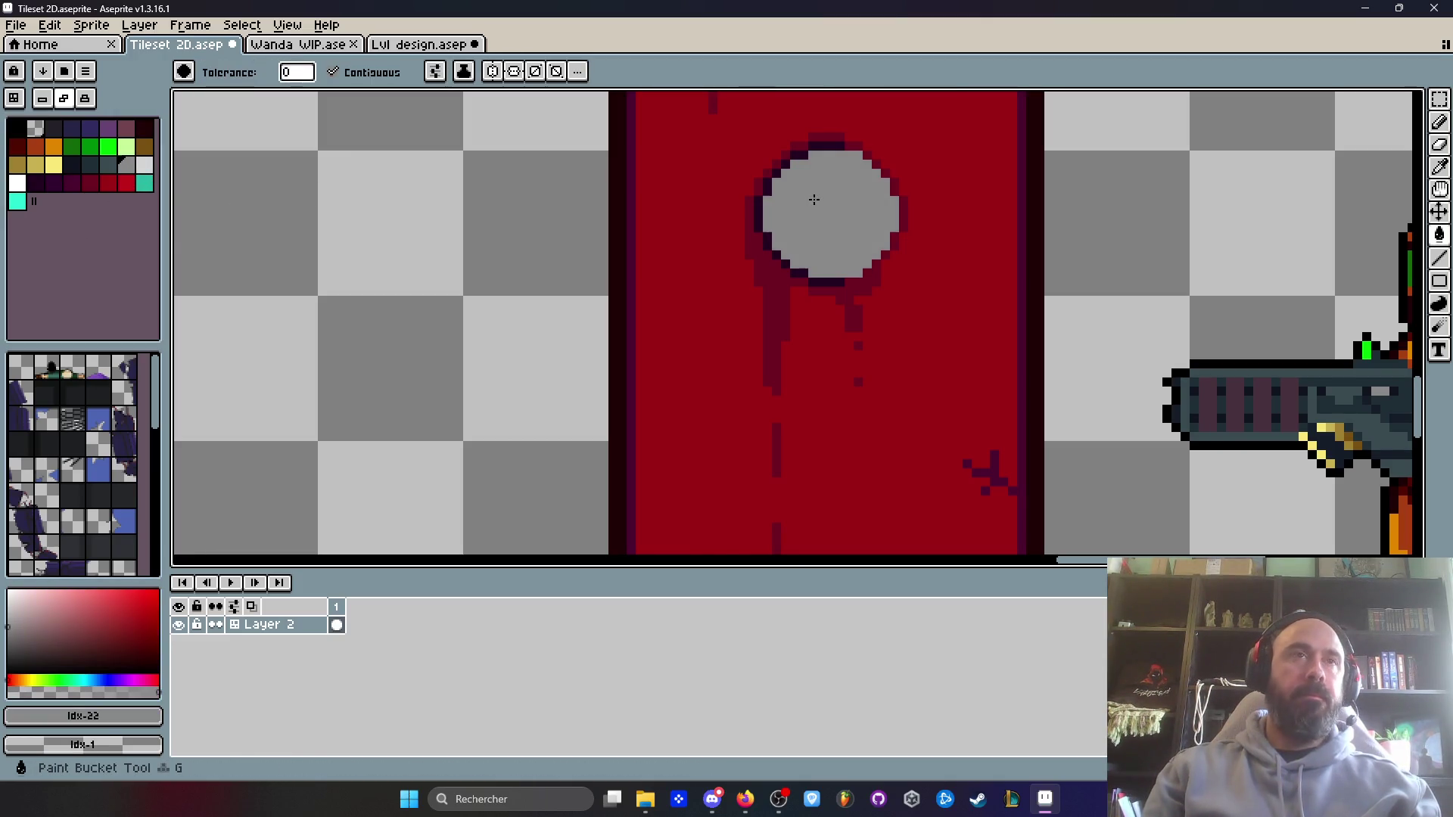
{"action": "scroll", "coordinate": [847, 220], "scroll_direction": "down", "scroll_amount": 3}
{"action": "scroll", "coordinate": [832, 236], "scroll_direction": "down", "scroll_amount": 3}
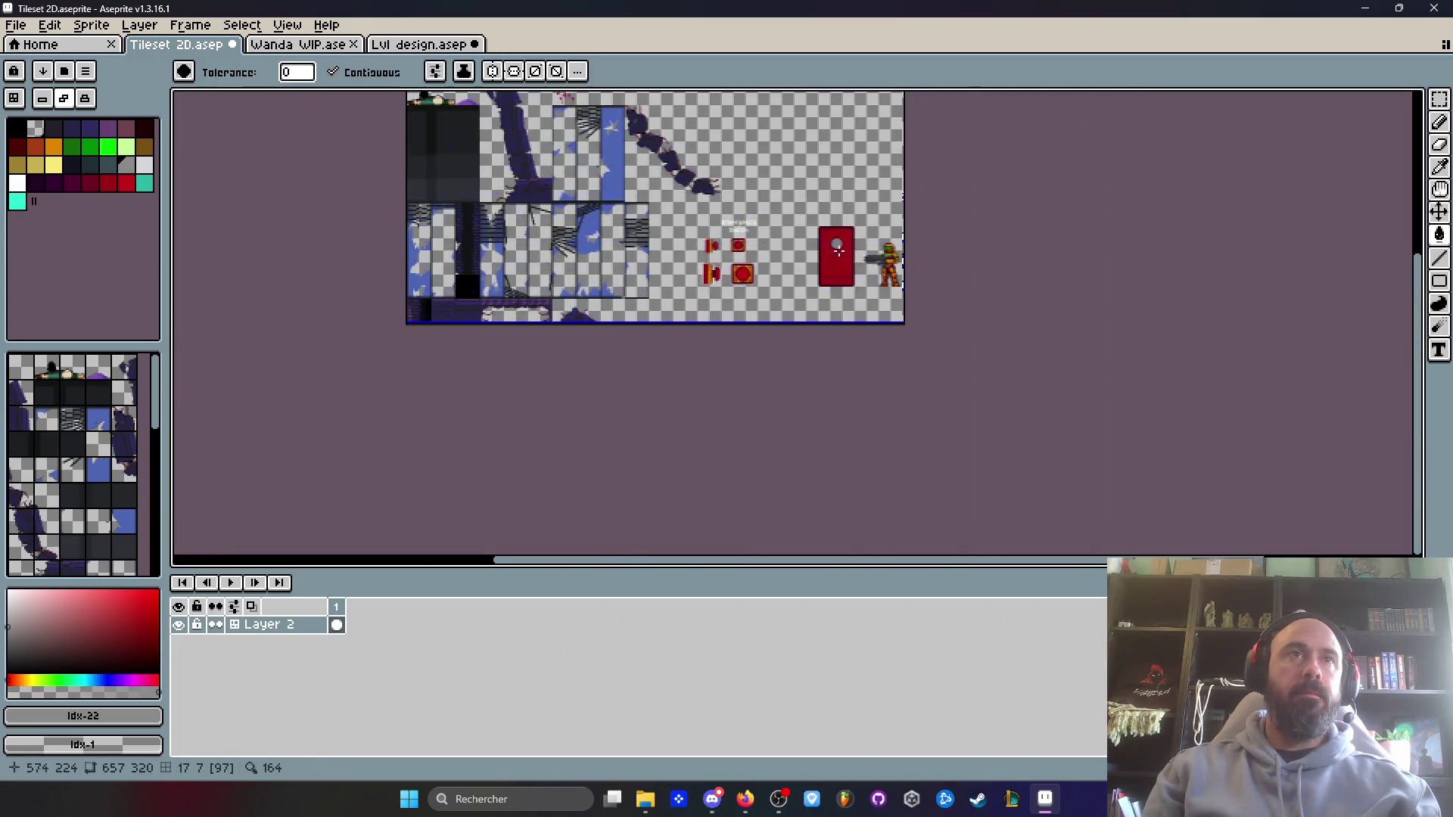
{"action": "scroll", "coordinate": [836, 251], "scroll_direction": "up", "scroll_amount": 3}
- Sample a darker red and pencil wear along the door's left edge, undoing a stray Z-shaped stroke
{"action": "key", "text": "i"}
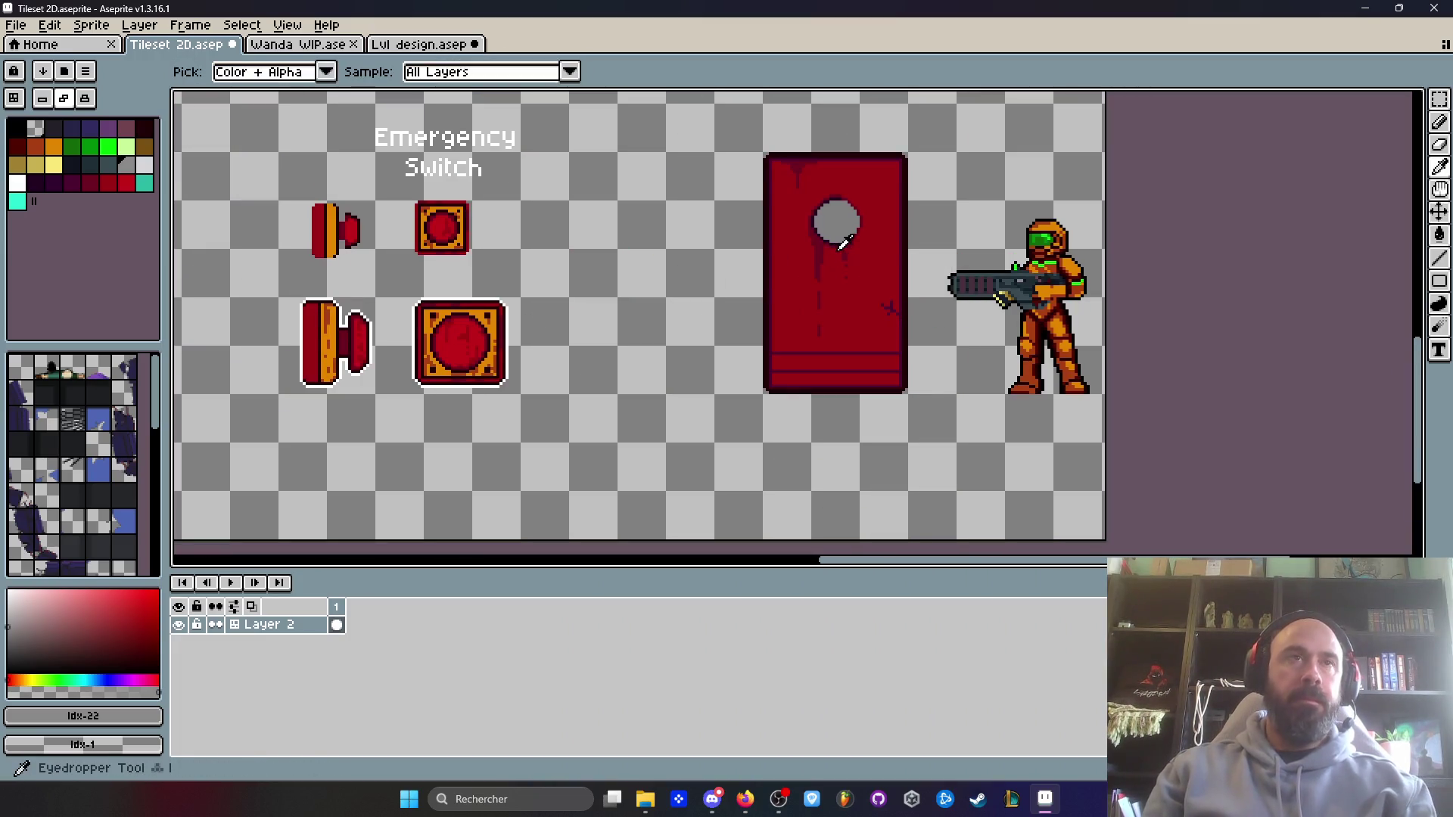
{"action": "scroll", "coordinate": [791, 189], "scroll_direction": "up", "scroll_amount": 2}
{"action": "left_click", "coordinate": [809, 144]}
{"action": "scroll", "coordinate": [791, 321], "scroll_direction": "up", "scroll_amount": 1}
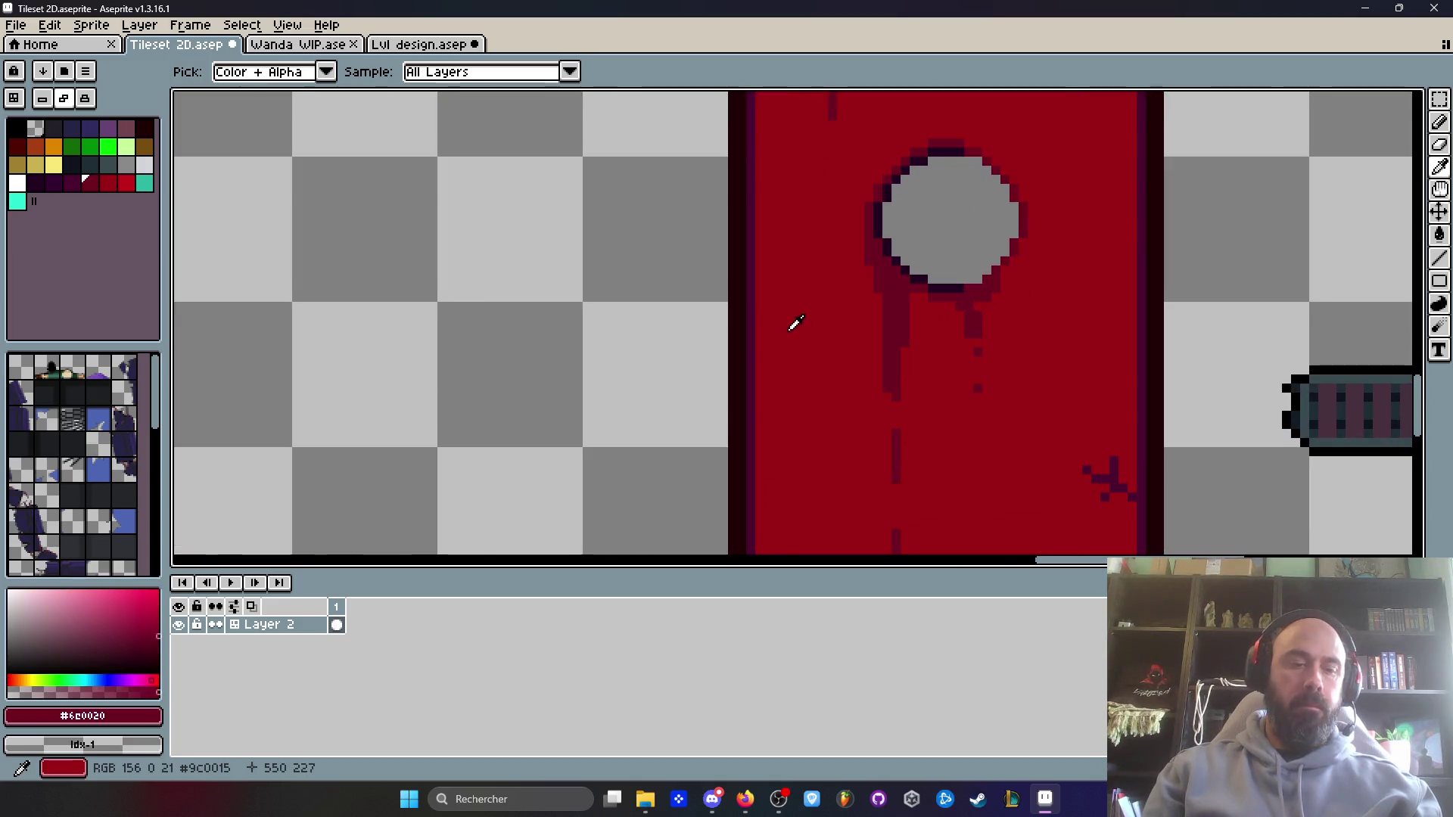
{"action": "key", "text": "b"}
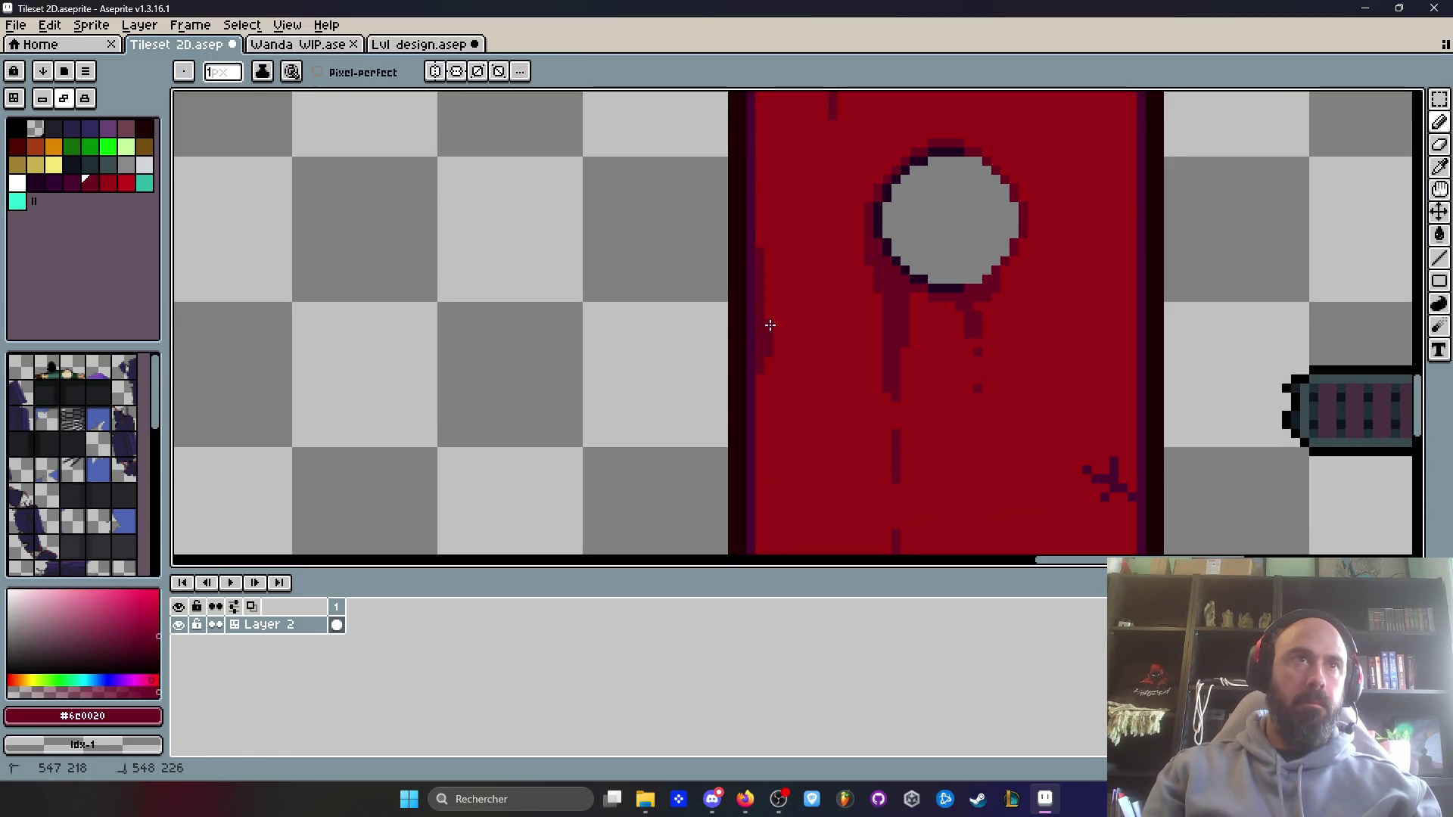
{"action": "key", "text": "space"}
{"action": "scroll", "coordinate": [808, 486], "scroll_direction": "down", "scroll_amount": 2}
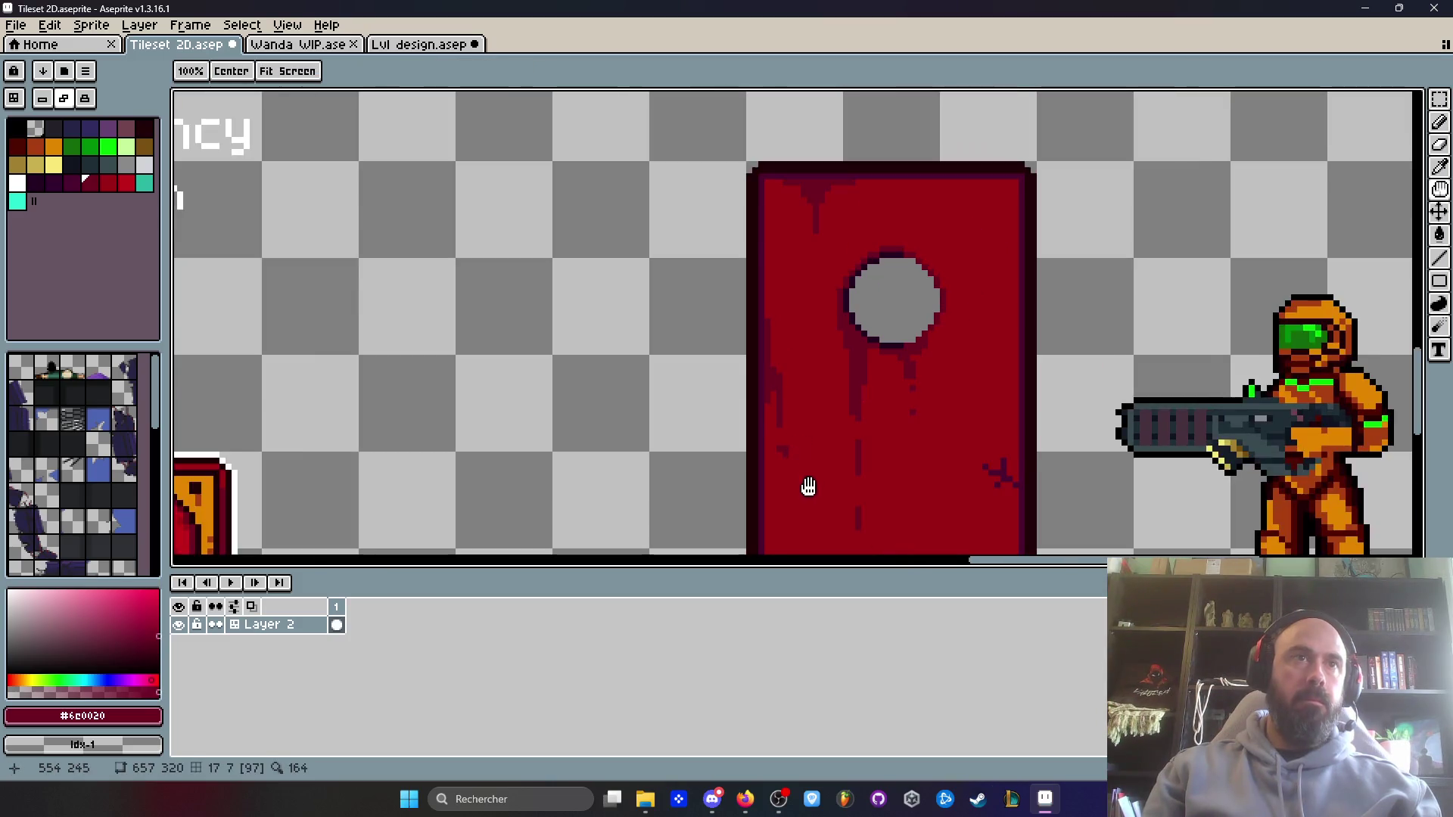
{"action": "scroll", "coordinate": [876, 464], "scroll_direction": "up", "scroll_amount": 2}
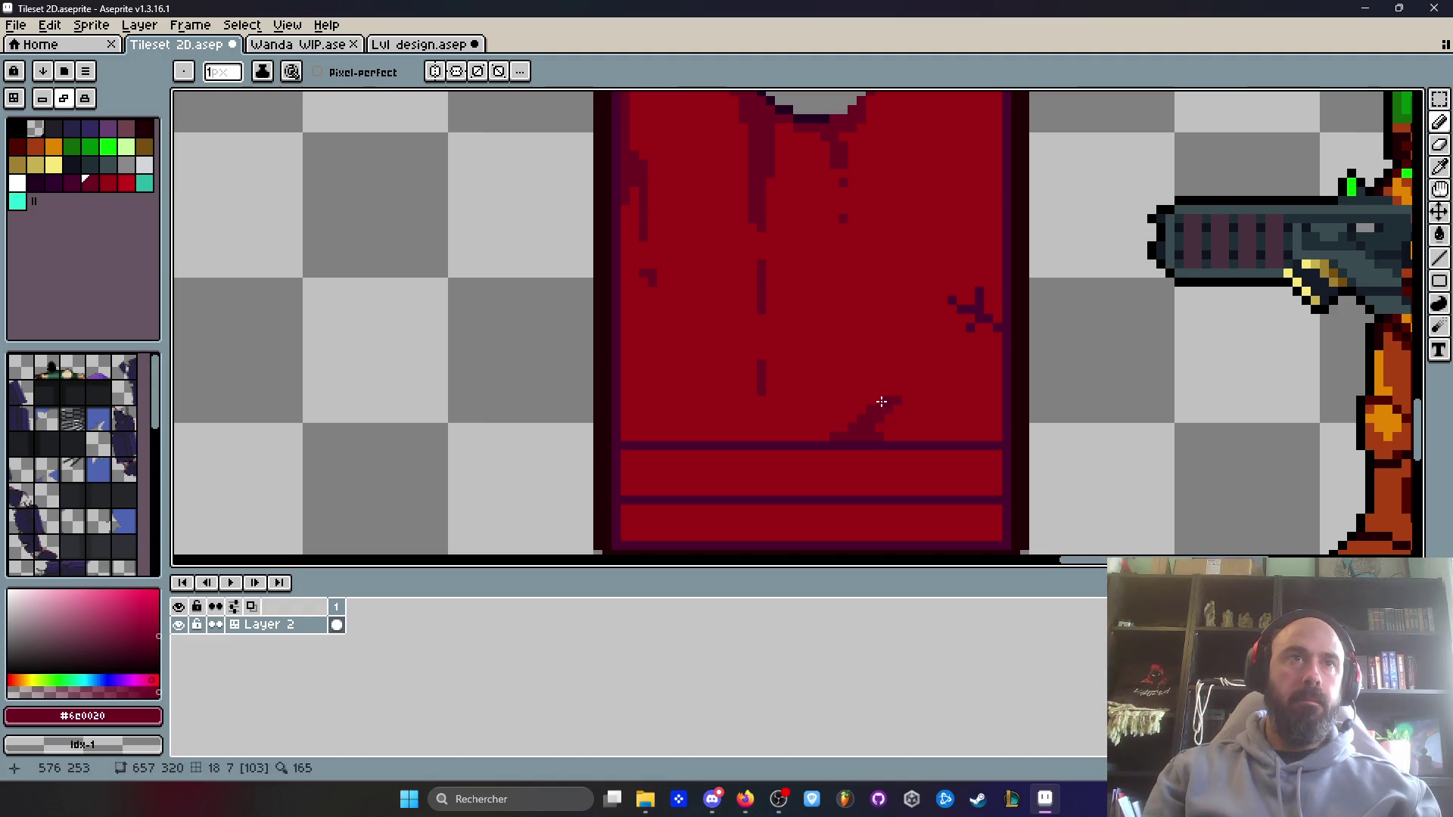
{"action": "scroll", "coordinate": [848, 405], "scroll_direction": "down", "scroll_amount": 3}
{"action": "key", "text": "ctrl+z"}
{"action": "key", "text": "ctrl+z"}
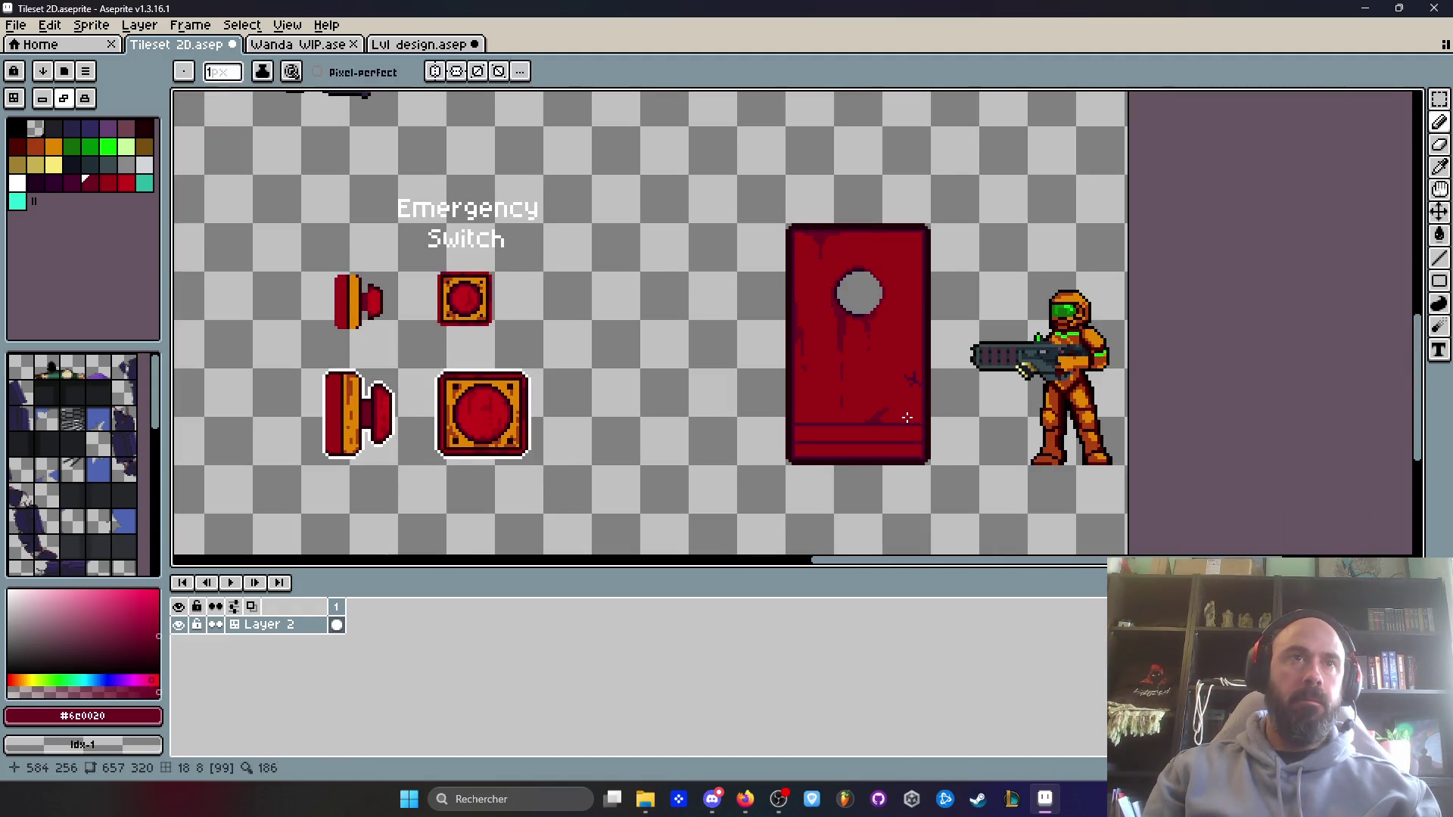
{"action": "scroll", "coordinate": [929, 277], "scroll_direction": "up", "scroll_amount": 3}
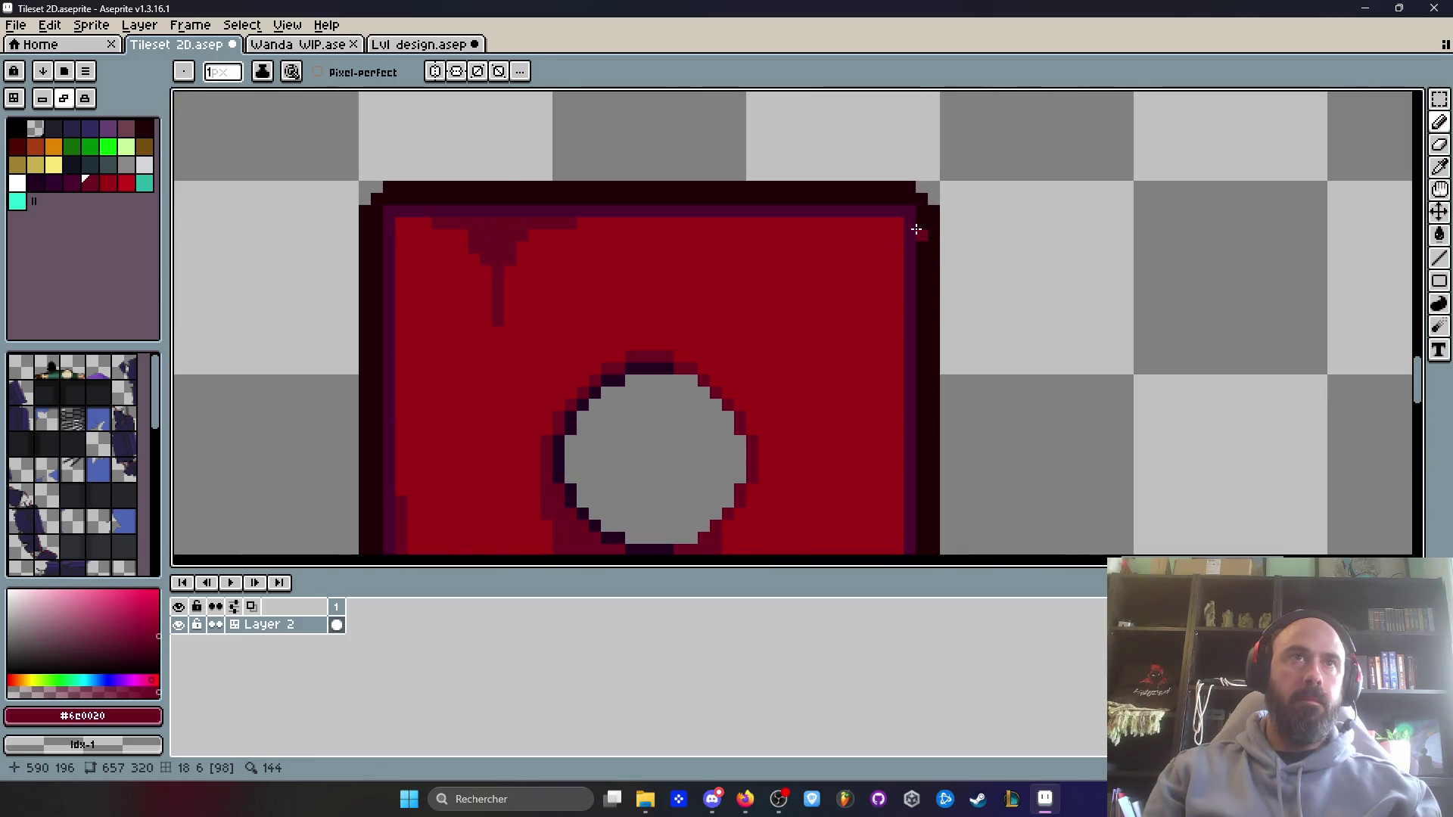
- Draw a dark chipped staircase notch along the door's top-right corner
{"action": "key", "text": "q"}
{"action": "mouse_move", "coordinate": [859, 168]}
{"action": "left_mouse_down"}
{"action": "mouse_move", "coordinate": [1006, 194]}
{"action": "mouse_move", "coordinate": [923, 211]}
{"action": "mouse_move", "coordinate": [929, 233]}
{"action": "left_mouse_up"}
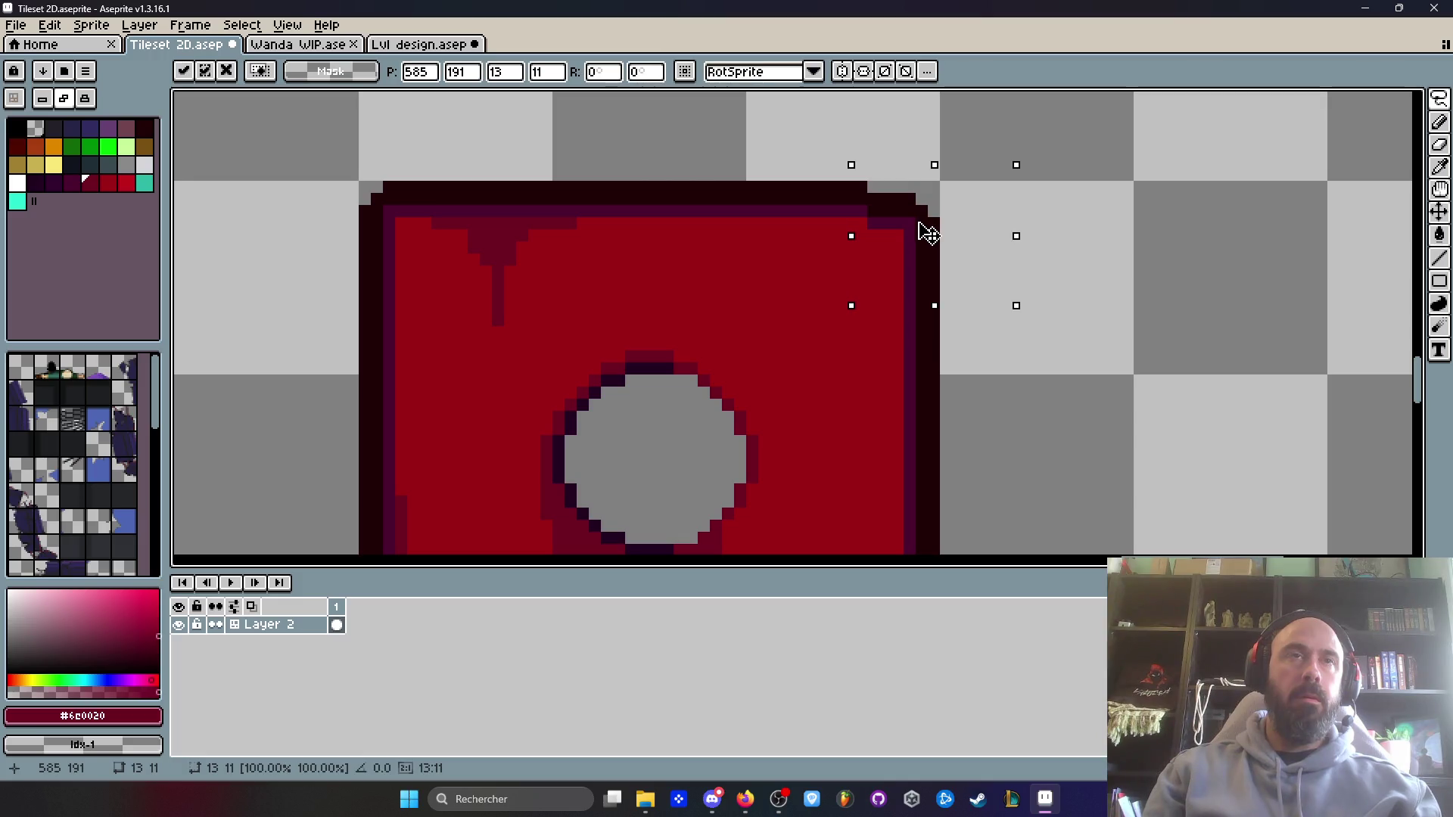
{"action": "key", "text": "ctrl+d"}
{"action": "key", "text": "i"}
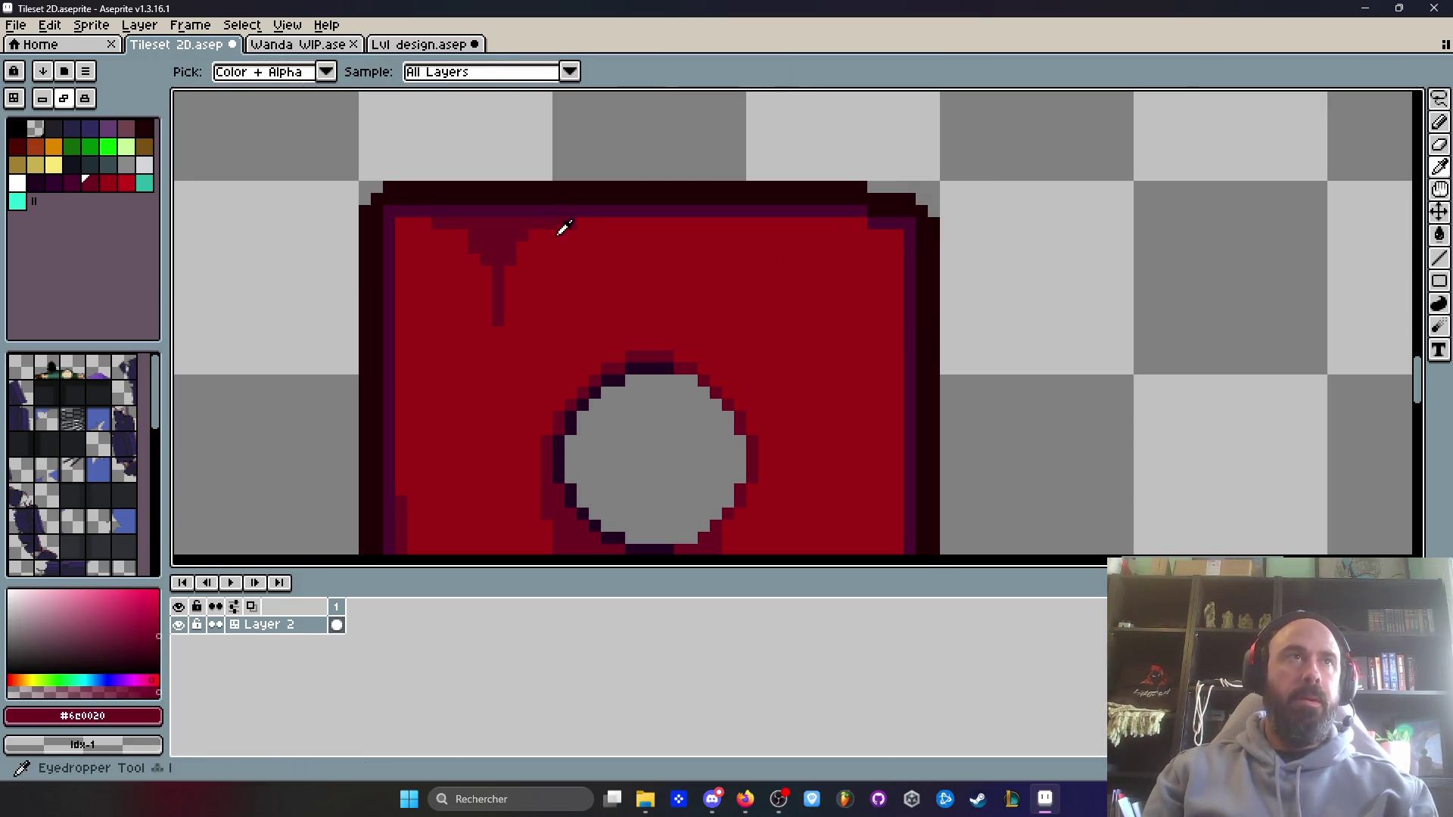
{"action": "scroll", "coordinate": [862, 247], "scroll_direction": "up", "scroll_amount": 1}
{"action": "key", "text": "b"}
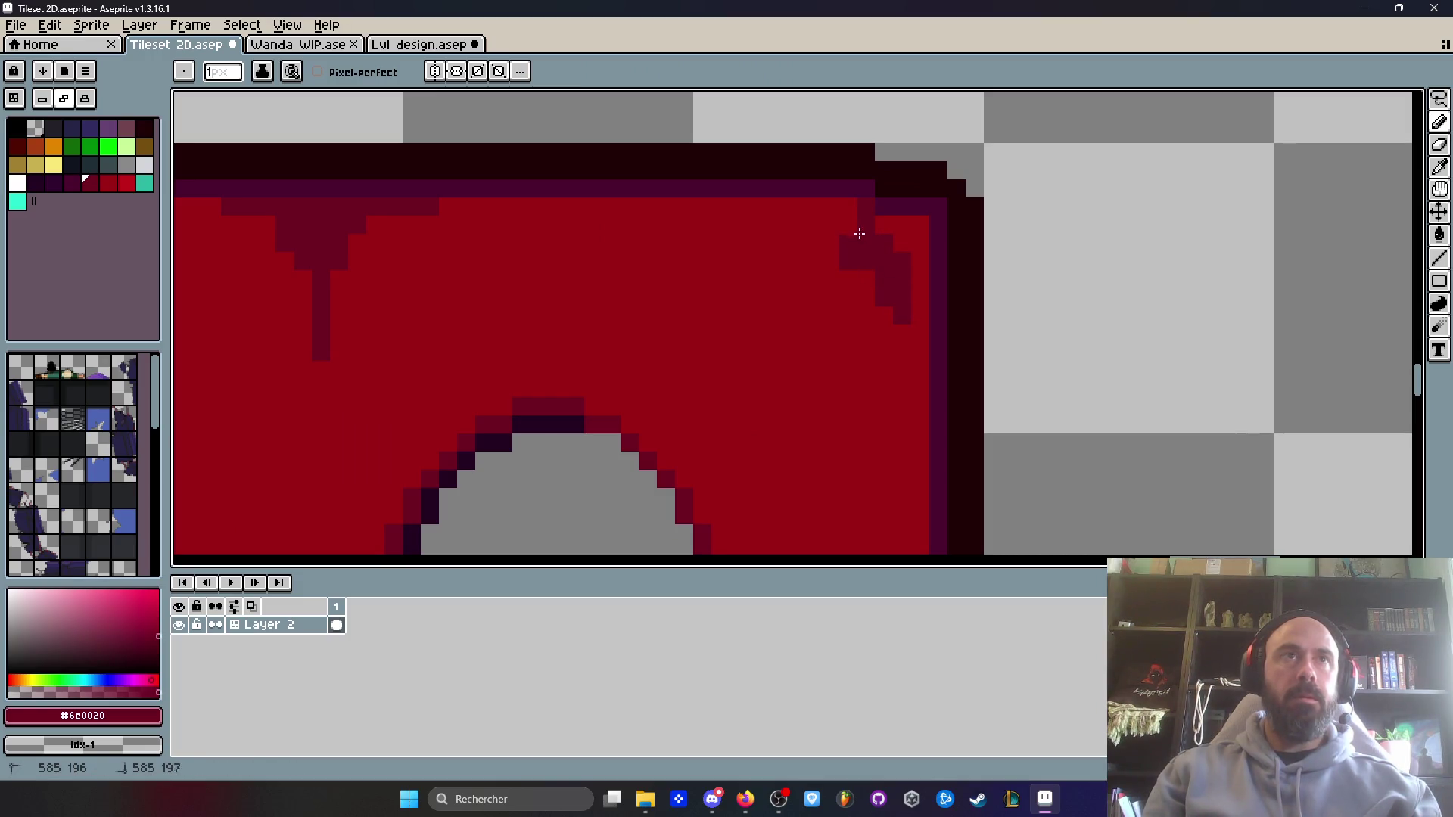
{"action": "scroll", "coordinate": [920, 297], "scroll_direction": "down", "scroll_amount": 4}
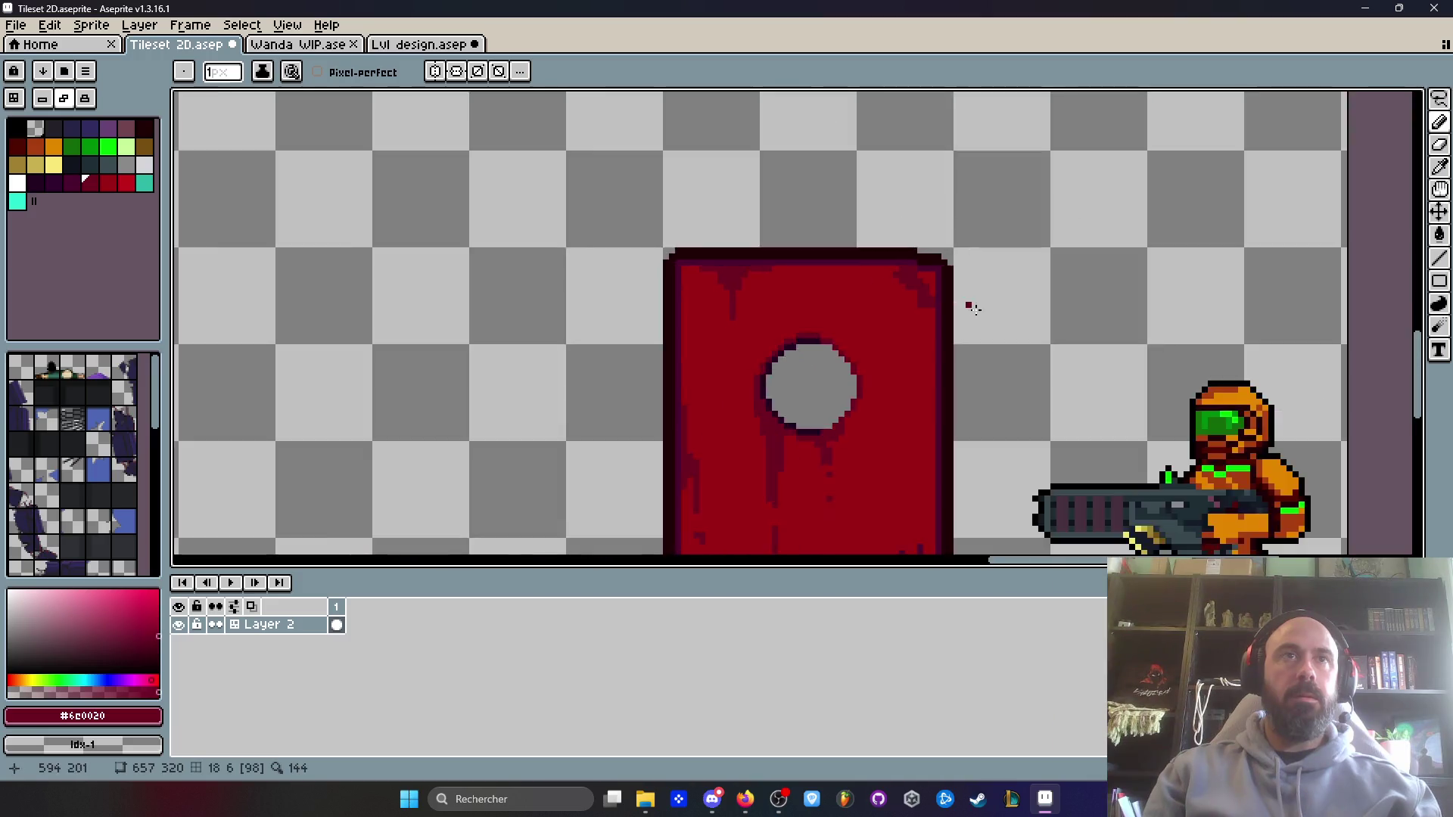
{"action": "scroll", "coordinate": [1029, 329], "scroll_direction": "up", "scroll_amount": 2}
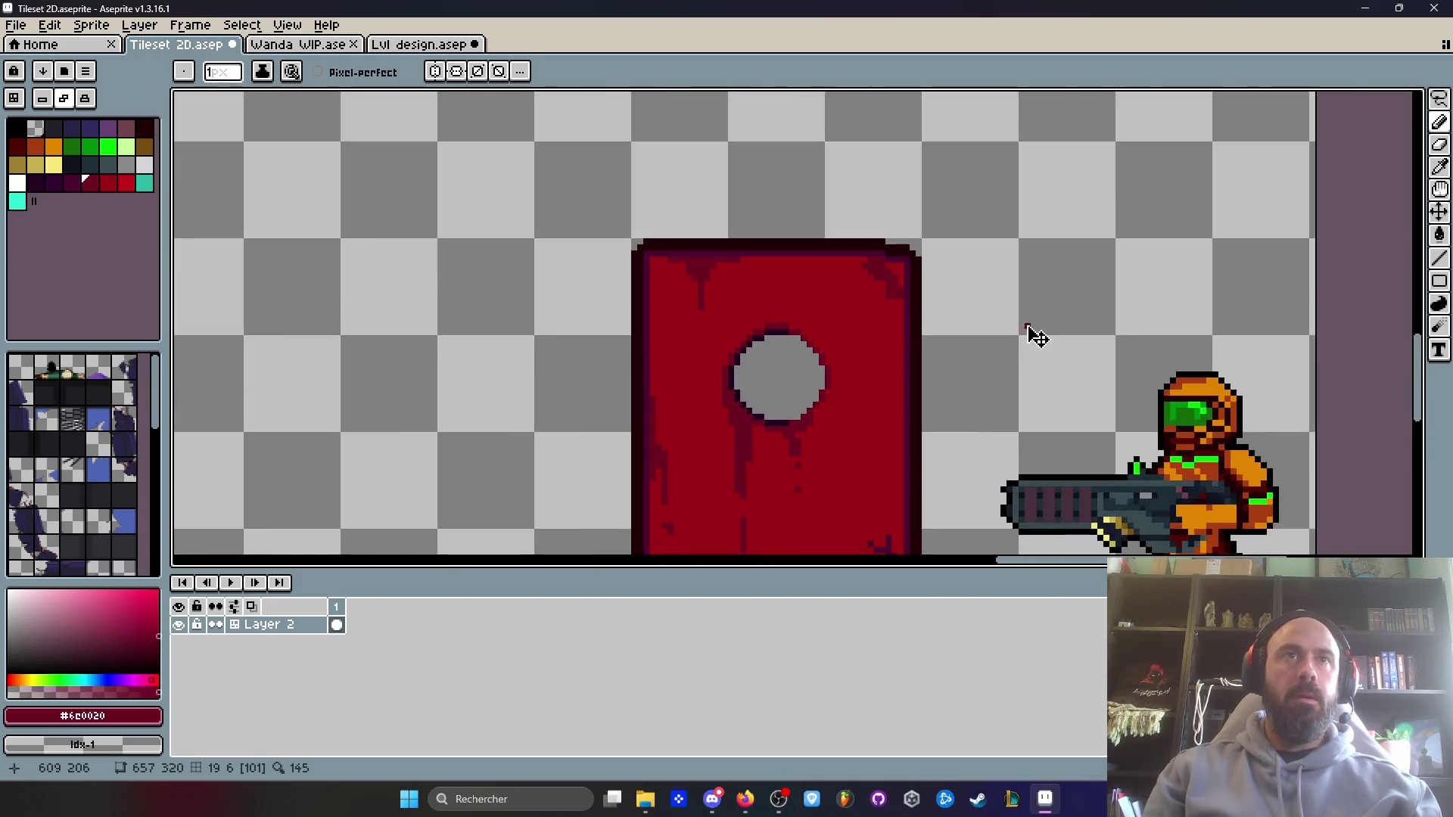
{"action": "scroll", "coordinate": [863, 271], "scroll_direction": "up", "scroll_amount": 6}
{"action": "mouse_move", "coordinate": [900, 213]}
{"action": "left_mouse_down"}
{"action": "mouse_move", "coordinate": [855, 262]}
{"action": "mouse_move", "coordinate": [921, 237]}
{"action": "mouse_move", "coordinate": [954, 321]}
{"action": "mouse_move", "coordinate": [995, 339]}
{"action": "left_mouse_up"}
{"action": "scroll", "coordinate": [995, 340], "scroll_direction": "down", "scroll_amount": 5}
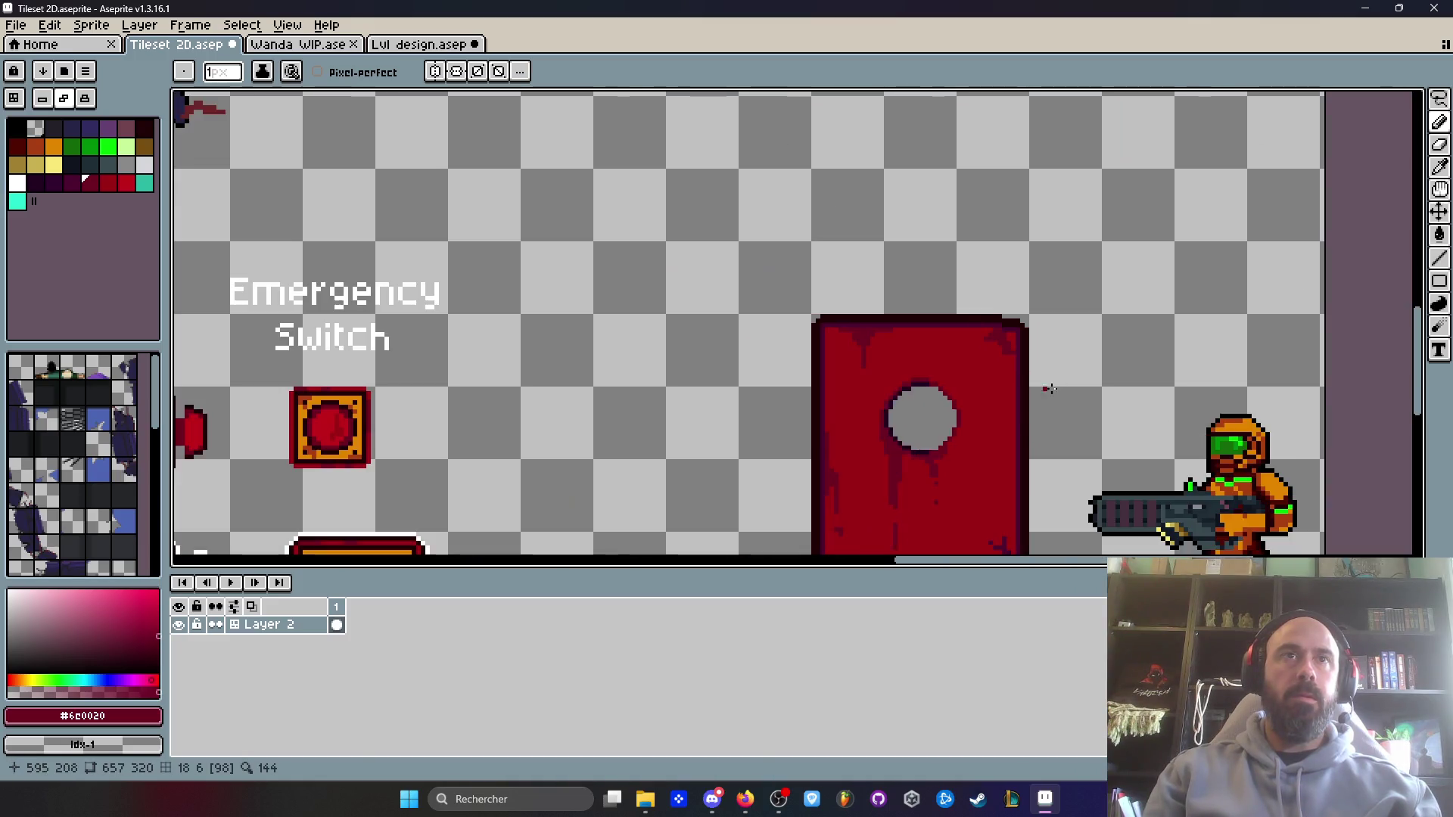
{"action": "scroll", "coordinate": [1064, 366], "scroll_direction": "up", "scroll_amount": 3}
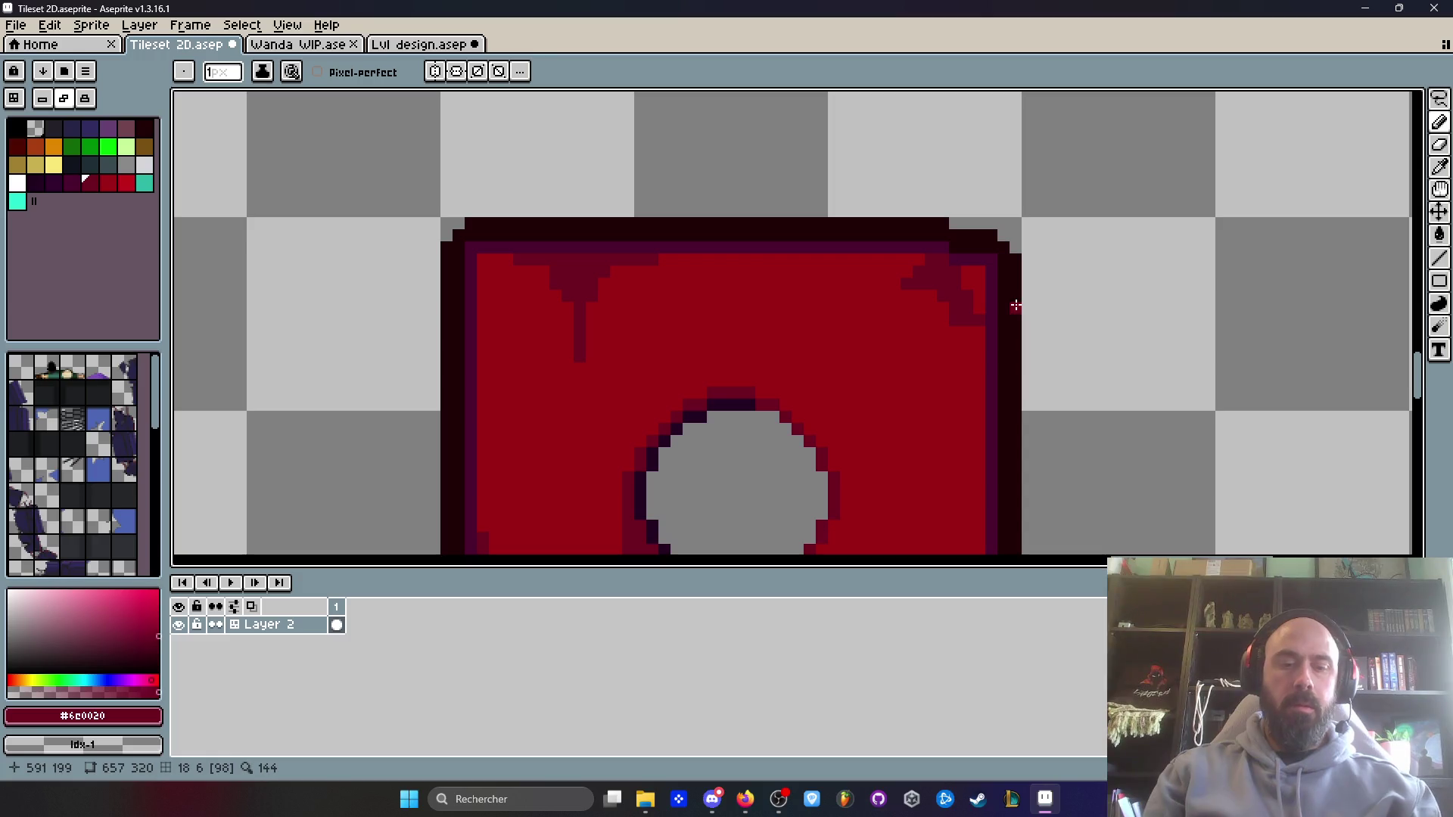
- Clear two near-black outline pixels at the door's right edge, then pan out to view the tileset
{"action": "key", "text": "m"}
{"action": "scroll", "coordinate": [1003, 307], "scroll_direction": "up", "scroll_amount": 1}
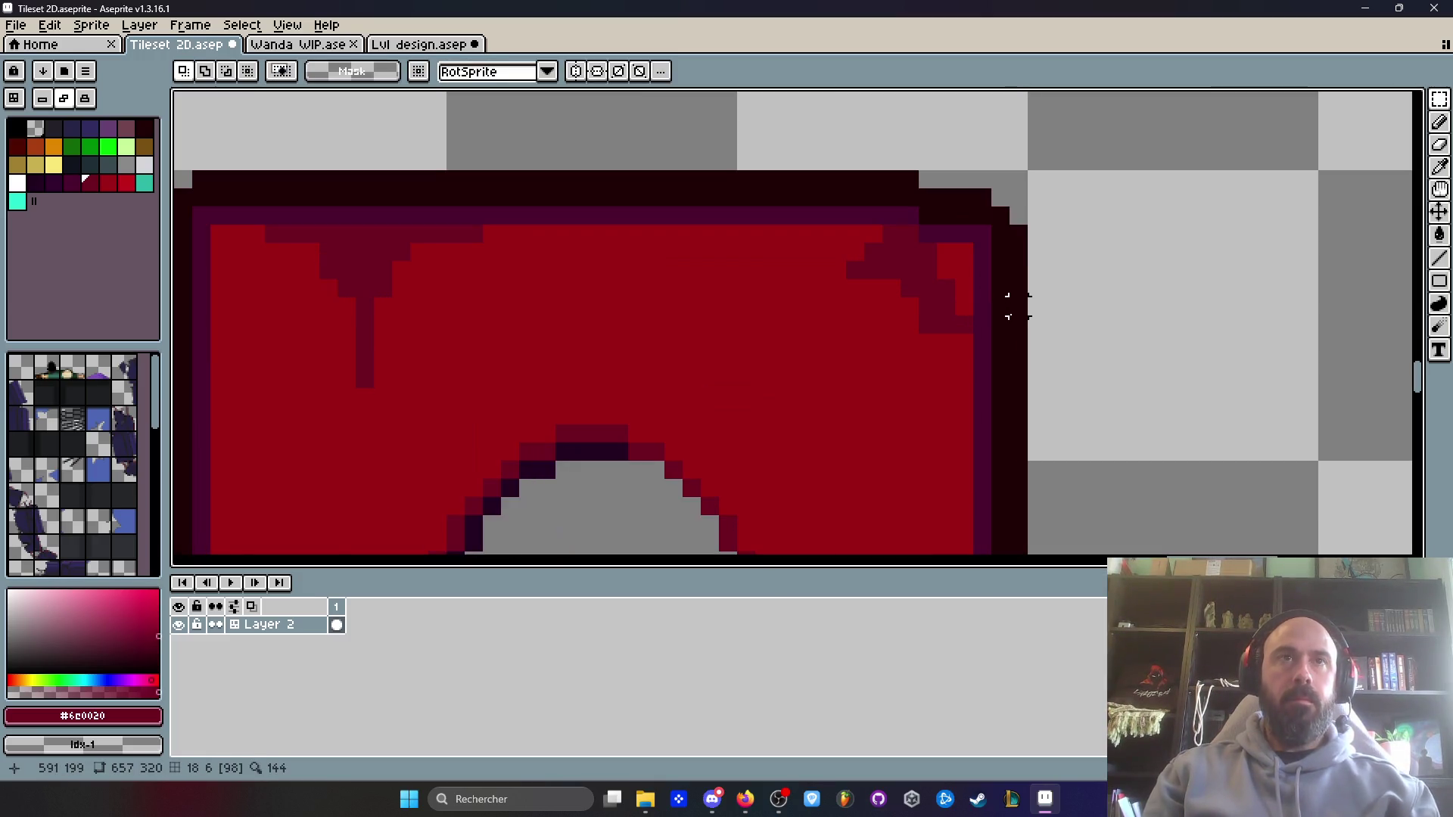
{"action": "key", "text": "b"}
{"action": "left_click", "coordinate": [1011, 314], "text": "alt"}
{"action": "left_click_drag", "start_coordinate": [1023, 307], "coordinate": [1017, 325]}
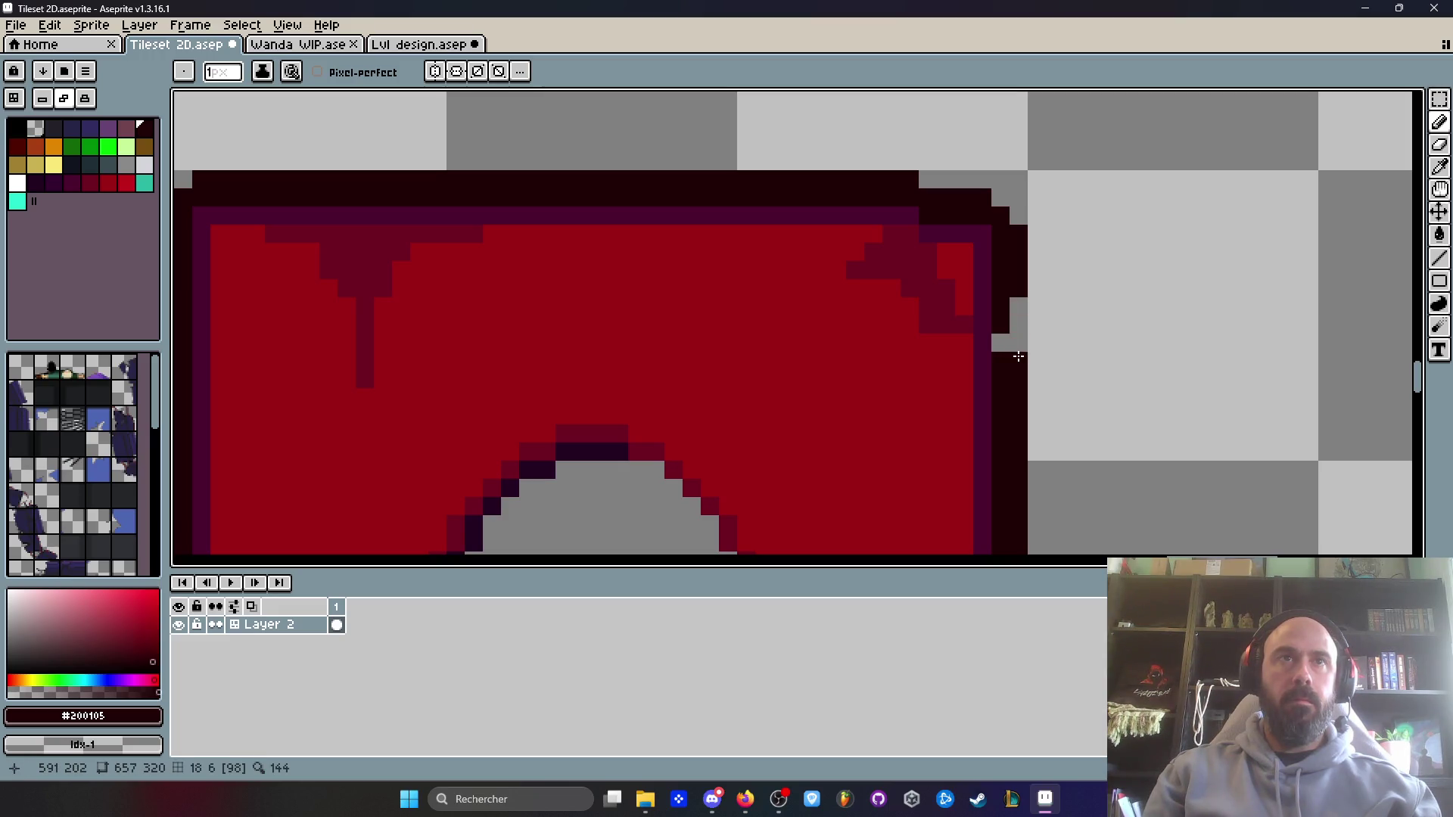
{"action": "scroll", "coordinate": [1017, 356], "scroll_direction": "down", "scroll_amount": 5}
{"action": "key", "text": "h"}
{"action": "left_click_drag", "start_coordinate": [1106, 275], "coordinate": [1039, 260]}
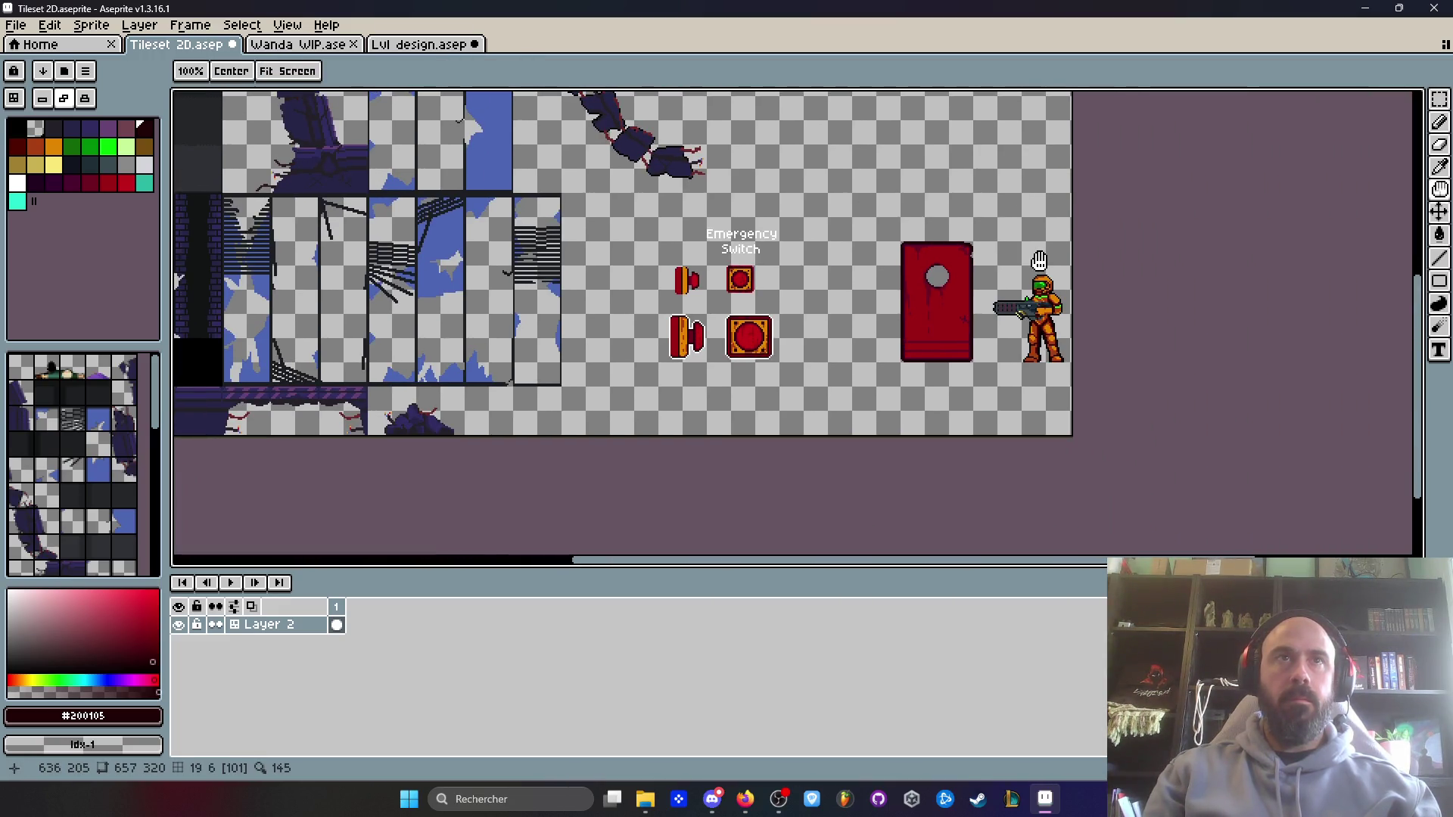
{"action": "scroll", "coordinate": [966, 269], "scroll_direction": "up", "scroll_amount": 2}
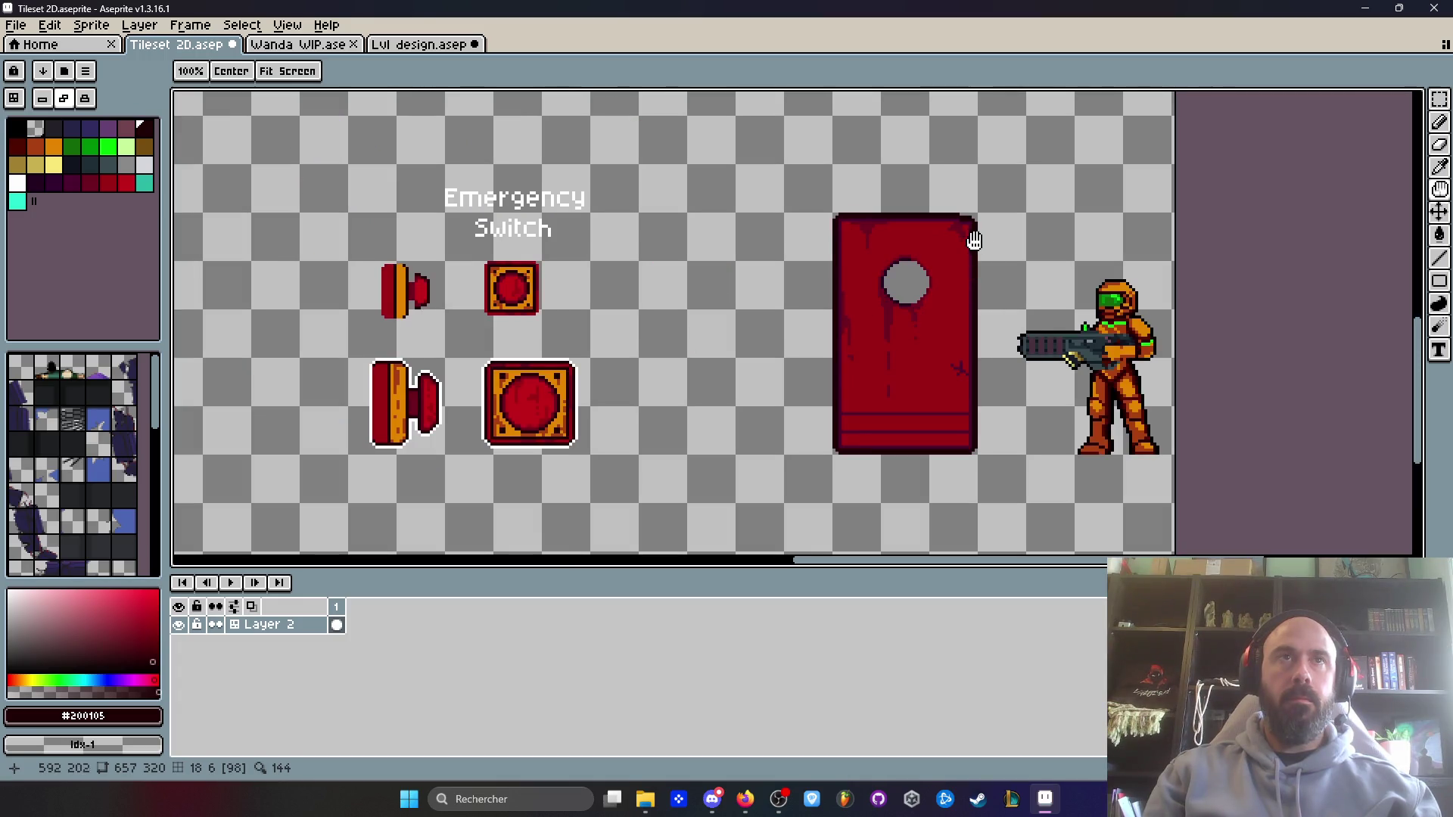
{"action": "scroll", "coordinate": [978, 224], "scroll_direction": "down", "scroll_amount": 2}
{"action": "key", "text": "b"}
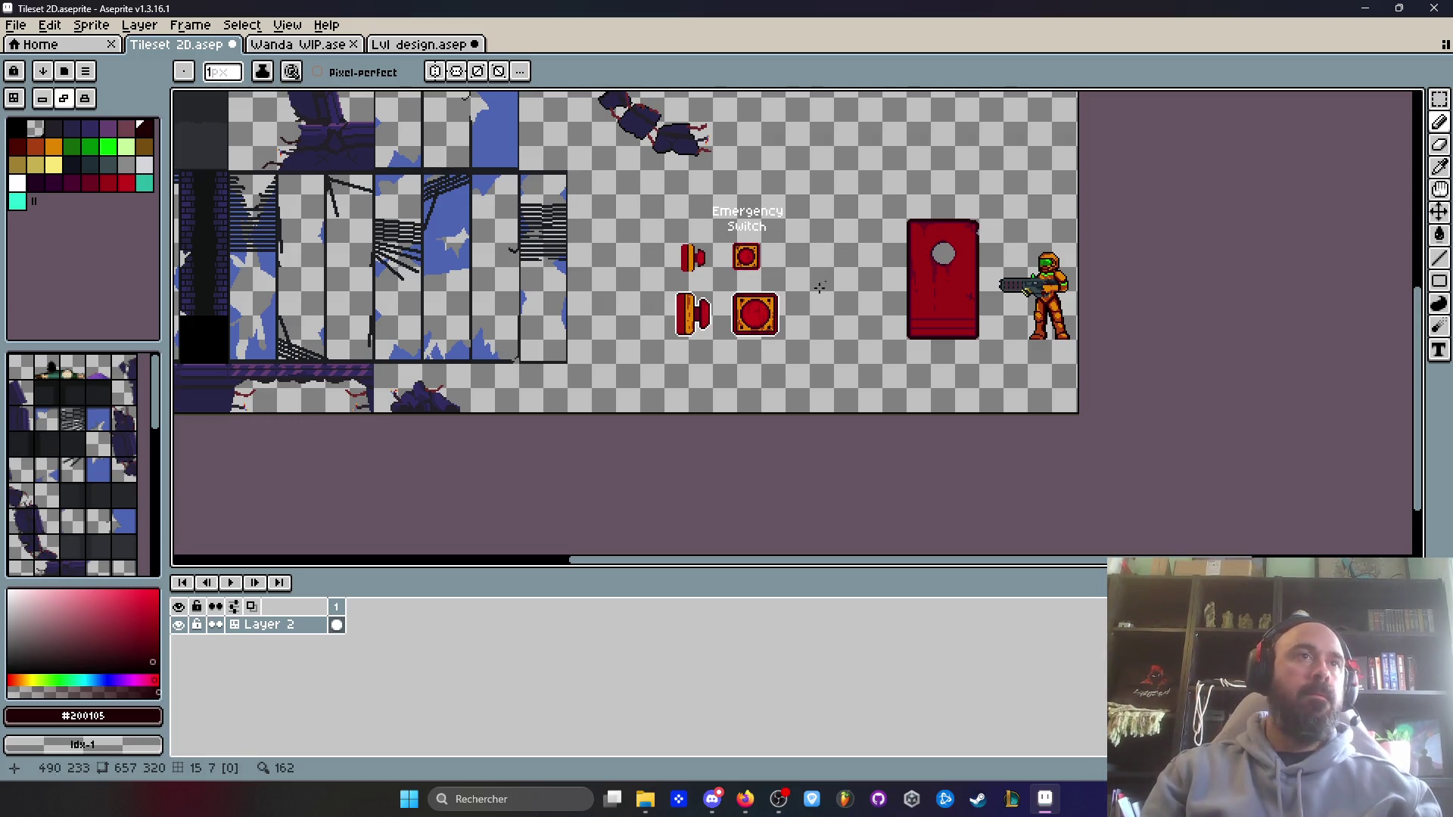
- Eyedrop the switch orange and draw two horizontal orange stripes across the door's lower part
{"action": "scroll", "coordinate": [754, 339], "scroll_direction": "up", "scroll_amount": 2}
{"action": "scroll", "coordinate": [815, 299], "scroll_direction": "up", "scroll_amount": 1}
{"action": "left_click", "coordinate": [790, 257], "text": "alt"}
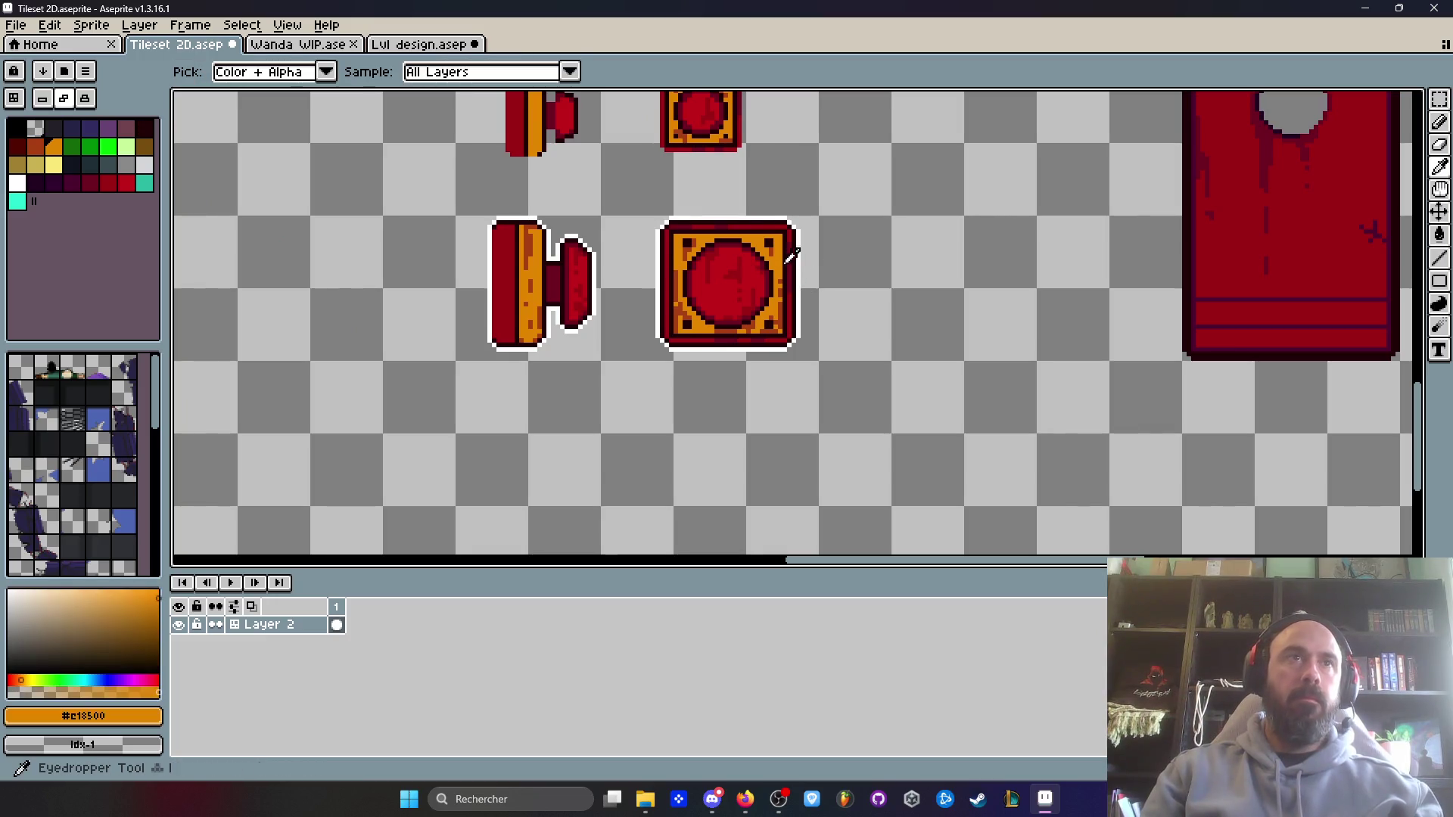
{"action": "left_click_drag", "start_coordinate": [1264, 195], "coordinate": [944, 309]}
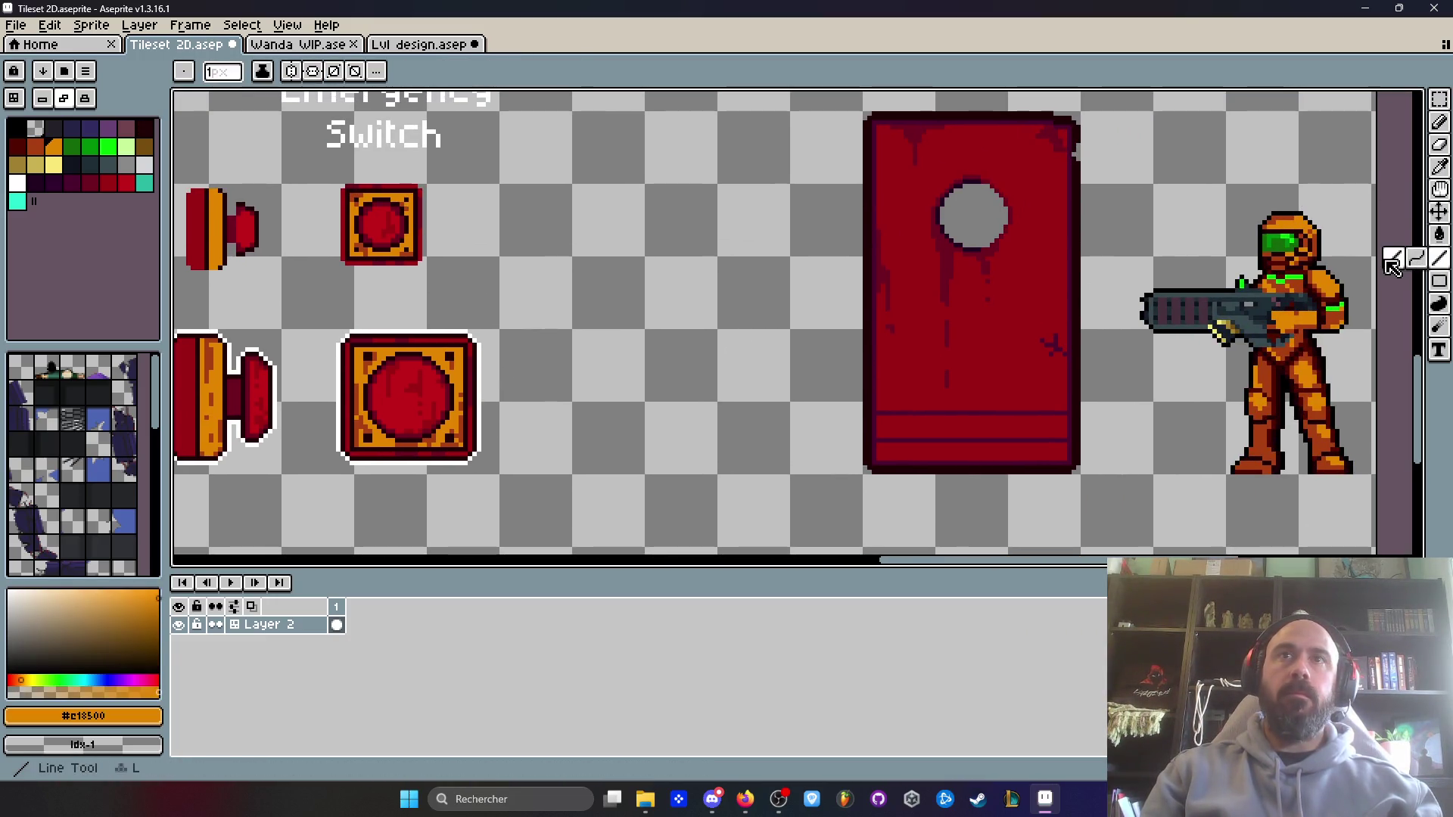
{"action": "scroll", "coordinate": [885, 140], "scroll_direction": "up", "scroll_amount": 2}
{"action": "scroll", "coordinate": [893, 136], "scroll_direction": "up", "scroll_amount": 1}
{"action": "left_click_drag", "start_coordinate": [879, 116], "coordinate": [880, 320]}
{"action": "scroll", "coordinate": [893, 249], "scroll_direction": "down", "scroll_amount": 3}
{"action": "key", "text": "ctrl+z"}
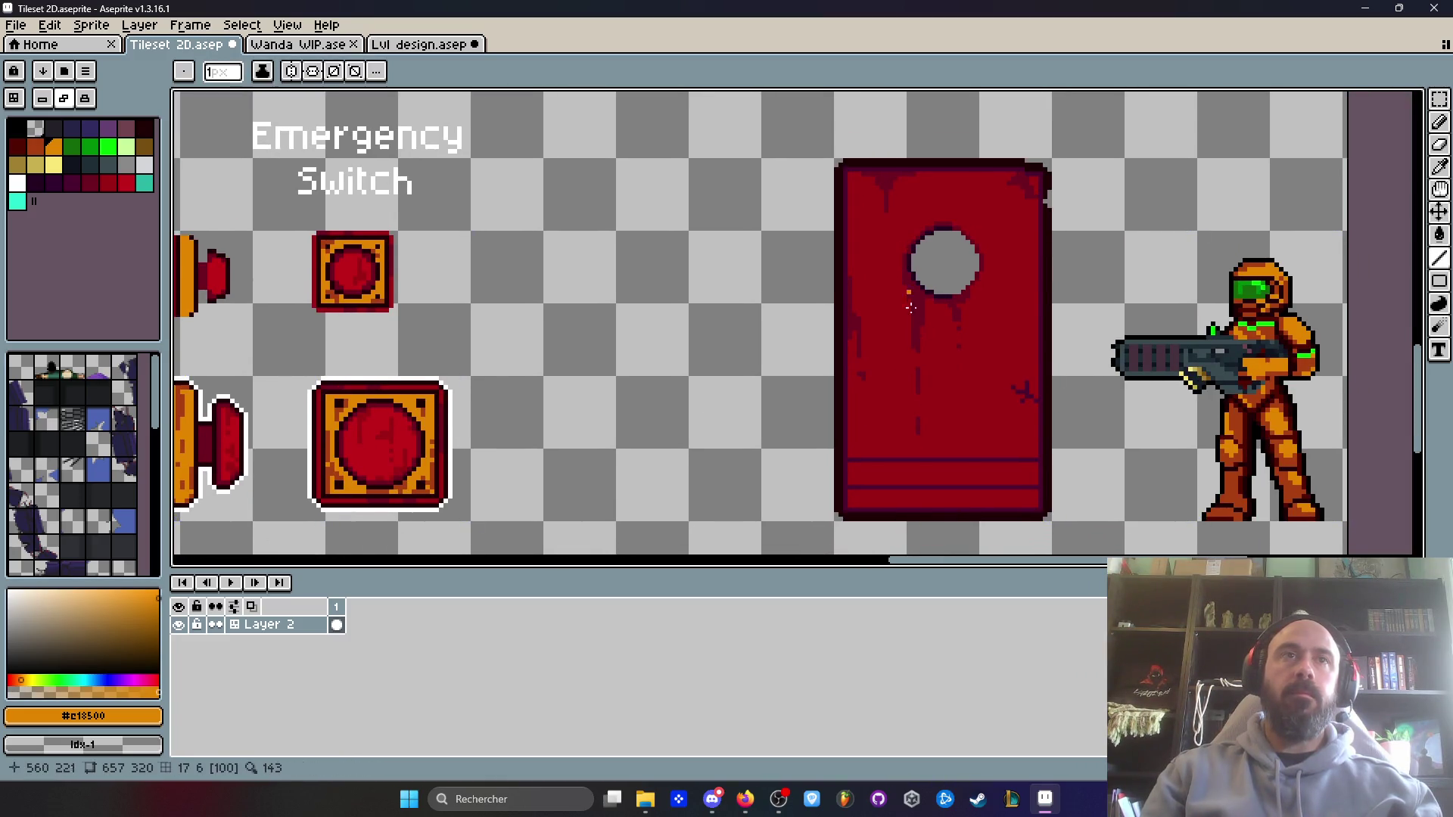
{"action": "scroll", "coordinate": [904, 423], "scroll_direction": "down", "scroll_amount": 1}
{"action": "scroll", "coordinate": [855, 443], "scroll_direction": "up", "scroll_amount": 3}
{"action": "left_click_drag", "start_coordinate": [844, 444], "coordinate": [1154, 444]}
{"action": "left_click_drag", "start_coordinate": [842, 491], "coordinate": [1157, 493]}
- Try filling the bands around the stripes with orange, then undo both fills
{"action": "key", "text": "g"}
{"action": "left_click", "coordinate": [1086, 462]}
{"action": "left_click", "coordinate": [1048, 503]}
{"action": "scroll", "coordinate": [1048, 503], "scroll_direction": "down", "scroll_amount": 3}
{"action": "mouse_move", "coordinate": [1075, 469]}
{"action": "left_mouse_down"}
{"action": "mouse_move", "coordinate": [1014, 432]}
{"action": "mouse_move", "coordinate": [895, 406]}
{"action": "left_mouse_up"}
{"action": "key", "text": "ctrl+z"}
{"action": "key", "text": "ctrl+z"}
- Eyedrop the dark brown-orange and add worn dashes along both orange stripes
{"action": "key", "text": "i"}
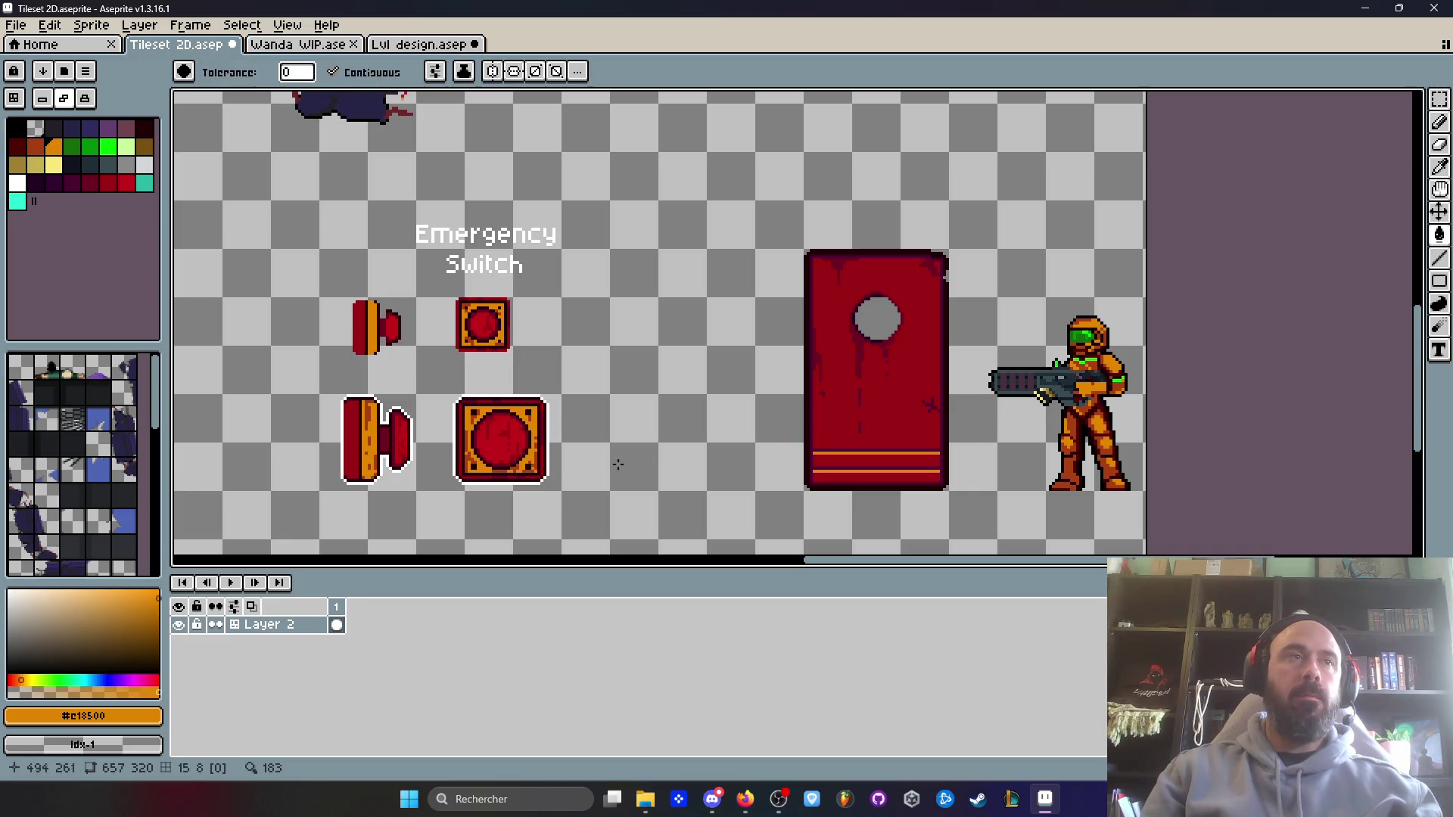
{"action": "scroll", "coordinate": [529, 465], "scroll_direction": "up", "scroll_amount": 3}
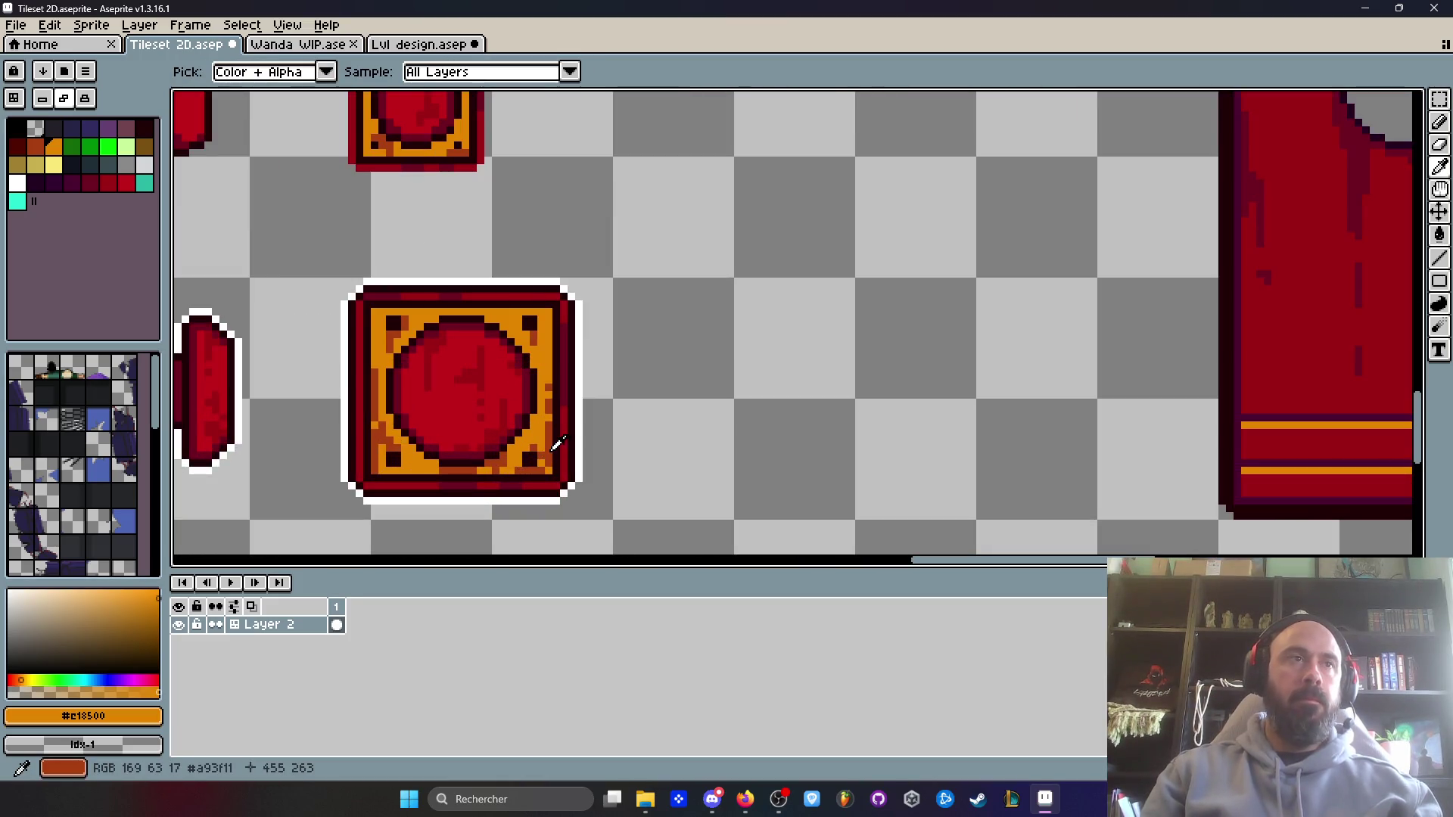
{"action": "left_click", "coordinate": [552, 448]}
{"action": "key", "text": "b"}
{"action": "left_click_drag", "start_coordinate": [1163, 422], "coordinate": [1097, 415]}
{"action": "left_click_drag", "start_coordinate": [955, 429], "coordinate": [1073, 429]}
{"action": "left_click", "coordinate": [1235, 428]}
{"action": "left_click_drag", "start_coordinate": [1097, 493], "coordinate": [1220, 492]}
- Move along the lower stripe and marquee-select the Emergency Switch label
{"action": "scroll", "coordinate": [1059, 492], "scroll_direction": "right", "scroll_amount": 3}
{"action": "left_click_drag", "start_coordinate": [1112, 493], "coordinate": [1215, 492]}
{"action": "scroll", "coordinate": [1237, 491], "scroll_direction": "down", "scroll_amount": 1}
{"action": "scroll", "coordinate": [1237, 492], "scroll_direction": "down", "scroll_amount": 3}
{"action": "scroll", "coordinate": [1112, 490], "scroll_direction": "right", "scroll_amount": 5}
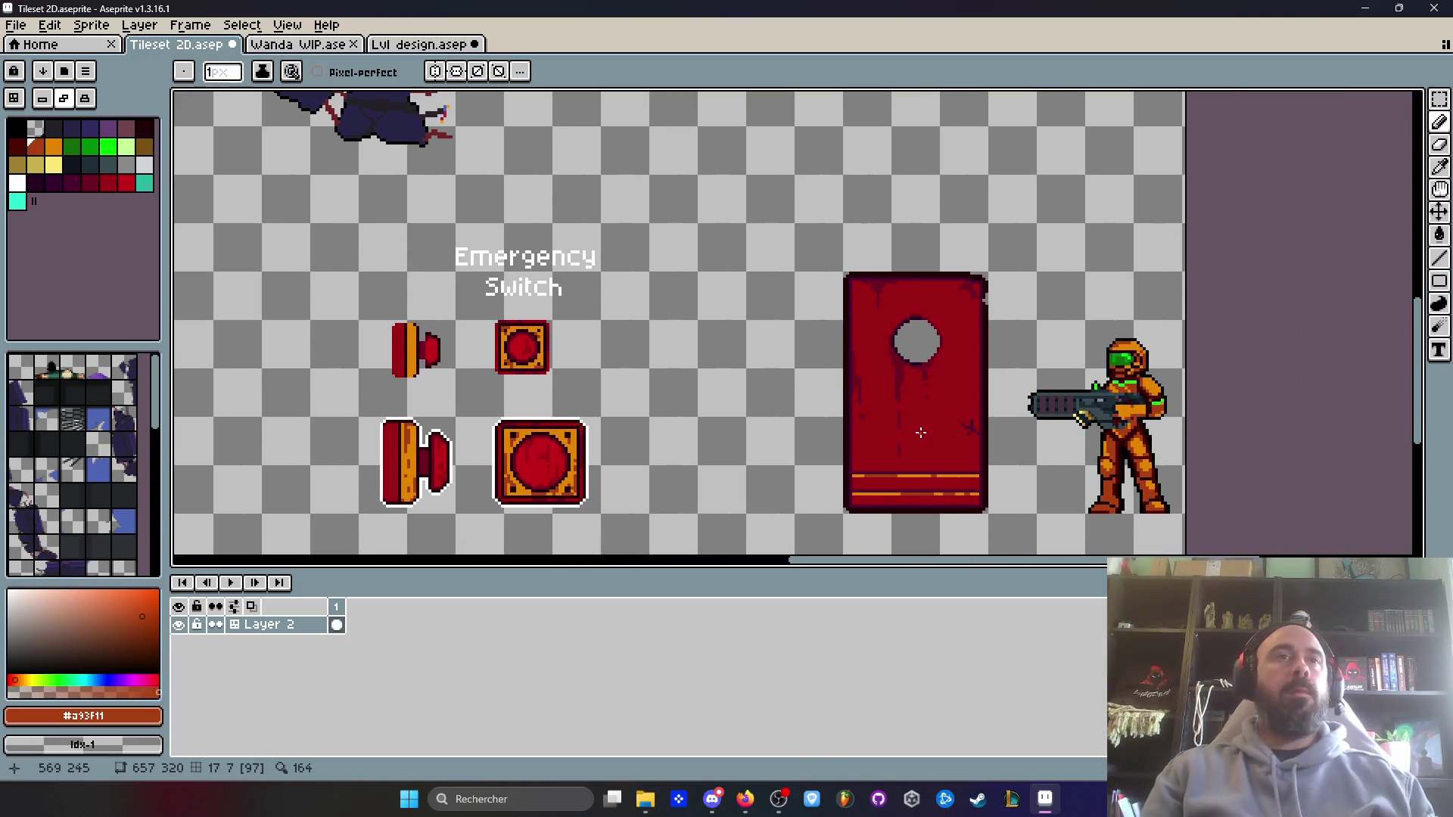
{"action": "key", "text": "m"}
{"action": "mouse_move", "coordinate": [430, 195]}
{"action": "left_mouse_down"}
{"action": "mouse_move", "coordinate": [622, 308]}
{"action": "mouse_move", "coordinate": [938, 420]}
{"action": "left_mouse_up"}
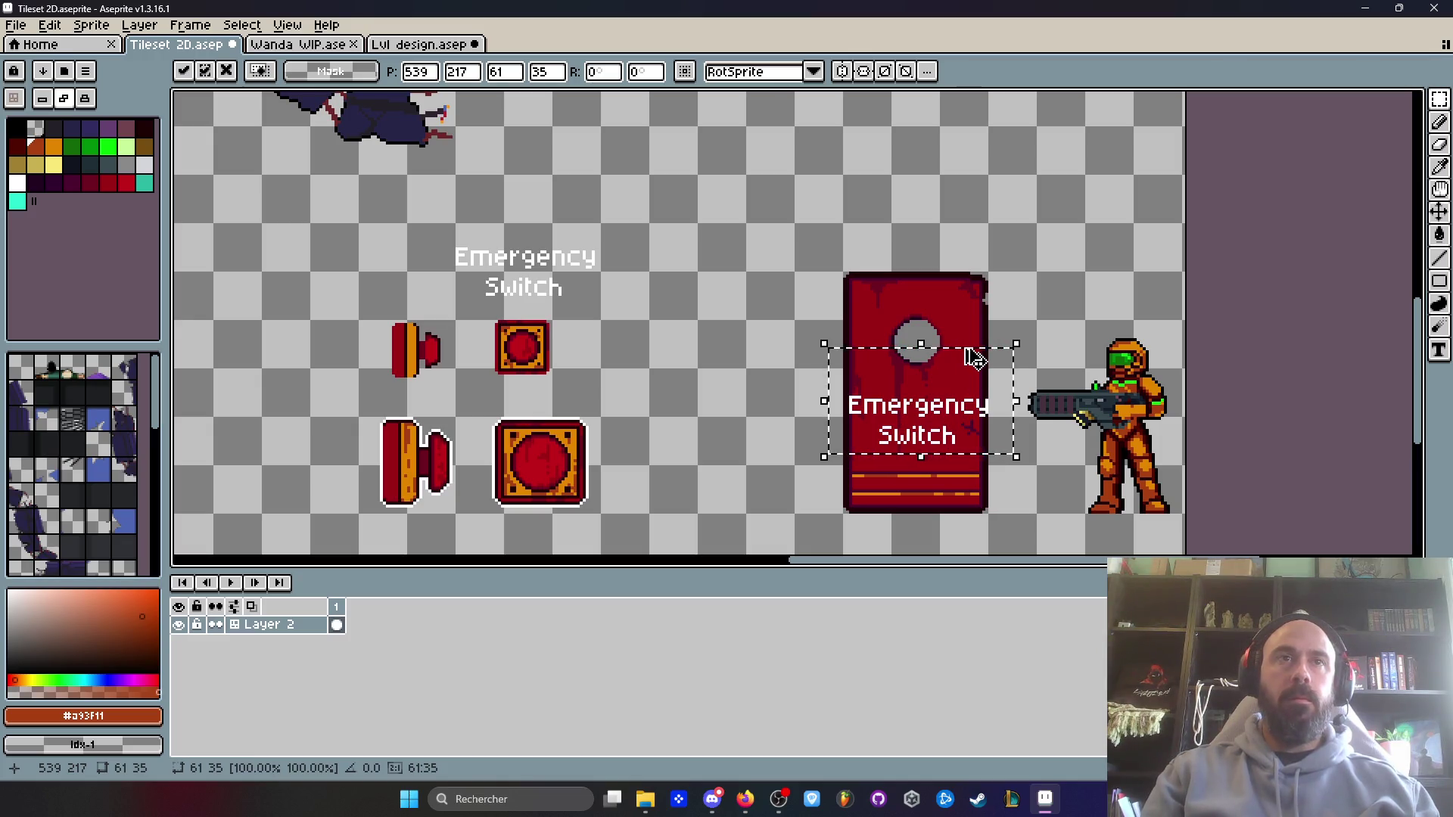
- Discard the floating label copy, clear the selection, and select the door's top-left edge
{"action": "key", "text": "Escape"}
{"action": "key", "text": "ctrl+d"}
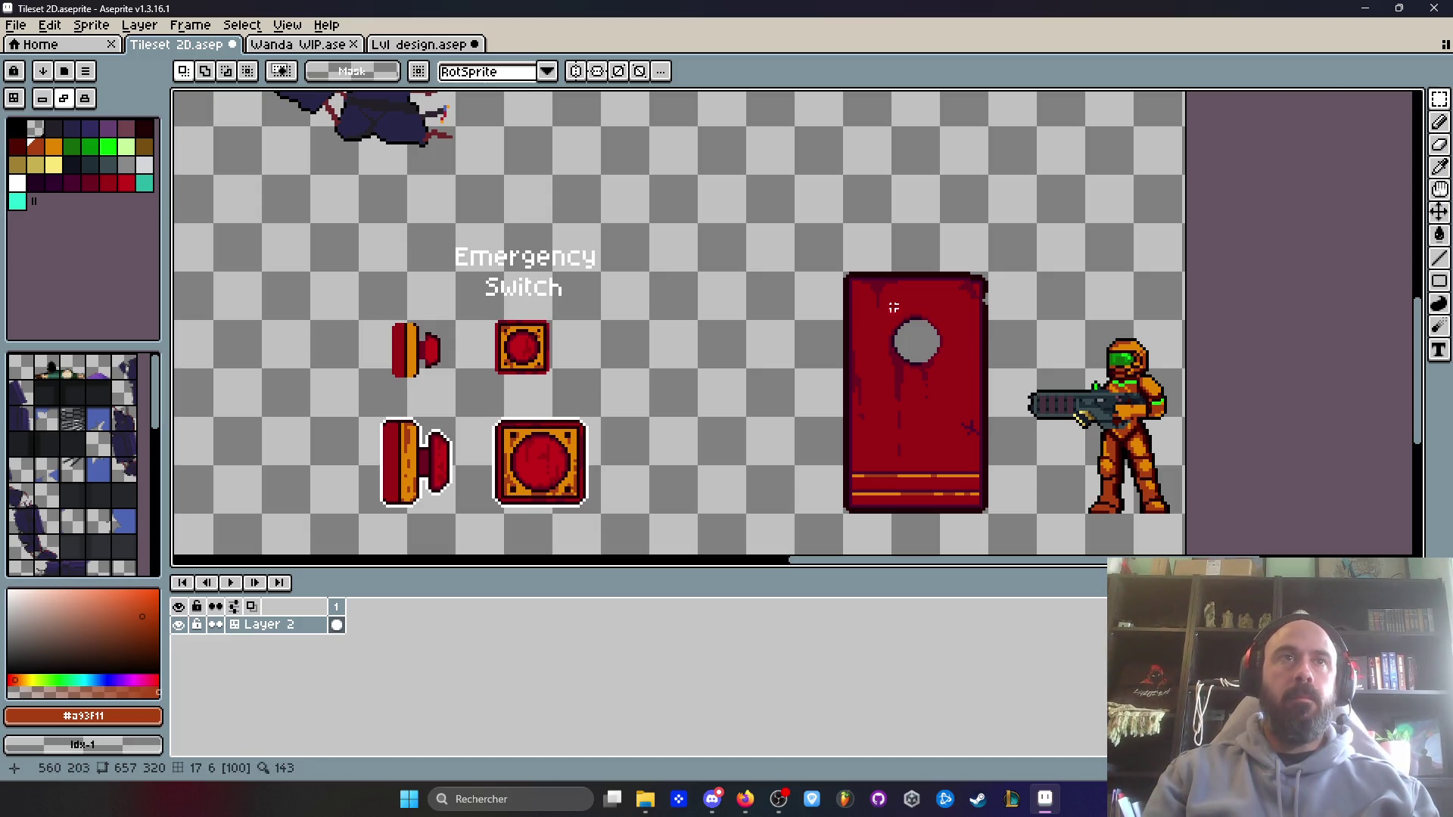
{"action": "scroll", "coordinate": [874, 279], "scroll_direction": "up", "scroll_amount": 1}
{"action": "scroll", "coordinate": [845, 348], "scroll_direction": "up", "scroll_amount": 1}
{"action": "left_click_drag", "start_coordinate": [817, 330], "coordinate": [850, 363]}
{"action": "scroll", "coordinate": [977, 390], "scroll_direction": "down", "scroll_amount": 2}
{"action": "scroll", "coordinate": [977, 391], "scroll_direction": "down", "scroll_amount": 2}
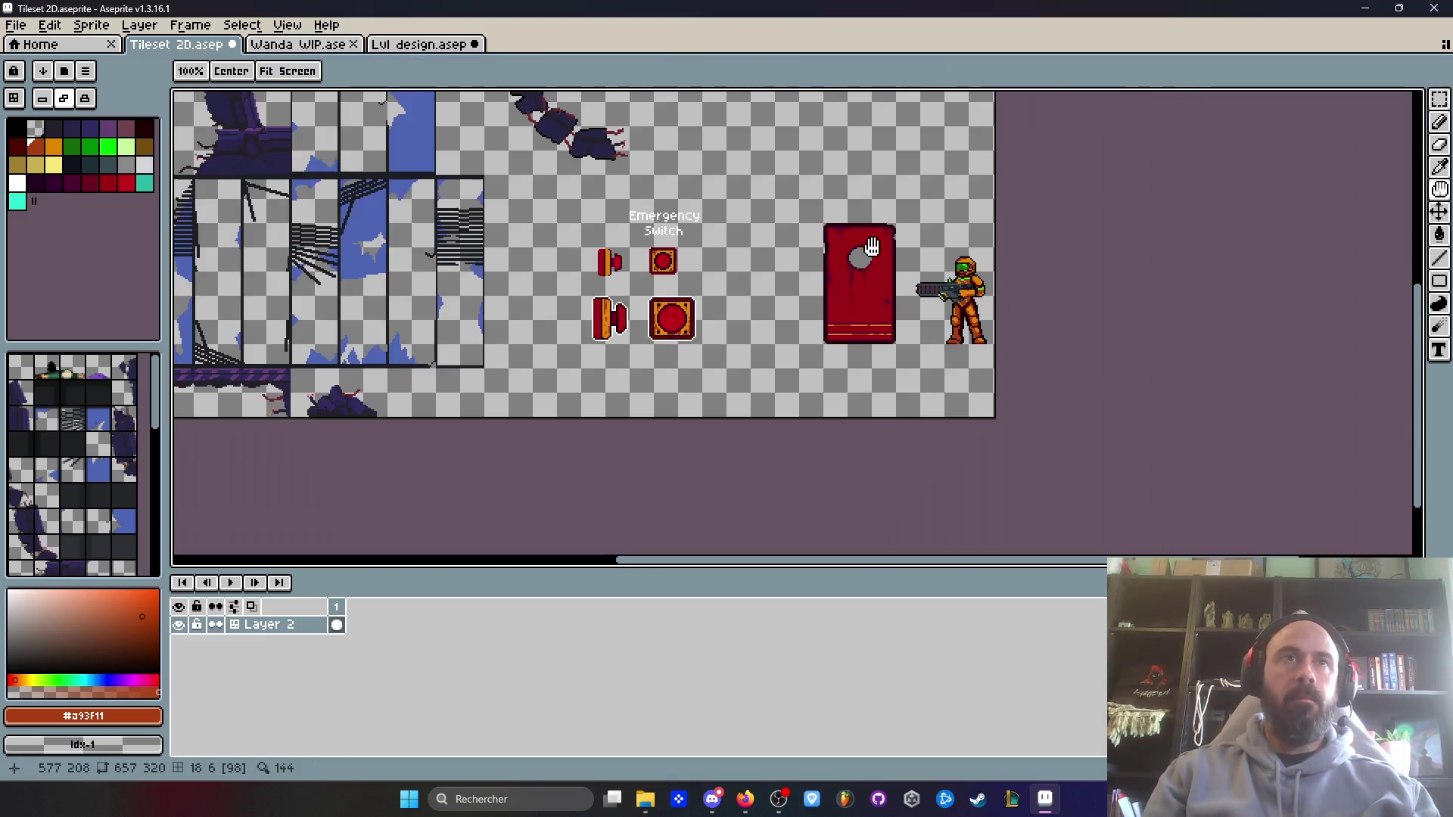
- Select a small strip along the door's bottom edge and commit it
{"action": "scroll", "coordinate": [866, 318], "scroll_direction": "up", "scroll_amount": 2}
{"action": "scroll", "coordinate": [870, 341], "scroll_direction": "up", "scroll_amount": 2}
{"action": "left_click_drag", "start_coordinate": [874, 327], "coordinate": [980, 362]}
{"action": "left_click", "coordinate": [976, 359]}
{"action": "scroll", "coordinate": [921, 411], "scroll_direction": "down", "scroll_amount": 2}
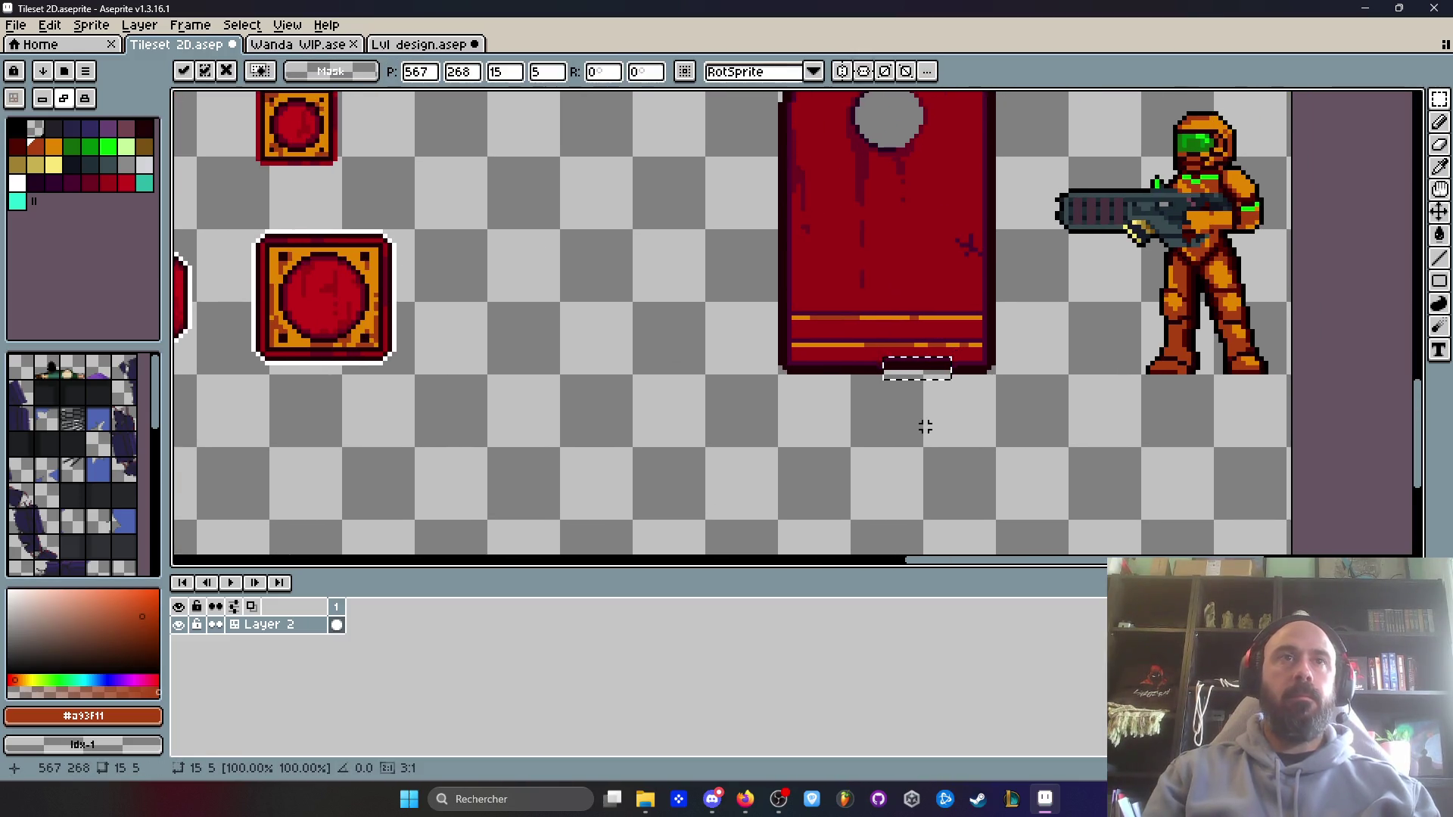
{"action": "left_click", "coordinate": [922, 421]}
- Draw a rectangular marquee around the whole red door
{"action": "scroll", "coordinate": [909, 389], "scroll_direction": "up", "scroll_amount": 2}
{"action": "scroll", "coordinate": [957, 443], "scroll_direction": "down", "scroll_amount": 3}
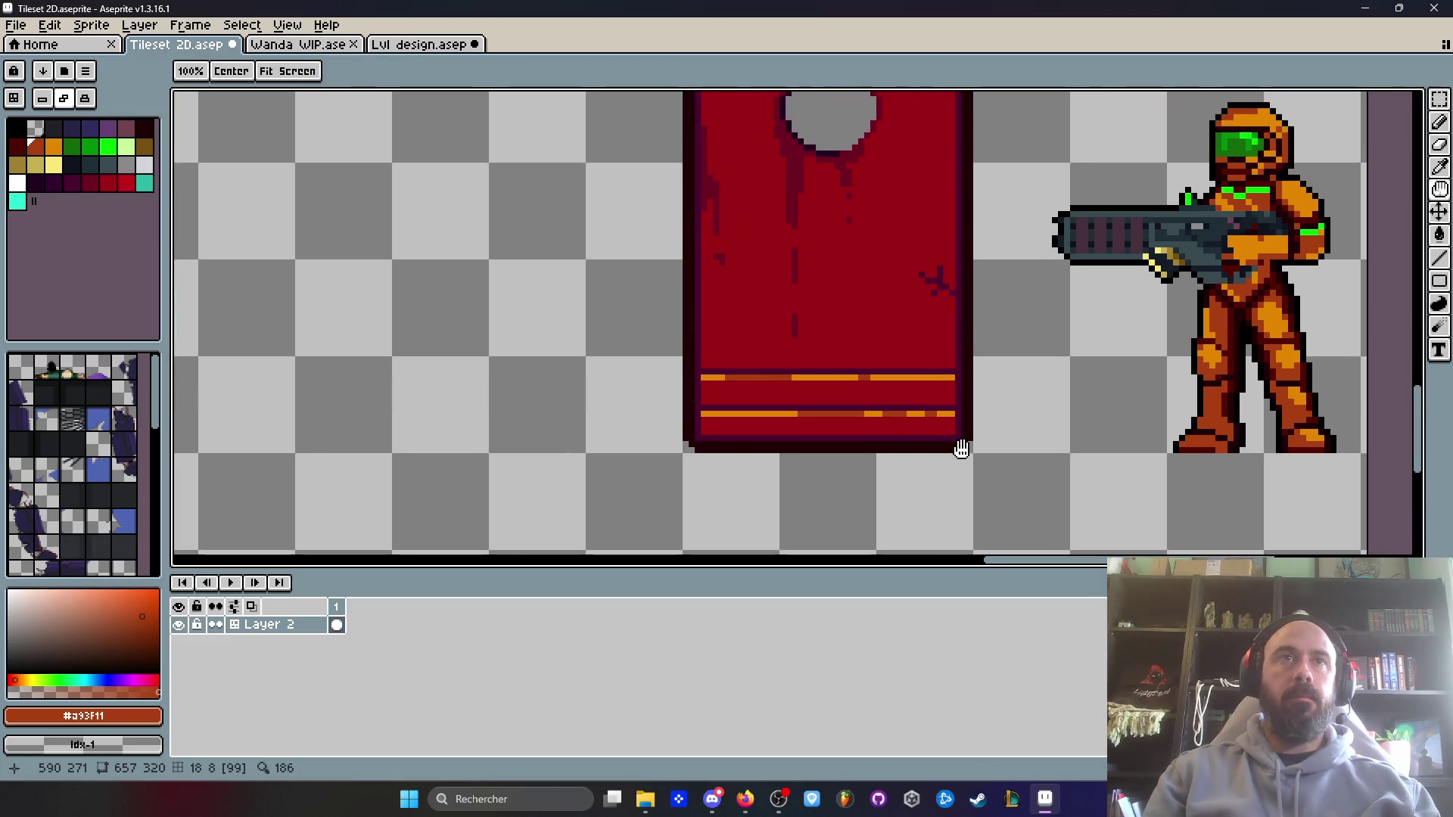
{"action": "scroll", "coordinate": [988, 447], "scroll_direction": "down", "scroll_amount": 4}
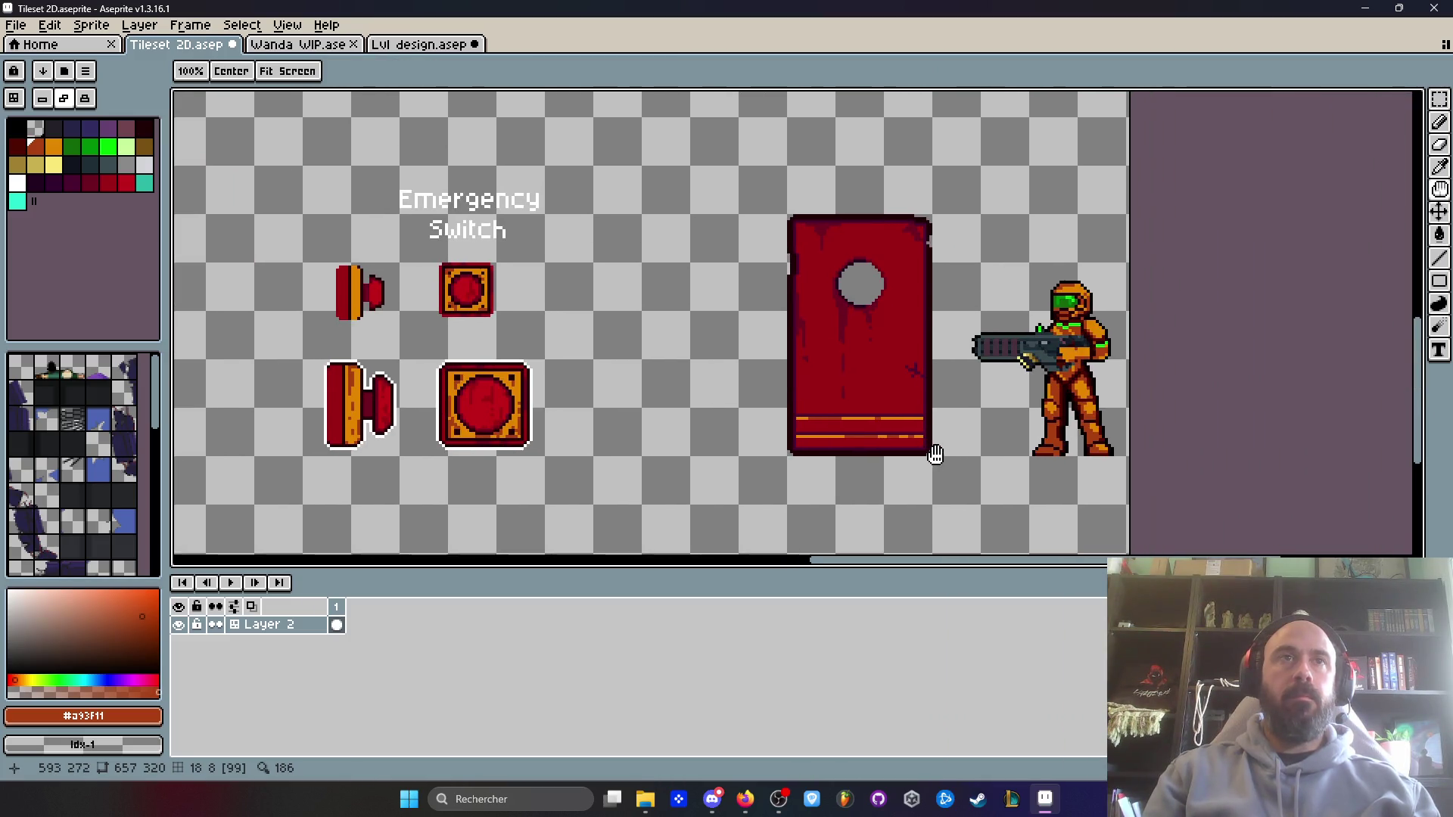
{"action": "mouse_move", "coordinate": [854, 289]}
{"action": "left_mouse_down"}
{"action": "mouse_move", "coordinate": [924, 354]}
{"action": "mouse_move", "coordinate": [971, 470]}
{"action": "left_mouse_up"}
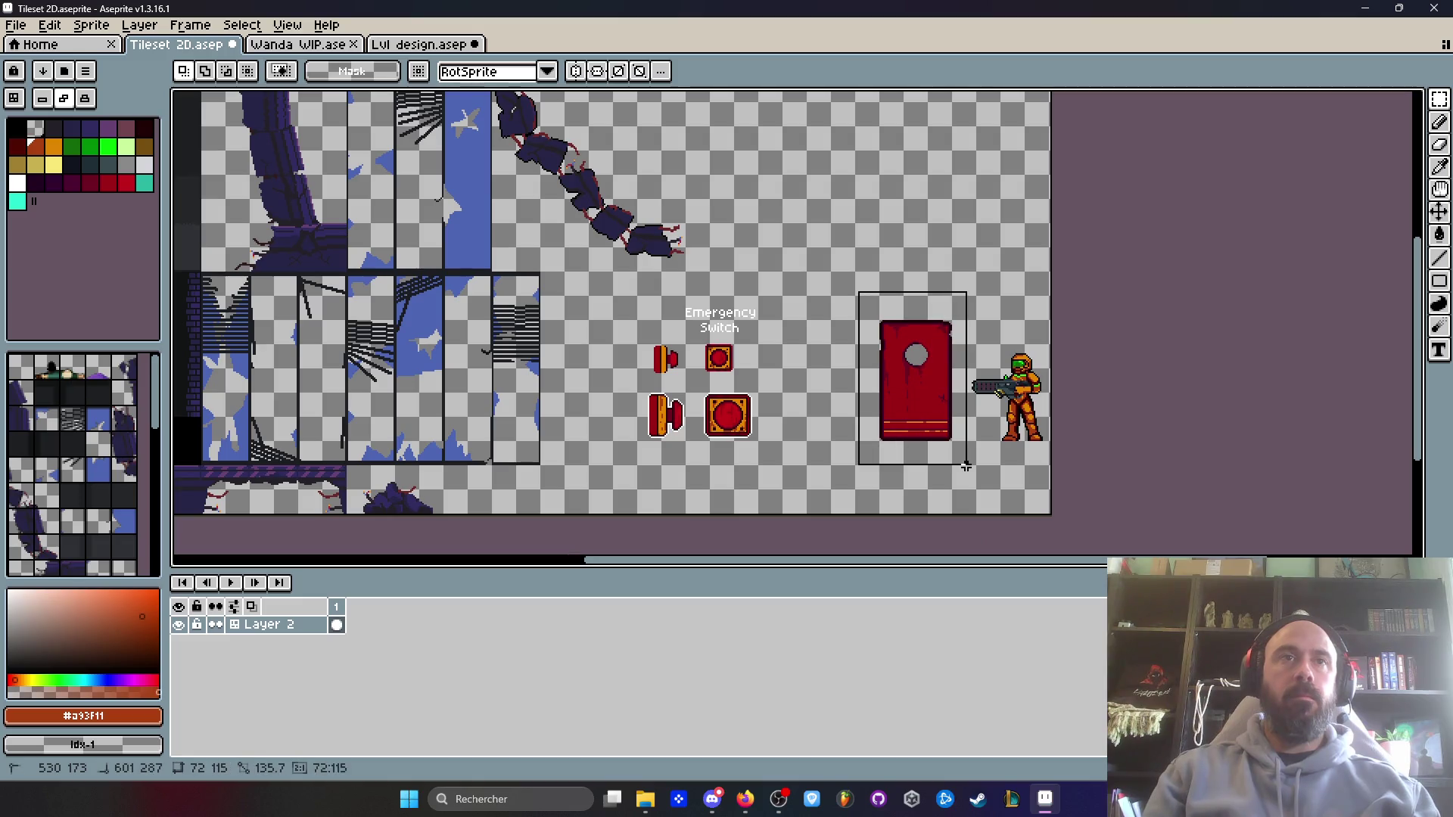
- Paste the door into the Lvl design document and place it beside the Emergency Switch
{"action": "left_click", "coordinate": [420, 43]}
{"action": "key", "text": "ctrl+v"}
{"action": "mouse_move", "coordinate": [402, 352]}
{"action": "left_mouse_down"}
{"action": "mouse_move", "coordinate": [559, 312]}
{"action": "mouse_move", "coordinate": [689, 321]}
{"action": "left_mouse_up"}
{"action": "mouse_move", "coordinate": [802, 315]}
{"action": "left_mouse_down"}
{"action": "mouse_move", "coordinate": [1226, 302]}
{"action": "mouse_move", "coordinate": [707, 318]}
{"action": "mouse_move", "coordinate": [838, 294]}
{"action": "mouse_move", "coordinate": [753, 292]}
{"action": "mouse_move", "coordinate": [810, 301]}
{"action": "left_mouse_up"}
- Delete the pasted door from the level and minimize Aseprite
{"action": "scroll", "coordinate": [756, 291], "scroll_direction": "up", "scroll_amount": 4}
{"action": "scroll", "coordinate": [810, 301], "scroll_direction": "down", "scroll_amount": 4}
{"action": "scroll", "coordinate": [804, 360], "scroll_direction": "up", "scroll_amount": 3}
{"action": "scroll", "coordinate": [801, 305], "scroll_direction": "down", "scroll_amount": 2}
{"action": "scroll", "coordinate": [790, 309], "scroll_direction": "down", "scroll_amount": 2}
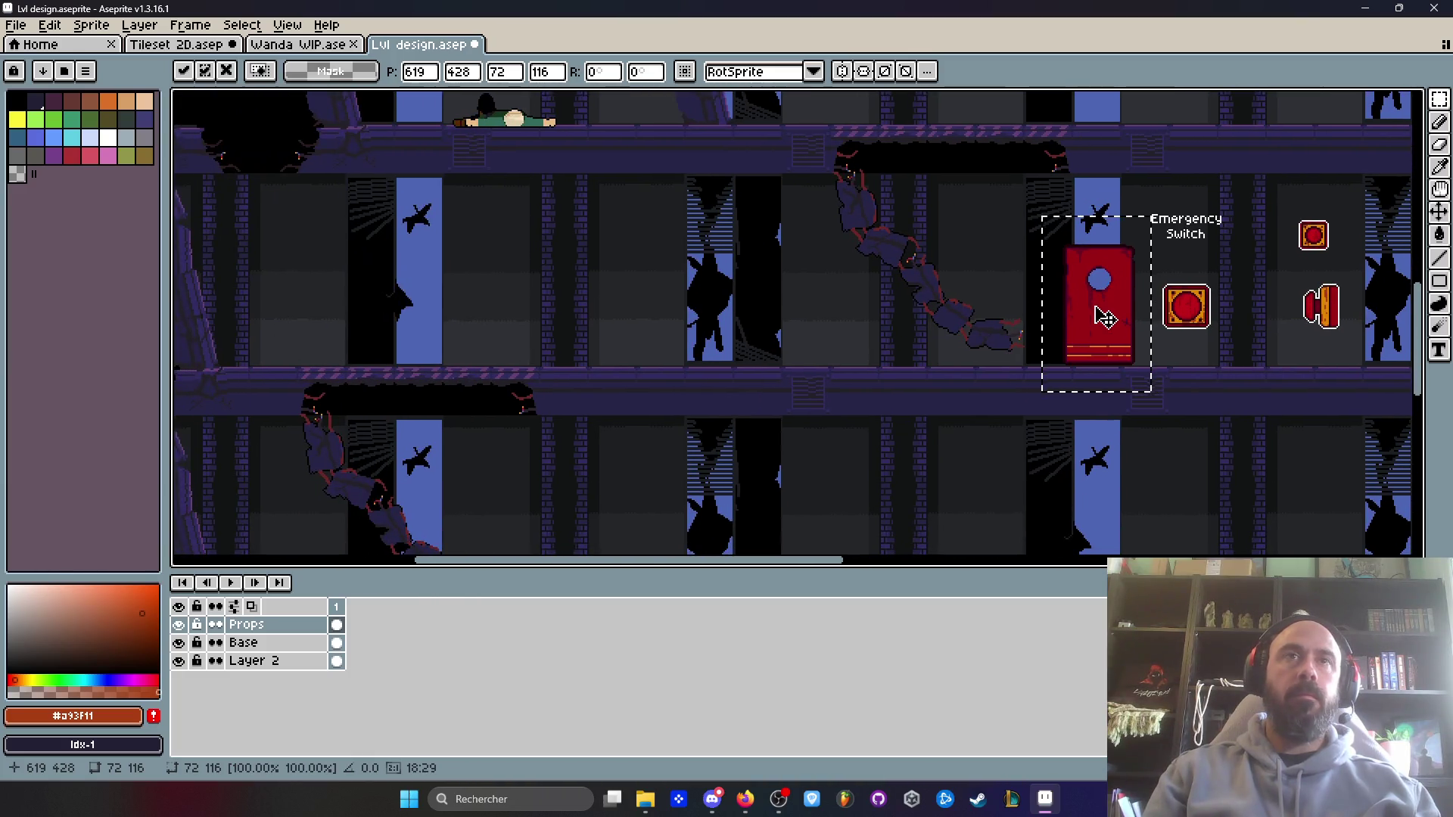
{"action": "key", "text": "Delete"}
{"action": "scroll", "coordinate": [866, 316], "scroll_direction": "down", "scroll_amount": 1}
{"action": "key", "text": "space"}
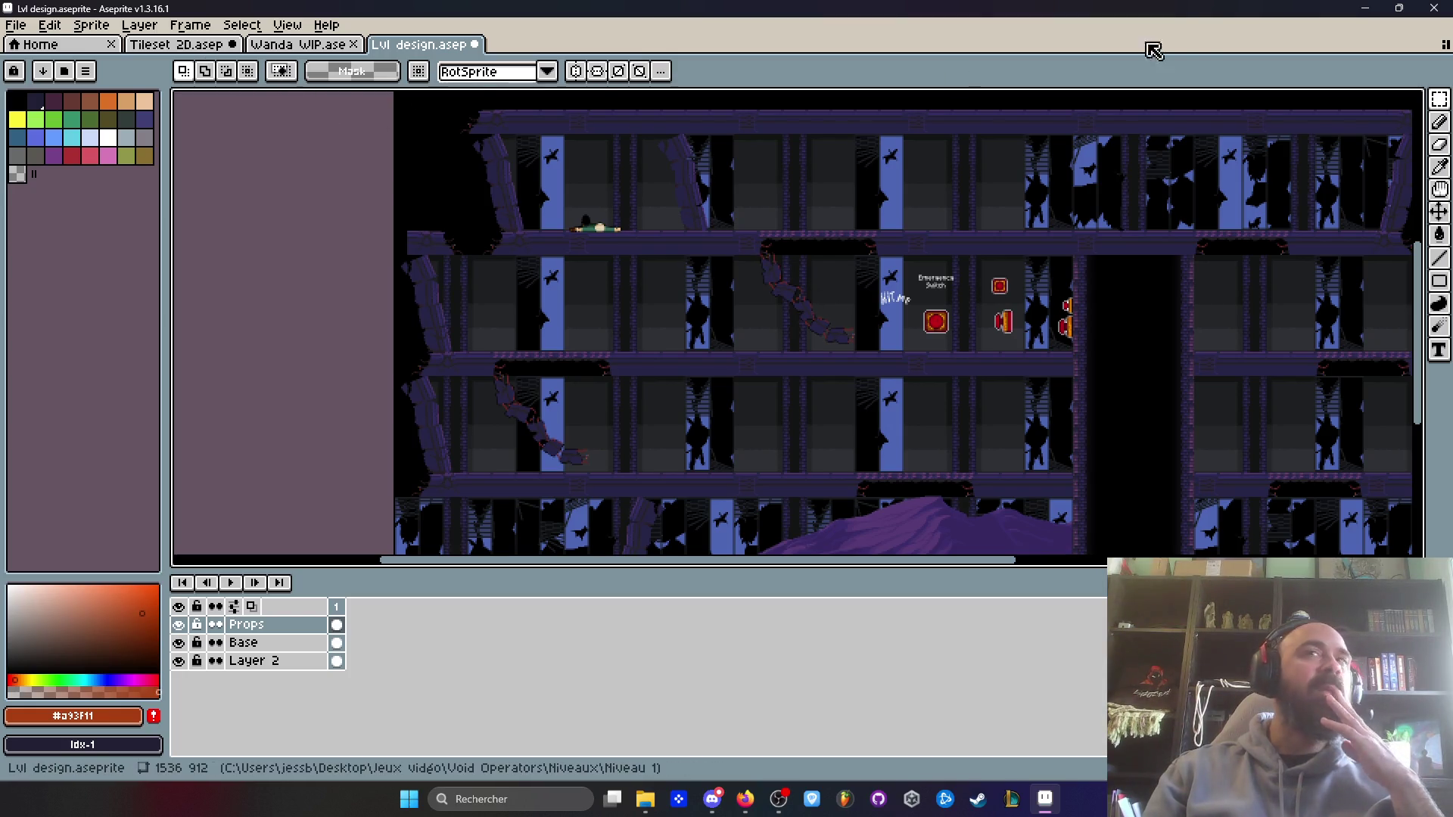
{"action": "left_click", "coordinate": [1362, 8]}
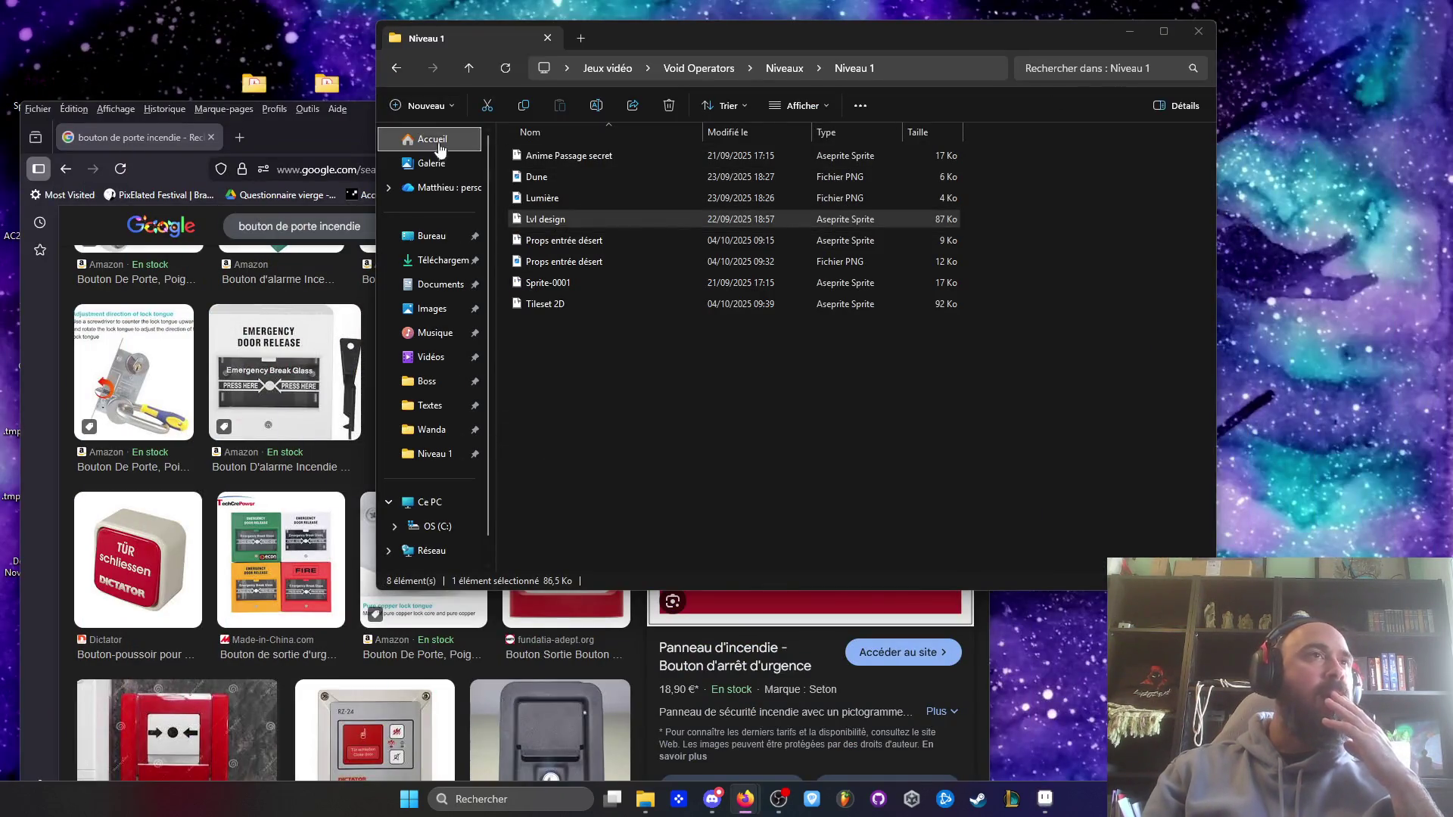
- Go back to Void Operators, open Mobs, select the Voidling file, and return to Aseprite
{"action": "left_click", "coordinate": [398, 75]}
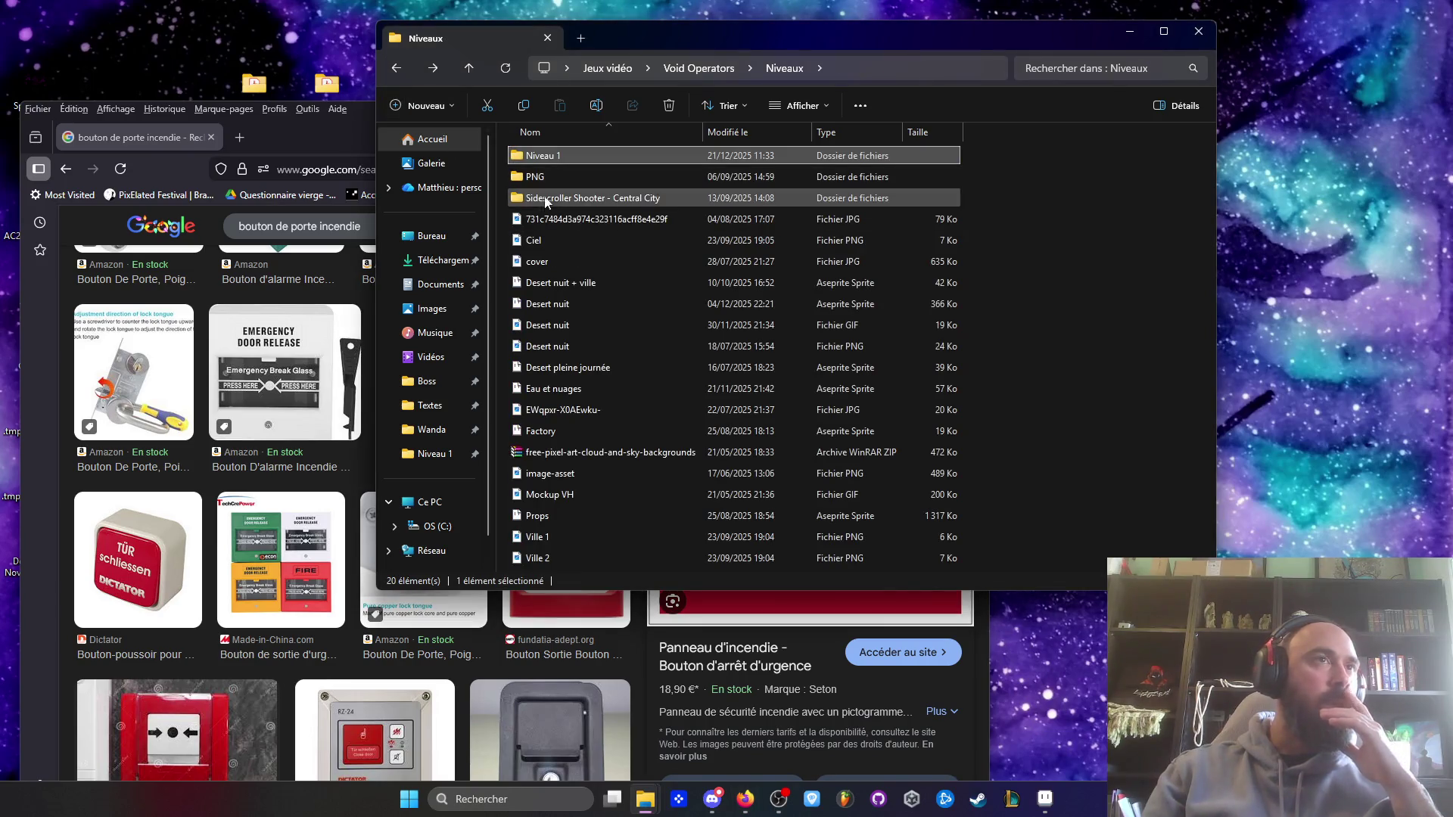
{"action": "left_click", "coordinate": [399, 69]}
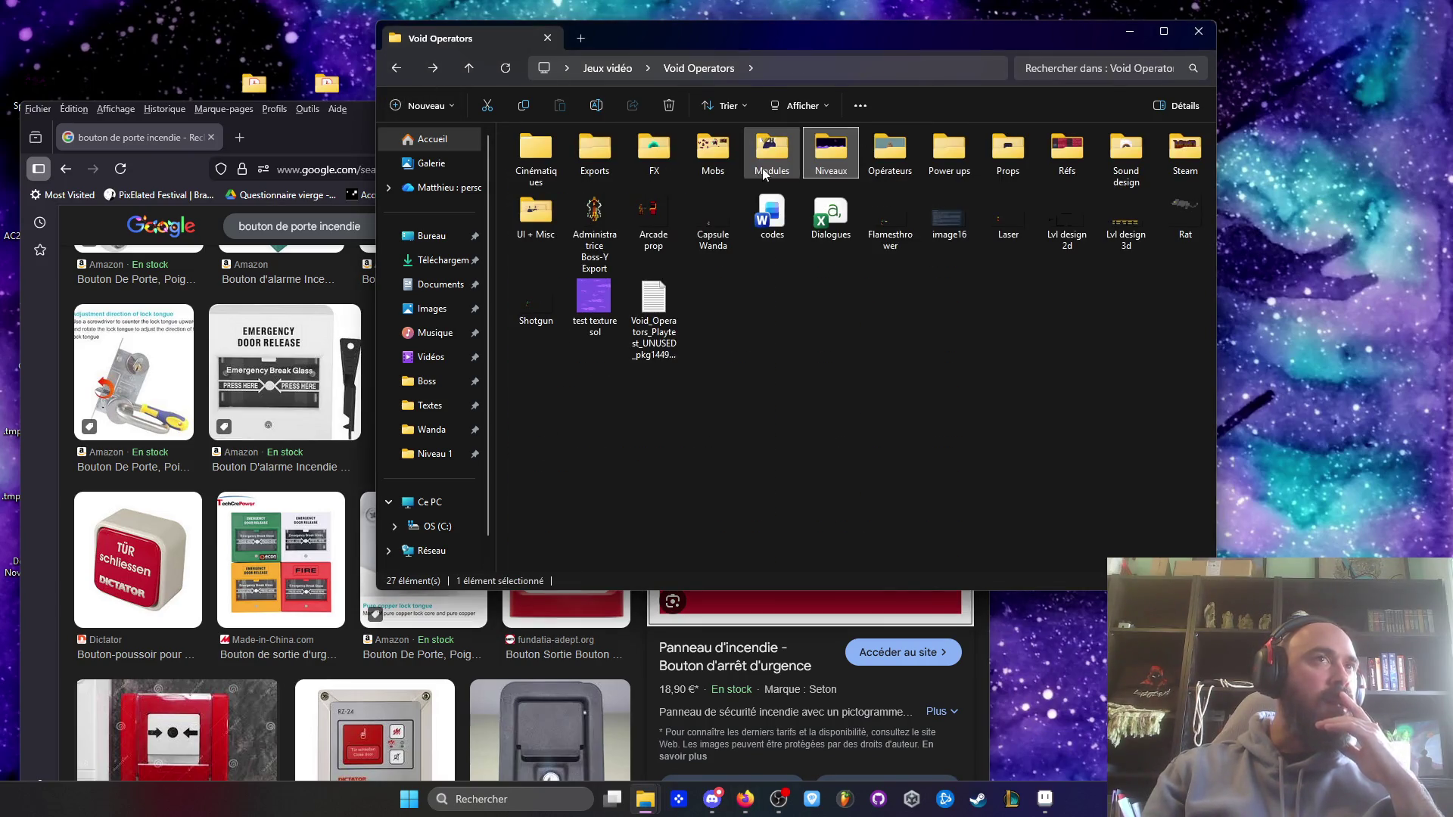
{"action": "double_click", "coordinate": [728, 156]}
{"action": "left_click", "coordinate": [540, 154]}
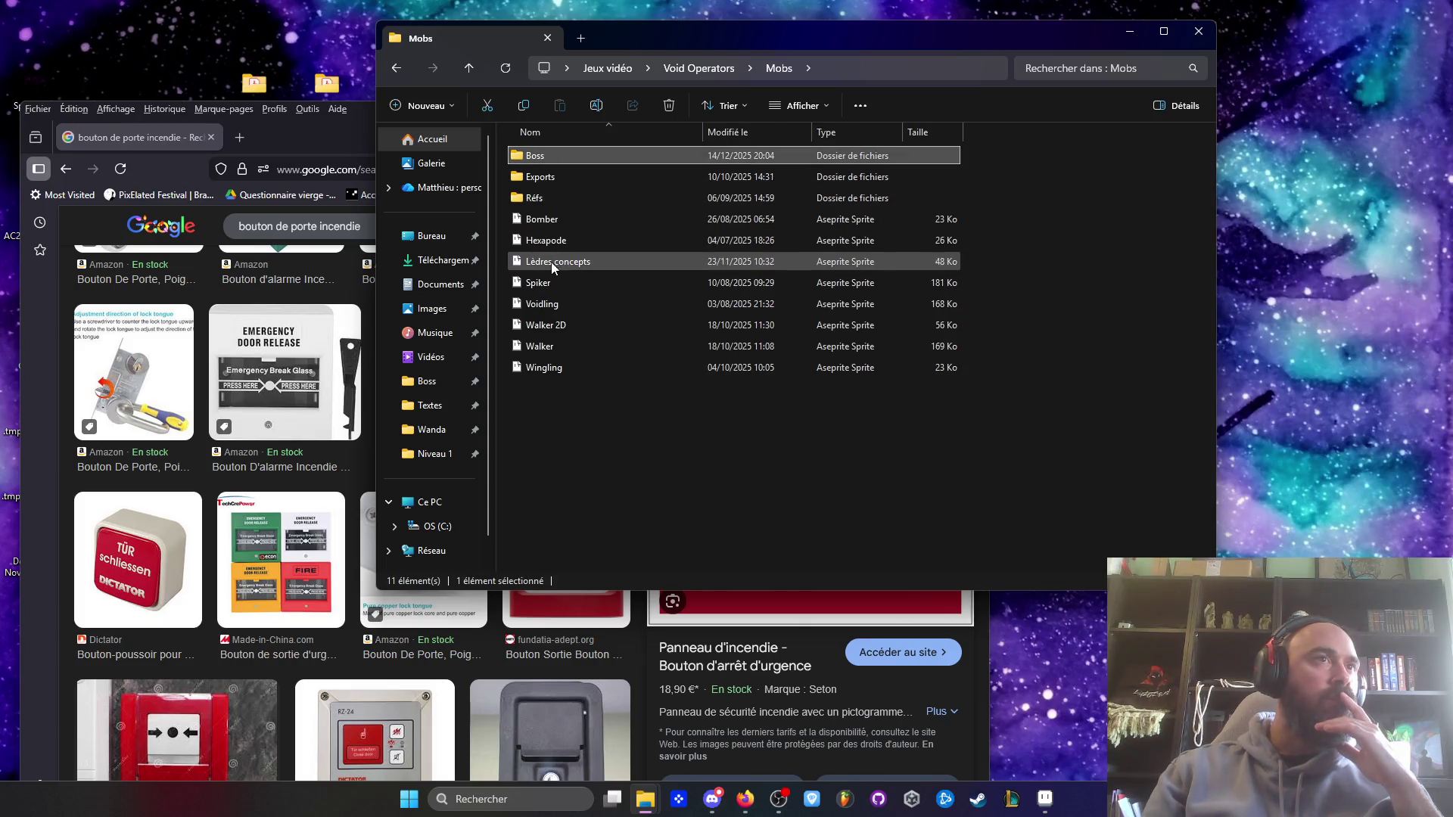
{"action": "left_click", "coordinate": [548, 306]}
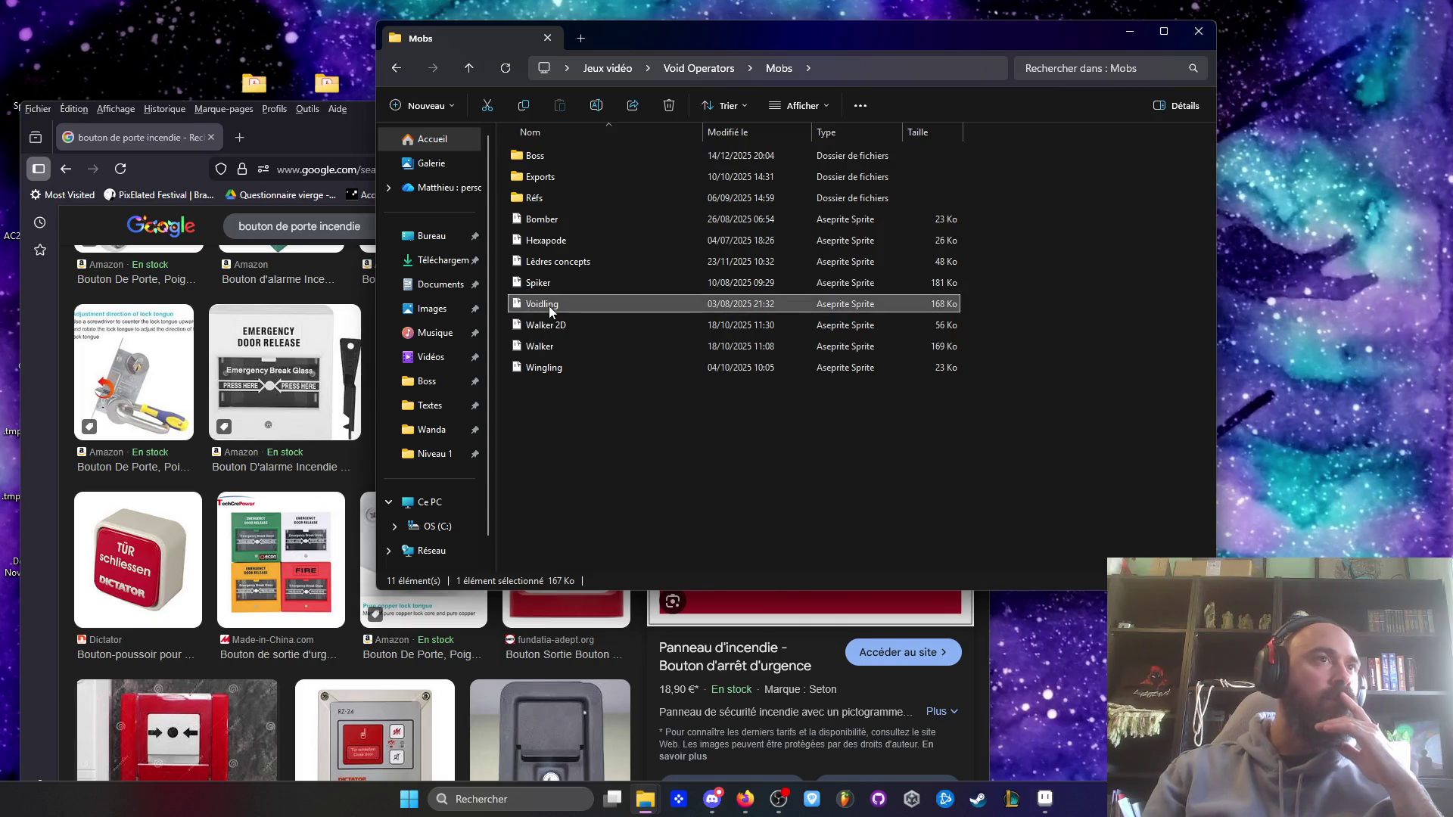
{"action": "left_click", "coordinate": [1042, 808]}
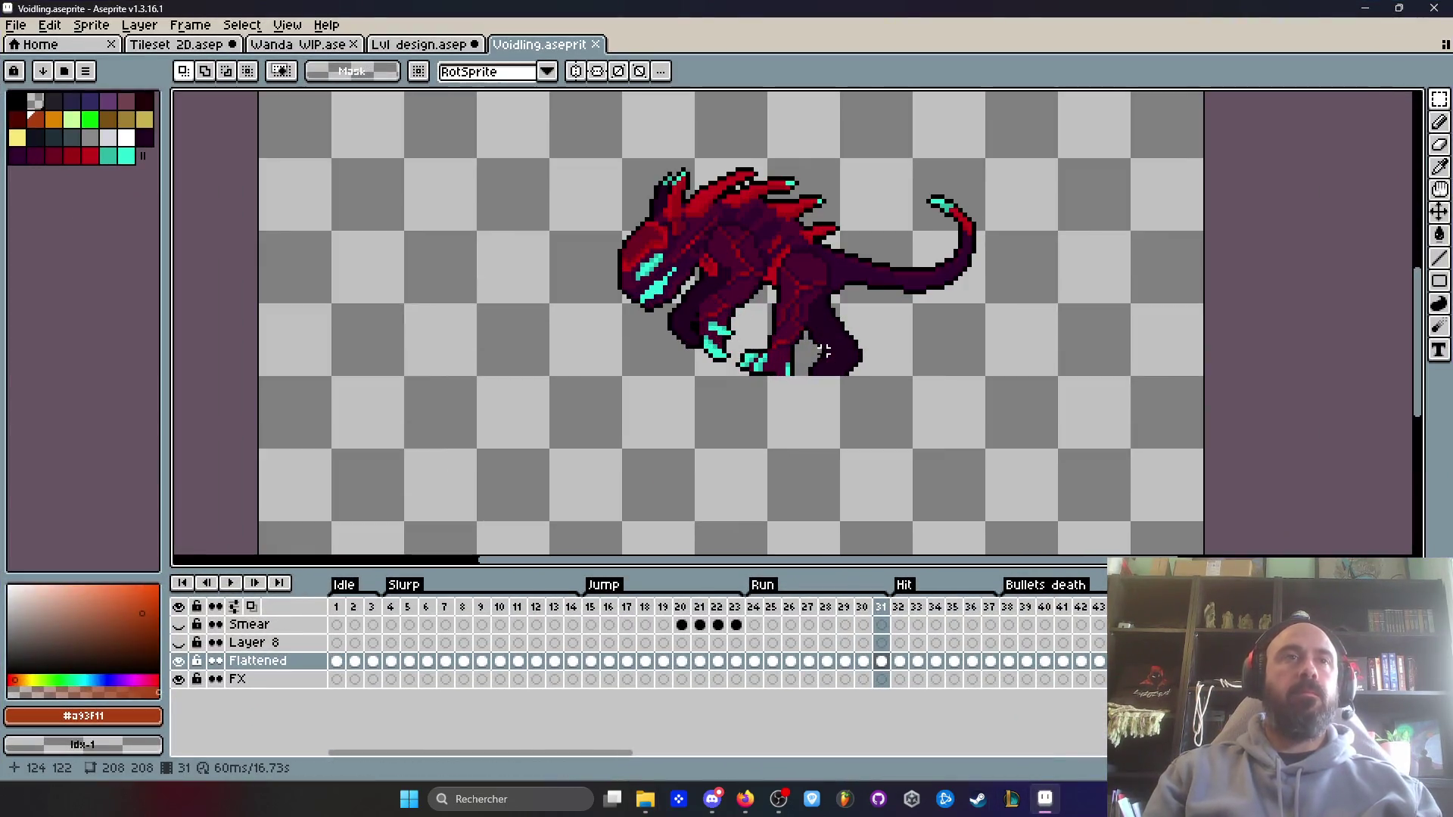
- Paste the door into the Voidling sprite, reposition it, then cancel the paste
{"action": "key", "text": "ctrl+v"}
{"action": "left_click_drag", "start_coordinate": [659, 301], "coordinate": [497, 250]}
{"action": "scroll", "coordinate": [496, 250], "scroll_direction": "down", "scroll_amount": 4}
{"action": "mouse_move", "coordinate": [551, 333]}
{"action": "left_mouse_down"}
{"action": "mouse_move", "coordinate": [568, 335]}
{"action": "mouse_move", "coordinate": [527, 327]}
{"action": "left_mouse_up"}
{"action": "key", "text": "Escape"}
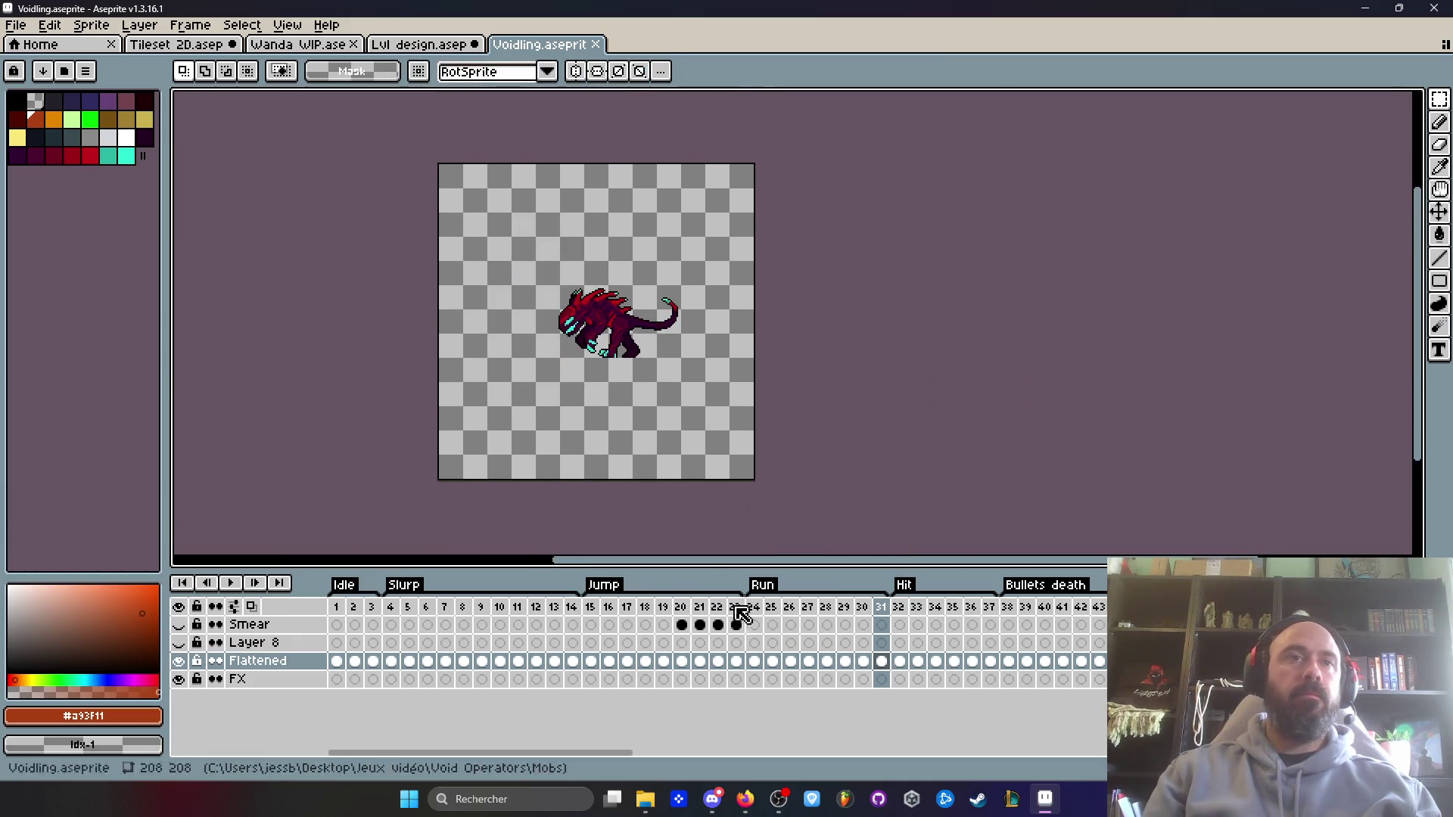
- Paste the door onto the FX layer over the creature, then cancel it
{"action": "left_click", "coordinate": [881, 678]}
{"action": "key", "text": "ctrl+v"}
{"action": "mouse_move", "coordinate": [819, 522]}
{"action": "left_mouse_down"}
{"action": "mouse_move", "coordinate": [664, 338]}
{"action": "mouse_move", "coordinate": [605, 301]}
{"action": "mouse_move", "coordinate": [606, 314]}
{"action": "mouse_move", "coordinate": [655, 311]}
{"action": "mouse_move", "coordinate": [558, 311]}
{"action": "left_mouse_up"}
{"action": "scroll", "coordinate": [606, 314], "scroll_direction": "up", "scroll_amount": 3}
{"action": "scroll", "coordinate": [558, 310], "scroll_direction": "down", "scroll_amount": 1}
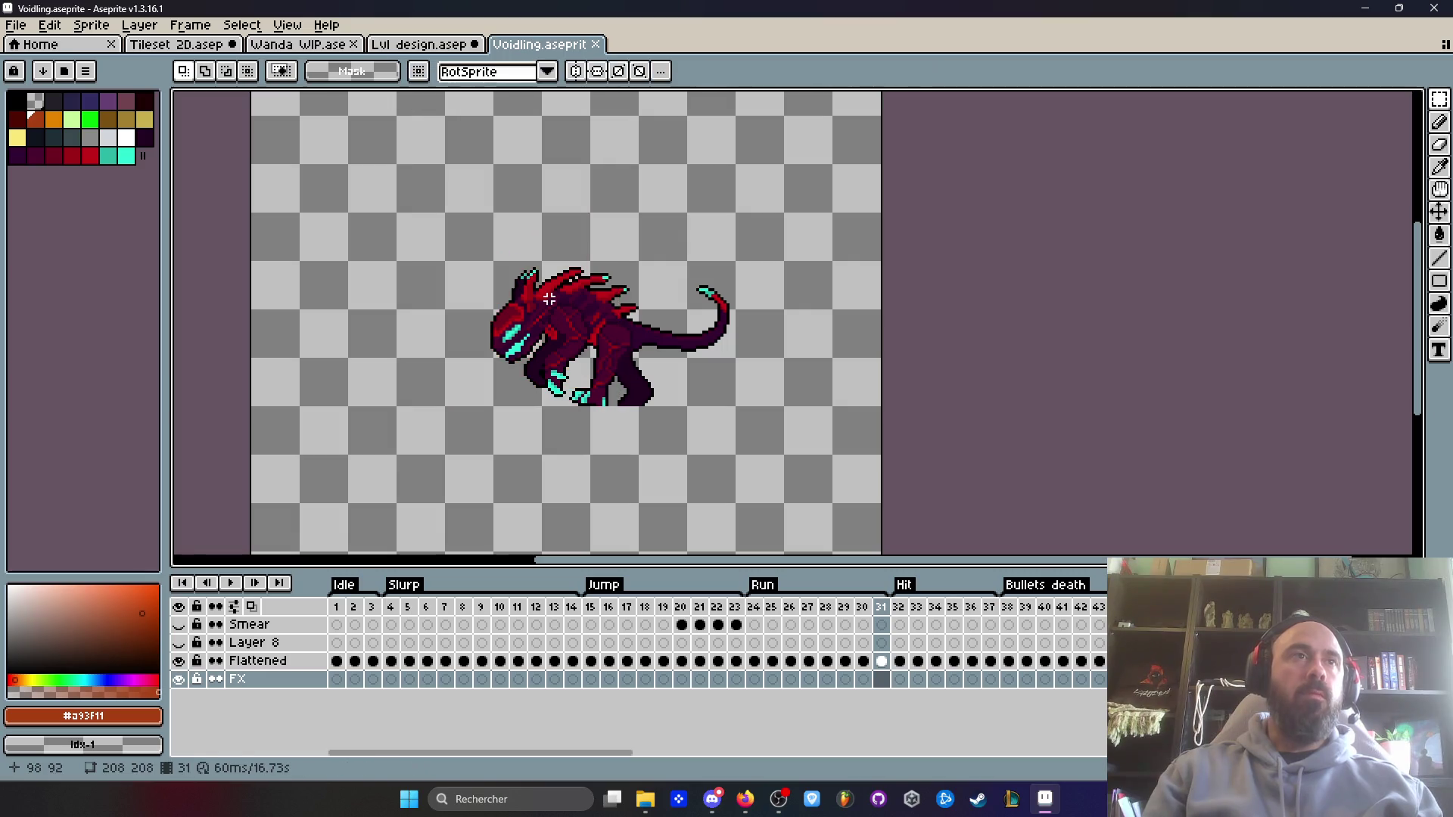
{"action": "key", "text": "Escape"}
- Select the switches in Lvl design, then in Tileset 2D select the switches and red door
{"action": "left_click", "coordinate": [398, 51]}
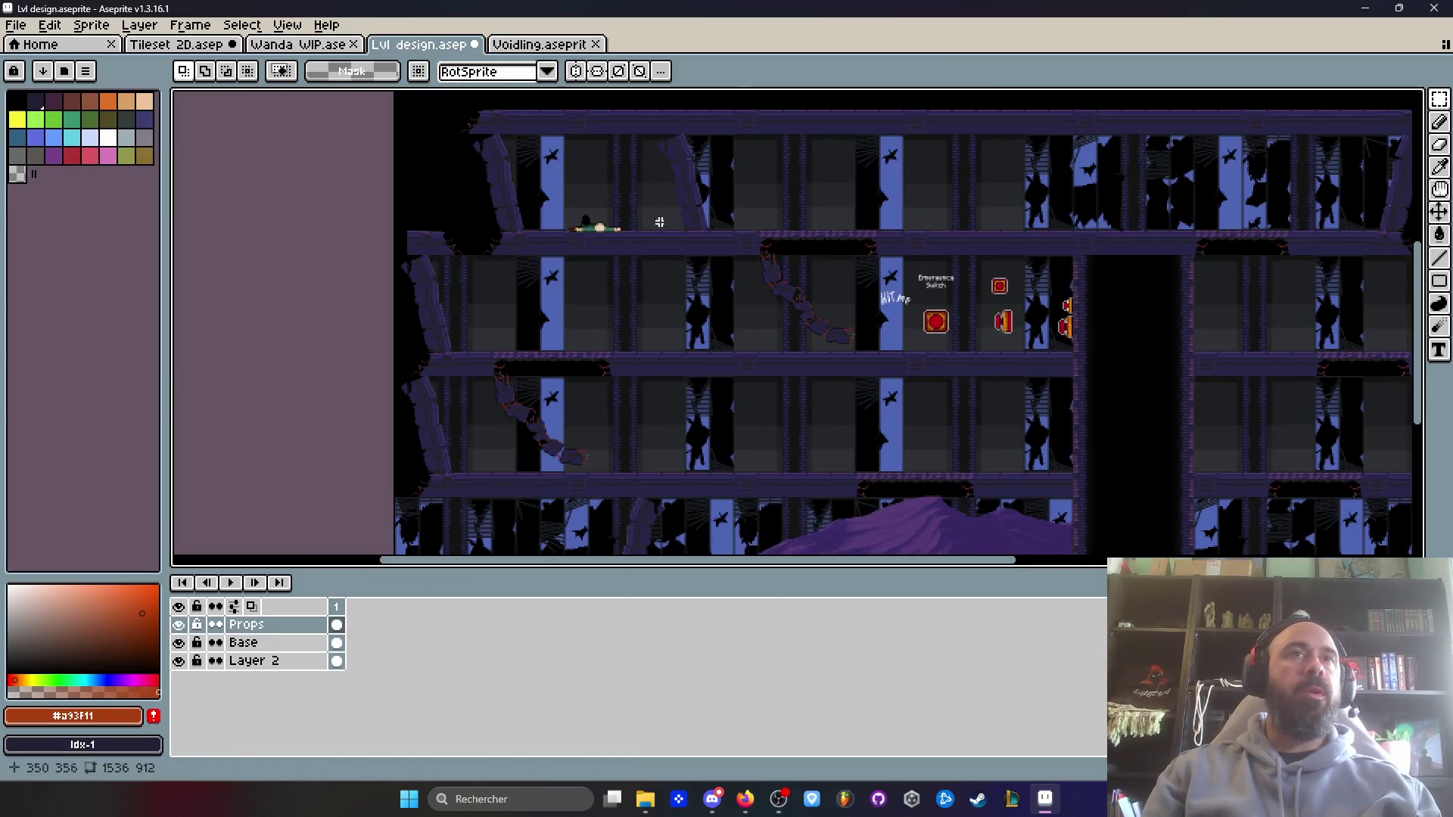
{"action": "scroll", "coordinate": [976, 288], "scroll_direction": "up", "scroll_amount": 2}
{"action": "left_click_drag", "start_coordinate": [836, 194], "coordinate": [1342, 526]}
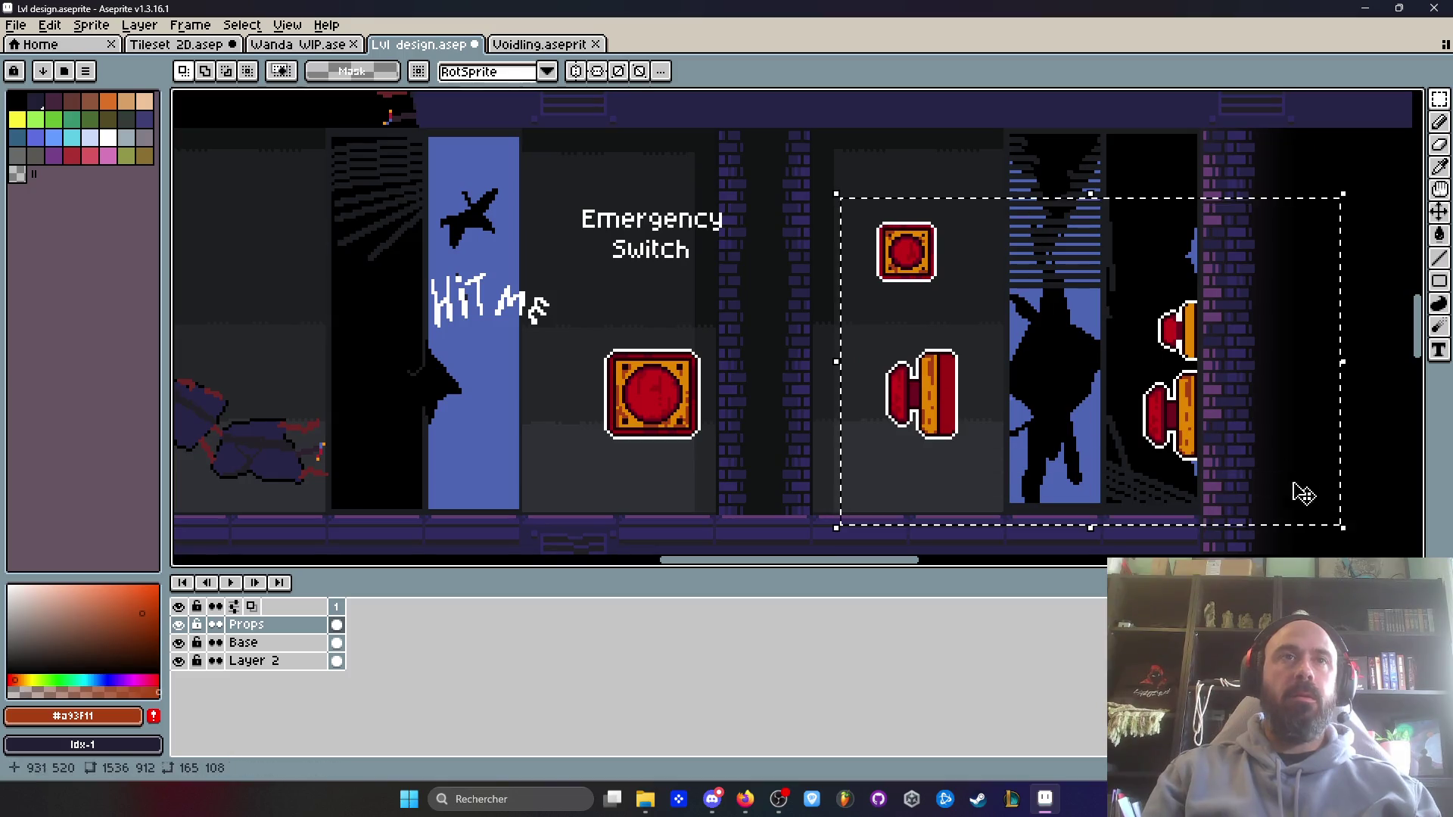
{"action": "left_click", "coordinate": [298, 44]}
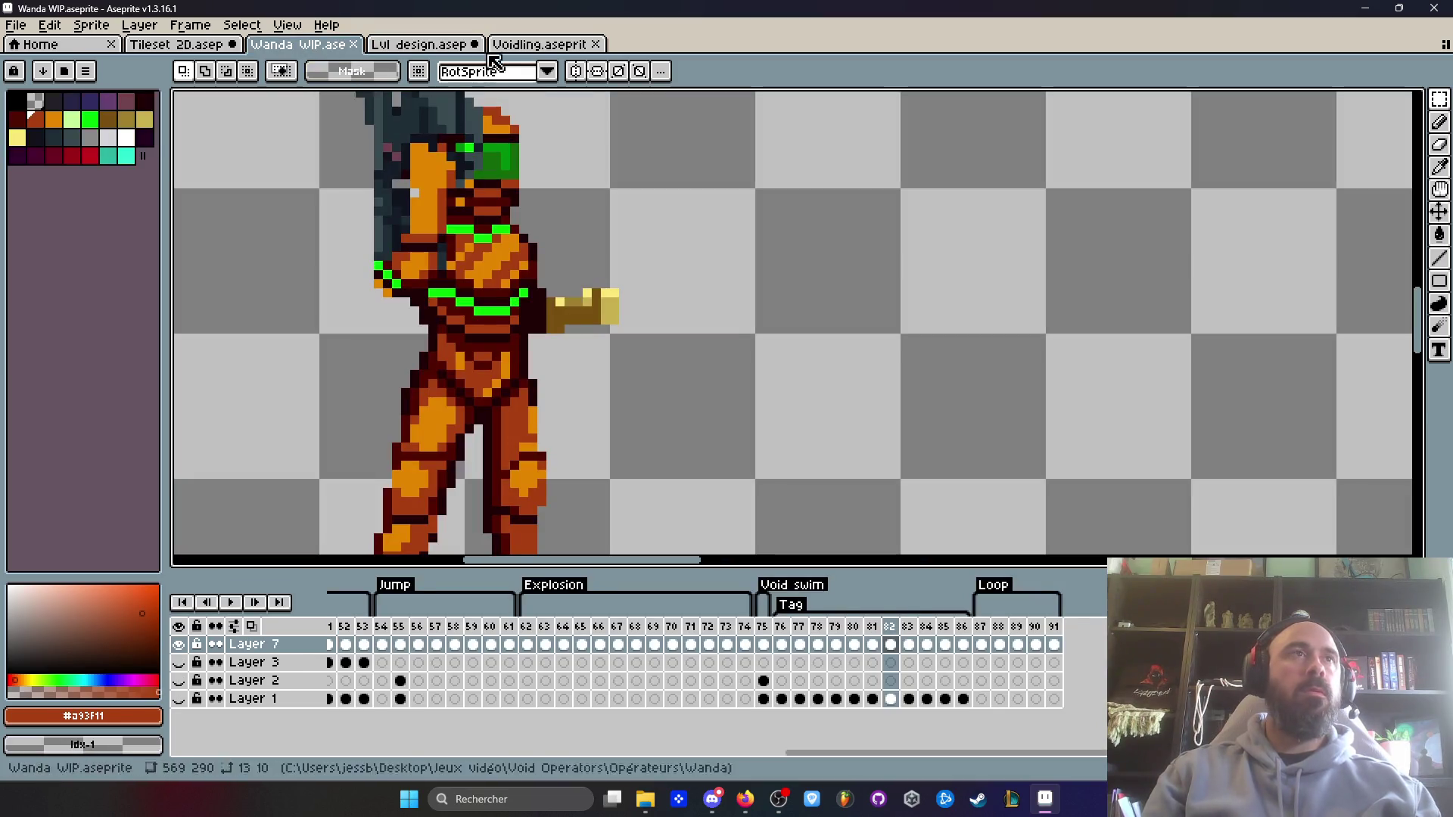
{"action": "left_click", "coordinate": [499, 45]}
{"action": "left_click", "coordinate": [454, 45]}
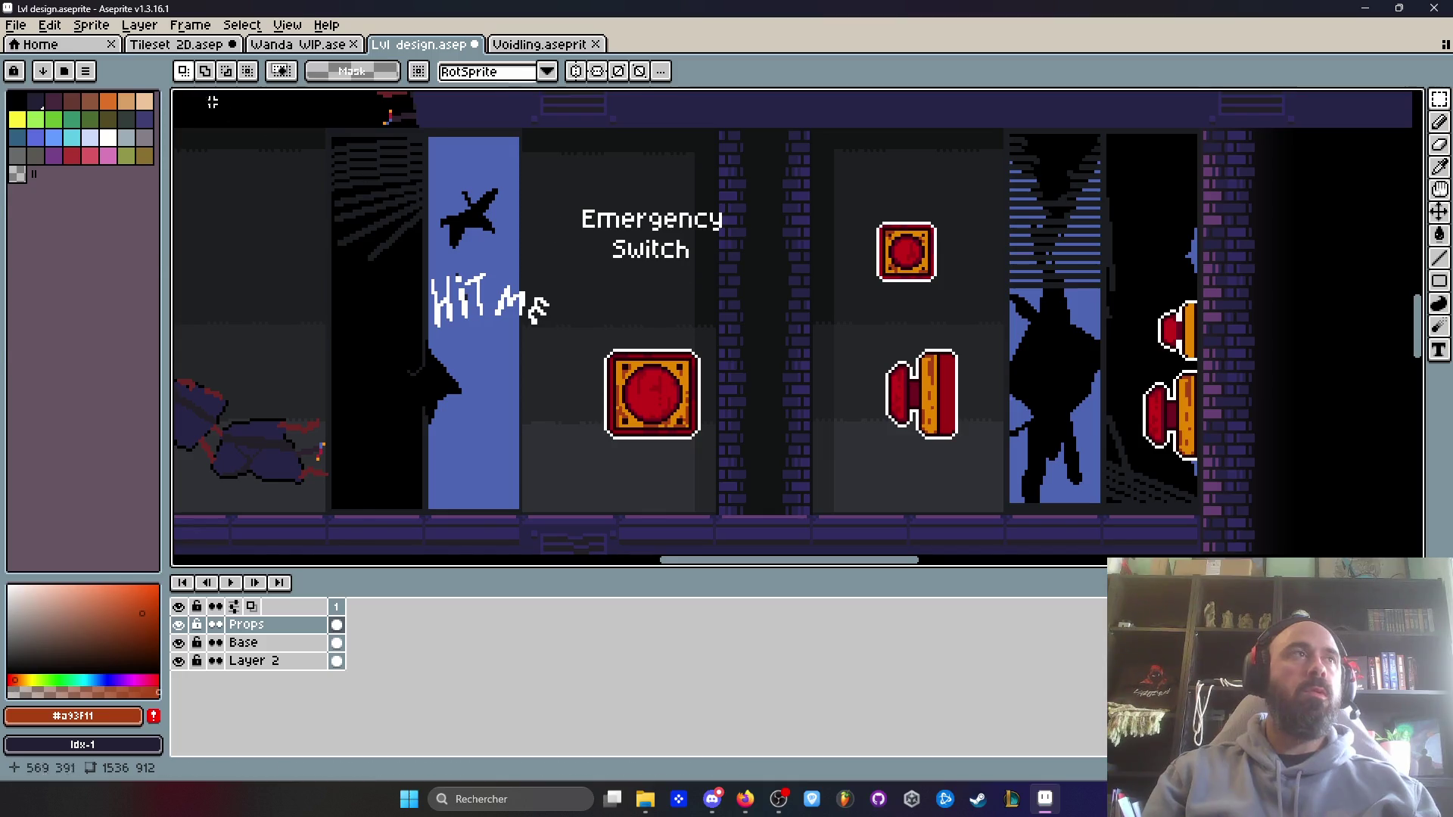
{"action": "left_click", "coordinate": [175, 43]}
{"action": "mouse_move", "coordinate": [538, 250]}
{"action": "left_mouse_down"}
{"action": "mouse_move", "coordinate": [854, 409]}
{"action": "mouse_move", "coordinate": [875, 435]}
{"action": "left_mouse_up"}
{"action": "left_click", "coordinate": [50, 25]}
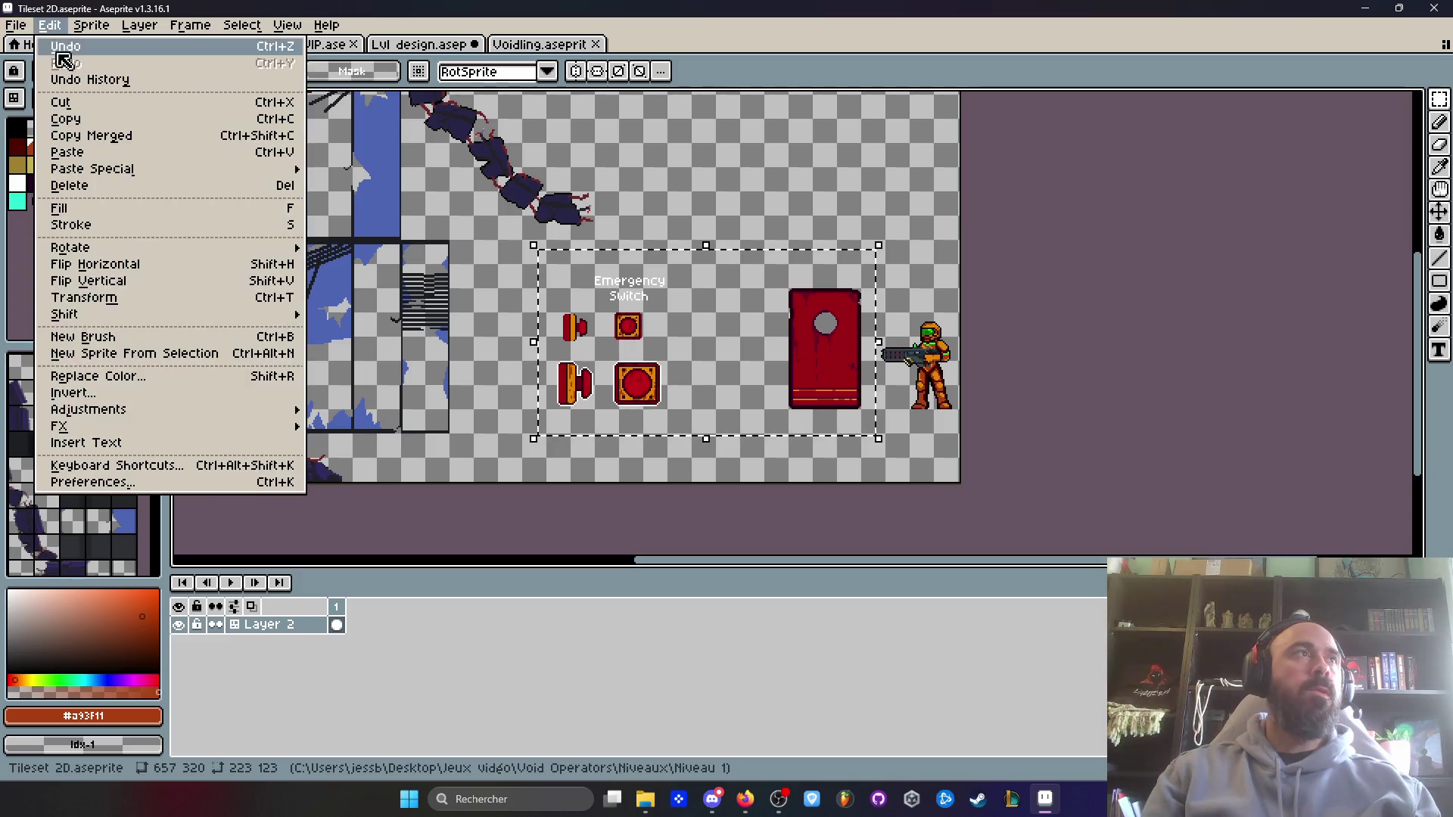
{"action": "mouse_move", "coordinate": [148, 413]}
{"action": "left_click", "coordinate": [342, 444]}
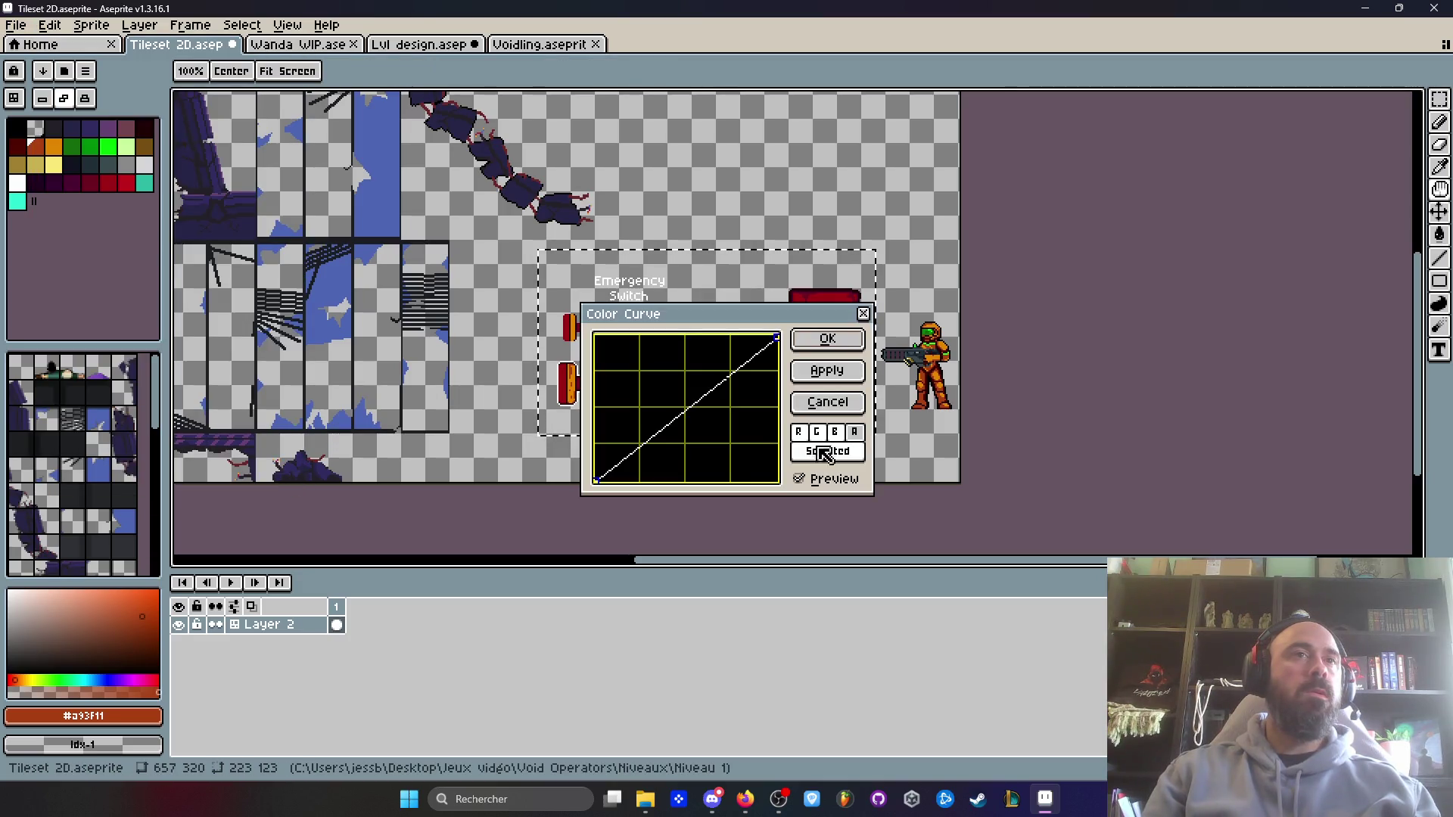
{"action": "left_click", "coordinate": [827, 402]}
{"action": "left_click", "coordinate": [15, 25]}
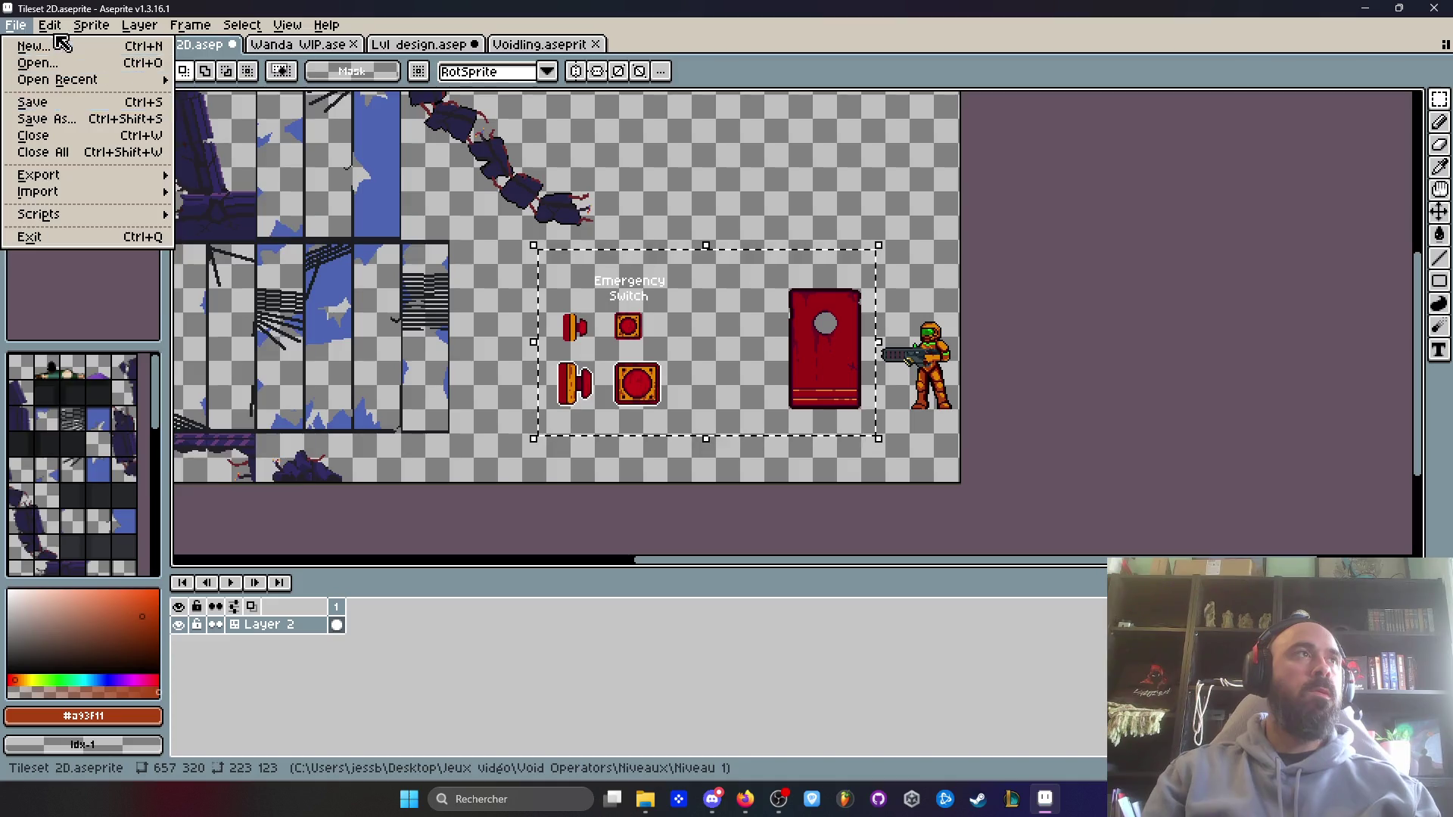
{"action": "mouse_move", "coordinate": [49, 25]}
{"action": "mouse_move", "coordinate": [143, 406]}
{"action": "left_click", "coordinate": [393, 427]}
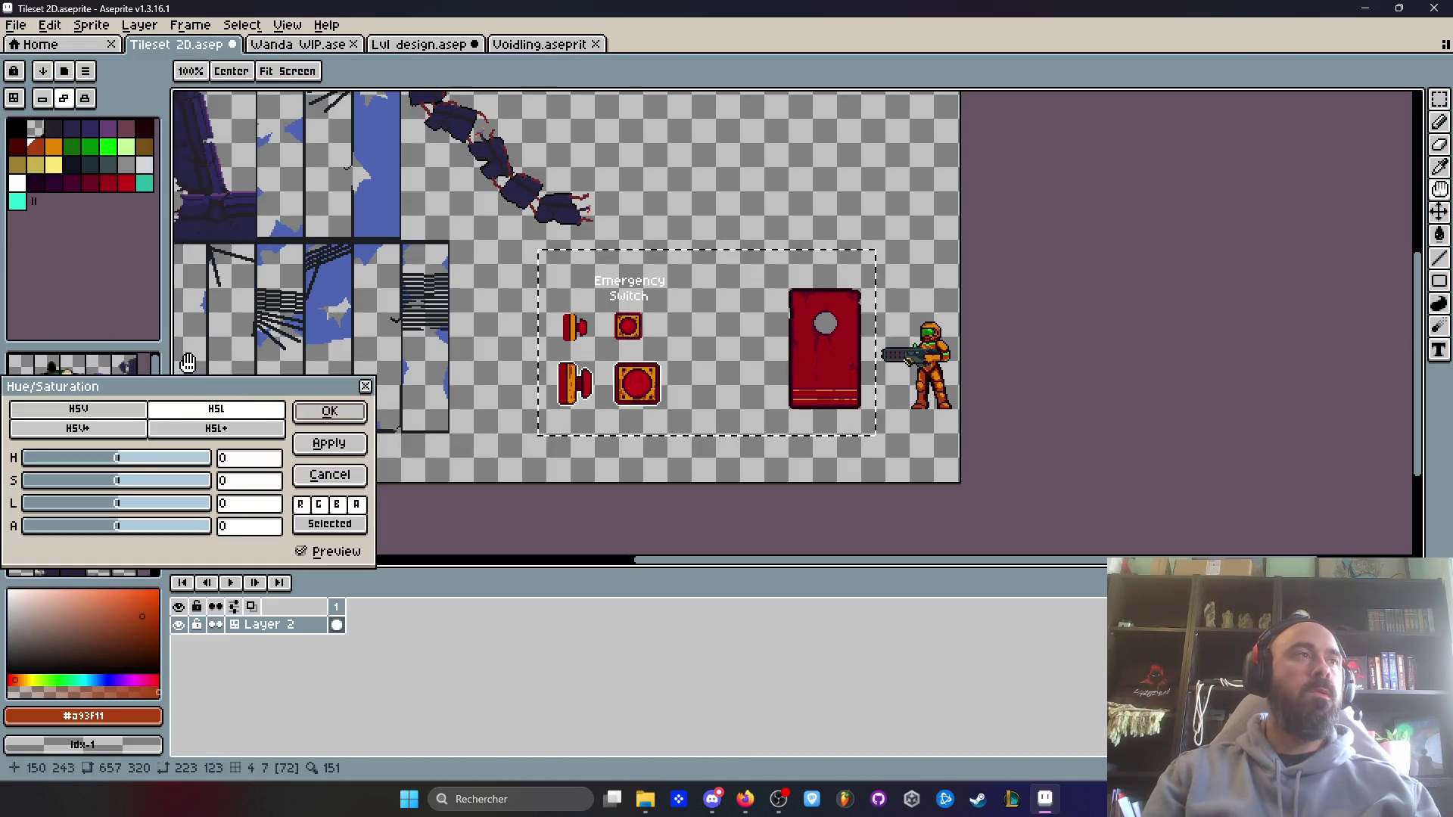
{"action": "mouse_move", "coordinate": [118, 462]}
{"action": "left_mouse_down"}
{"action": "mouse_move", "coordinate": [82, 471]}
{"action": "mouse_move", "coordinate": [162, 470]}
{"action": "mouse_move", "coordinate": [144, 471]}
{"action": "left_mouse_up"}
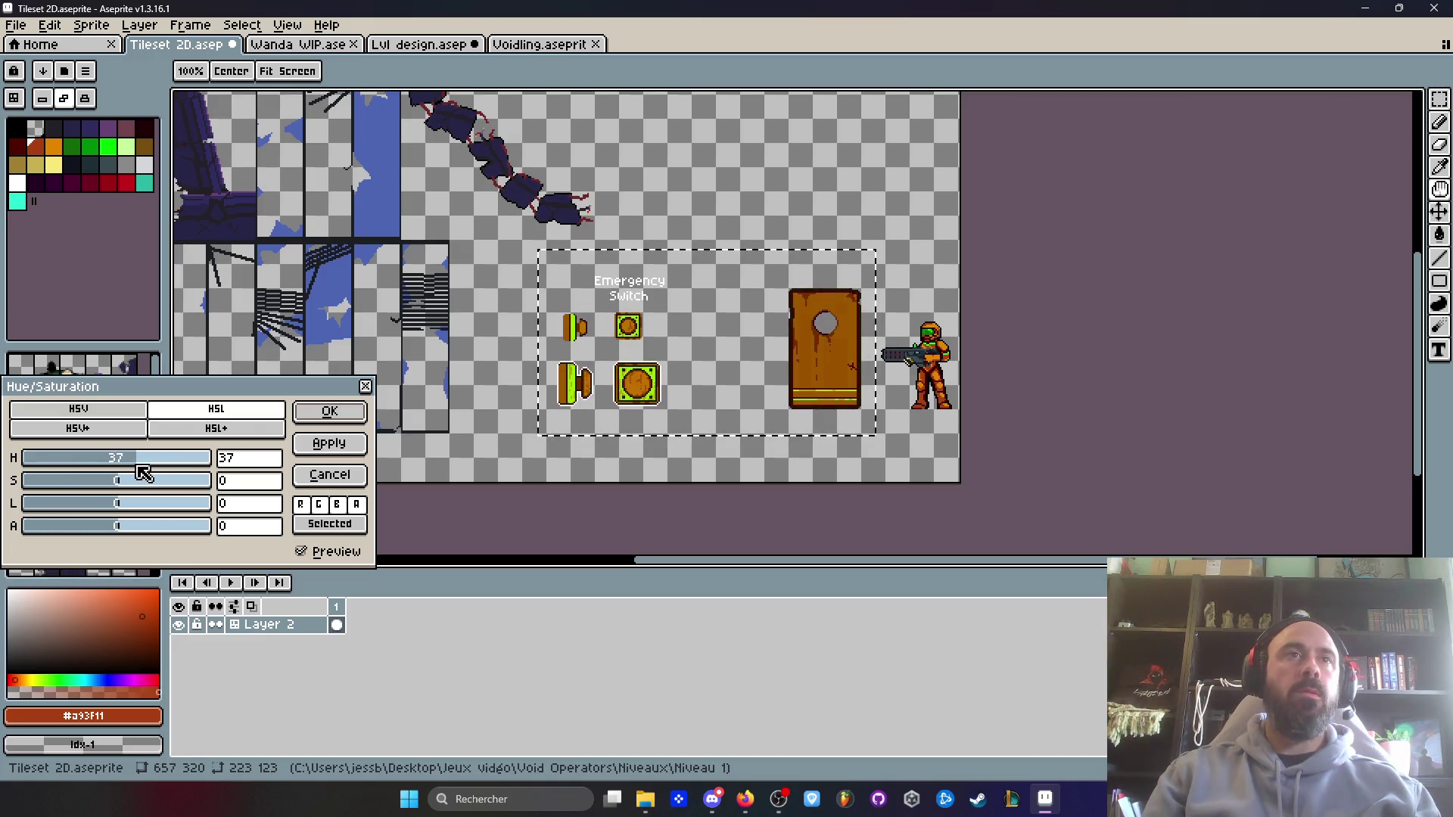
{"action": "scroll", "coordinate": [711, 348], "scroll_direction": "up", "scroll_amount": 2}
{"action": "key", "text": "Escape"}
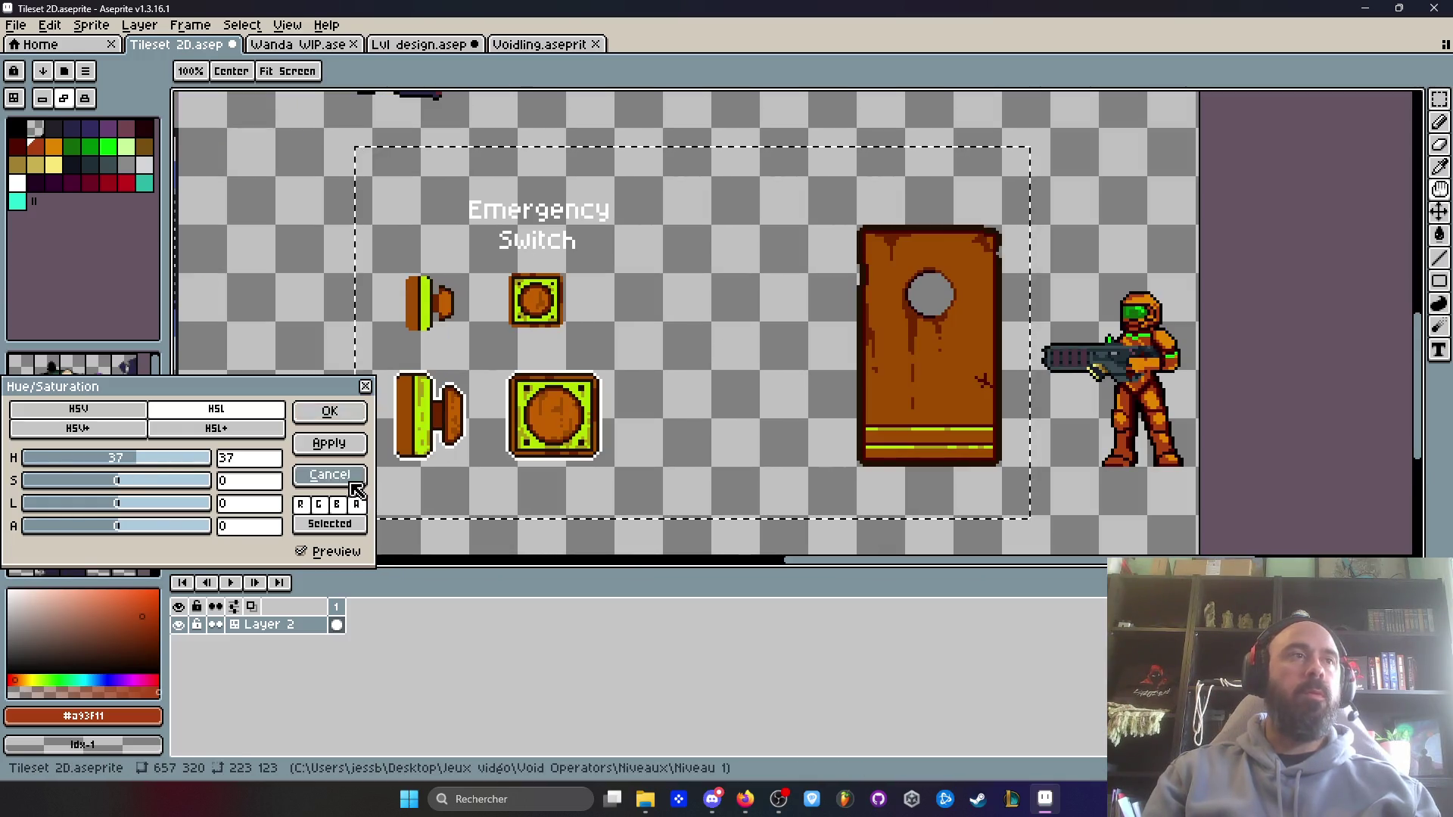
{"action": "key", "text": "ctrl+d"}
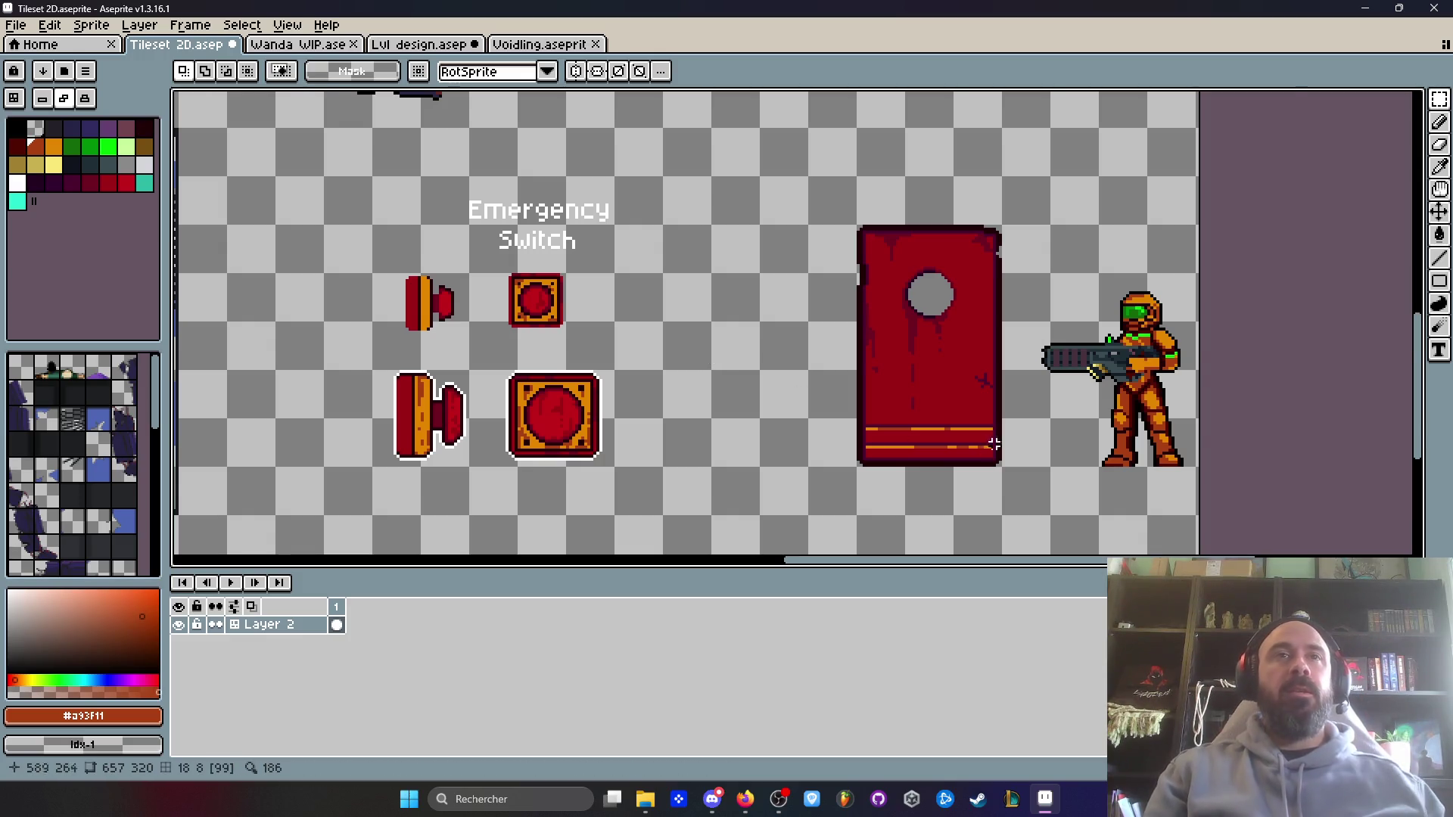
- Sample the near-black outline colour and paint a scratch and chip pixels beside the door's hole
{"action": "scroll", "coordinate": [976, 394], "scroll_direction": "up", "scroll_amount": 6}
{"action": "key", "text": "alt"}
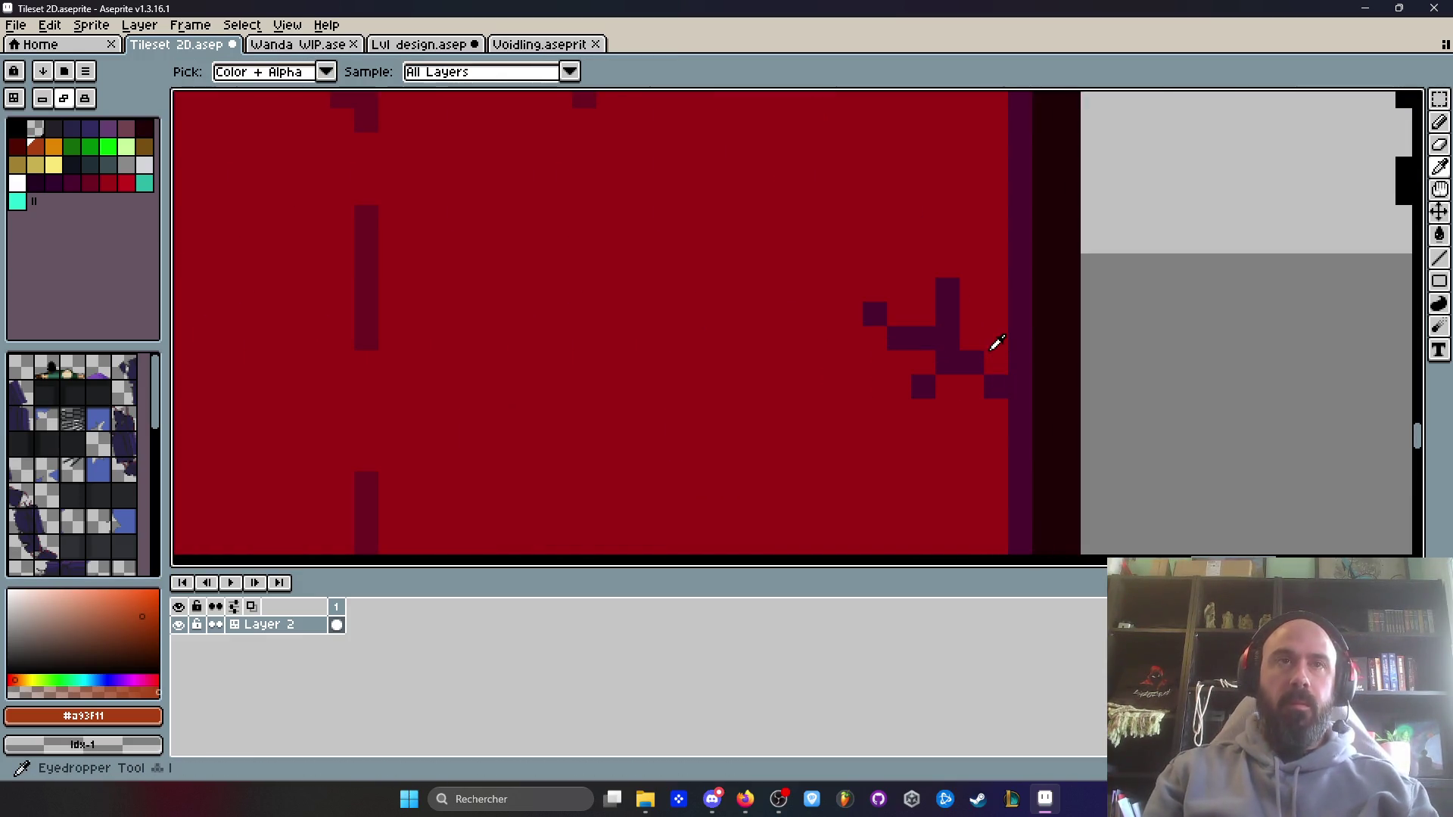
{"action": "left_click", "coordinate": [1057, 361]}
{"action": "left_click_drag", "start_coordinate": [947, 339], "coordinate": [945, 318]}
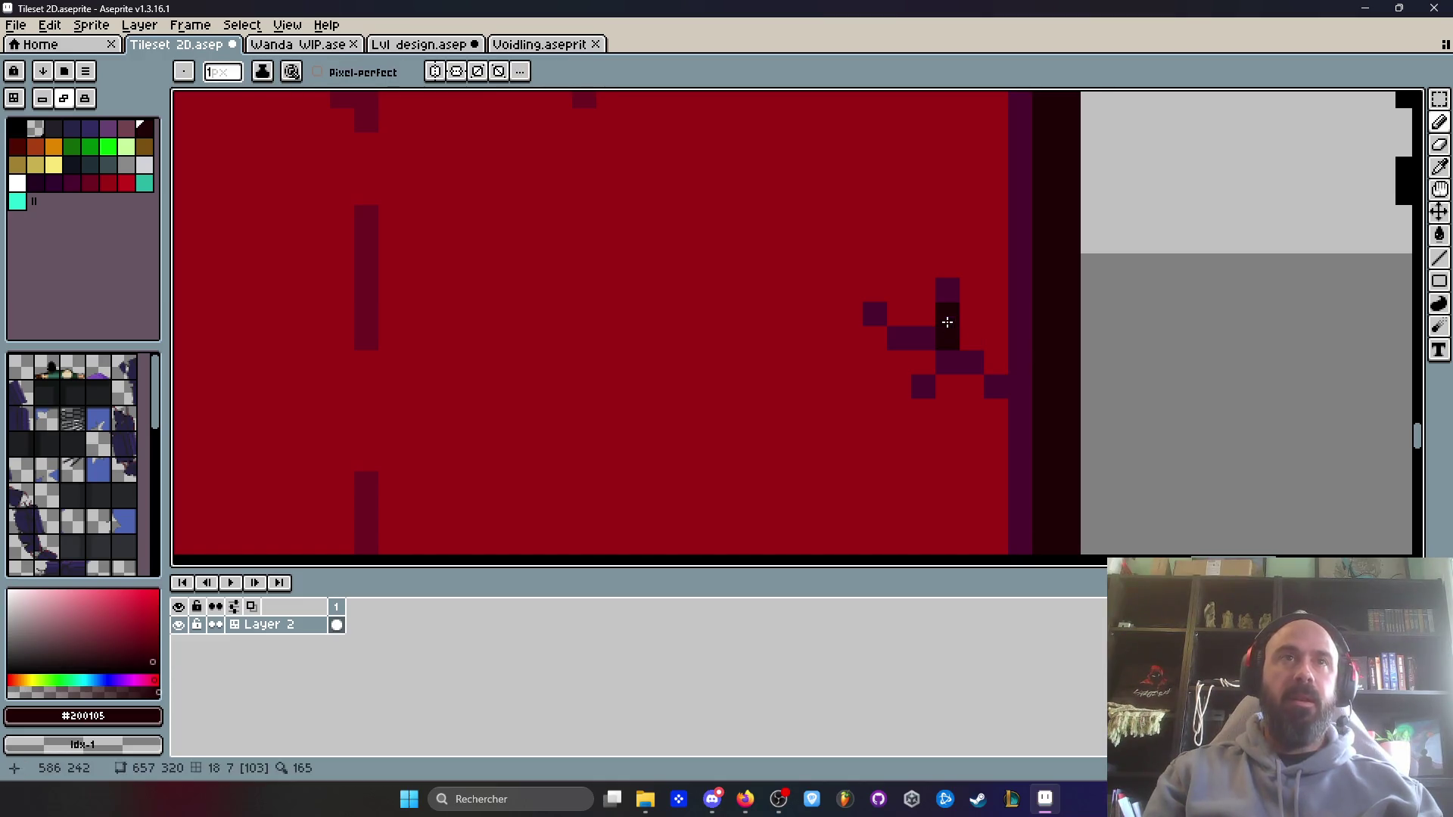
{"action": "scroll", "coordinate": [926, 334], "scroll_direction": "down", "scroll_amount": 5}
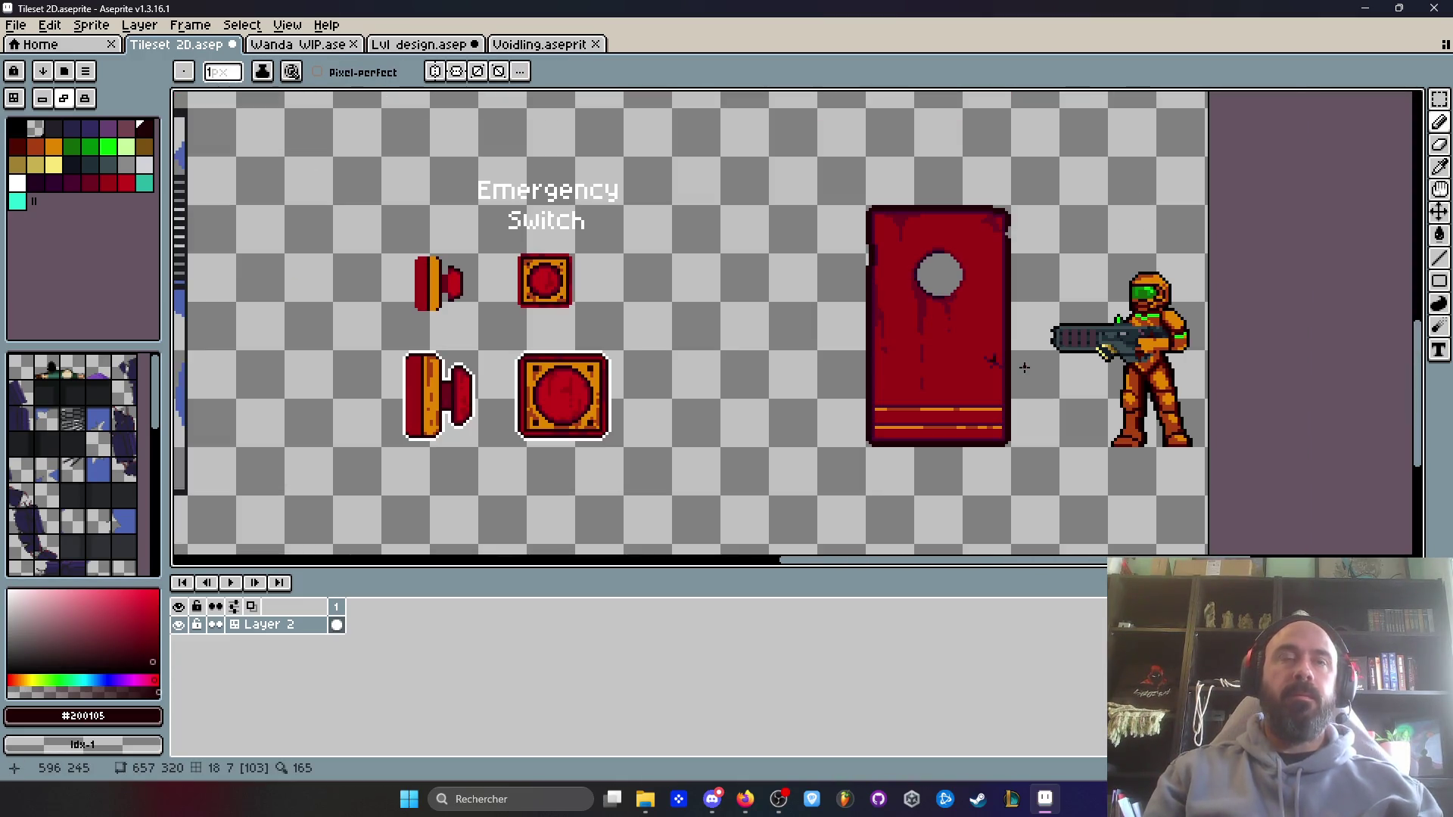
{"action": "scroll", "coordinate": [1018, 363], "scroll_direction": "up", "scroll_amount": 5}
{"action": "mouse_move", "coordinate": [1033, 328]}
{"action": "left_mouse_down"}
{"action": "mouse_move", "coordinate": [1064, 356]}
{"action": "mouse_move", "coordinate": [1069, 393]}
{"action": "mouse_move", "coordinate": [1085, 384]}
{"action": "mouse_move", "coordinate": [1099, 443]}
{"action": "left_mouse_up"}
{"action": "right_click", "coordinate": [1085, 335]}
{"action": "scroll", "coordinate": [1087, 325], "scroll_direction": "down", "scroll_amount": 3}
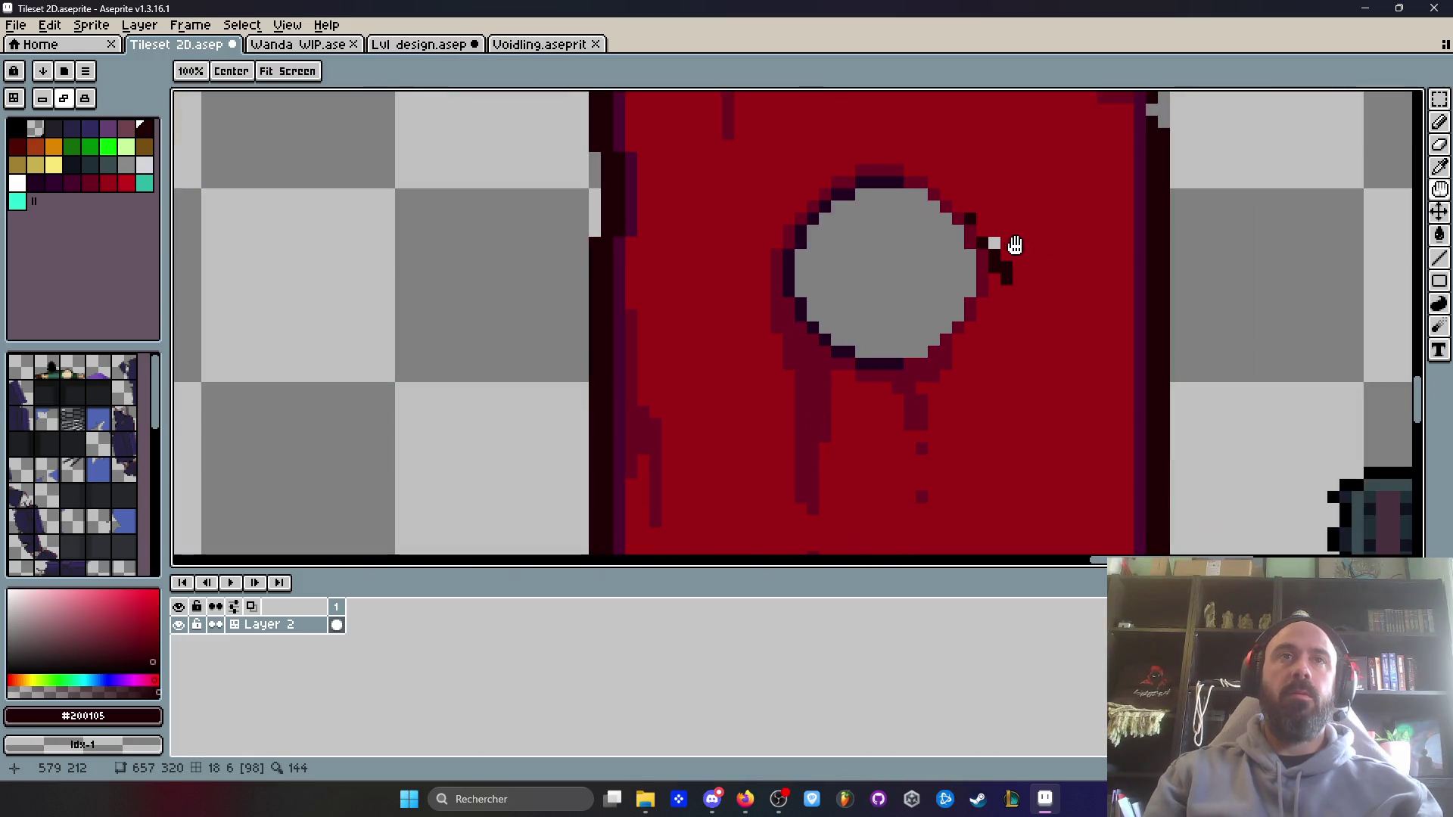
{"action": "scroll", "coordinate": [1005, 243], "scroll_direction": "up", "scroll_amount": 2}
{"action": "key", "text": "ctrl+z"}
{"action": "key", "text": "ctrl+z"}
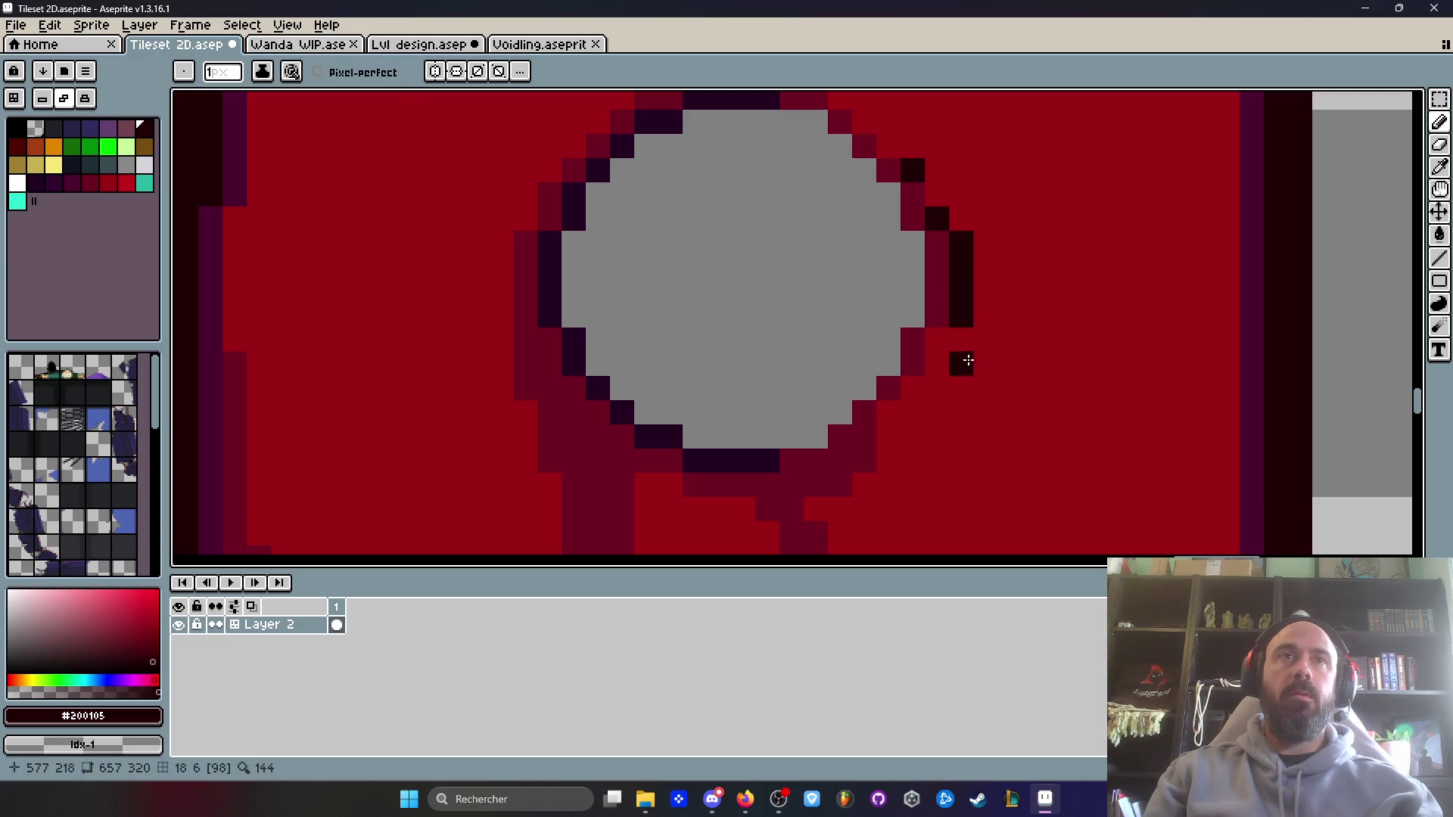
- Draw a dark scratch running down from the door's top edge
{"action": "scroll", "coordinate": [970, 428], "scroll_direction": "down", "scroll_amount": 3}
{"action": "scroll", "coordinate": [979, 272], "scroll_direction": "up", "scroll_amount": 2}
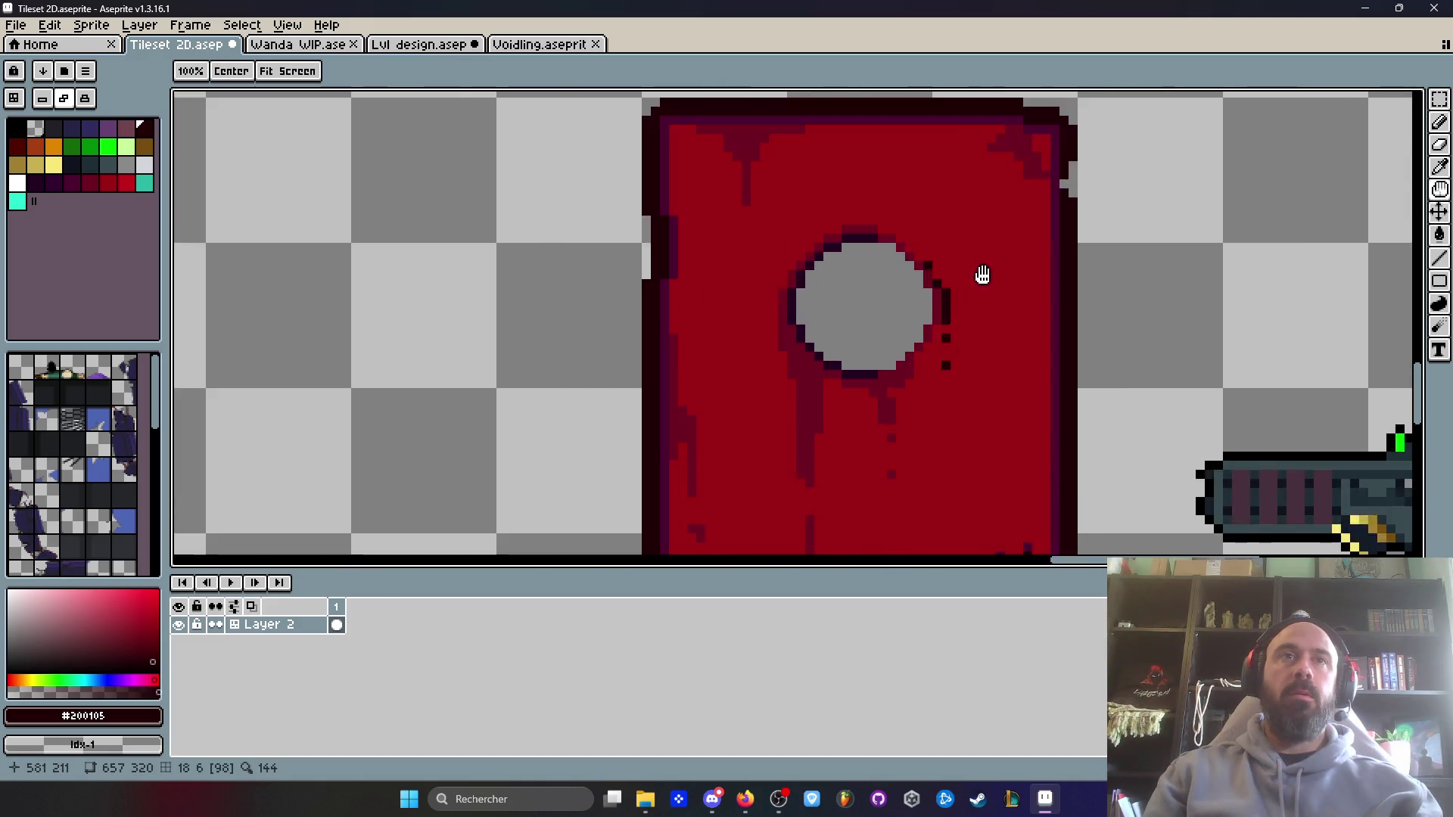
{"action": "scroll", "coordinate": [934, 214], "scroll_direction": "down", "scroll_amount": 2}
{"action": "scroll", "coordinate": [984, 174], "scroll_direction": "up", "scroll_amount": 2}
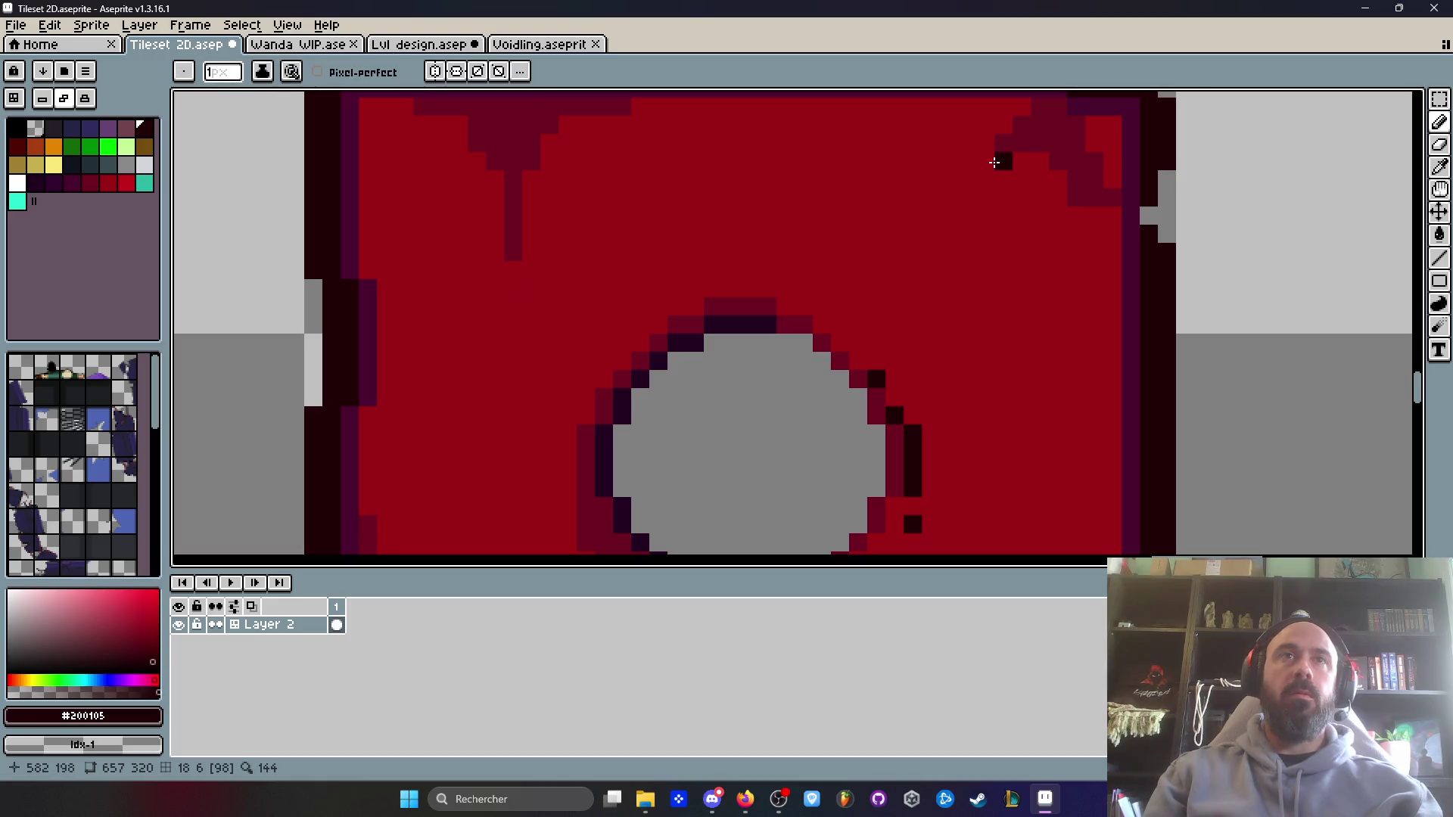
{"action": "scroll", "coordinate": [921, 103], "scroll_direction": "down", "scroll_amount": 1}
{"action": "scroll", "coordinate": [875, 162], "scroll_direction": "up", "scroll_amount": 1}
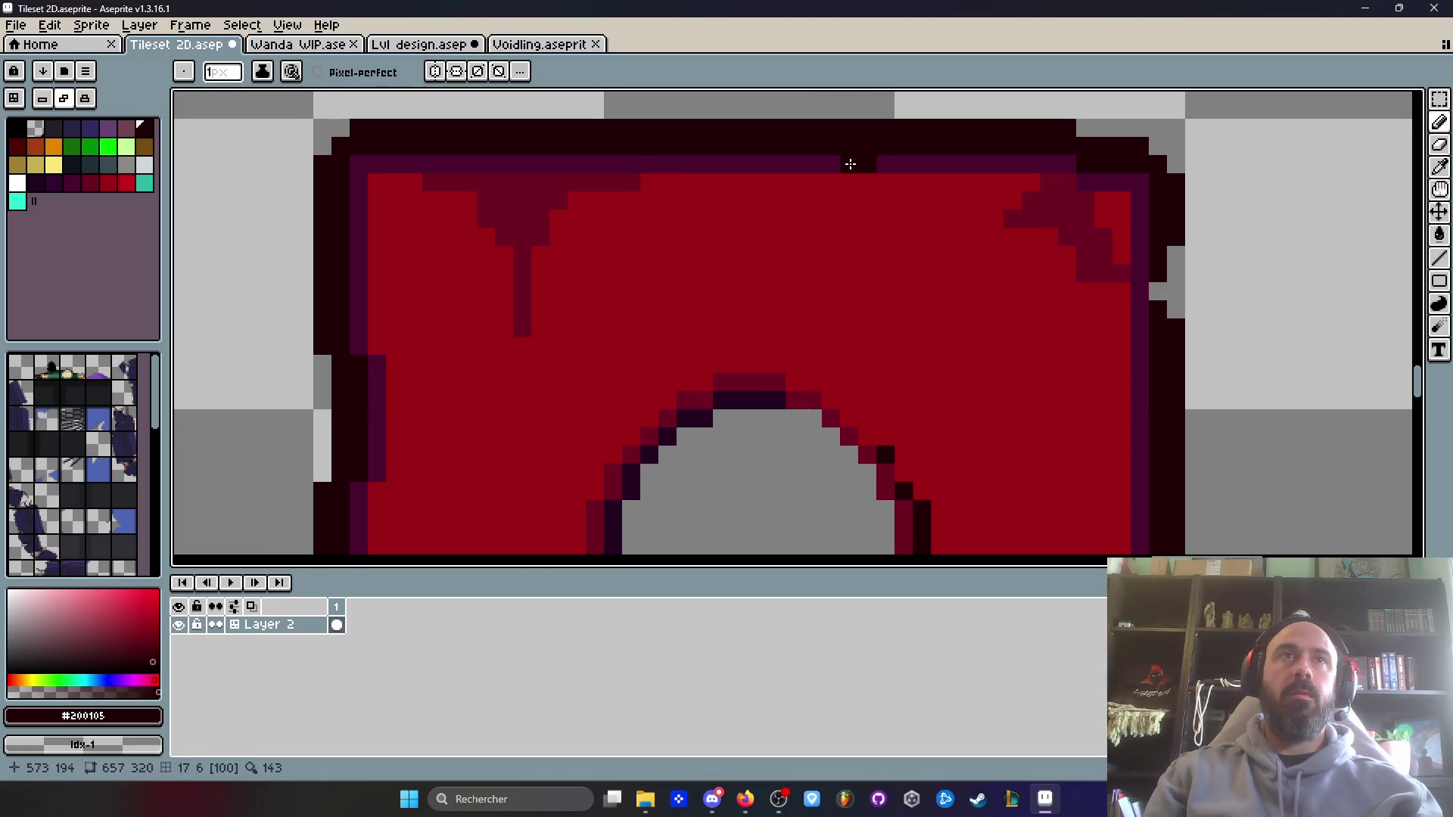
{"action": "left_click_drag", "start_coordinate": [850, 165], "coordinate": [868, 200]}
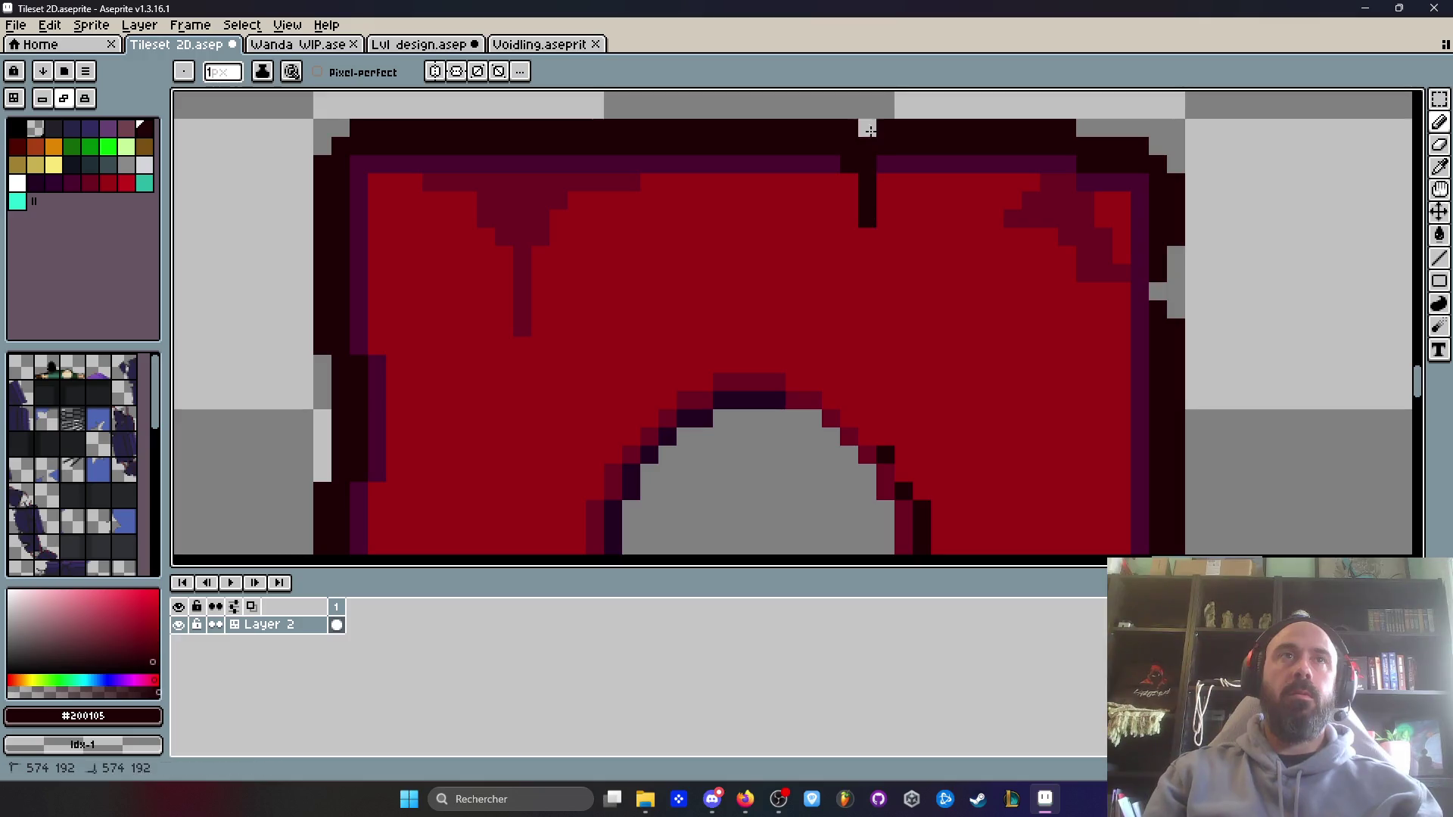
{"action": "scroll", "coordinate": [897, 204], "scroll_direction": "down", "scroll_amount": 4}
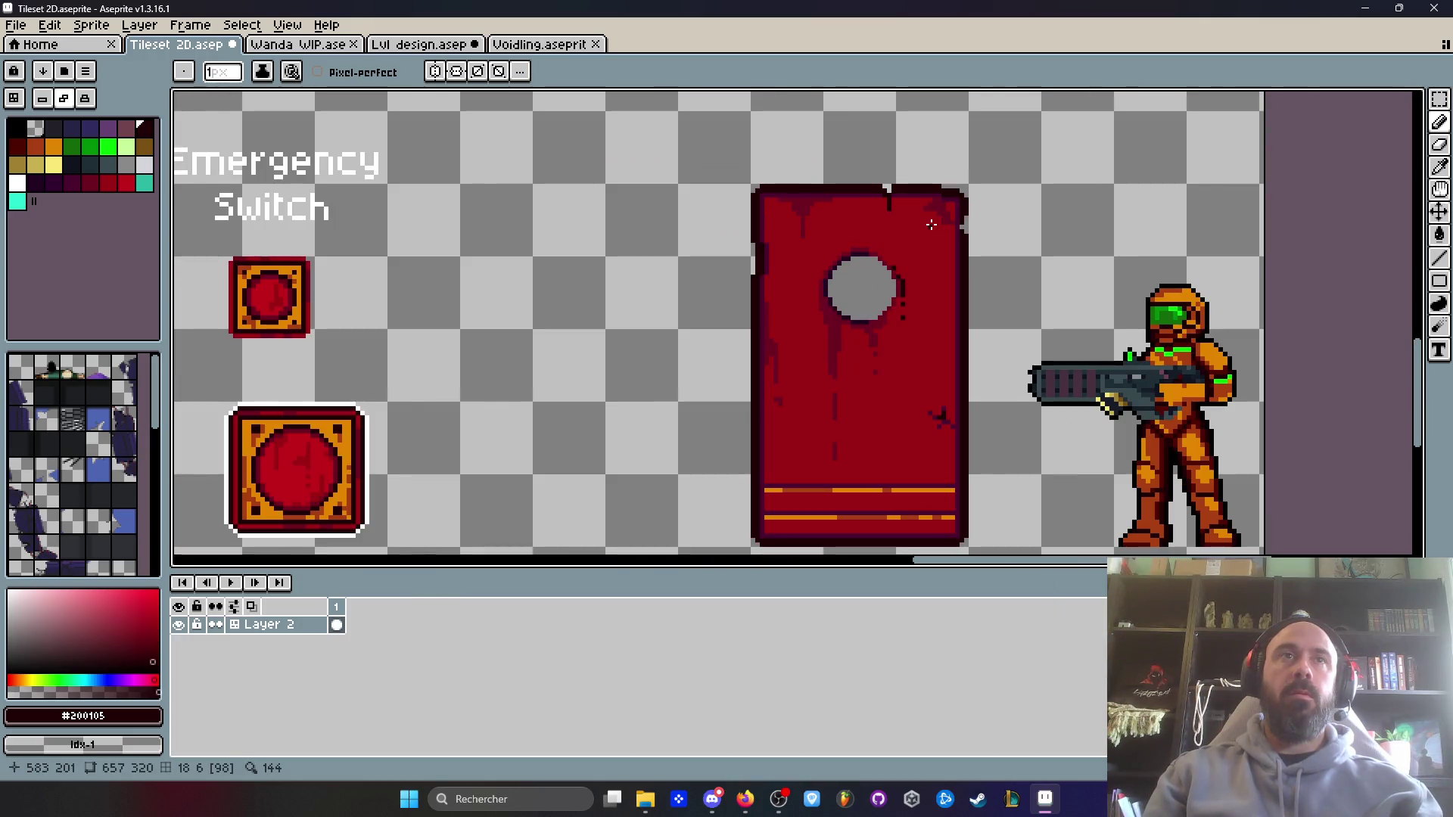
{"action": "scroll", "coordinate": [929, 225], "scroll_direction": "up", "scroll_amount": 2}
{"action": "scroll", "coordinate": [1035, 217], "scroll_direction": "down", "scroll_amount": 2}
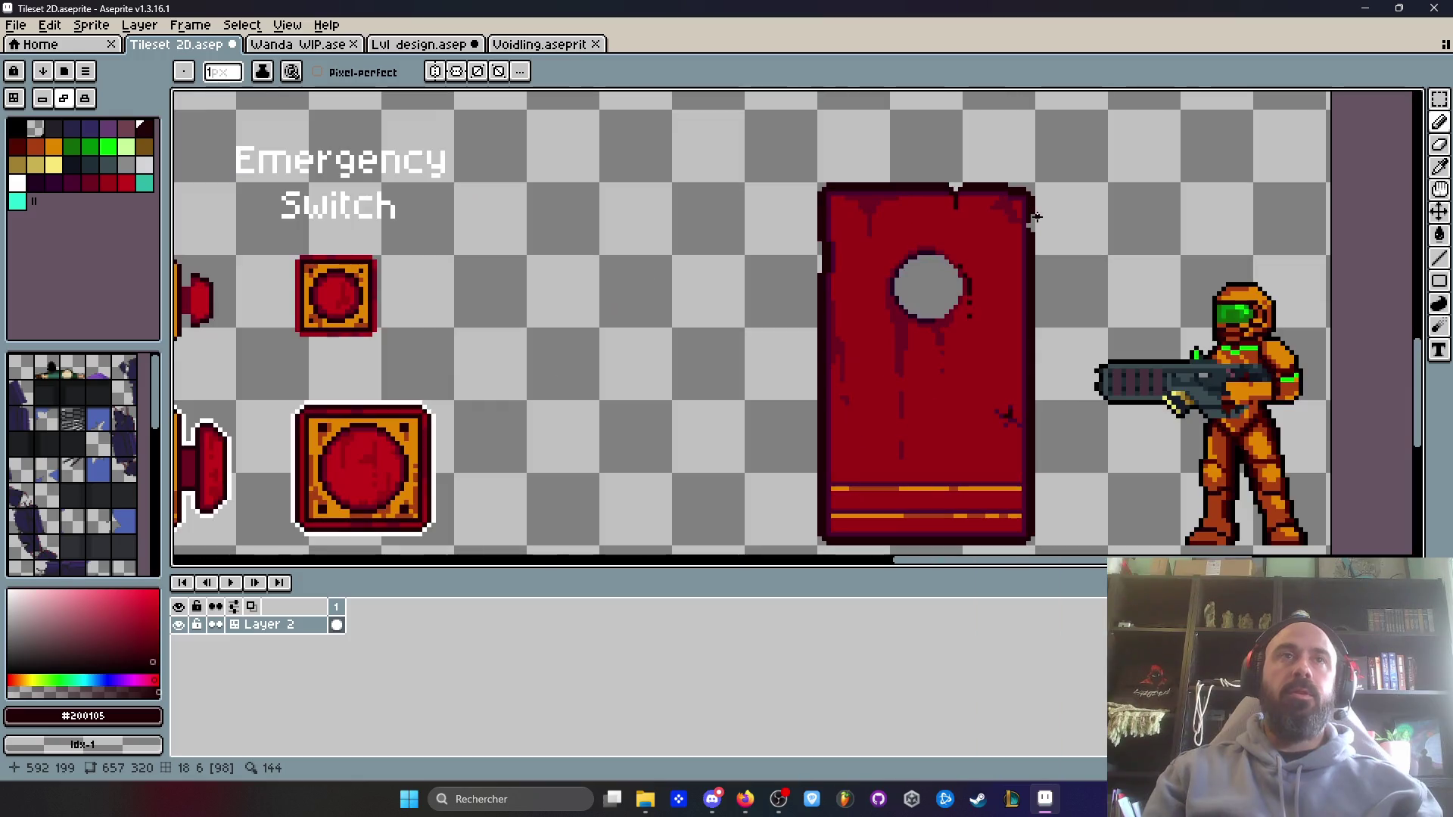
{"action": "scroll", "coordinate": [1035, 218], "scroll_direction": "down", "scroll_amount": 3}
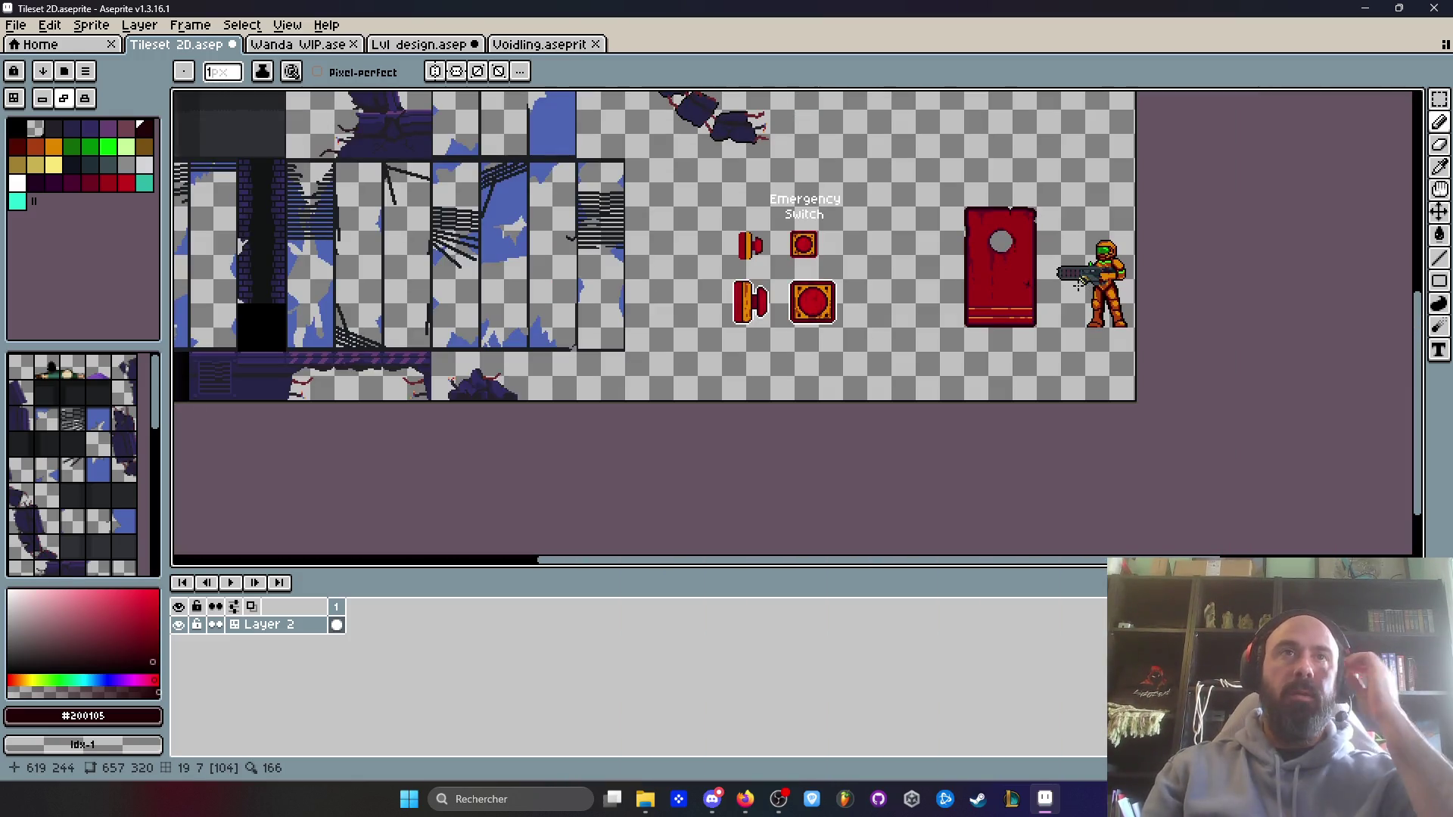
{"action": "scroll", "coordinate": [1078, 284], "scroll_direction": "up", "scroll_amount": 2}
{"action": "scroll", "coordinate": [800, 255], "scroll_direction": "down", "scroll_amount": 1}
- Select the red door and bring the rest of the tileset back into view
{"action": "key", "text": "space"}
{"action": "left_click_drag", "start_coordinate": [800, 255], "coordinate": [807, 339]}
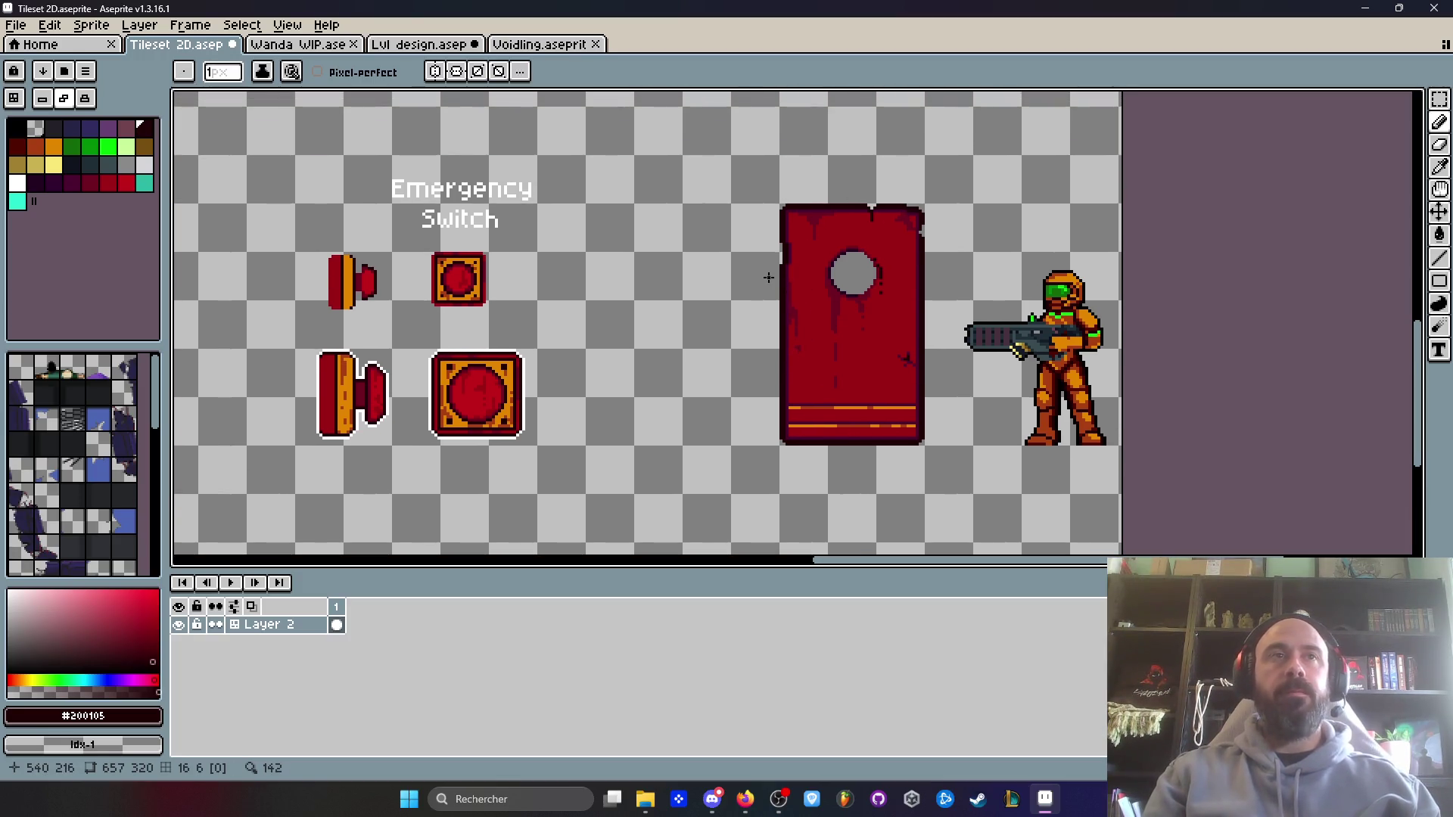
{"action": "key", "text": "m"}
{"action": "mouse_move", "coordinate": [722, 174]}
{"action": "left_mouse_down"}
{"action": "mouse_move", "coordinate": [947, 445]}
{"action": "mouse_move", "coordinate": [973, 496]}
{"action": "mouse_move", "coordinate": [943, 497]}
{"action": "left_mouse_up"}
{"action": "scroll", "coordinate": [373, 354], "scroll_direction": "up", "scroll_amount": 1}
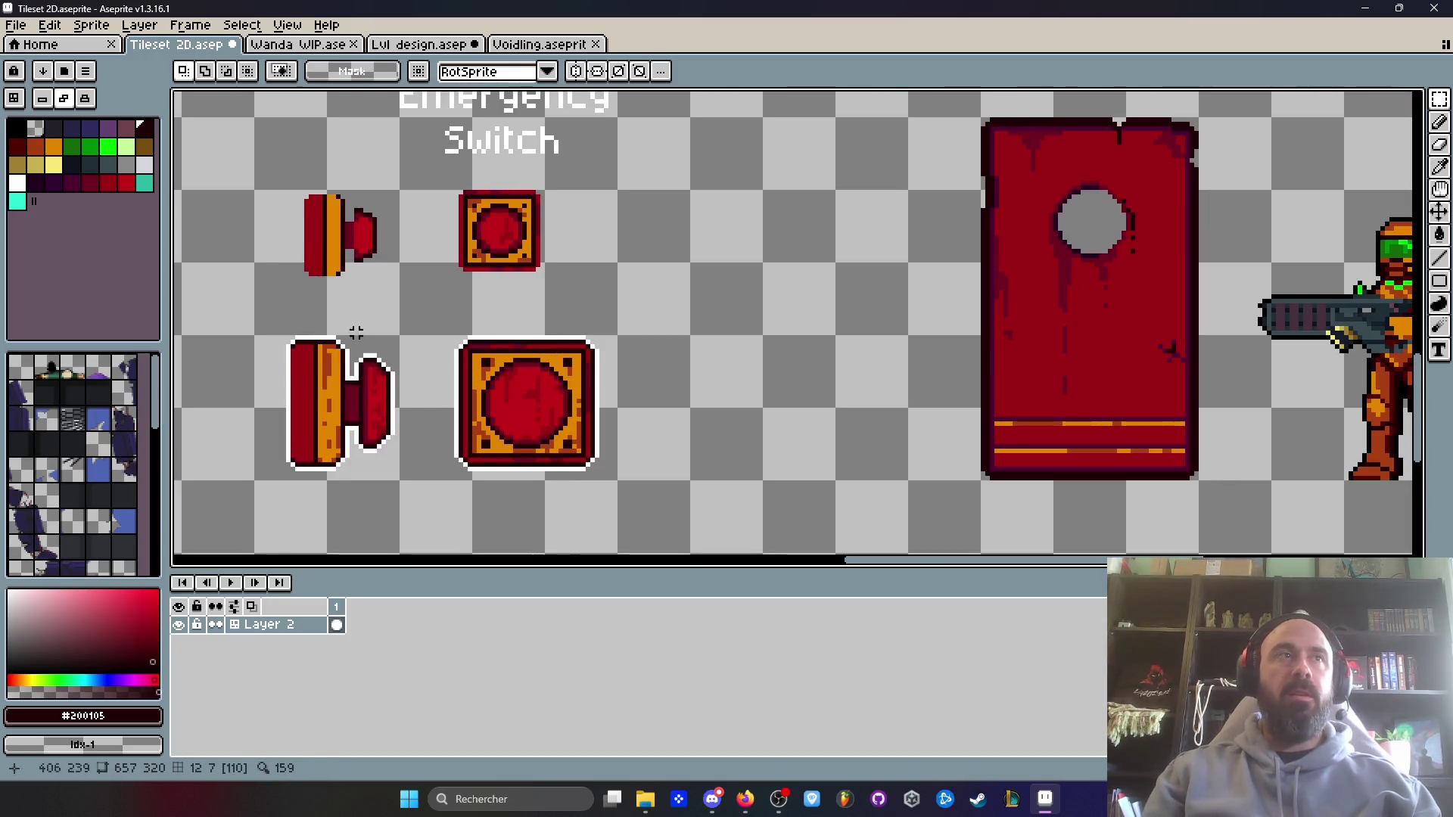
{"action": "scroll", "coordinate": [355, 333], "scroll_direction": "down", "scroll_amount": 2}
{"action": "left_click_drag", "start_coordinate": [425, 361], "coordinate": [690, 368]}
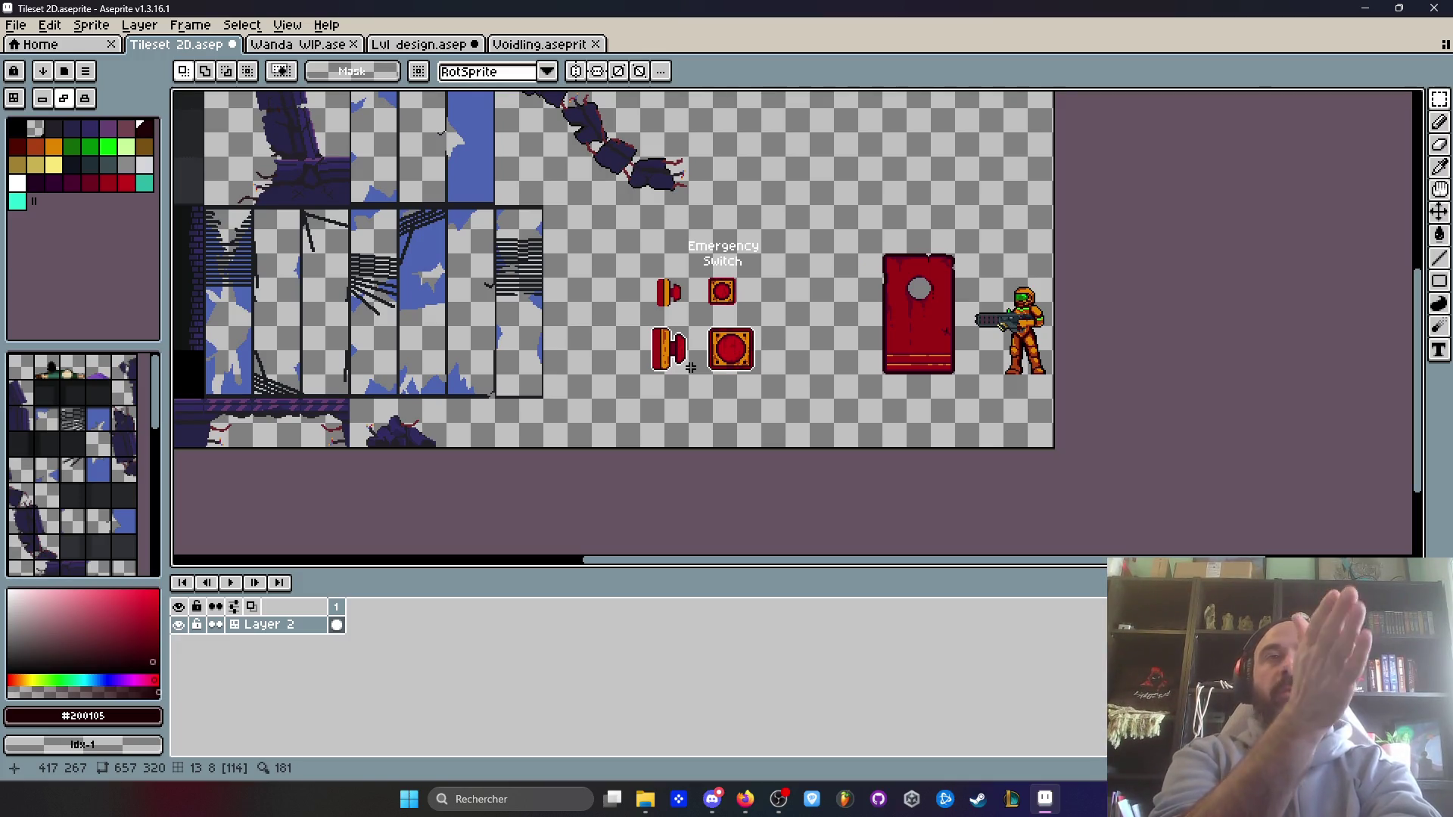
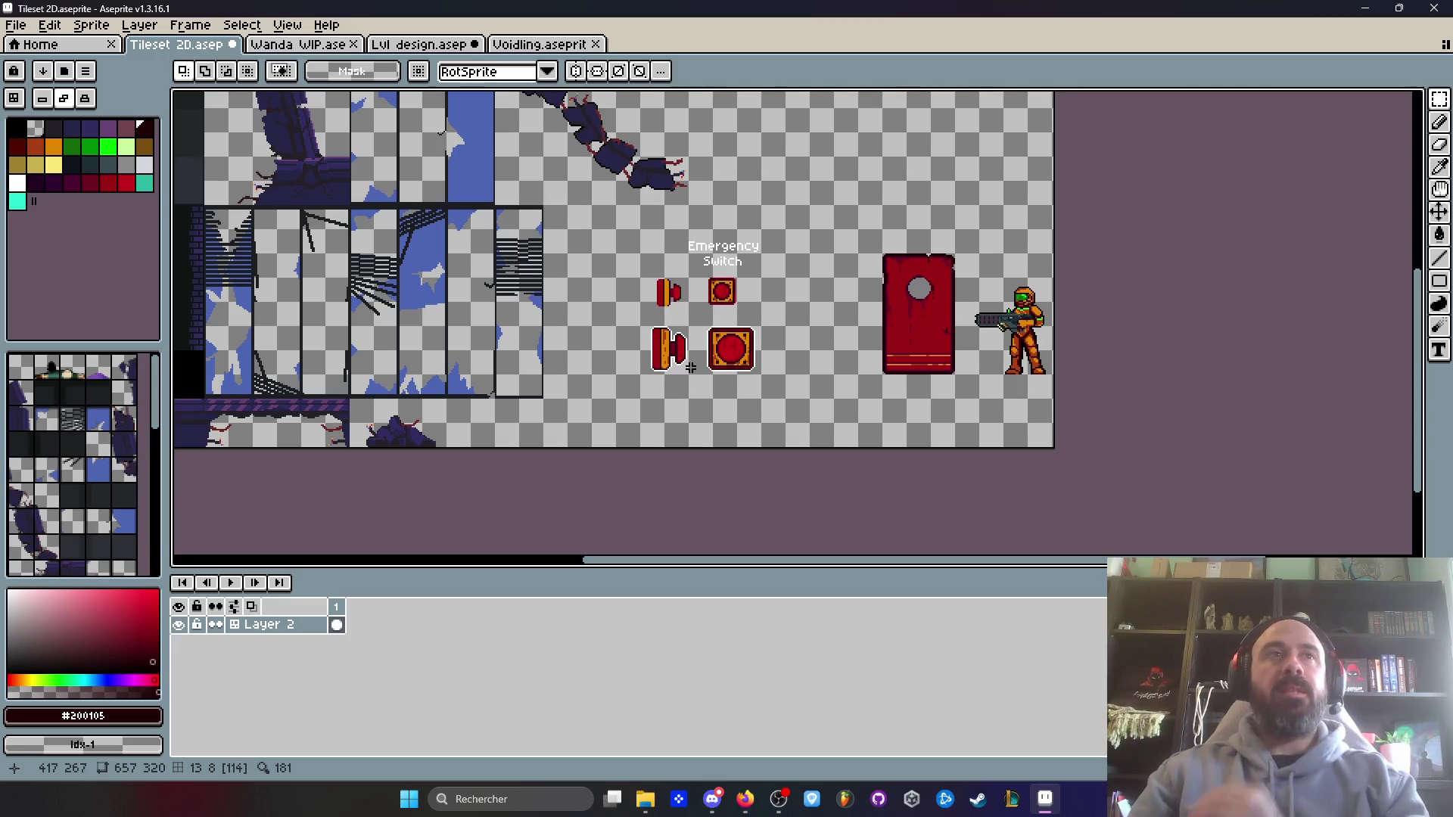
- Zoom in on the Tileset 2D switches, then compare them with the Wanda WIP and Lvl design sprites
{"action": "scroll", "coordinate": [795, 363], "scroll_direction": "up", "scroll_amount": 2}
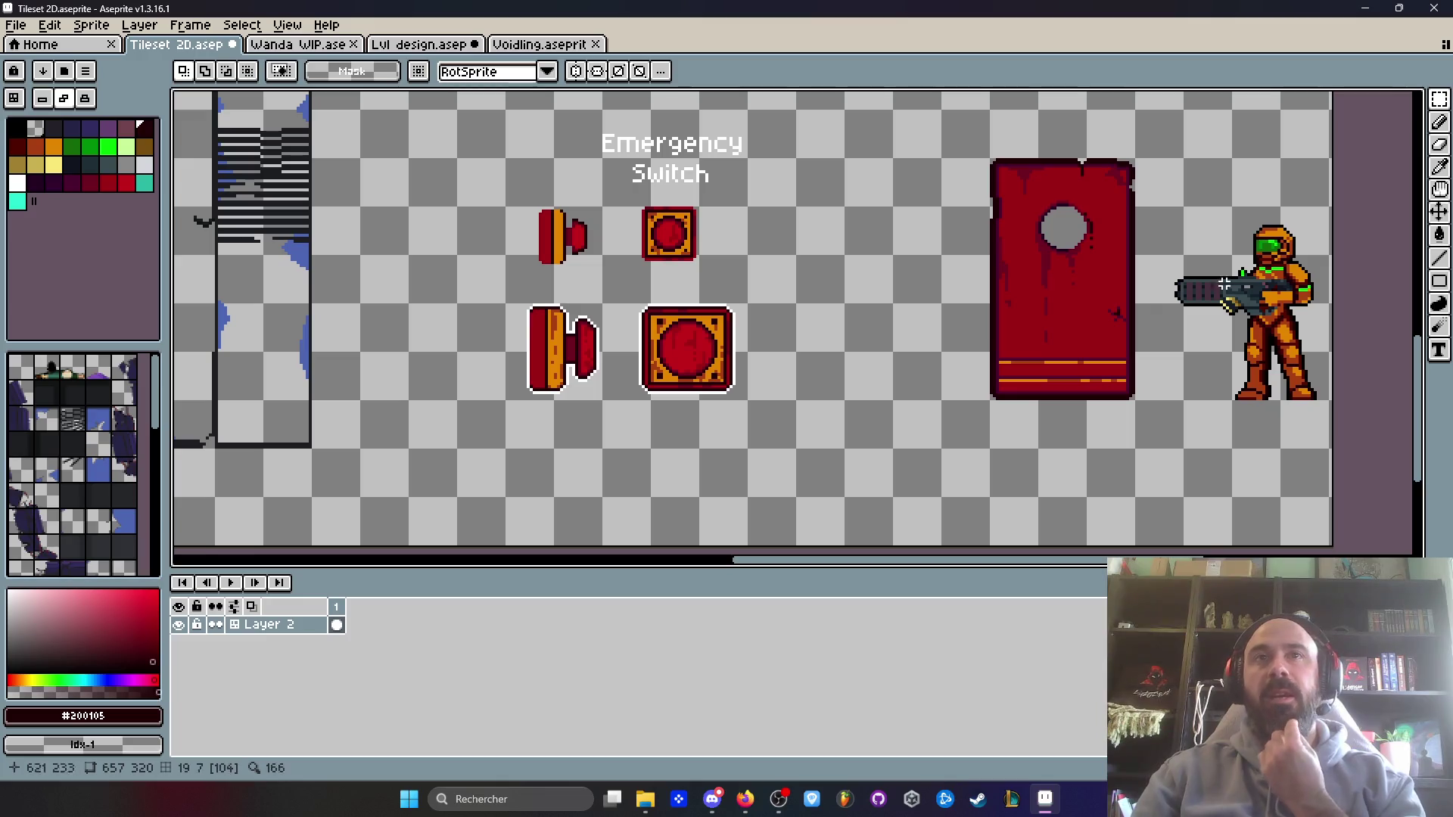
{"action": "scroll", "coordinate": [1230, 306], "scroll_direction": "down", "scroll_amount": 4}
{"action": "scroll", "coordinate": [1184, 239], "scroll_direction": "up", "scroll_amount": 2}
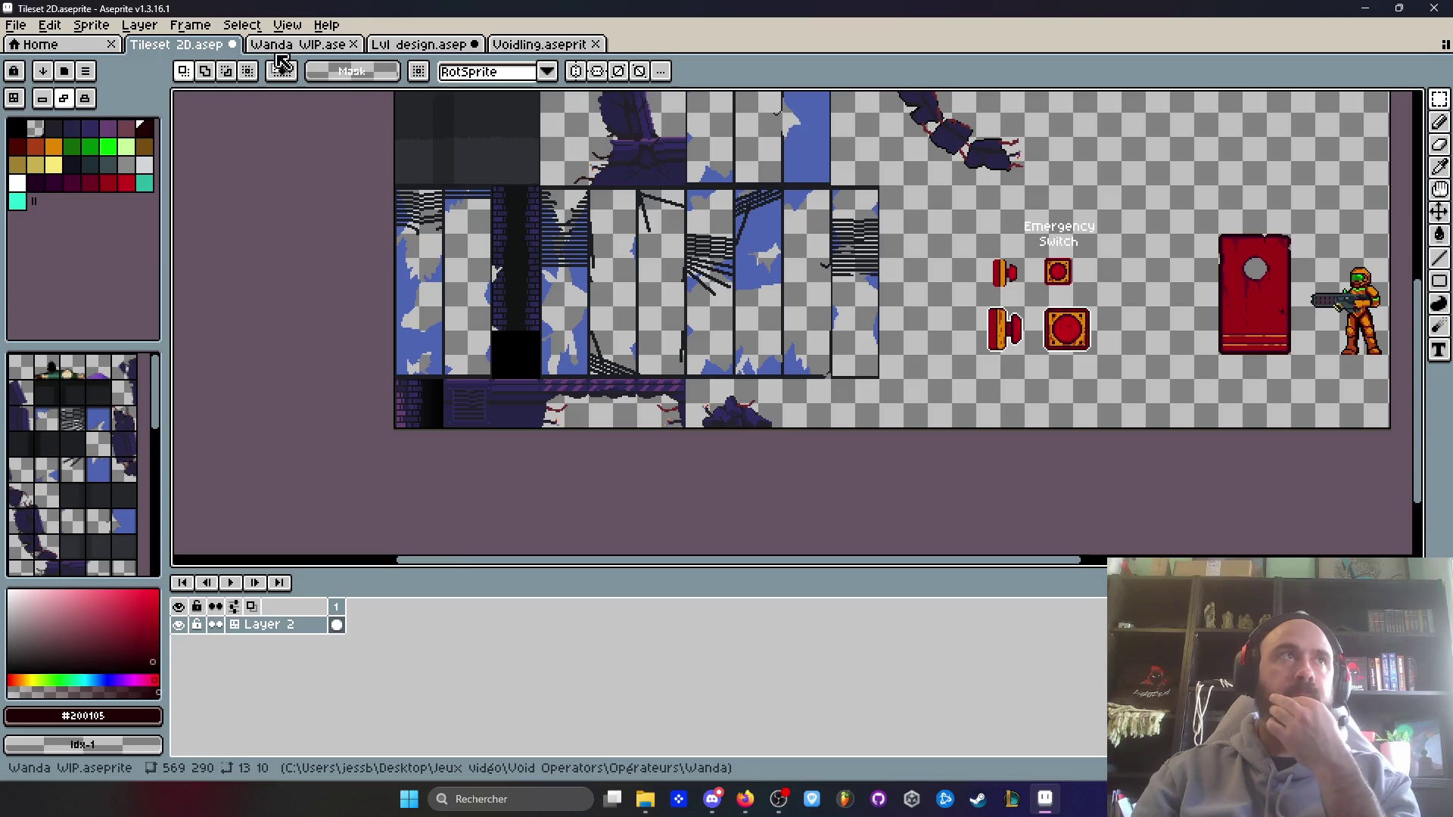
{"action": "left_click", "coordinate": [299, 44]}
{"action": "left_click", "coordinate": [420, 44]}
{"action": "scroll", "coordinate": [568, 236], "scroll_direction": "down", "scroll_amount": 1}
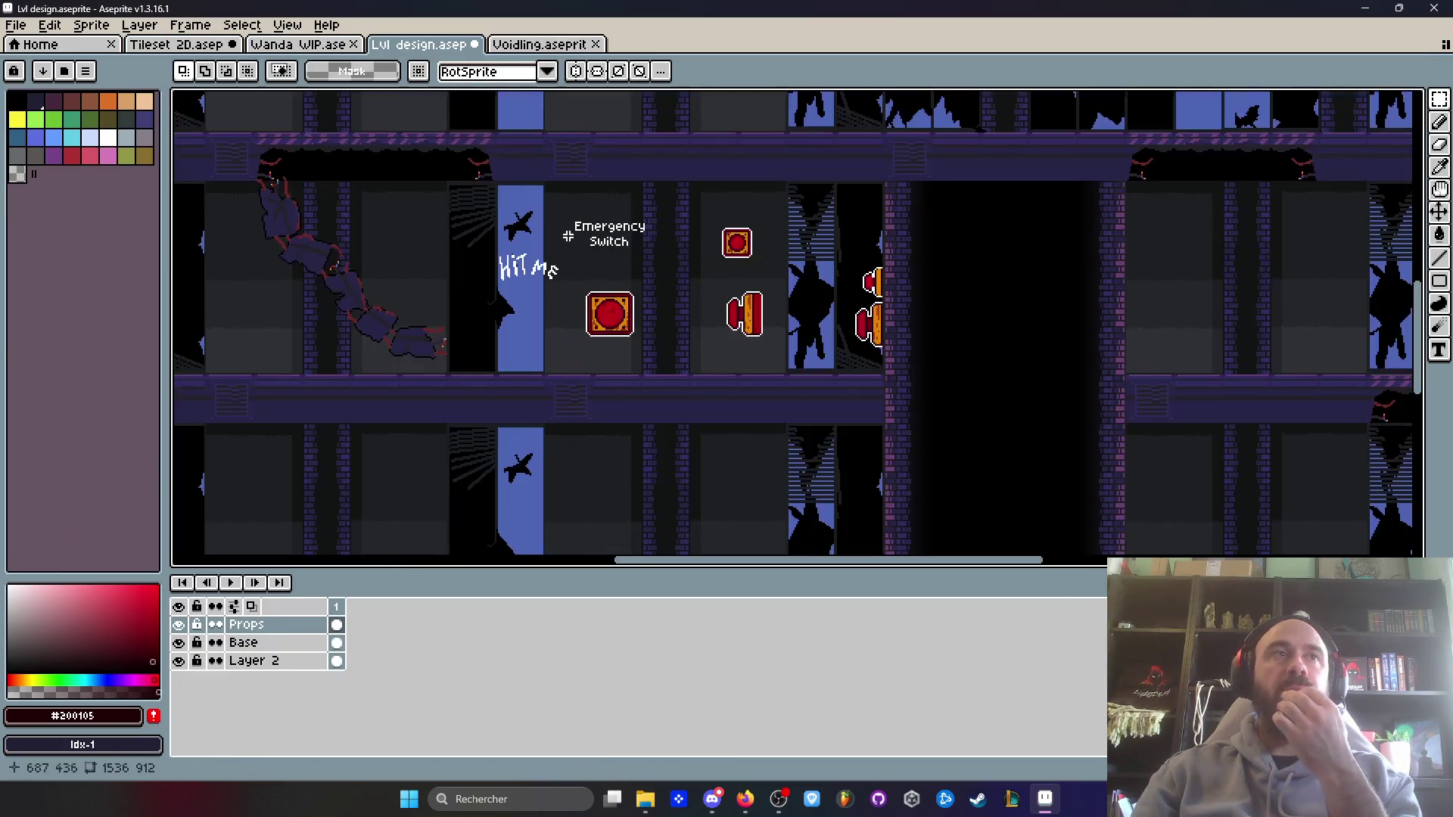
{"action": "scroll", "coordinate": [569, 233], "scroll_direction": "down", "scroll_amount": 1}
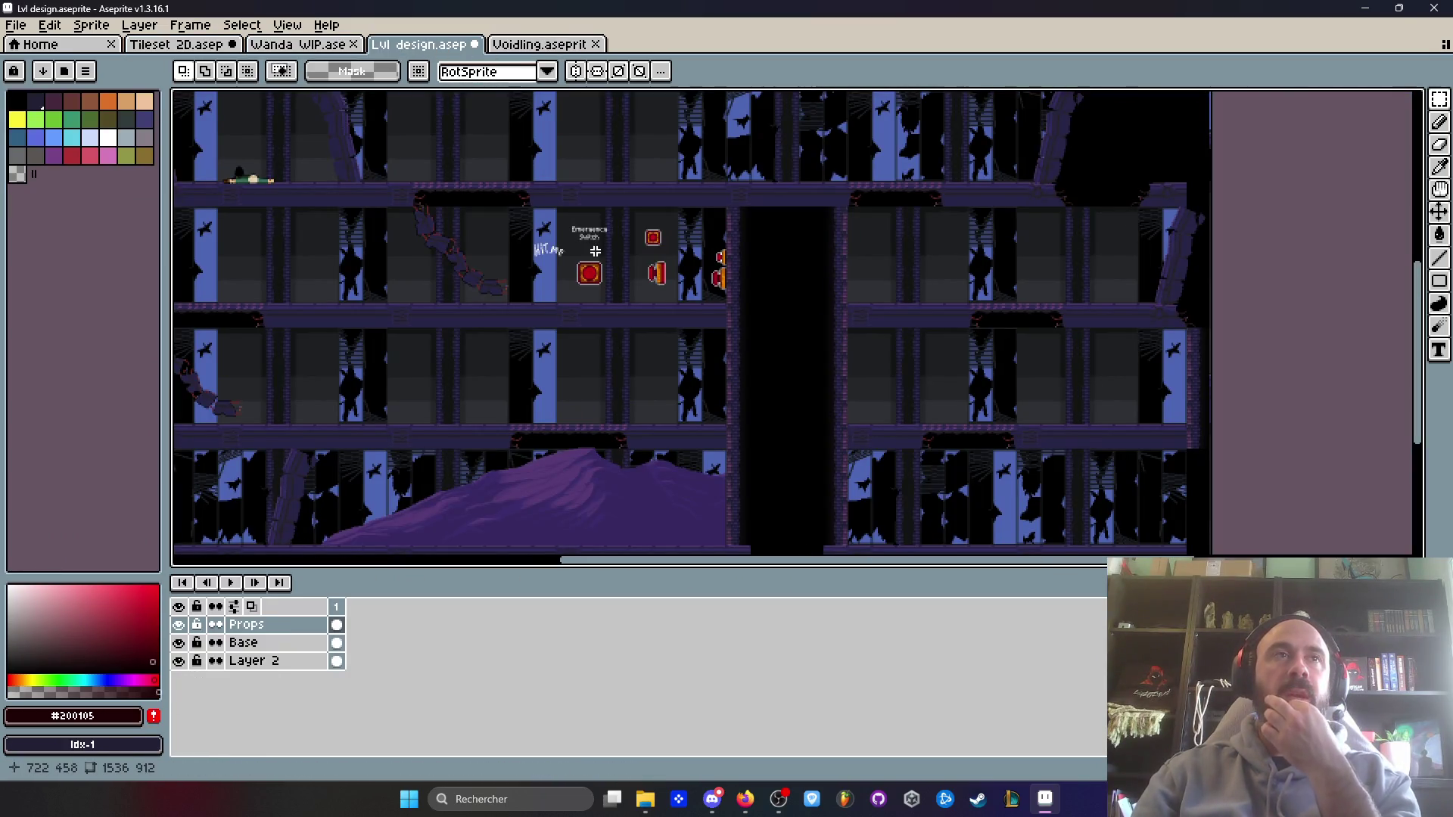
{"action": "scroll", "coordinate": [601, 240], "scroll_direction": "up", "scroll_amount": 1}
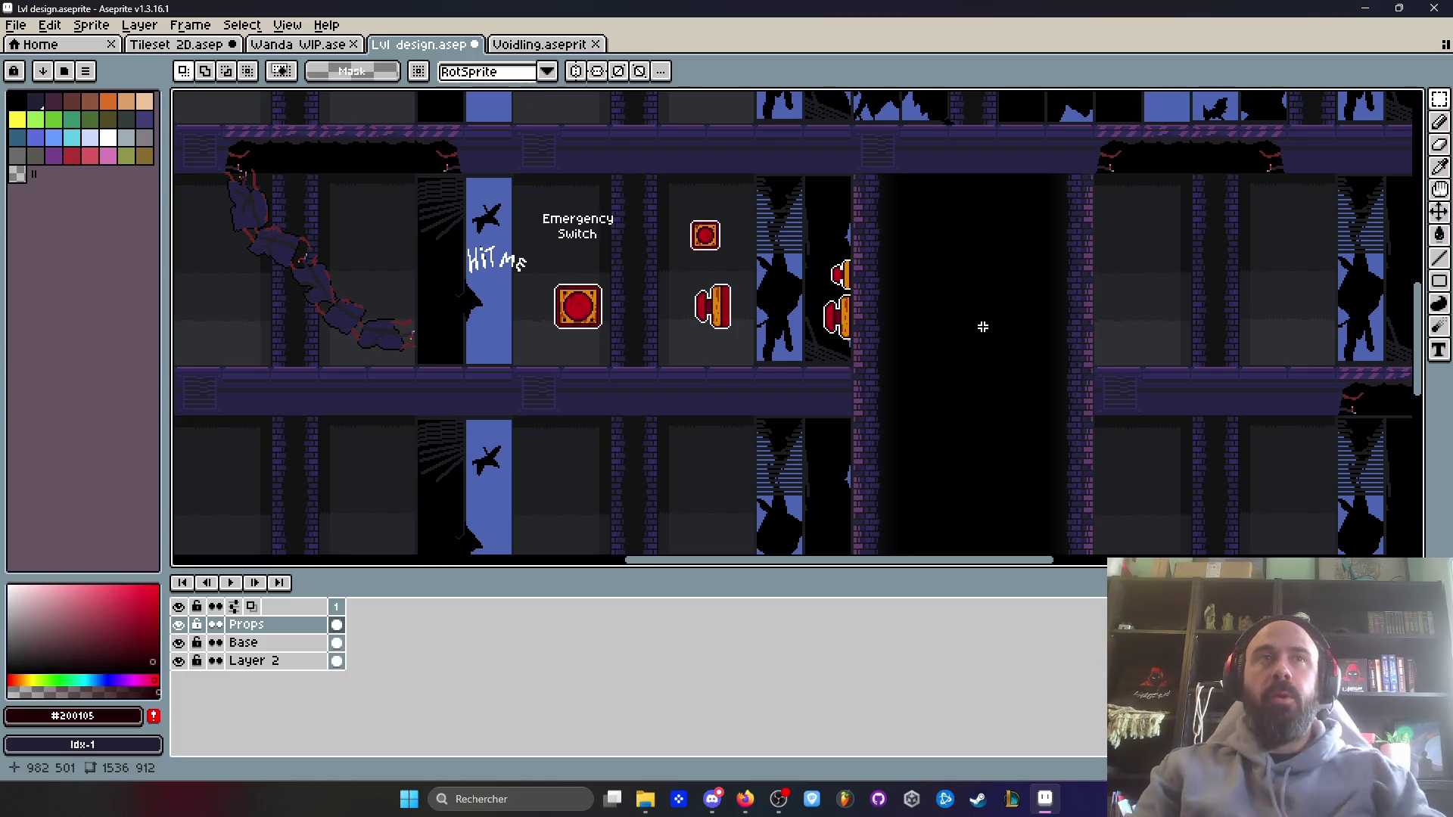
{"action": "scroll", "coordinate": [689, 277], "scroll_direction": "up", "scroll_amount": 2}
{"action": "scroll", "coordinate": [689, 276], "scroll_direction": "up", "scroll_amount": 1}
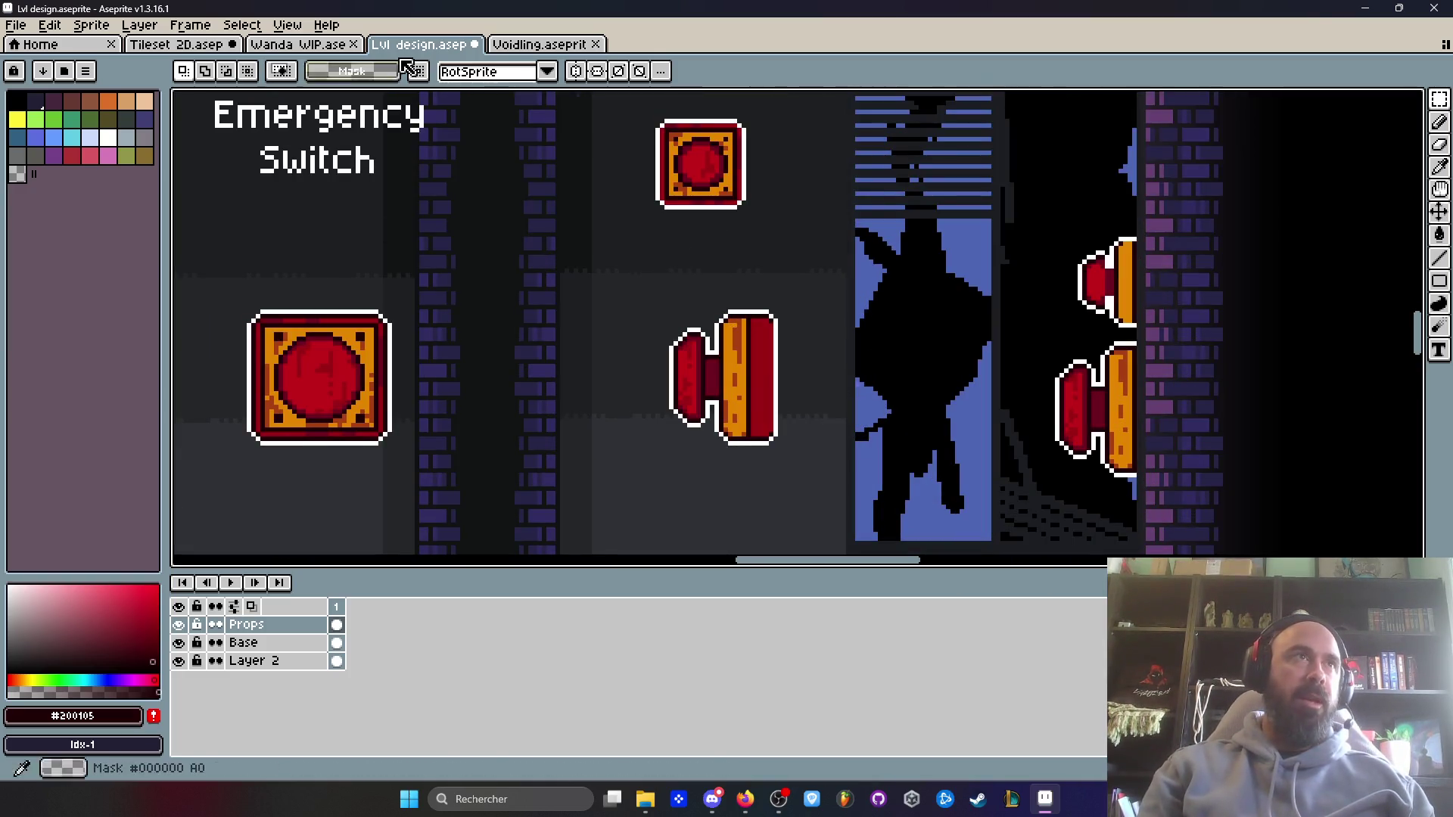
- Flip through Voidling, Wanda WIP, Tileset 2D and Lvl design, zooming on the switches, finishing on Wanda WIP
{"action": "left_click", "coordinate": [522, 45]}
{"action": "left_click", "coordinate": [334, 47]}
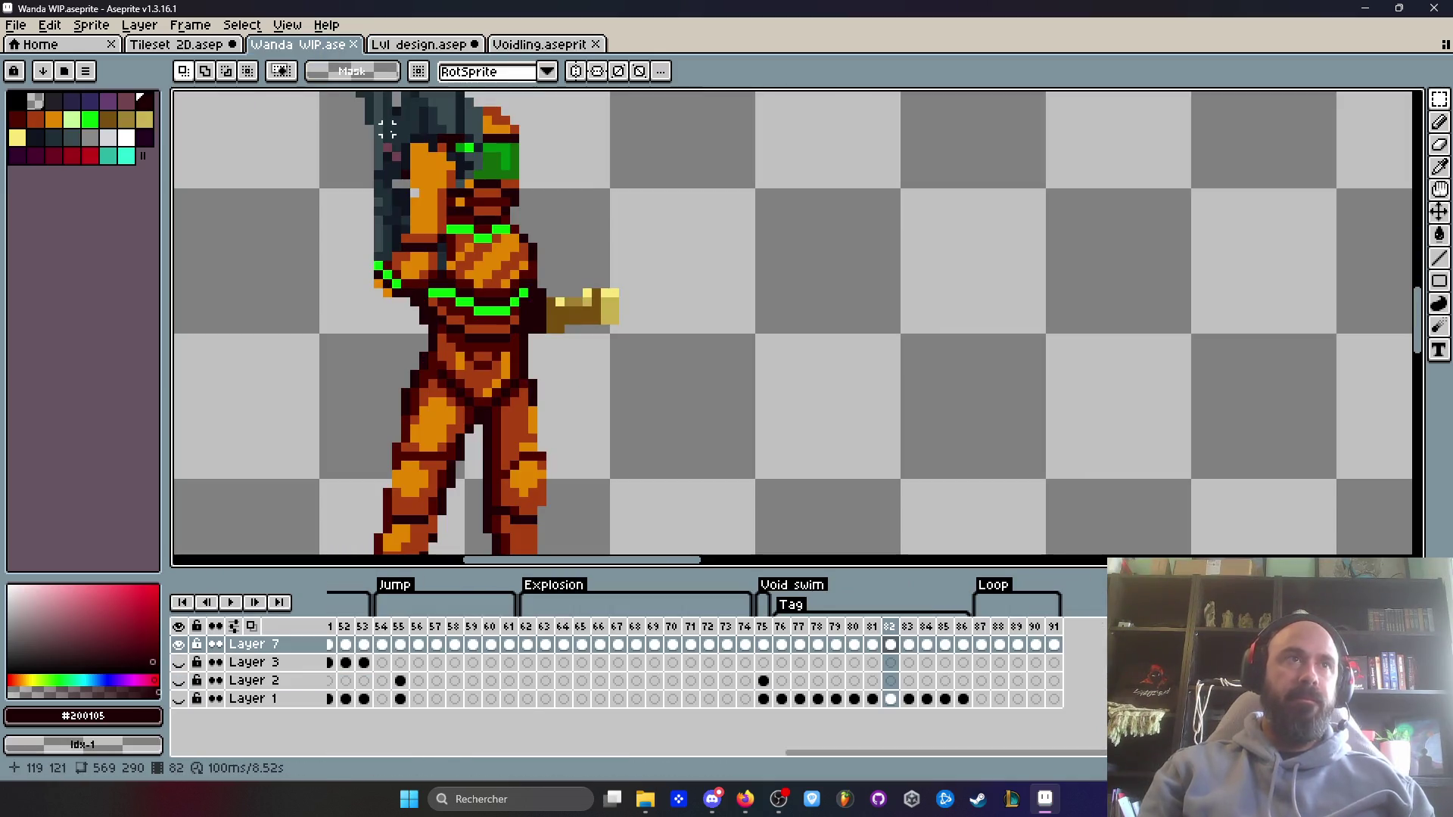
{"action": "key", "text": "ctrl+shift+Tab"}
{"action": "scroll", "coordinate": [393, 151], "scroll_direction": "down", "scroll_amount": 1}
{"action": "scroll", "coordinate": [779, 257], "scroll_direction": "up", "scroll_amount": 3}
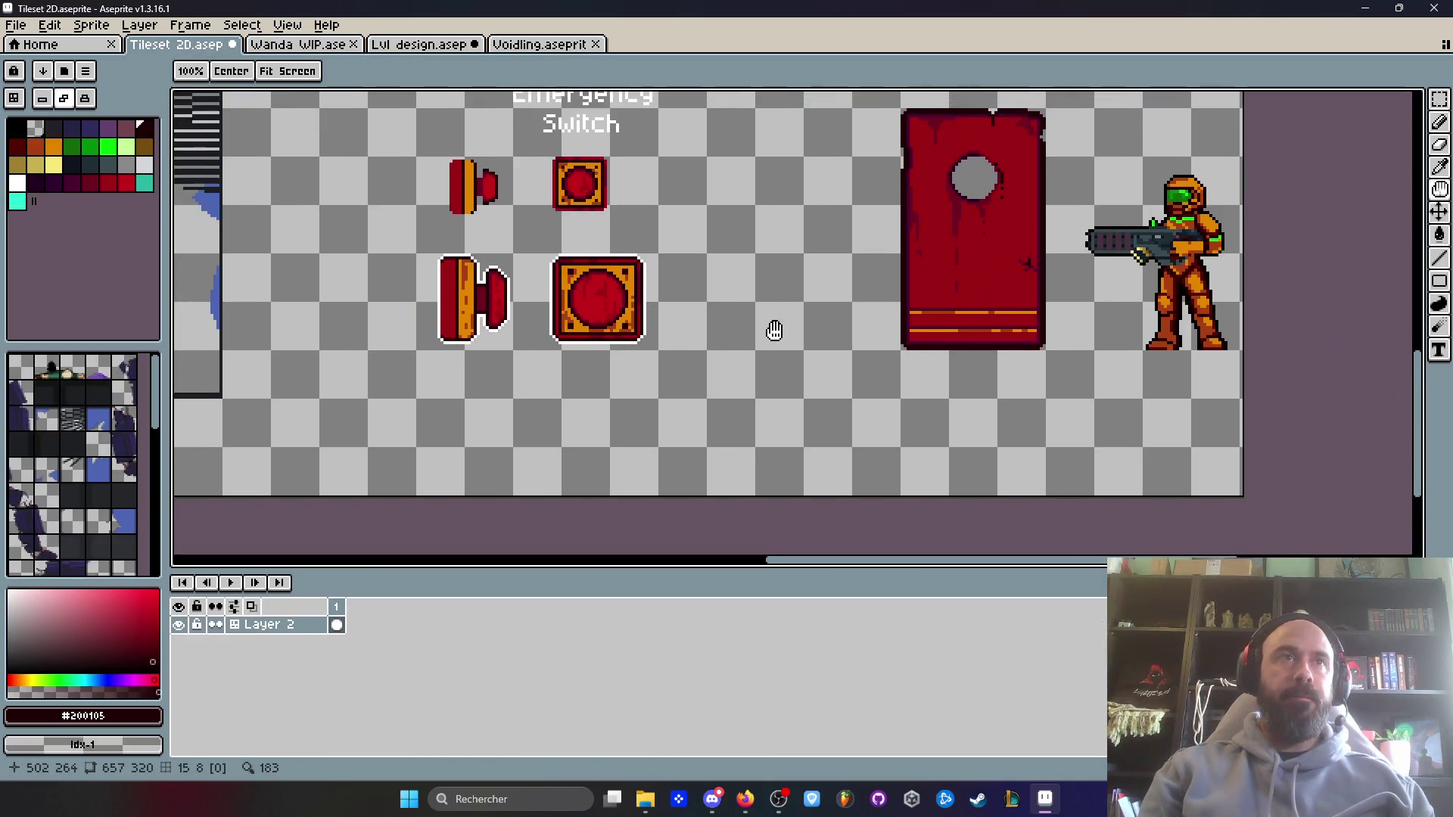
{"action": "scroll", "coordinate": [507, 301], "scroll_direction": "up", "scroll_amount": 1}
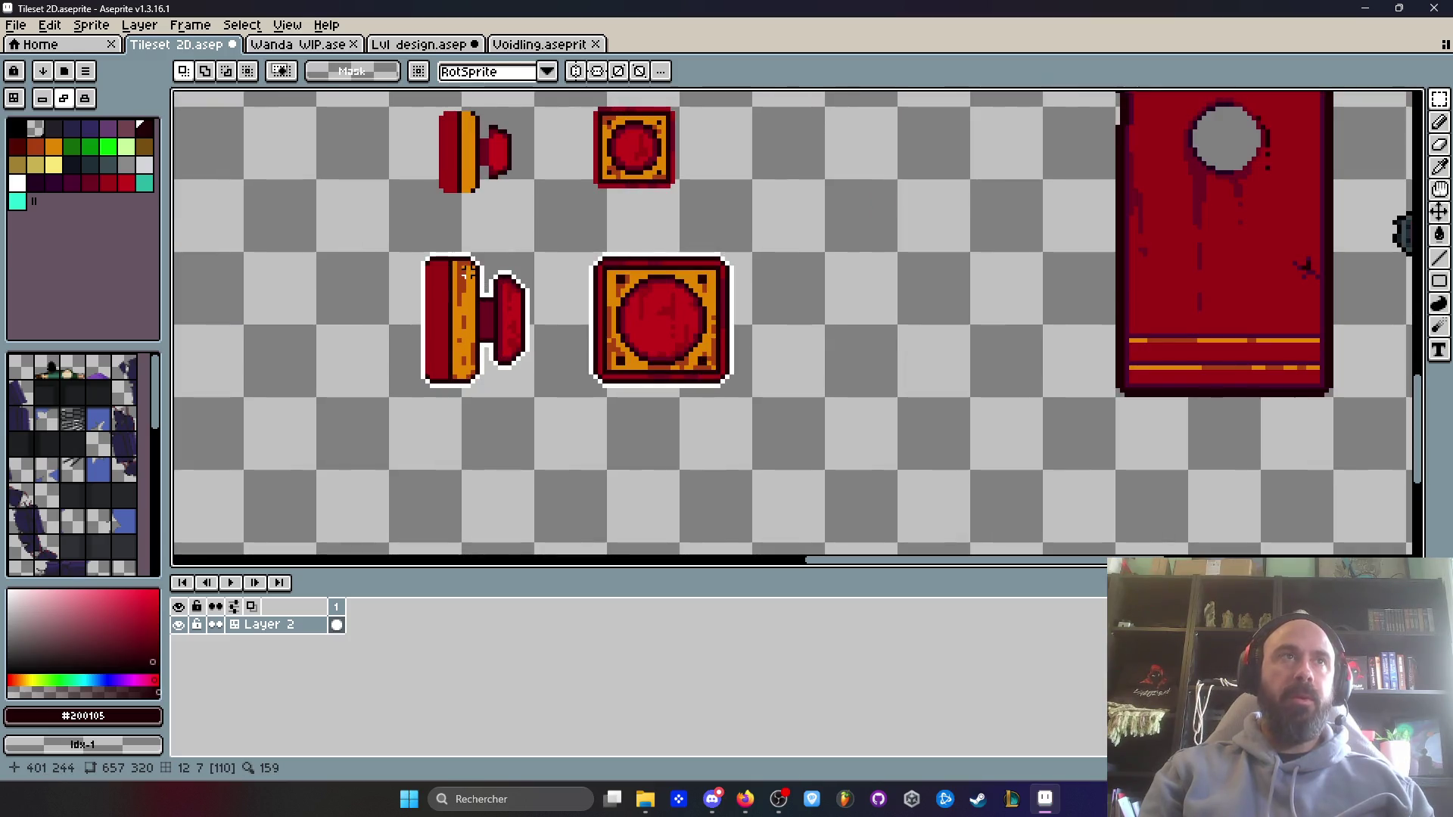
{"action": "scroll", "coordinate": [402, 146], "scroll_direction": "down", "scroll_amount": 1}
{"action": "left_click", "coordinate": [299, 44]}
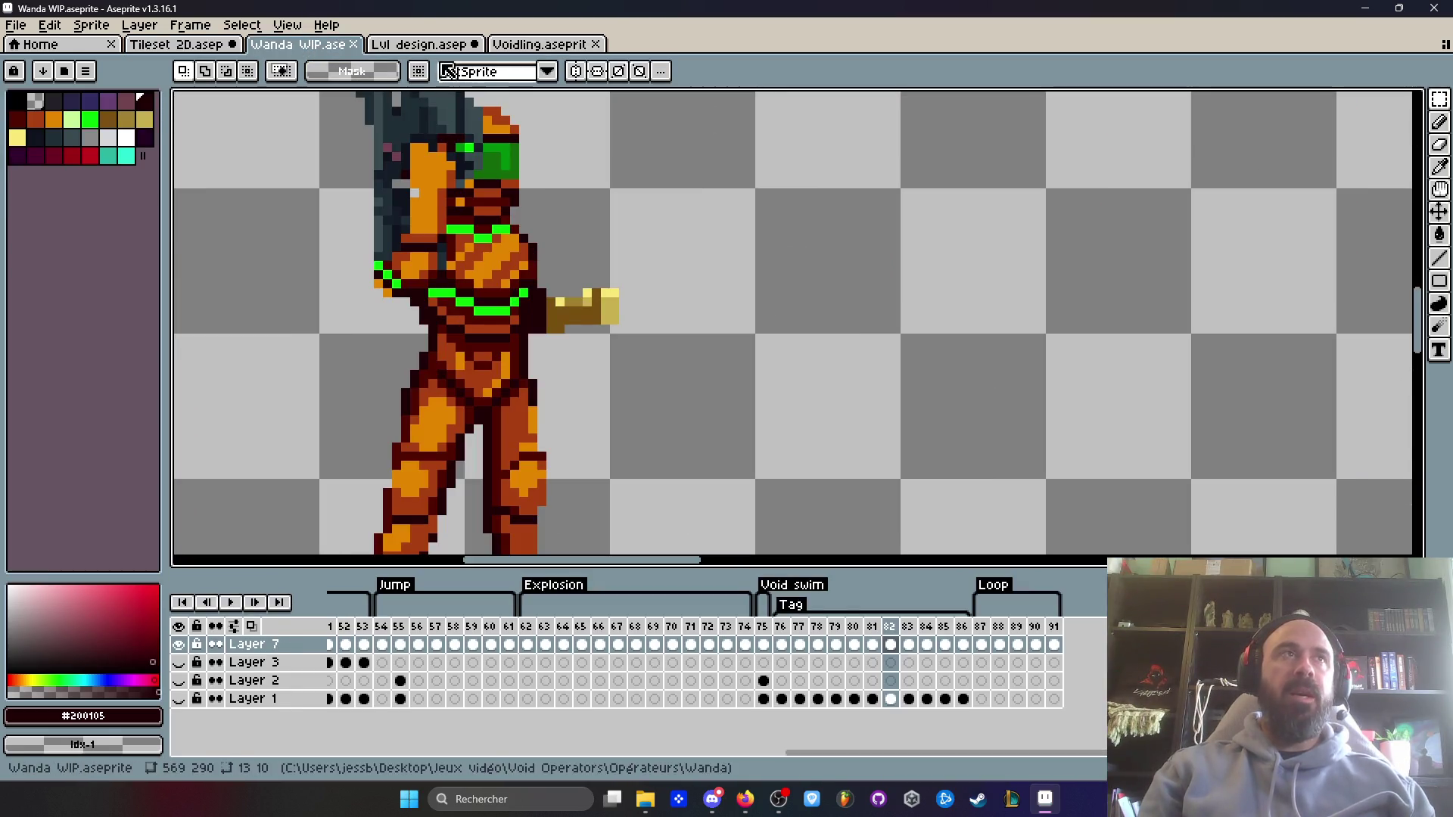
{"action": "key", "text": "ctrl+Tab"}
{"action": "scroll", "coordinate": [623, 227], "scroll_direction": "down", "scroll_amount": 3}
{"action": "scroll", "coordinate": [513, 255], "scroll_direction": "up", "scroll_amount": 2}
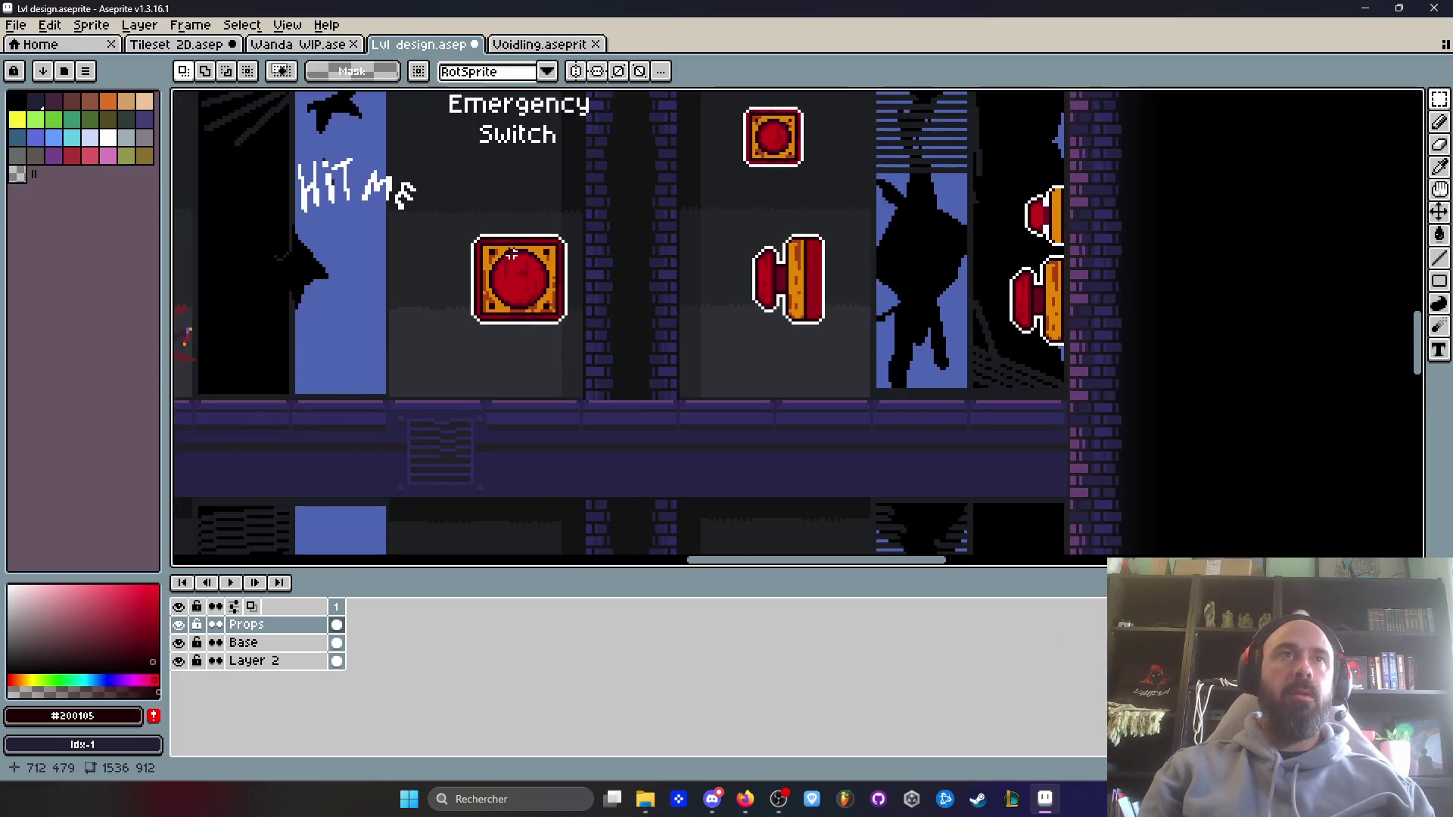
{"action": "left_click", "coordinate": [299, 44]}
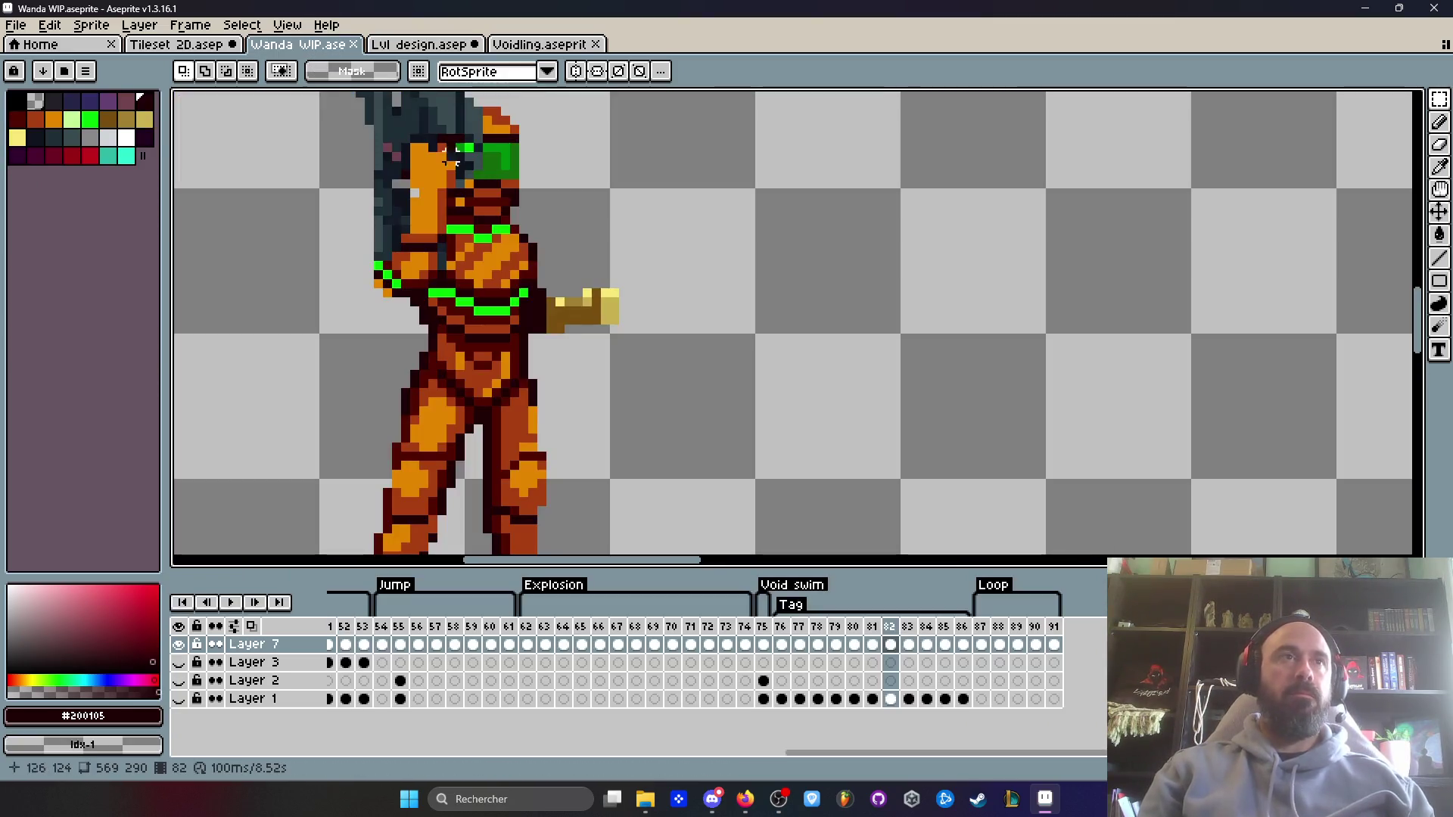
- In Lvl design, duplicate the red switch and its side lever with a Ctrl-drag
{"action": "left_click", "coordinate": [538, 44]}
{"action": "key", "text": "ctrl+shift+Tab"}
{"action": "left_click_drag", "start_coordinate": [543, 213], "coordinate": [554, 240]}
{"action": "mouse_move", "coordinate": [438, 232]}
{"action": "left_mouse_down"}
{"action": "mouse_move", "coordinate": [529, 292]}
{"action": "mouse_move", "coordinate": [861, 392]}
{"action": "left_mouse_up"}
{"action": "mouse_move", "coordinate": [822, 324]}
{"action": "left_mouse_down"}
{"action": "mouse_move", "coordinate": [817, 280]}
{"action": "mouse_move", "coordinate": [796, 306]}
{"action": "mouse_move", "coordinate": [800, 395]}
{"action": "left_mouse_up"}
{"action": "key", "text": "Return"}
- Strip the white outline from the lower switch pair with Replace Color, white to transparent
{"action": "left_click_drag", "start_coordinate": [457, 318], "coordinate": [894, 422]}
{"action": "scroll", "coordinate": [892, 416], "scroll_direction": "up", "scroll_amount": 1}
{"action": "key", "text": "i"}
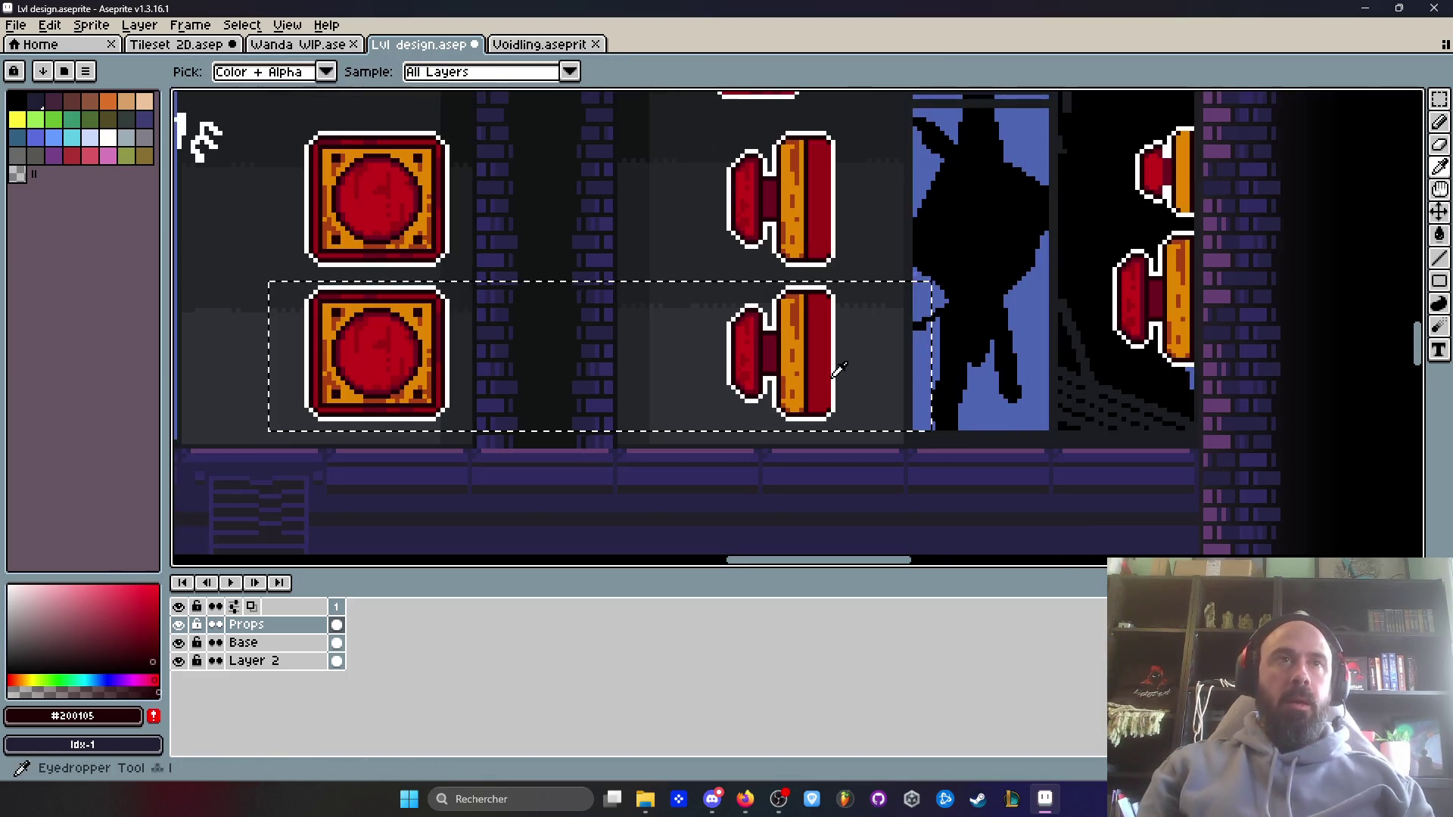
{"action": "left_click", "coordinate": [836, 373]}
{"action": "key", "text": "shift+r"}
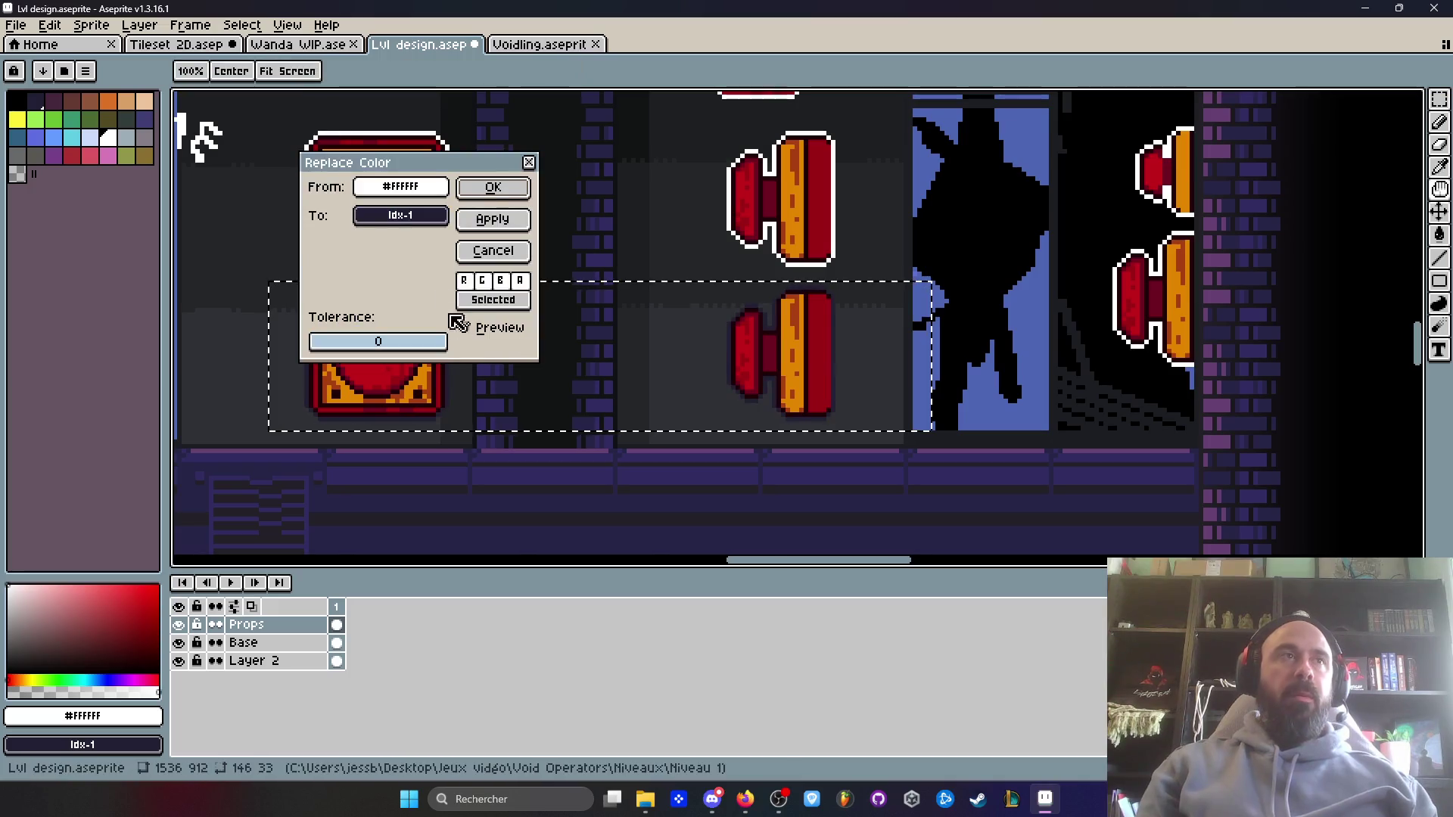
{"action": "left_click", "coordinate": [390, 216]}
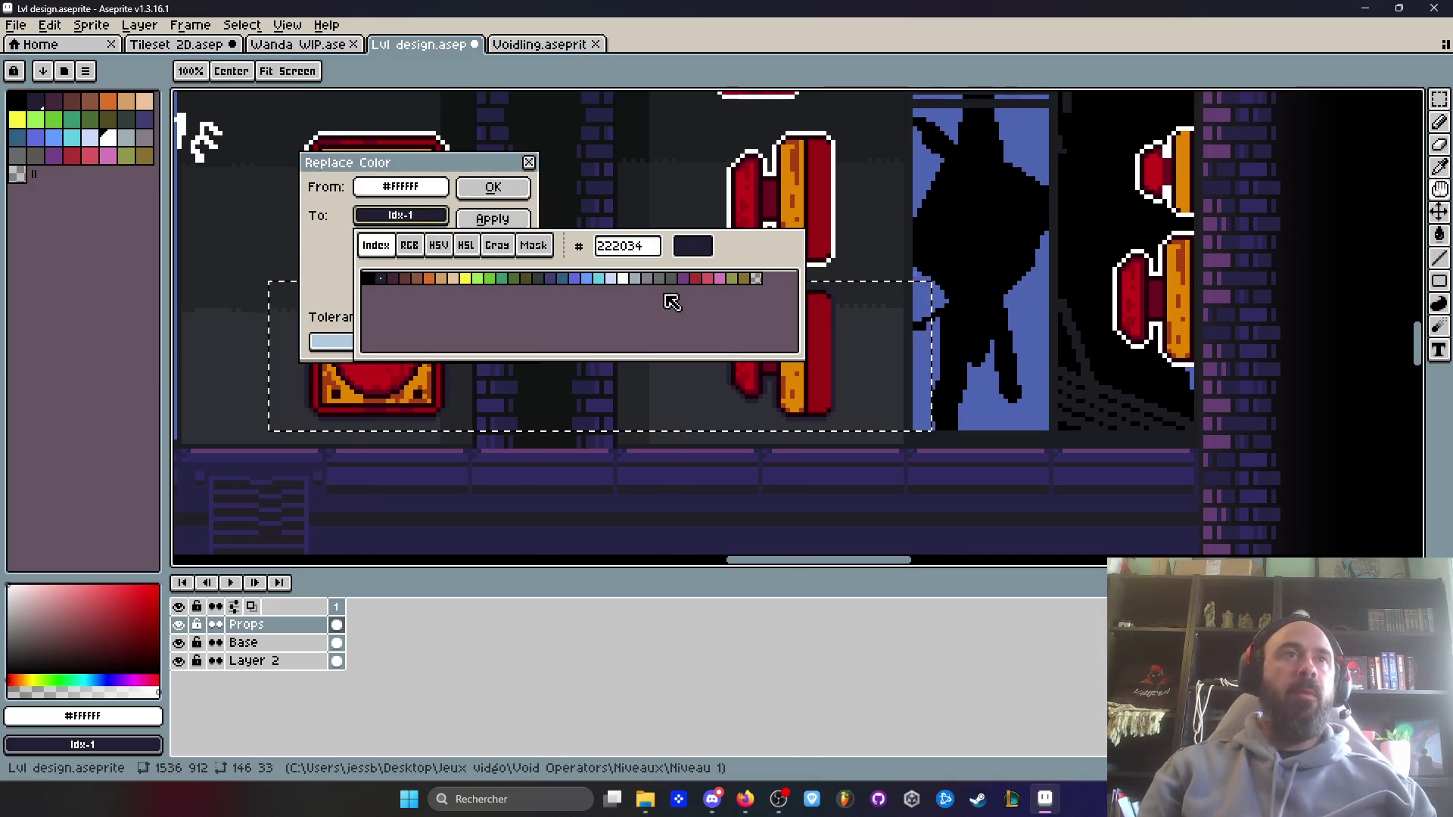
{"action": "left_click", "coordinate": [755, 279]}
{"action": "left_click", "coordinate": [499, 189]}
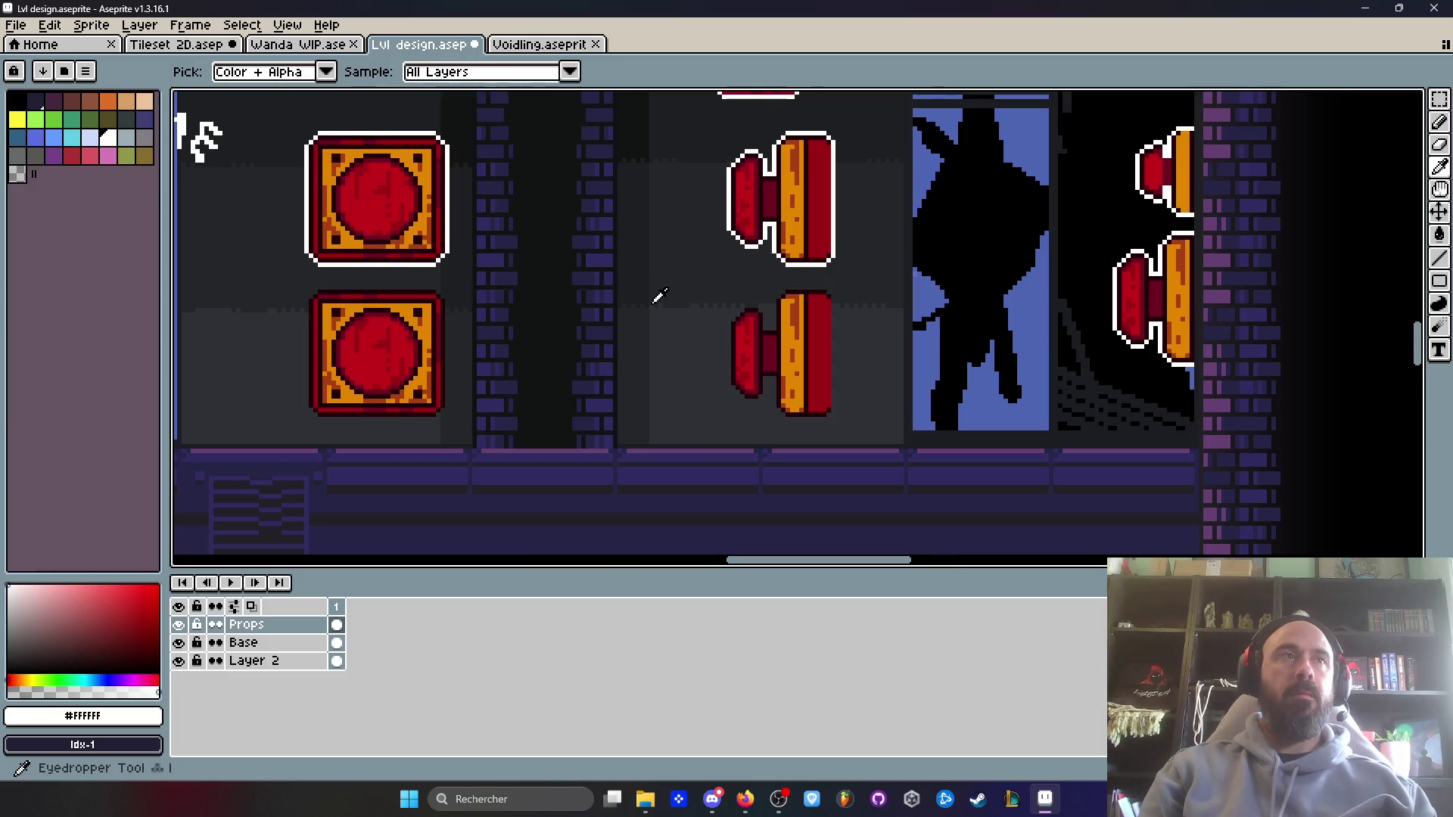
- Look over the edited switches, then return to the Wanda WIP sprite
{"action": "scroll", "coordinate": [658, 295], "scroll_direction": "down", "scroll_amount": 4}
{"action": "scroll", "coordinate": [668, 324], "scroll_direction": "up", "scroll_amount": 2}
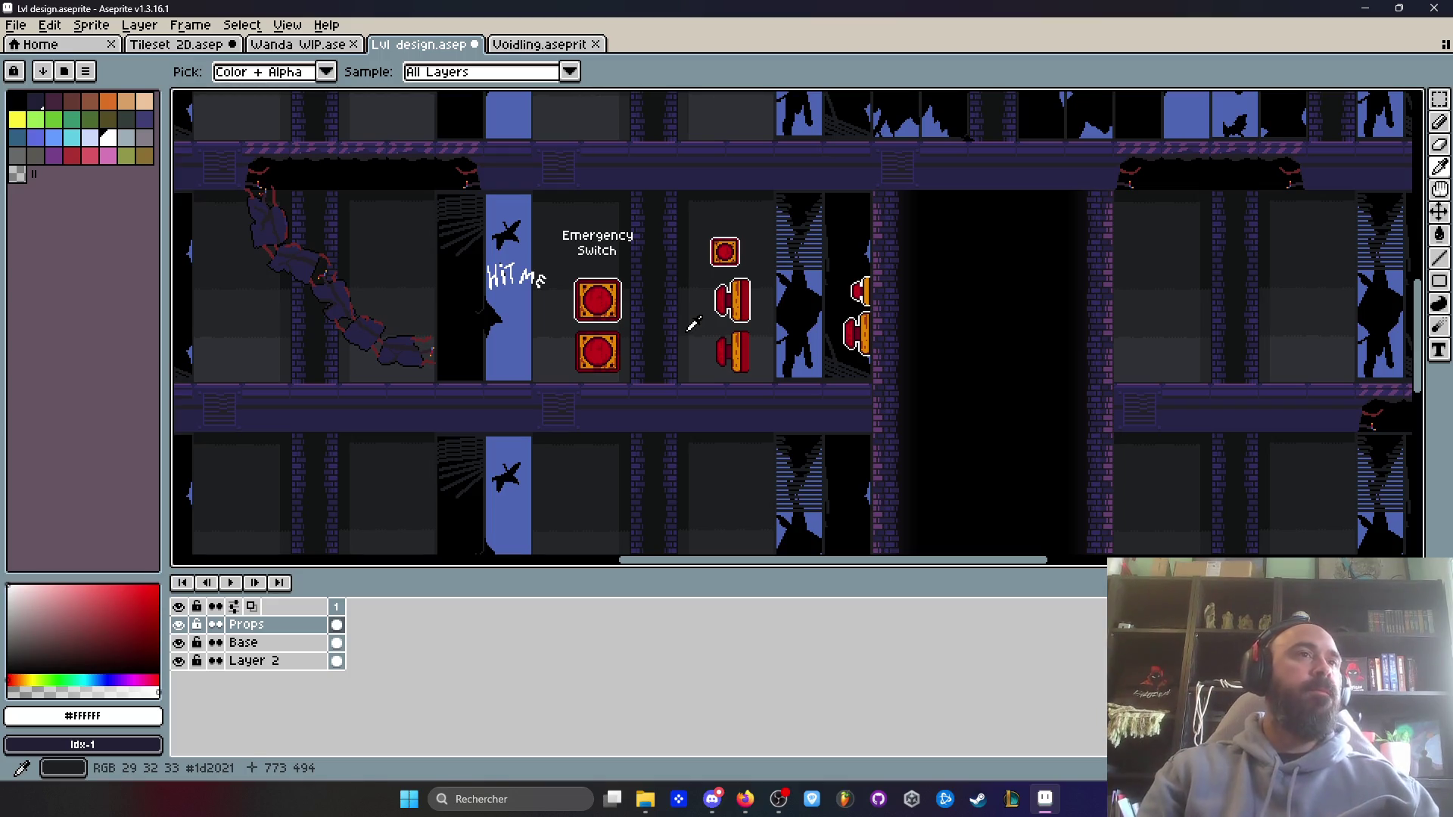
{"action": "scroll", "coordinate": [623, 325], "scroll_direction": "up", "scroll_amount": 2}
{"action": "left_click", "coordinate": [534, 46]}
{"action": "left_click", "coordinate": [299, 46]}
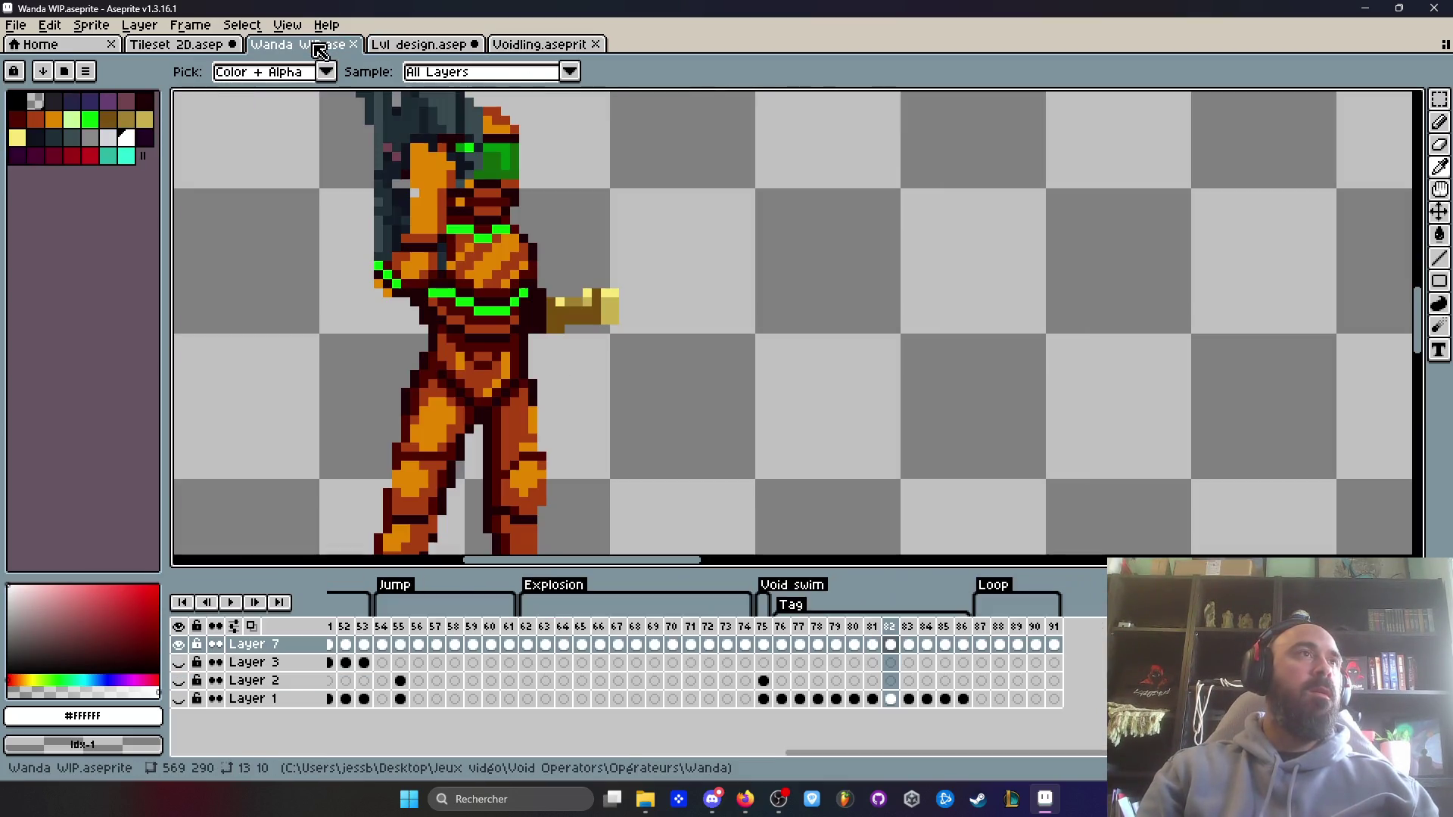
- Create a new 50×50 sprite
{"action": "left_click", "coordinate": [194, 45]}
{"action": "left_click", "coordinate": [16, 25]}
{"action": "key", "text": "Escape"}
{"action": "left_click", "coordinate": [23, 46]}
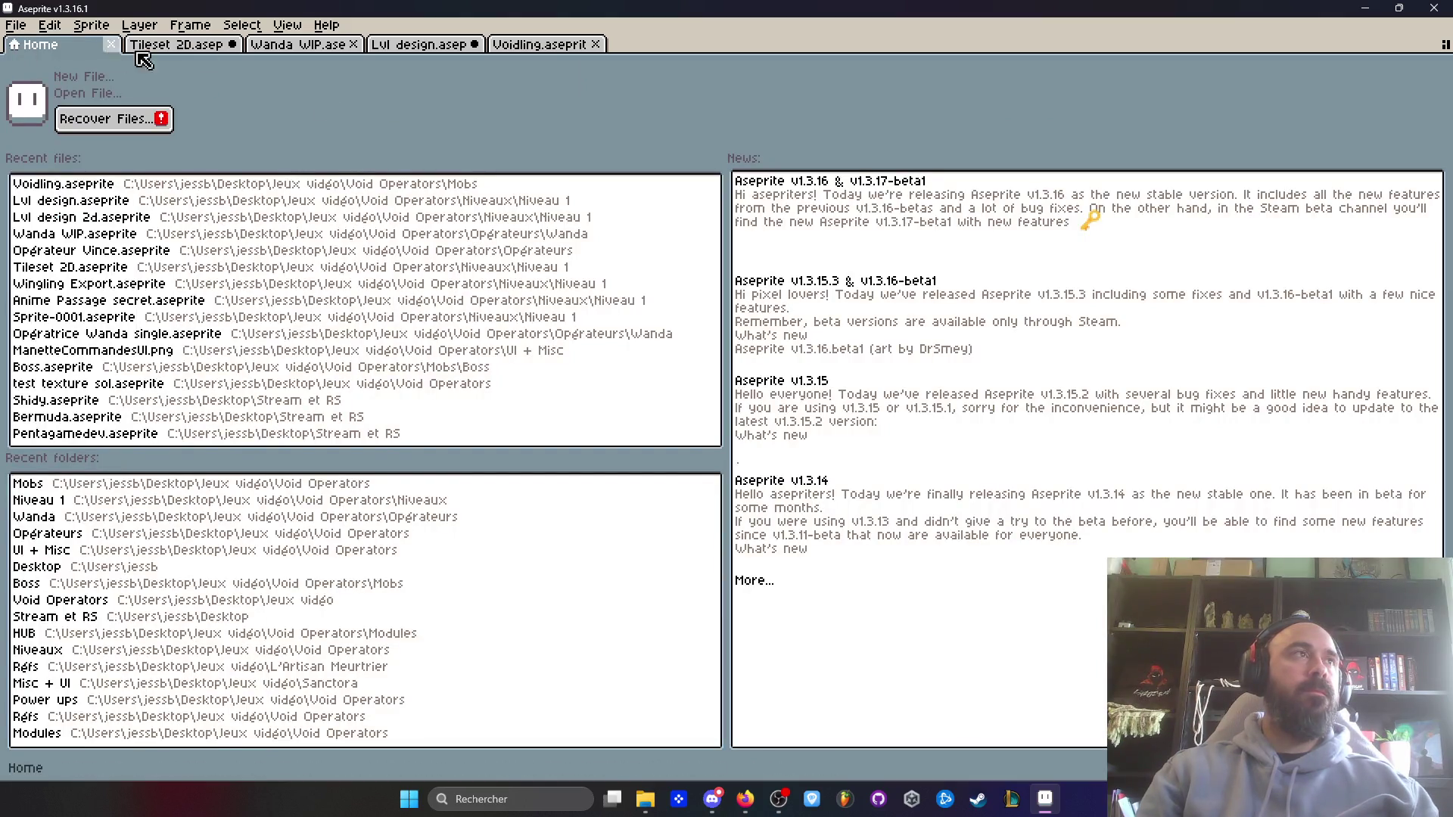
{"action": "left_click", "coordinate": [538, 46]}
{"action": "left_click", "coordinate": [16, 25]}
{"action": "left_click", "coordinate": [34, 38]}
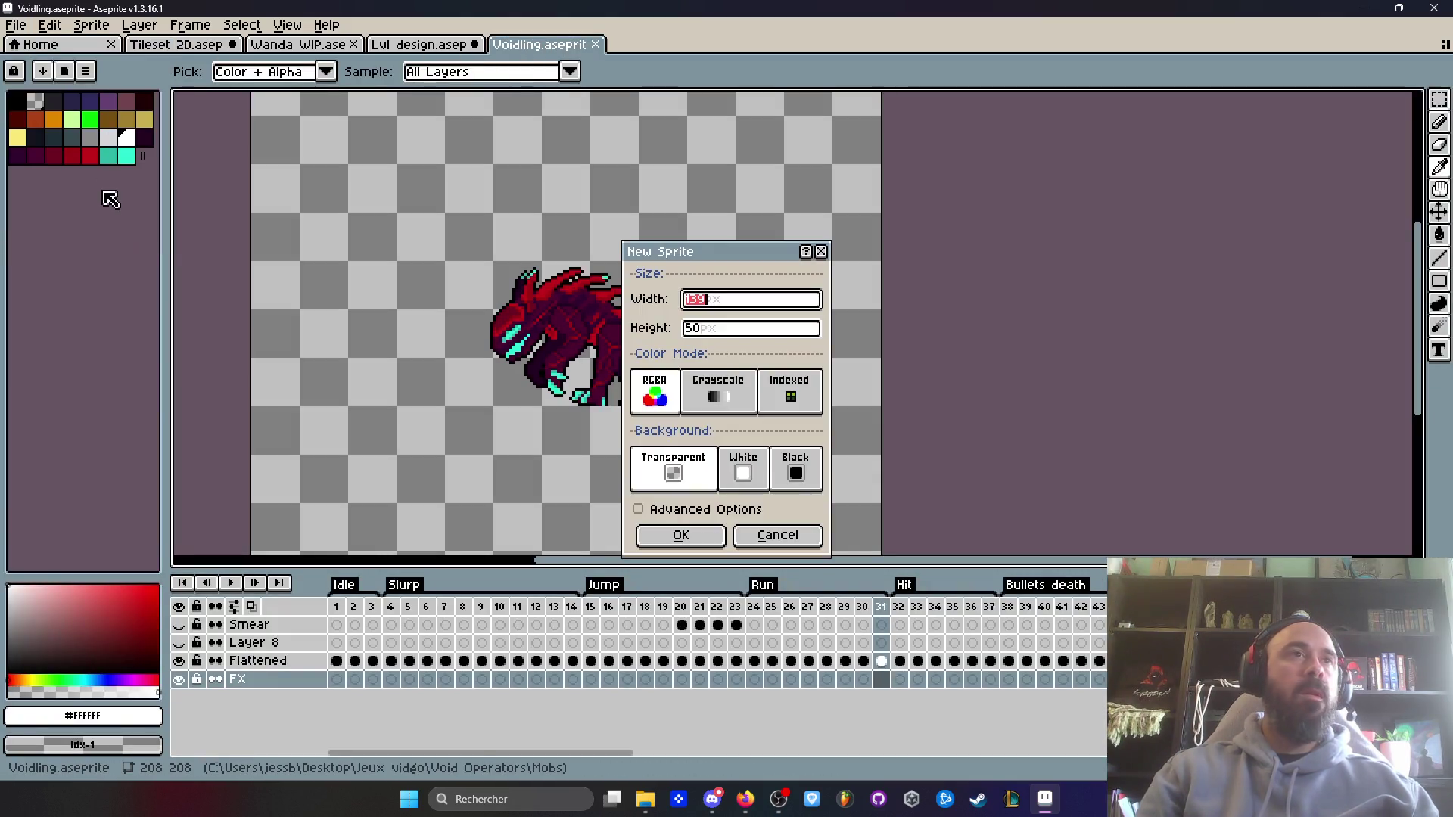
{"action": "left_click", "coordinate": [681, 534]}
- Copy the lower outline-free switch from Lvl design and paste it into the new sprite
{"action": "left_click", "coordinate": [479, 45]}
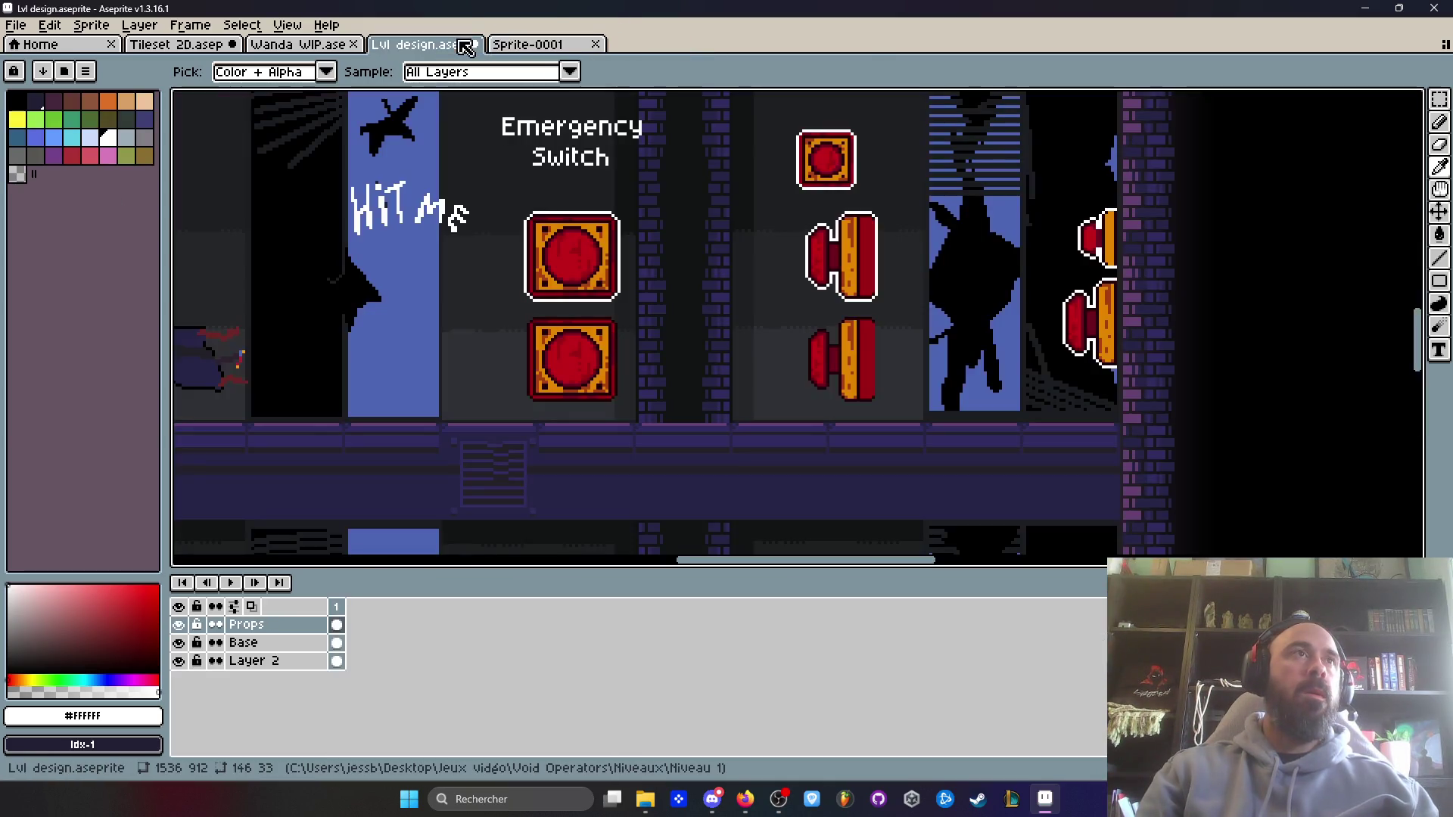
{"action": "scroll", "coordinate": [507, 297], "scroll_direction": "up", "scroll_amount": 1}
{"action": "left_click_drag", "start_coordinate": [499, 288], "coordinate": [761, 468]}
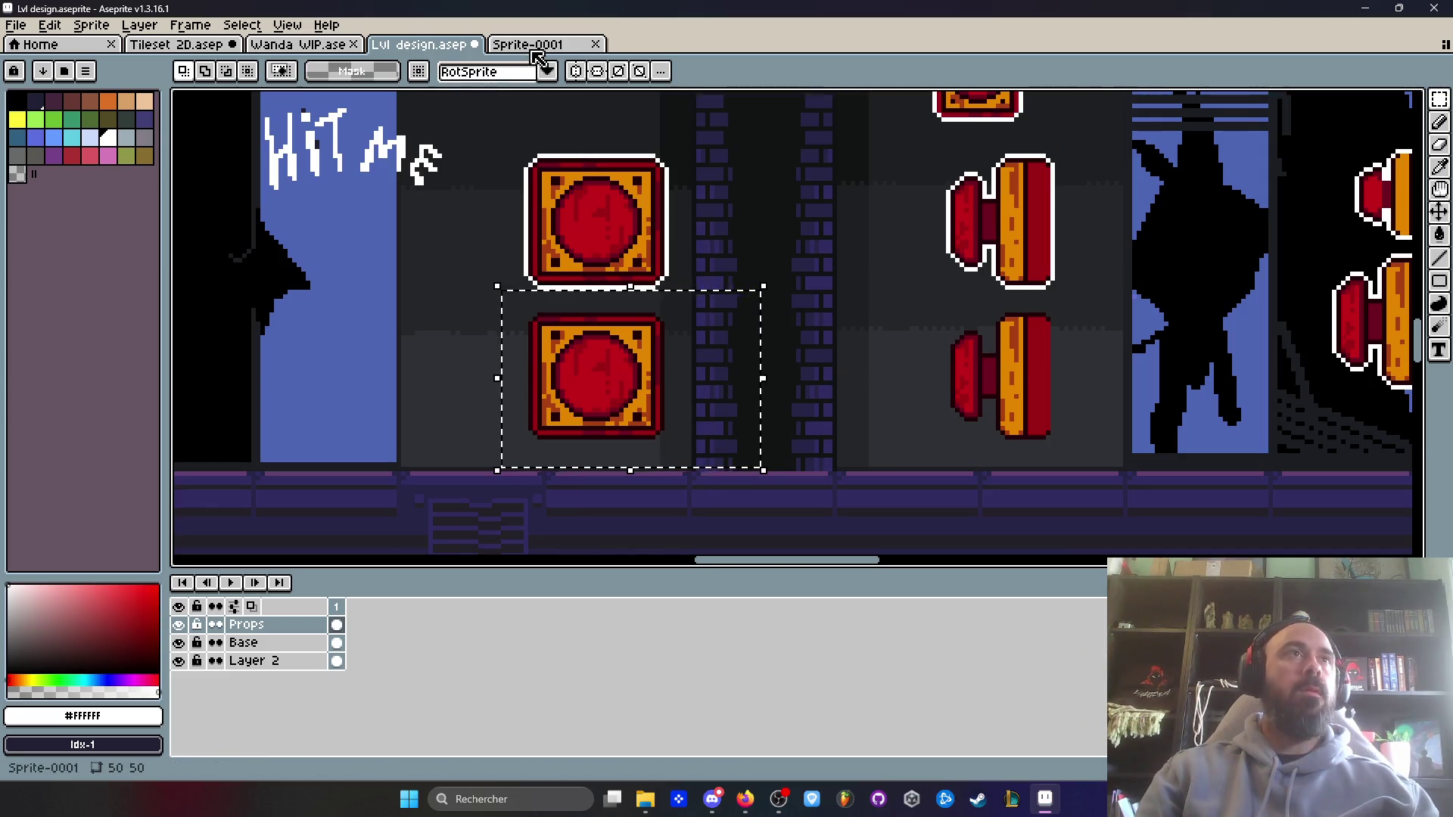
{"action": "key", "text": "ctrl+Tab"}
{"action": "scroll", "coordinate": [804, 311], "scroll_direction": "up", "scroll_amount": 4}
{"action": "key", "text": "ctrl+v"}
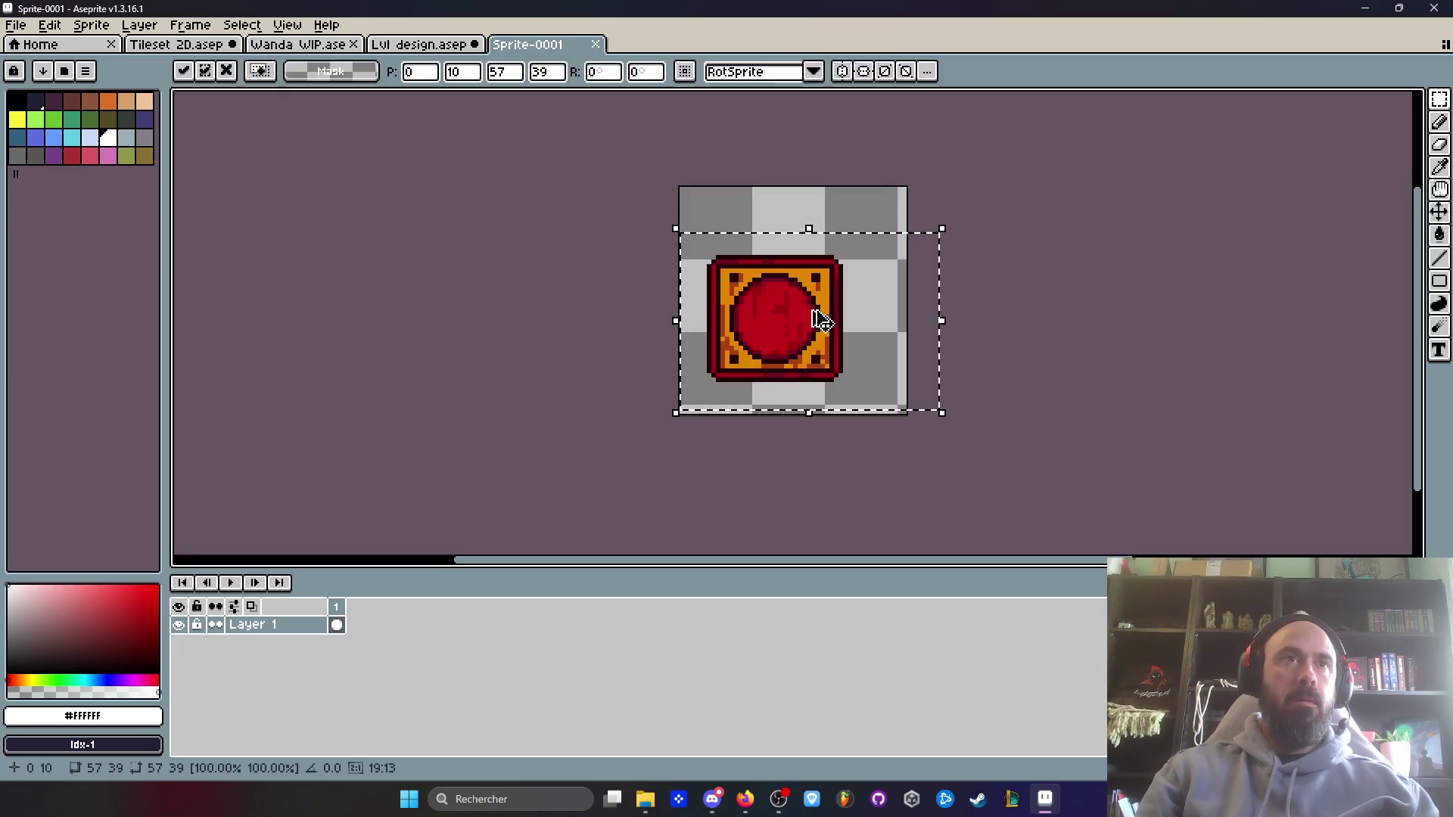
{"action": "scroll", "coordinate": [814, 318], "scroll_direction": "up", "scroll_amount": 2}
{"action": "mouse_move", "coordinate": [757, 318]}
{"action": "left_mouse_down"}
{"action": "mouse_move", "coordinate": [784, 296]}
{"action": "mouse_move", "coordinate": [812, 335]}
{"action": "mouse_move", "coordinate": [707, 240]}
{"action": "mouse_move", "coordinate": [721, 246]}
{"action": "left_mouse_up"}
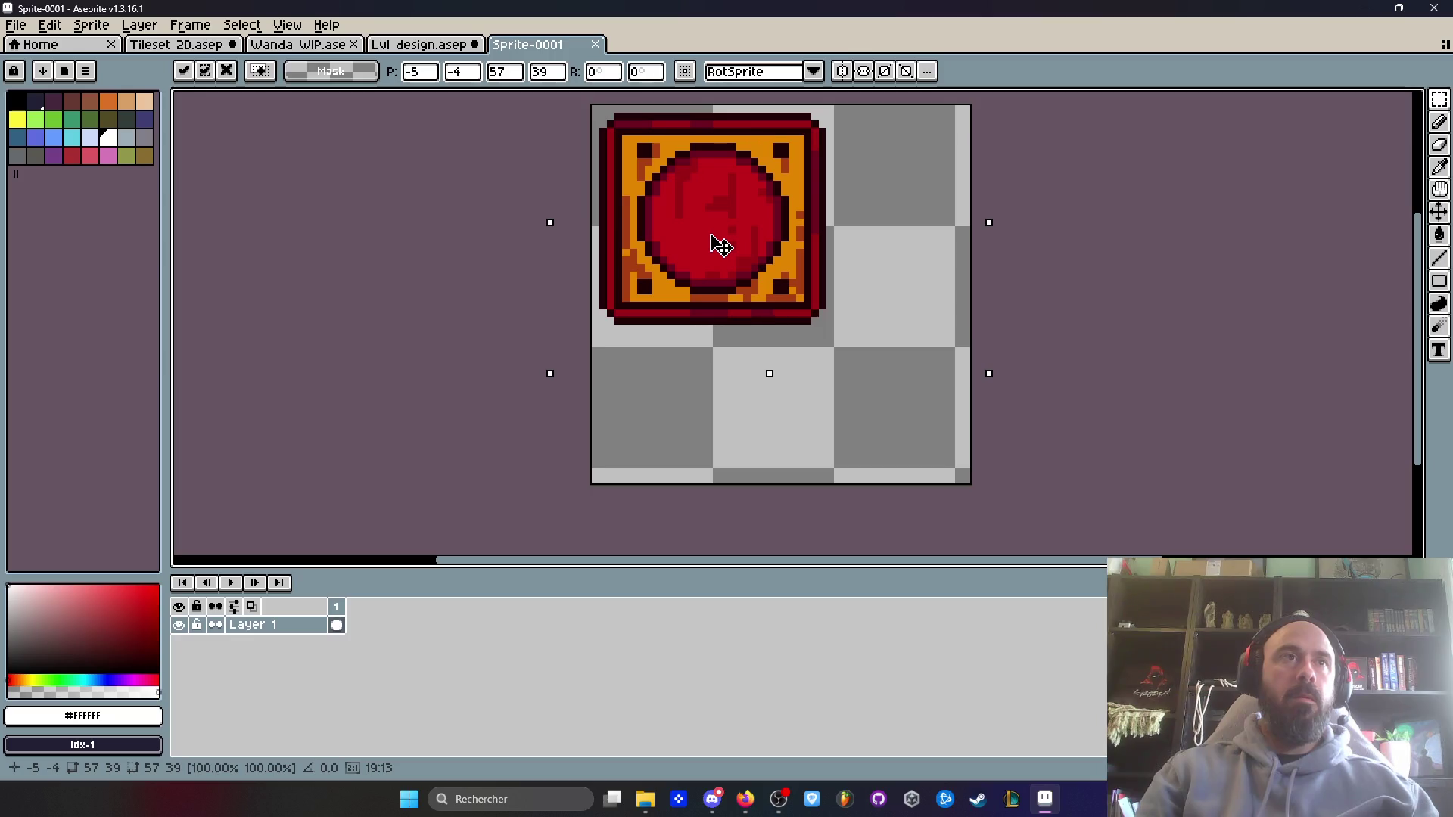
- Crop the canvas size tightly around the pasted switch button
{"action": "key", "text": "ctrl+alt+c"}
{"action": "mouse_move", "coordinate": [965, 496]}
{"action": "left_mouse_down"}
{"action": "mouse_move", "coordinate": [905, 412]}
{"action": "mouse_move", "coordinate": [832, 361]}
{"action": "left_mouse_up"}
{"action": "left_click", "coordinate": [306, 534]}
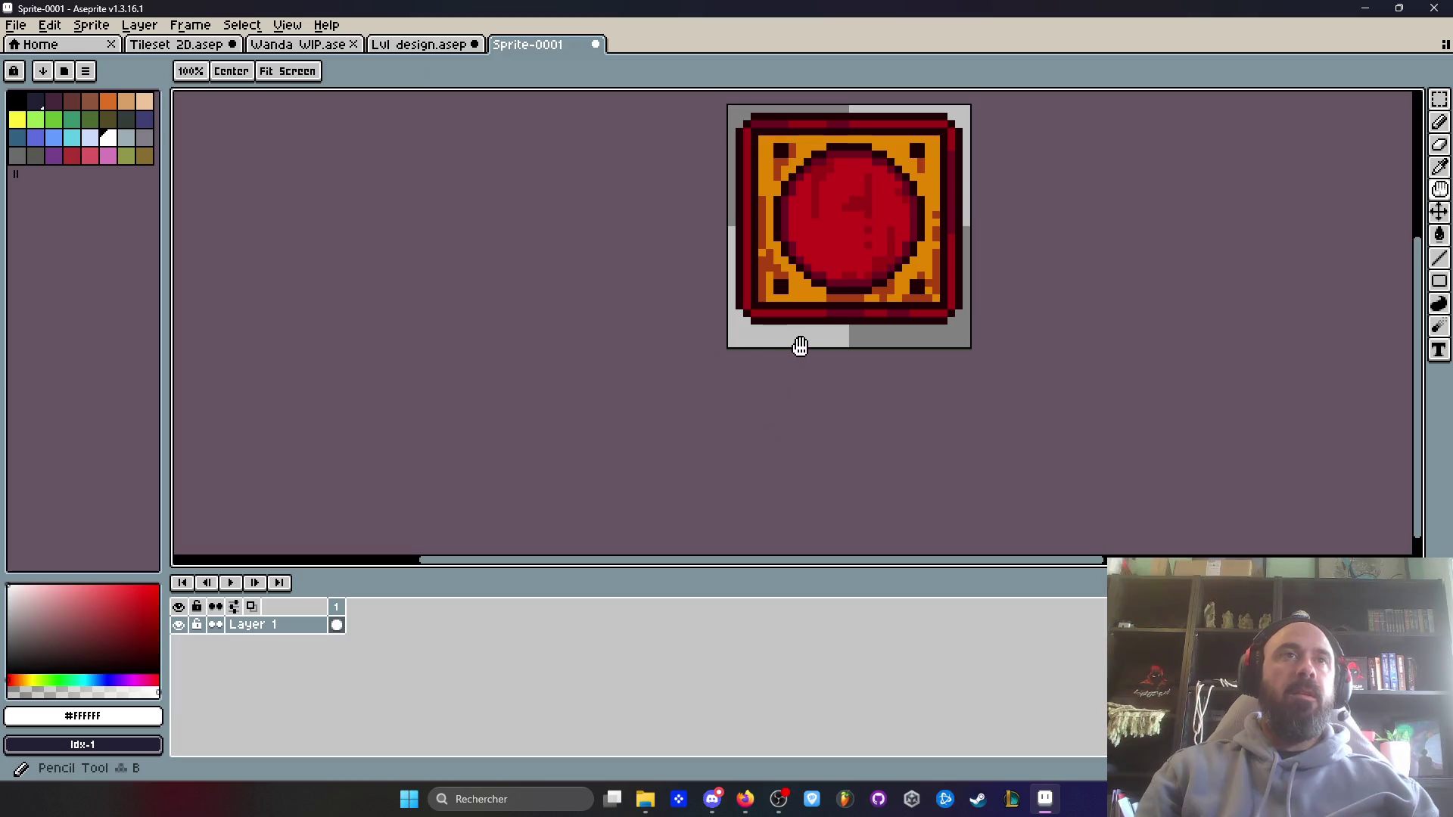
- Add a second animation frame and tag frame 1 as 'Idle'
{"action": "key", "text": "alt+n"}
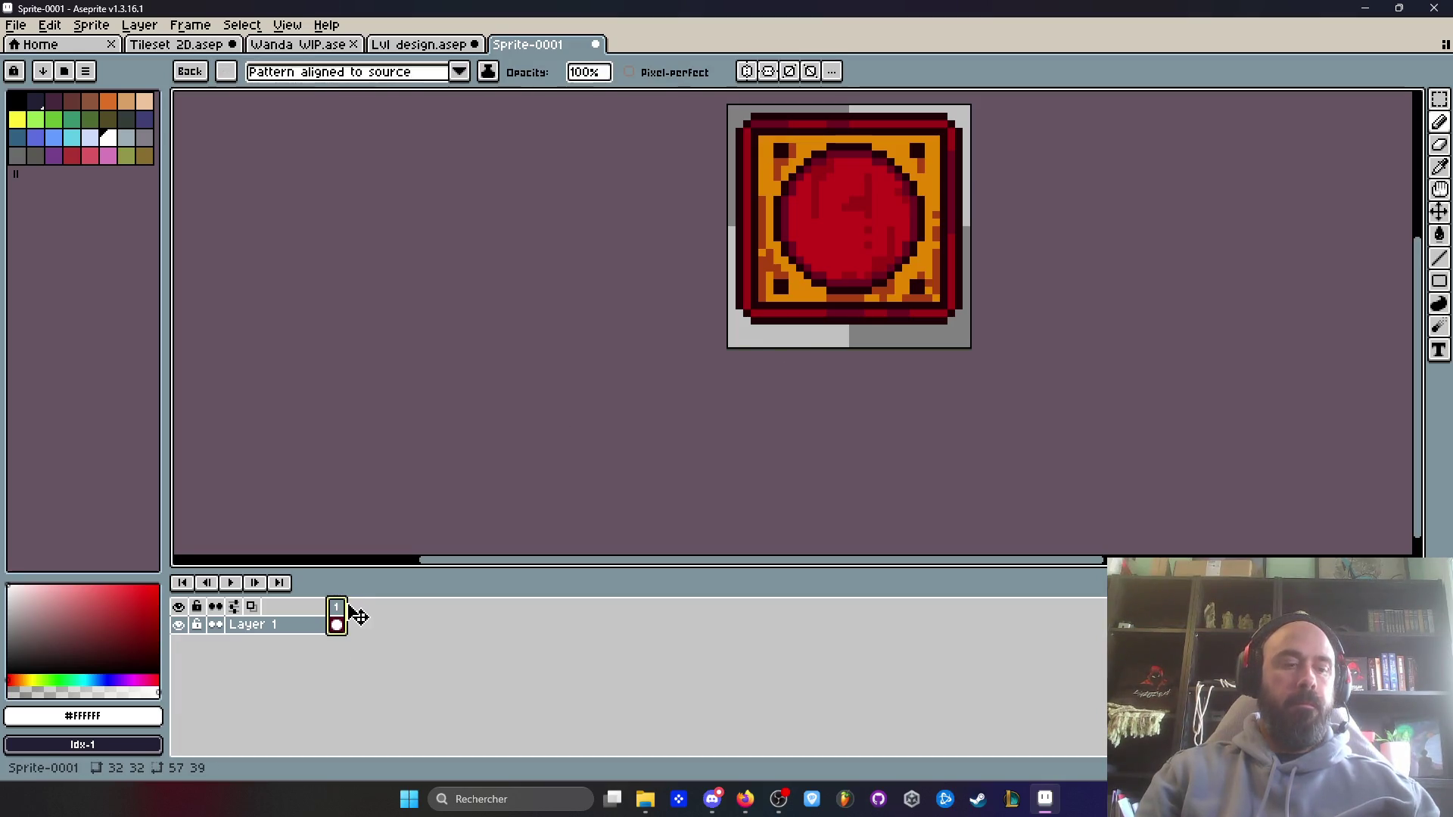
{"action": "key", "text": "space"}
{"action": "left_click_drag", "start_coordinate": [579, 384], "coordinate": [492, 490]}
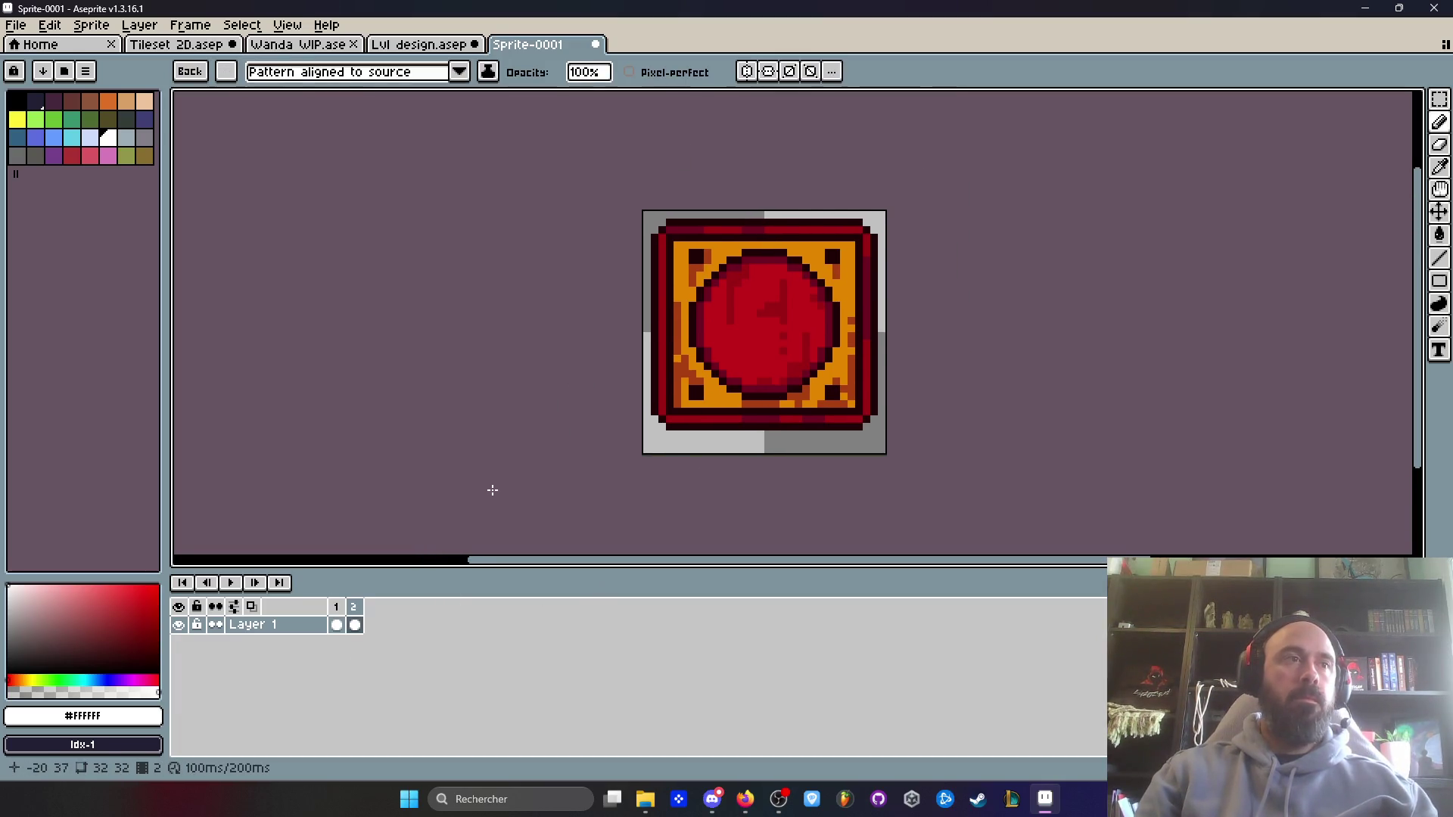
{"action": "right_click", "coordinate": [338, 606]}
{"action": "left_click", "coordinate": [382, 671]}
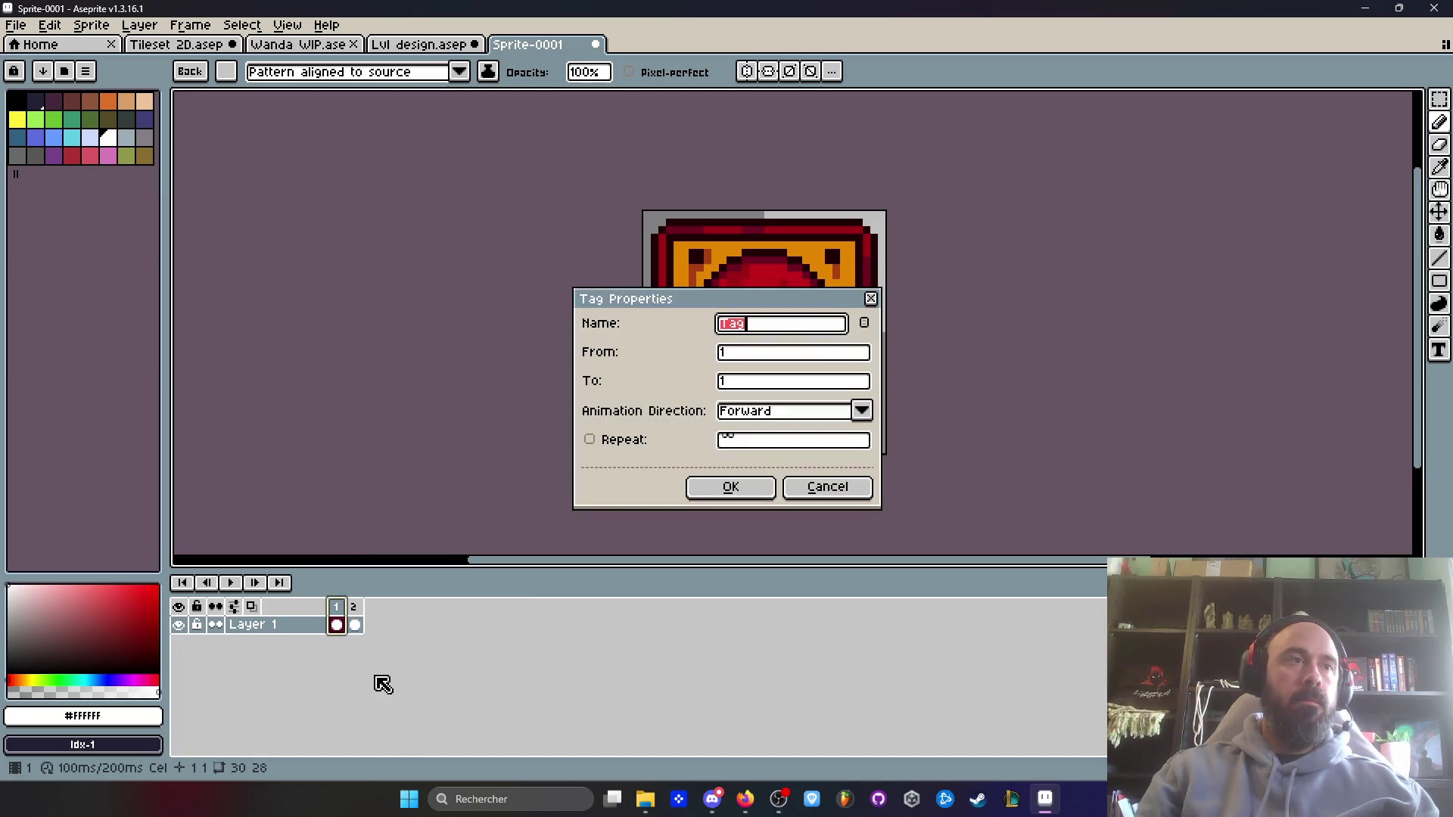
{"action": "type", "text": "Idle"}
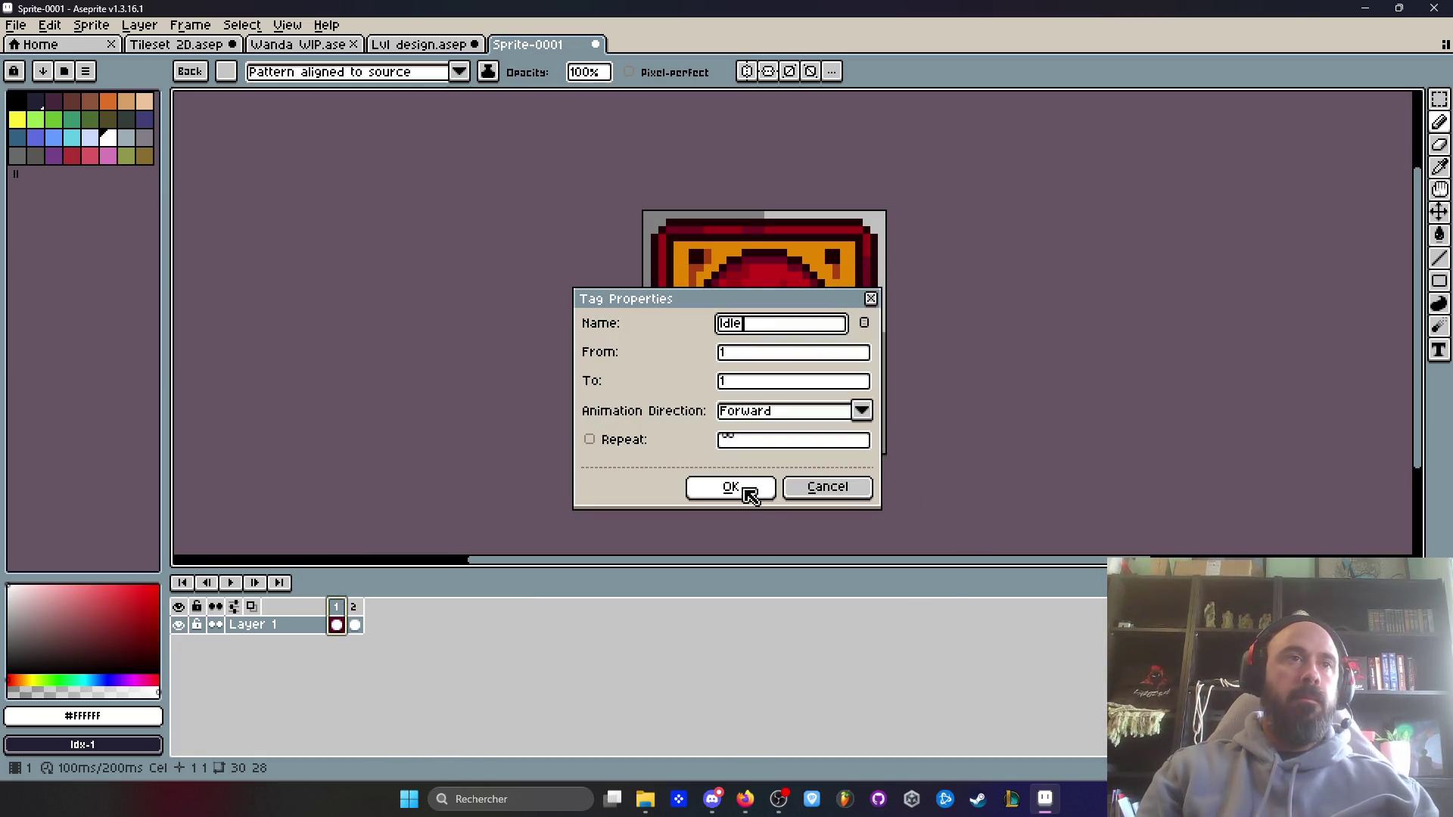
{"action": "left_click", "coordinate": [742, 488]}
- Add Layer 2, select its frame 2 cel, and start drawing white with the Line tool
{"action": "left_click", "coordinate": [108, 137]}
{"action": "key", "text": "shift+n"}
{"action": "left_click", "coordinate": [355, 625]}
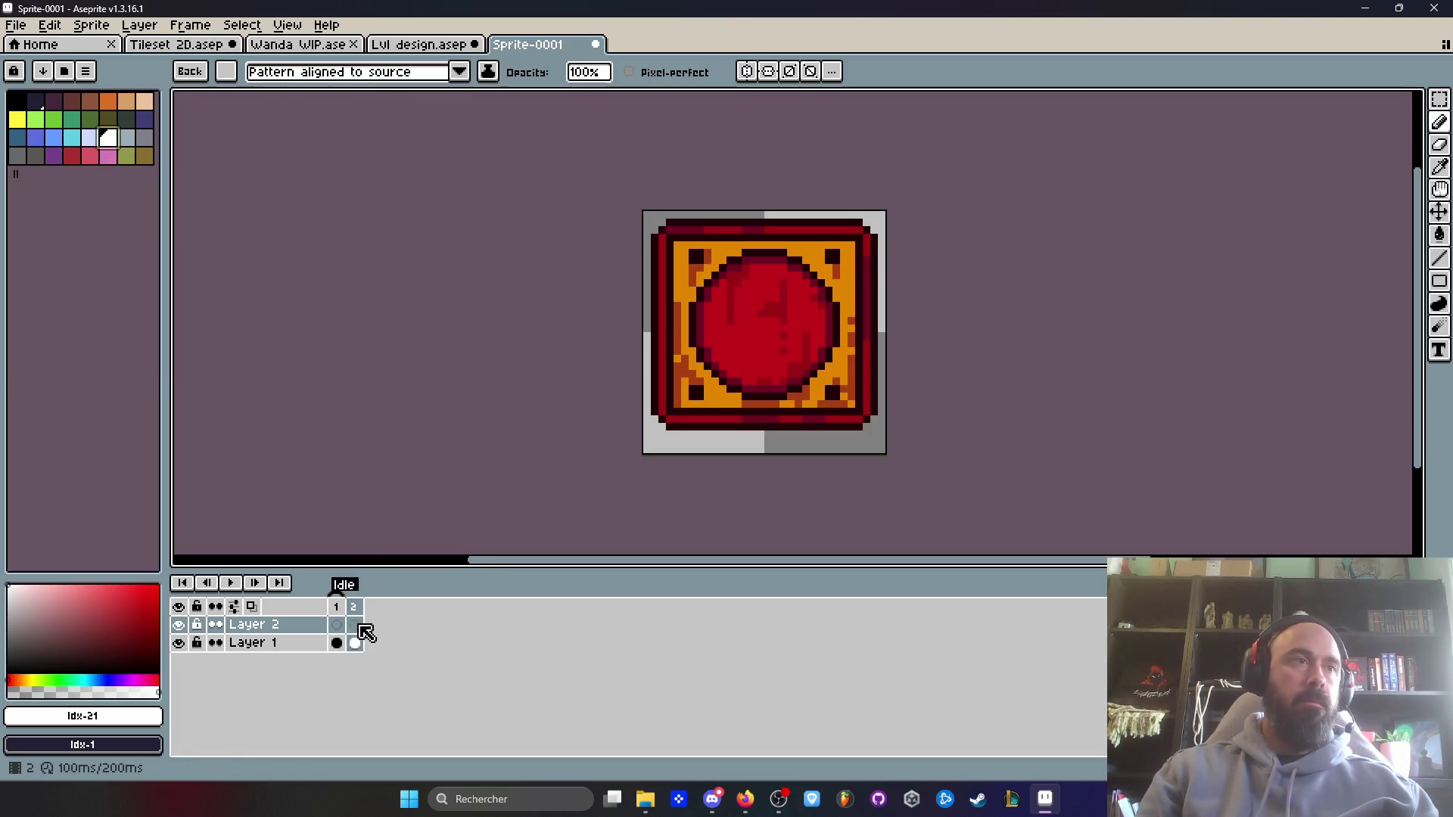
{"action": "scroll", "coordinate": [683, 229], "scroll_direction": "up", "scroll_amount": 2}
{"action": "scroll", "coordinate": [684, 229], "scroll_direction": "up", "scroll_amount": 2}
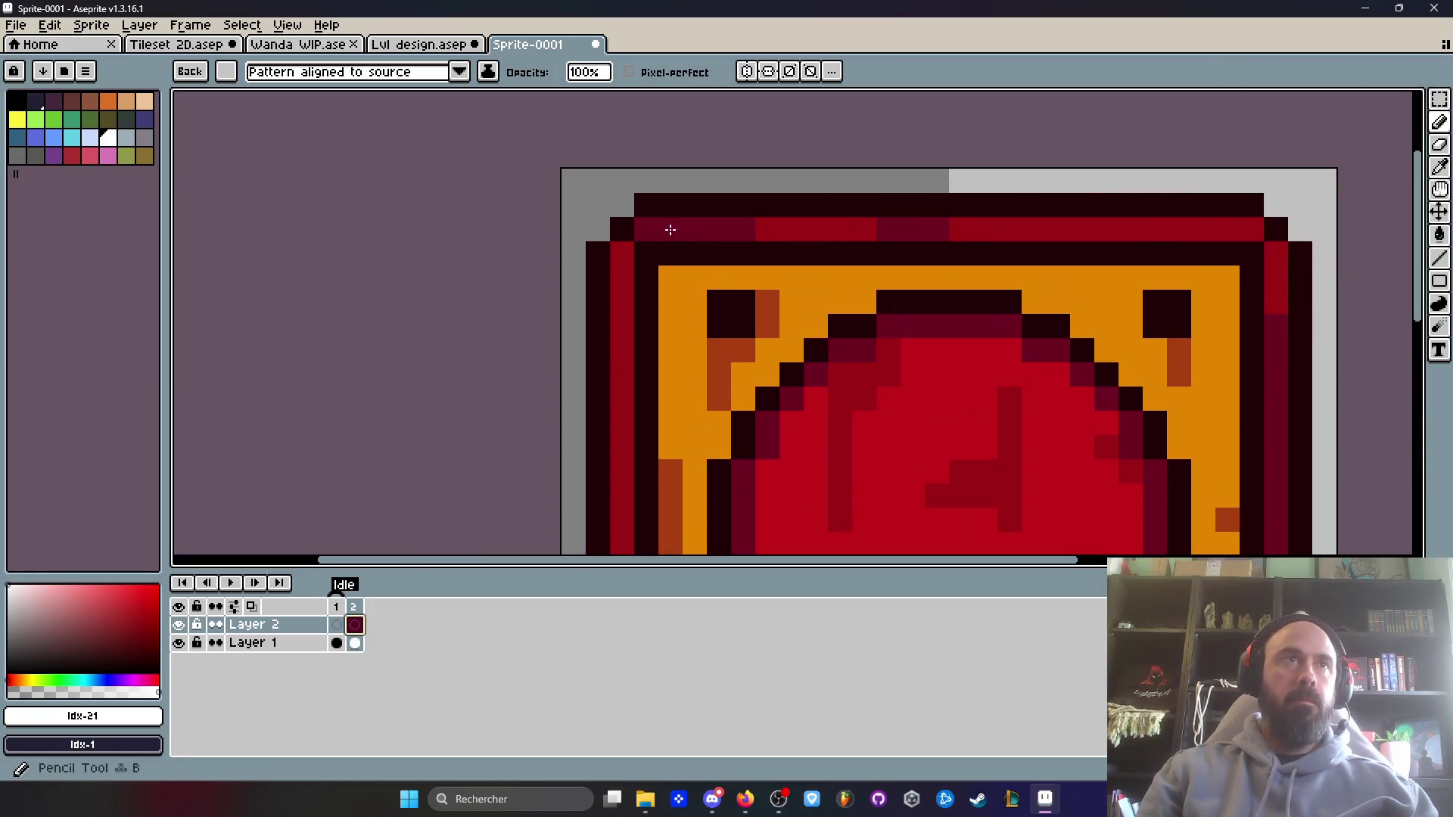
{"action": "left_click", "coordinate": [108, 137]}
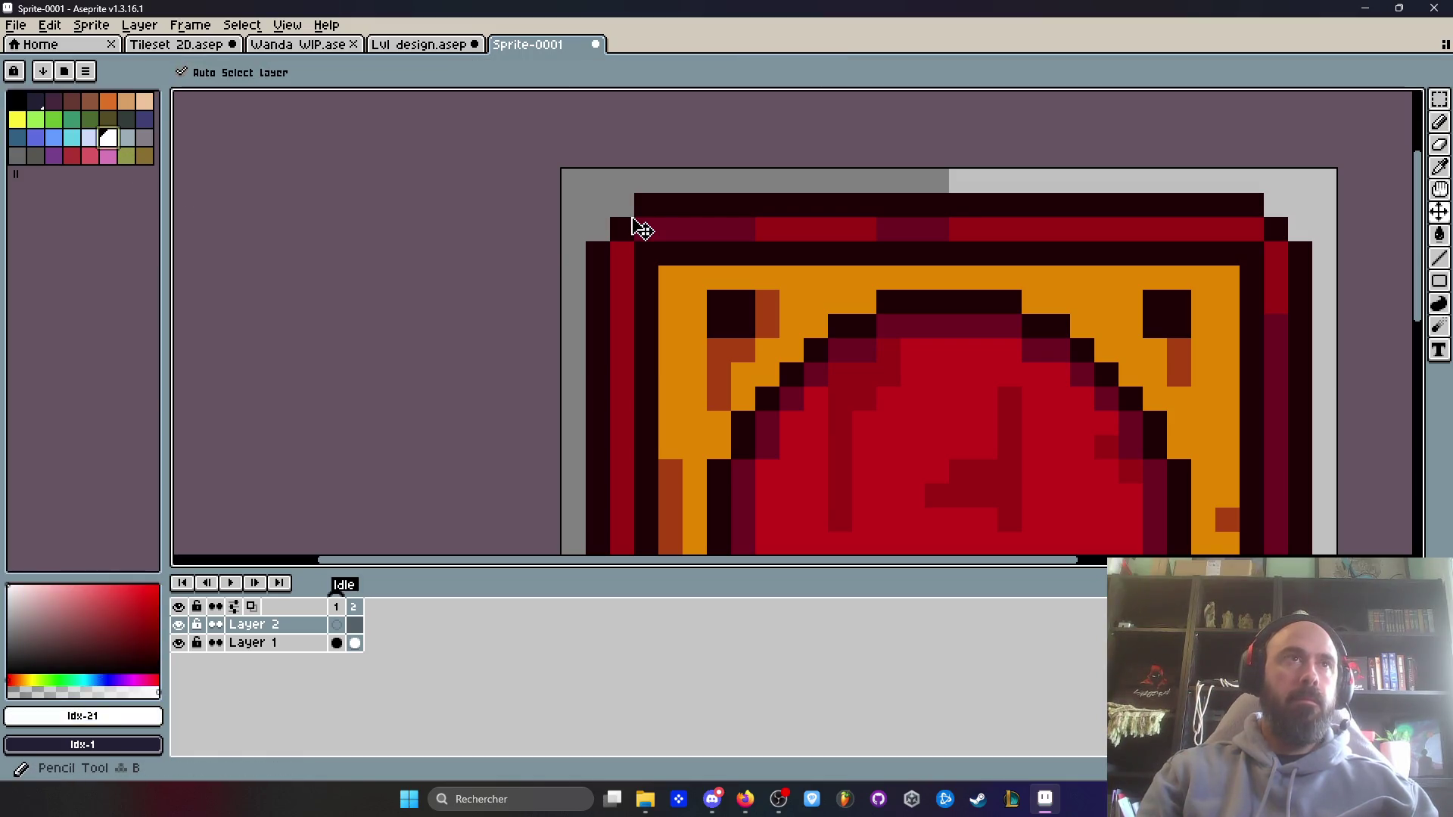
{"action": "left_click", "coordinate": [1442, 258]}
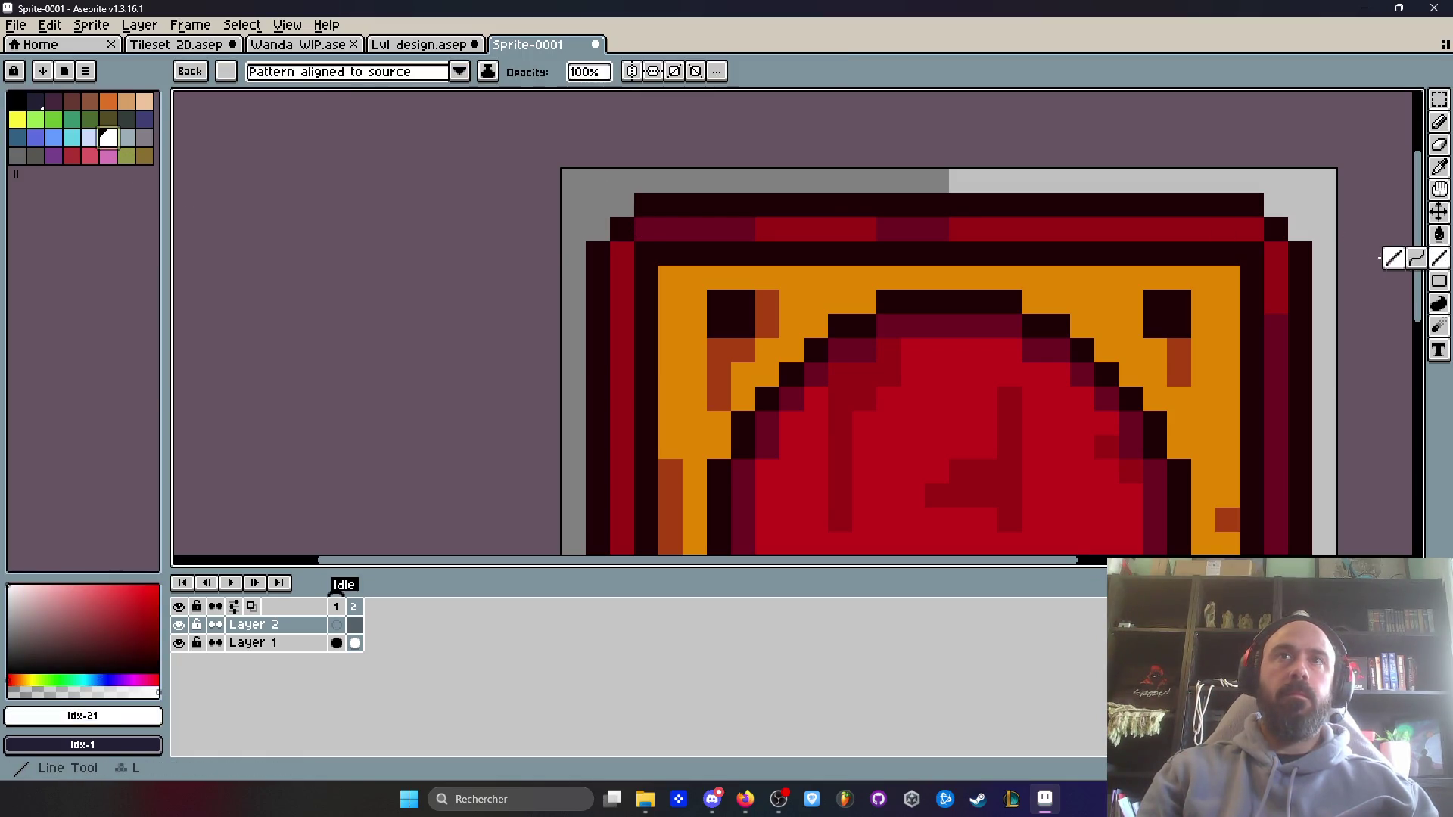
{"action": "left_click", "coordinate": [632, 226]}
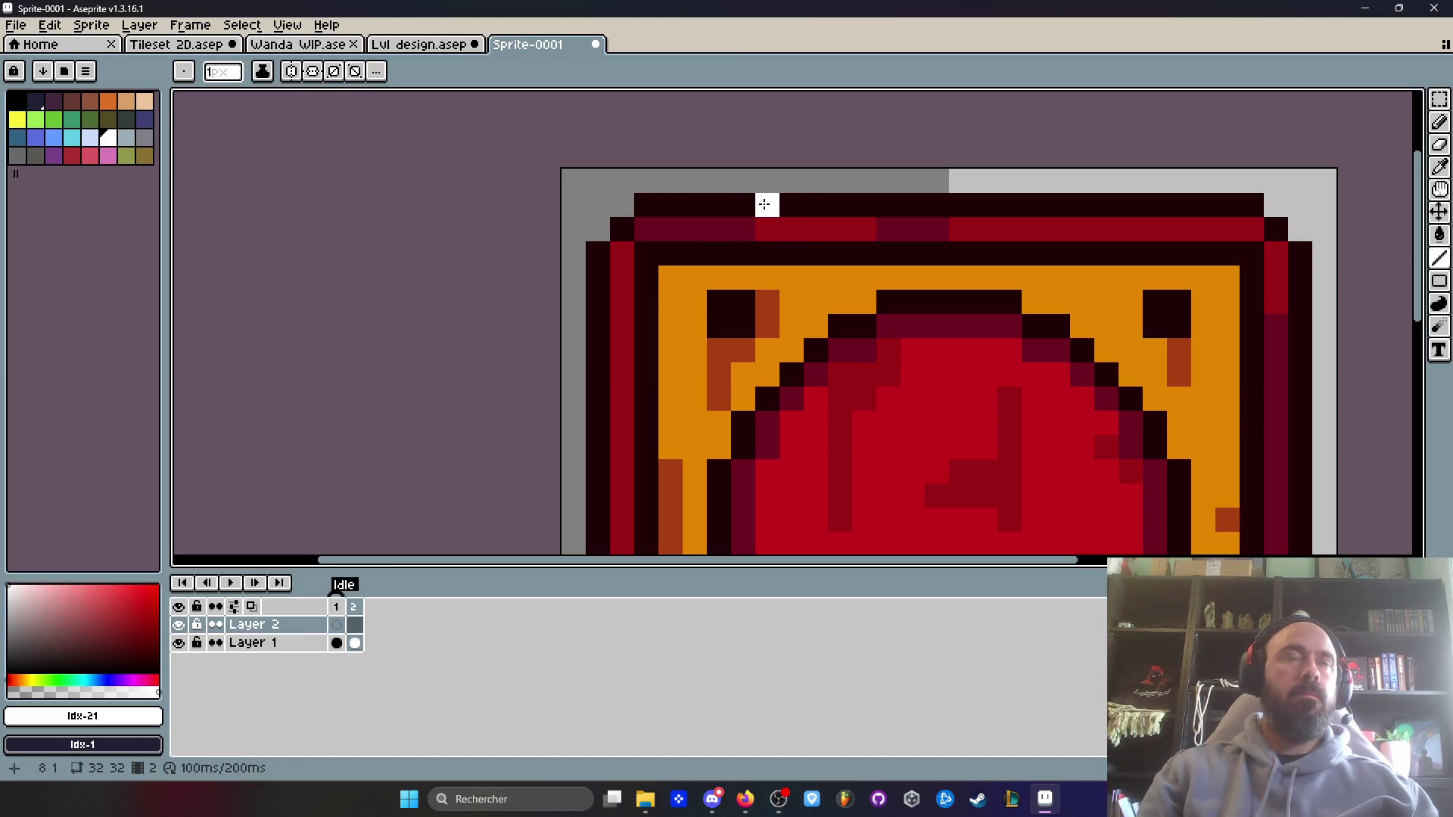
- Paint a solid white glare over the door's top-left corner on frame 2
{"action": "mouse_move", "coordinate": [792, 206]}
{"action": "left_mouse_down"}
{"action": "mouse_move", "coordinate": [595, 383]}
{"action": "mouse_move", "coordinate": [601, 393]}
{"action": "left_mouse_up"}
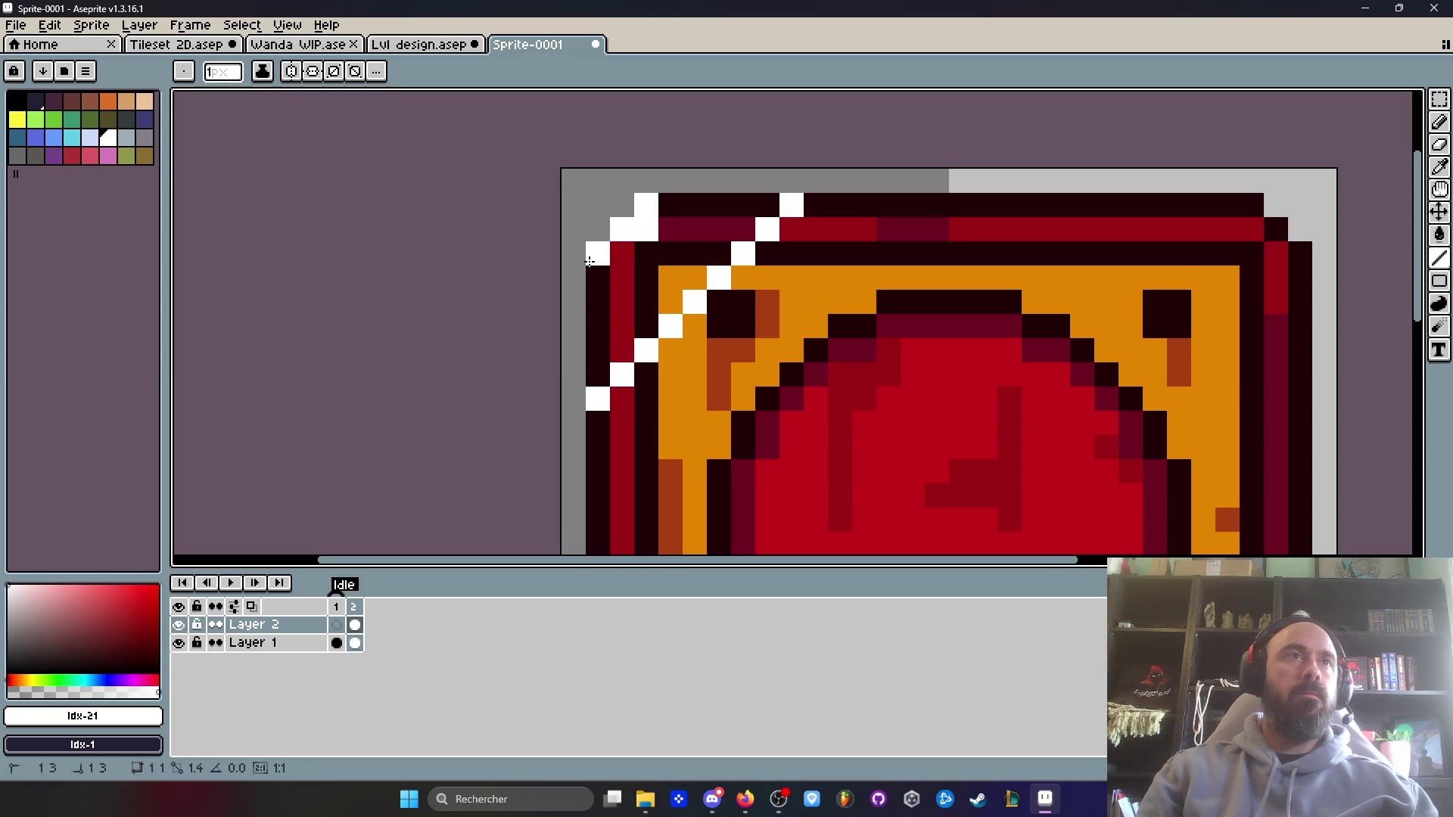
{"action": "left_click_drag", "start_coordinate": [589, 261], "coordinate": [598, 386]}
{"action": "left_click_drag", "start_coordinate": [658, 205], "coordinate": [792, 205]}
{"action": "left_click_drag", "start_coordinate": [694, 277], "coordinate": [616, 355]}
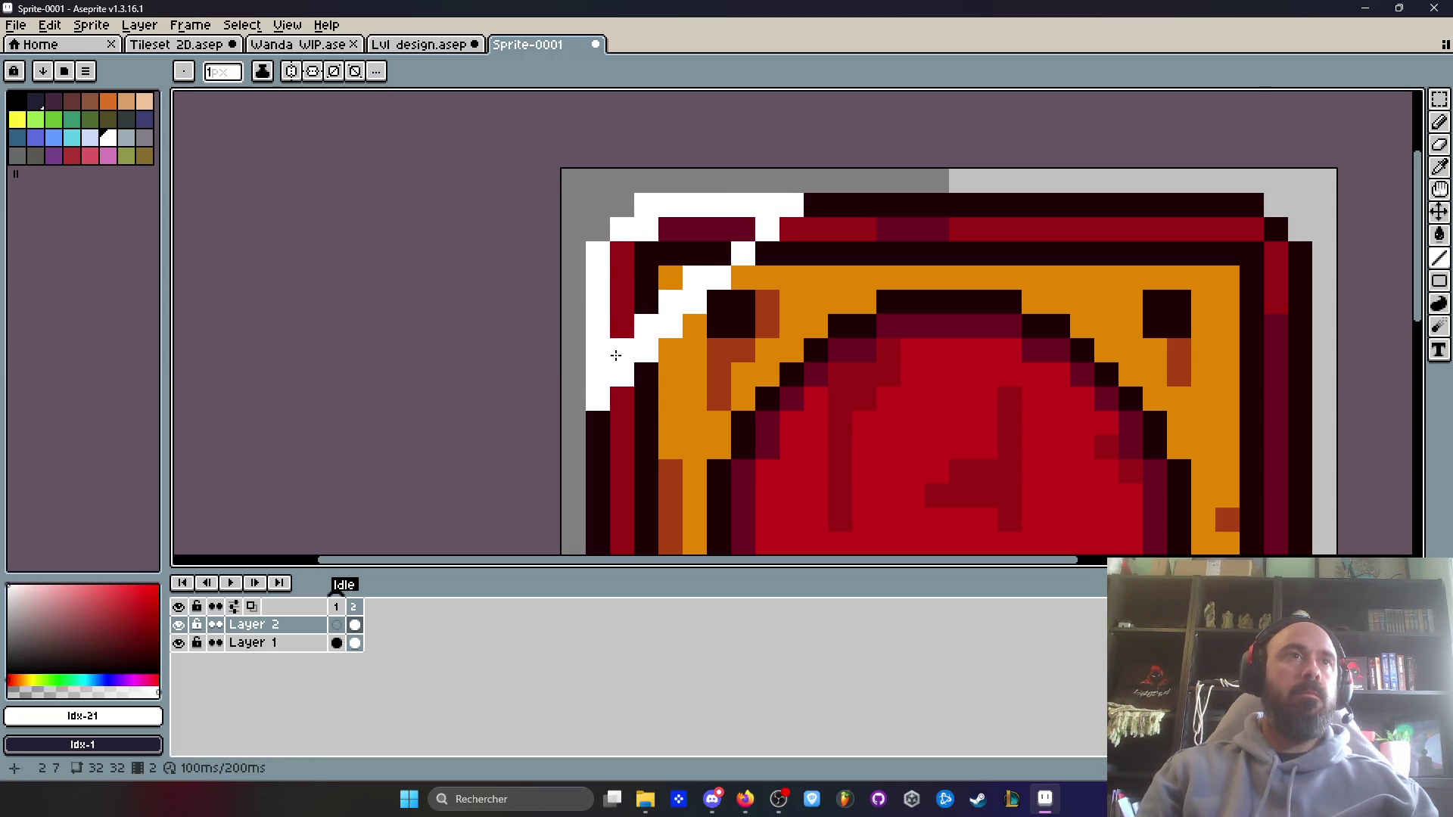
{"action": "key", "text": "plus"}
{"action": "mouse_move", "coordinate": [751, 227]}
{"action": "left_mouse_down"}
{"action": "mouse_move", "coordinate": [680, 246]}
{"action": "mouse_move", "coordinate": [636, 287]}
{"action": "mouse_move", "coordinate": [644, 304]}
{"action": "left_mouse_up"}
- Add frame 3 and shift the corner glare 2 px right and 1 px down
{"action": "left_click", "coordinate": [355, 608]}
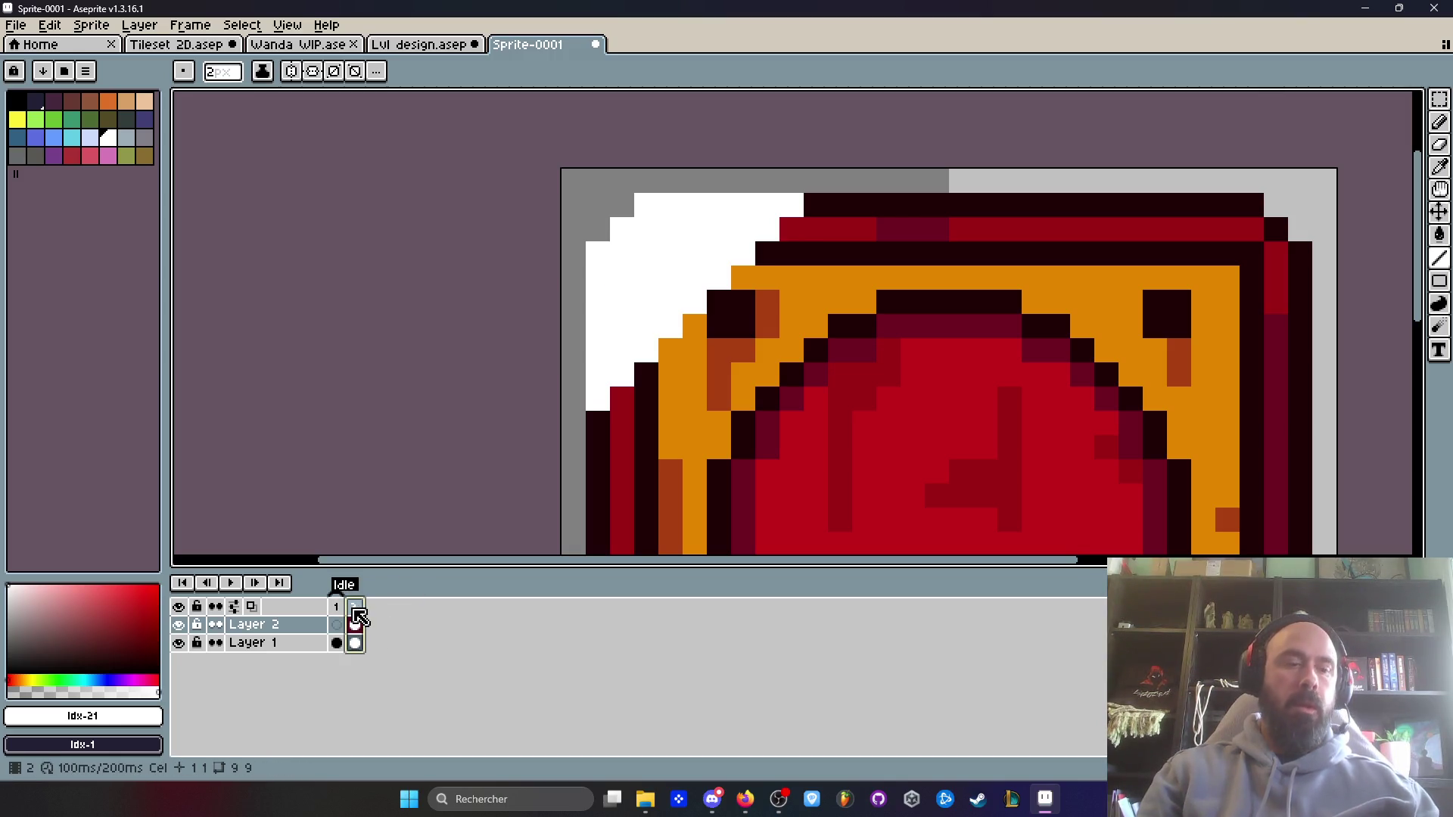
{"action": "key", "text": "alt+n"}
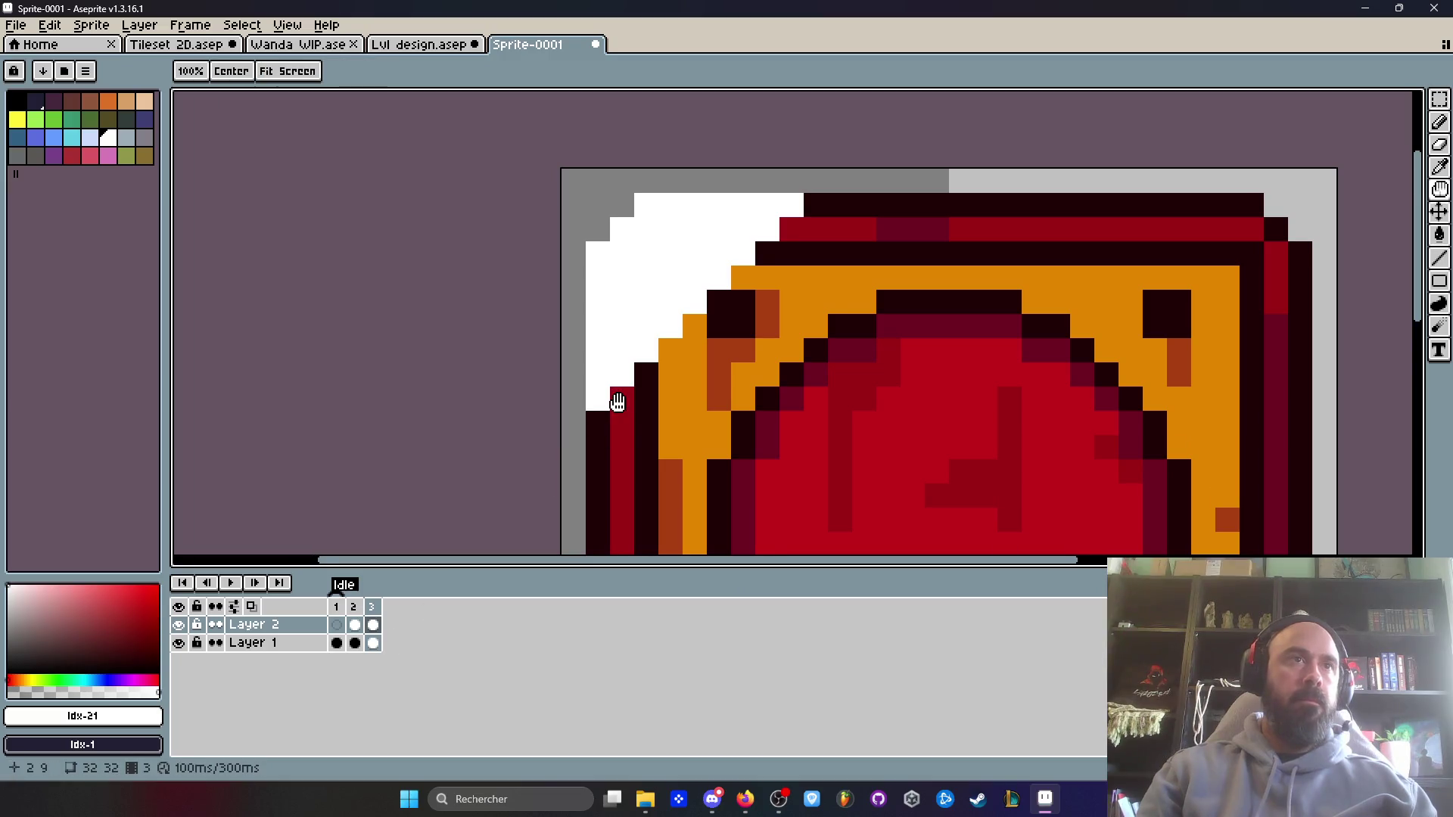
{"action": "left_click_drag", "start_coordinate": [616, 395], "coordinate": [588, 279]}
{"action": "key", "text": "minus"}
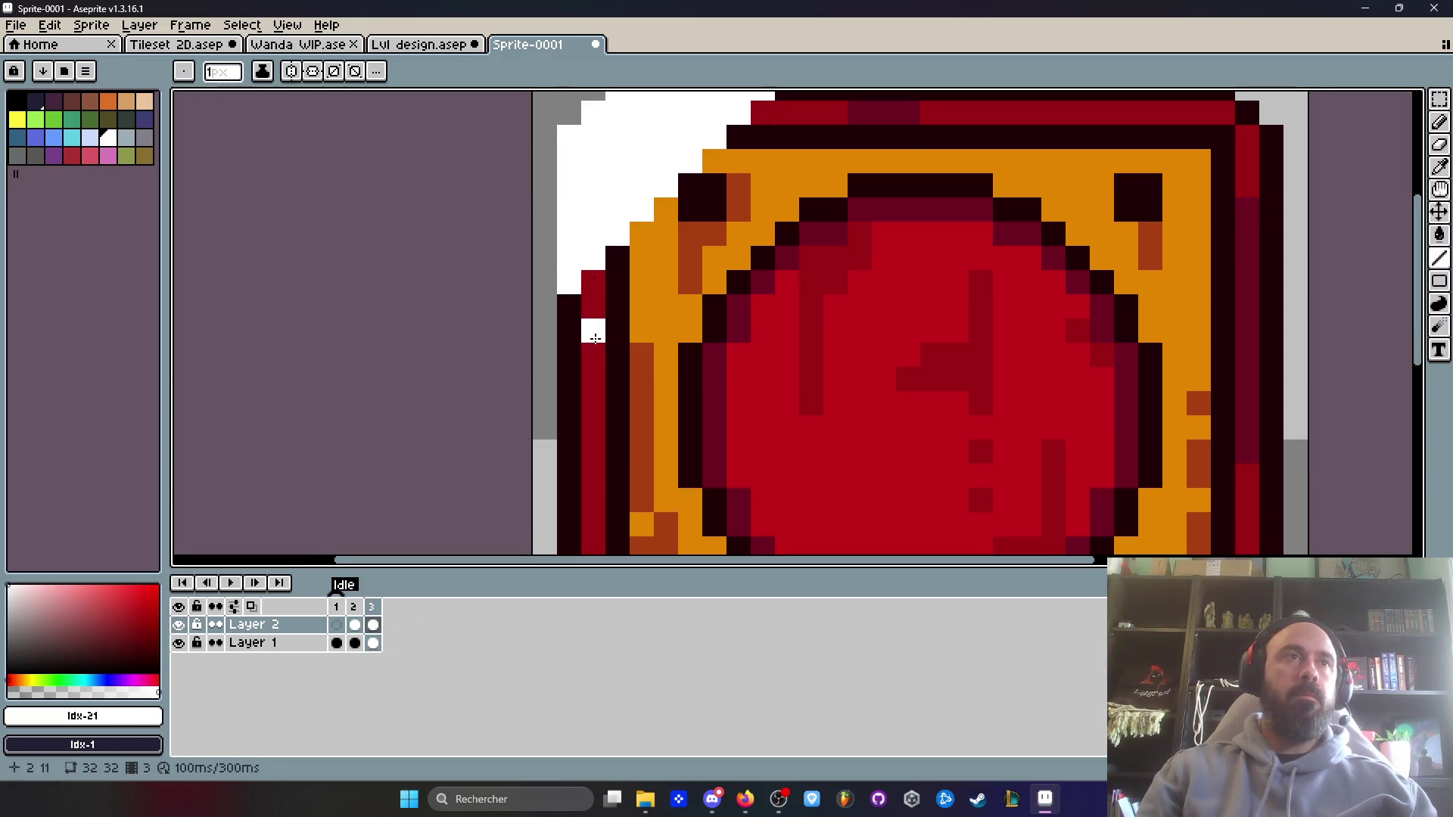
{"action": "left_click", "coordinate": [373, 625]}
{"action": "left_click_drag", "start_coordinate": [549, 336], "coordinate": [557, 406]}
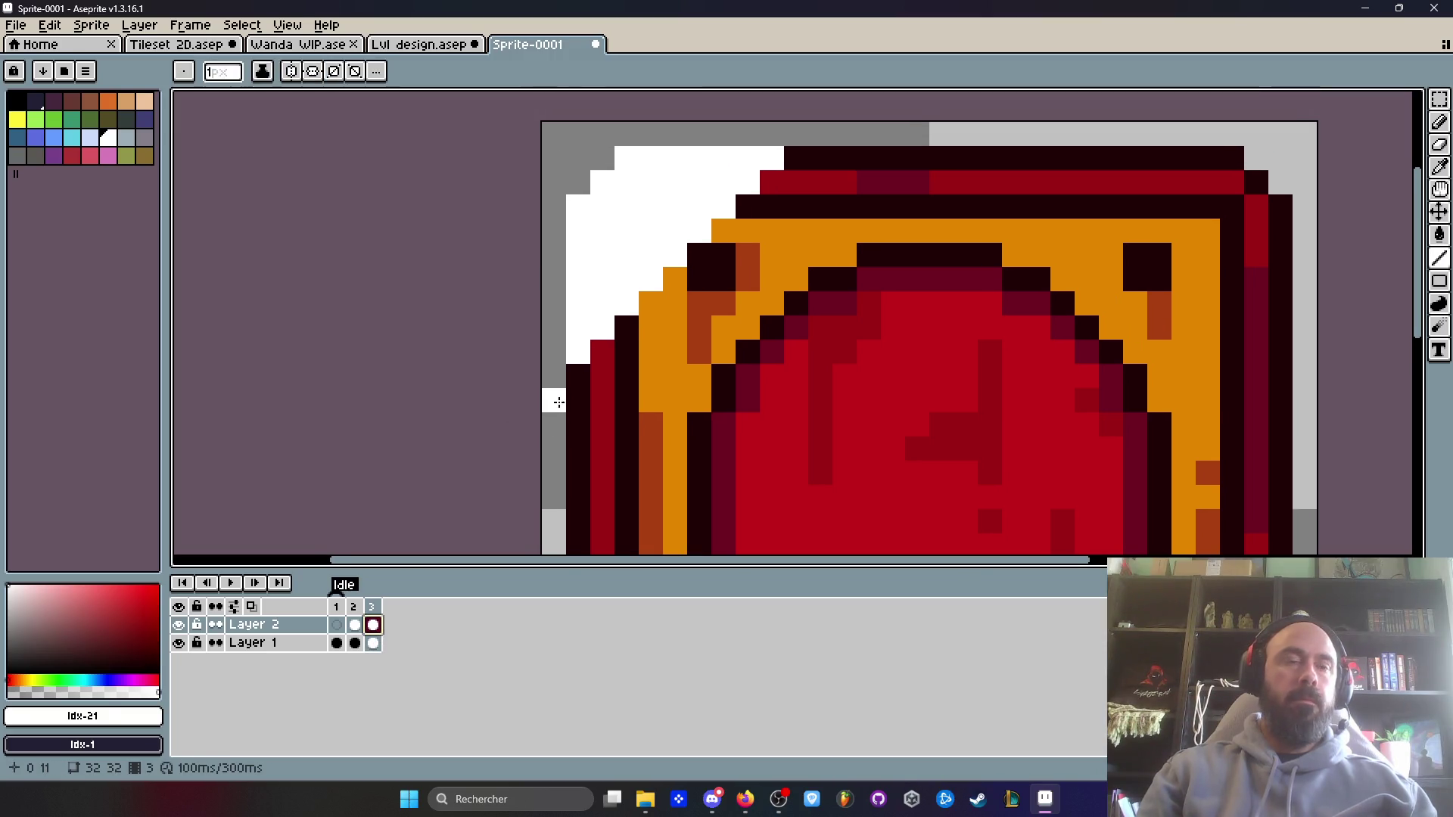
{"action": "key", "text": "m"}
{"action": "left_click_drag", "start_coordinate": [509, 129], "coordinate": [877, 409]}
{"action": "left_click_drag", "start_coordinate": [661, 252], "coordinate": [745, 352]}
{"action": "key", "text": "Return"}
- Outline a wider frame 3 glare band with parallel white diagonal lines
{"action": "key", "text": "b"}
{"action": "left_click", "coordinate": [746, 302], "text": "alt"}
{"action": "left_click", "coordinate": [1257, 215]}
{"action": "key", "text": "ctrl+z"}
{"action": "left_click", "coordinate": [1439, 258]}
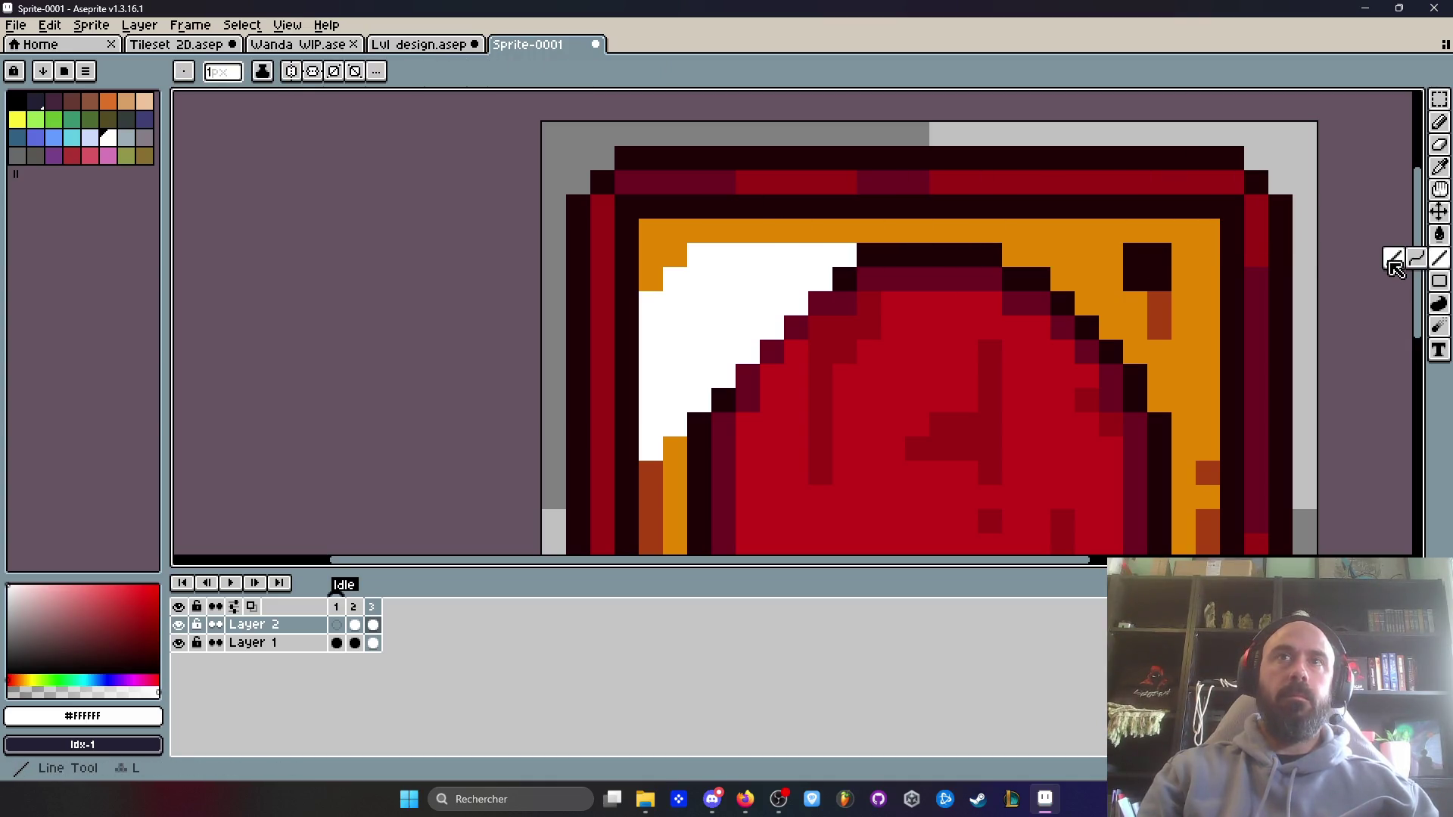
{"action": "mouse_move", "coordinate": [722, 230]}
{"action": "left_mouse_down"}
{"action": "mouse_move", "coordinate": [821, 182]}
{"action": "mouse_move", "coordinate": [796, 157]}
{"action": "left_mouse_up"}
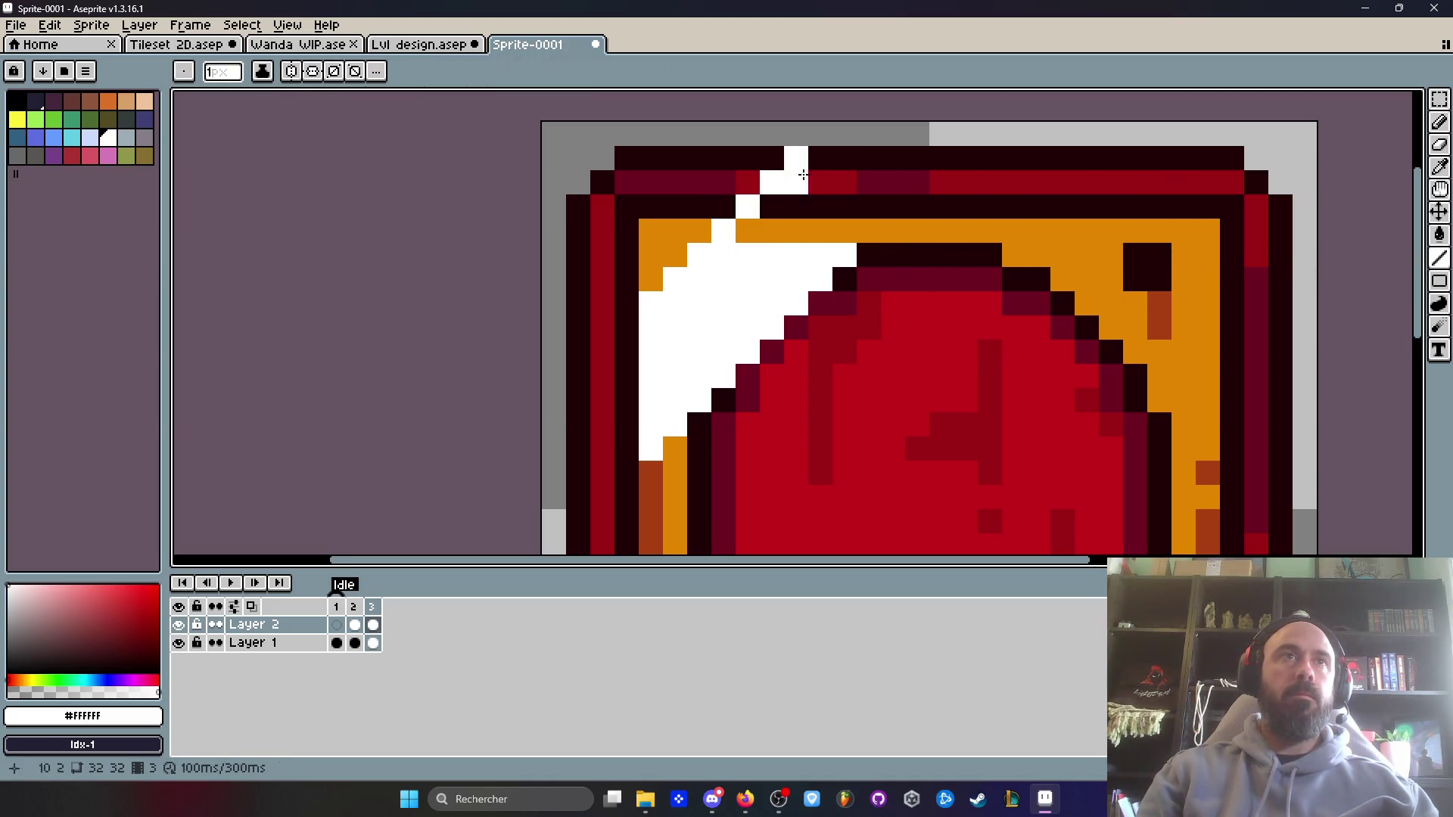
{"action": "mouse_move", "coordinate": [854, 248]}
{"action": "left_mouse_down"}
{"action": "mouse_move", "coordinate": [939, 165]}
{"action": "mouse_move", "coordinate": [955, 166]}
{"action": "mouse_move", "coordinate": [942, 159]}
{"action": "left_mouse_up"}
{"action": "left_click_drag", "start_coordinate": [658, 449], "coordinate": [575, 520]}
{"action": "mouse_move", "coordinate": [655, 306]}
{"action": "left_mouse_down"}
{"action": "mouse_move", "coordinate": [569, 371]}
{"action": "mouse_move", "coordinate": [578, 520]}
{"action": "left_mouse_up"}
- Fill the frame 3 glare band's columns and rows solid white
{"action": "left_click_drag", "start_coordinate": [602, 352], "coordinate": [602, 497]}
{"action": "left_click_drag", "start_coordinate": [626, 349], "coordinate": [620, 464]}
{"action": "left_click_drag", "start_coordinate": [796, 158], "coordinate": [917, 157]}
{"action": "left_click_drag", "start_coordinate": [893, 181], "coordinate": [796, 181]}
{"action": "left_click_drag", "start_coordinate": [772, 206], "coordinate": [869, 206]}
{"action": "left_click_drag", "start_coordinate": [844, 230], "coordinate": [748, 230]}
{"action": "scroll", "coordinate": [747, 230], "scroll_direction": "down", "scroll_amount": 3}
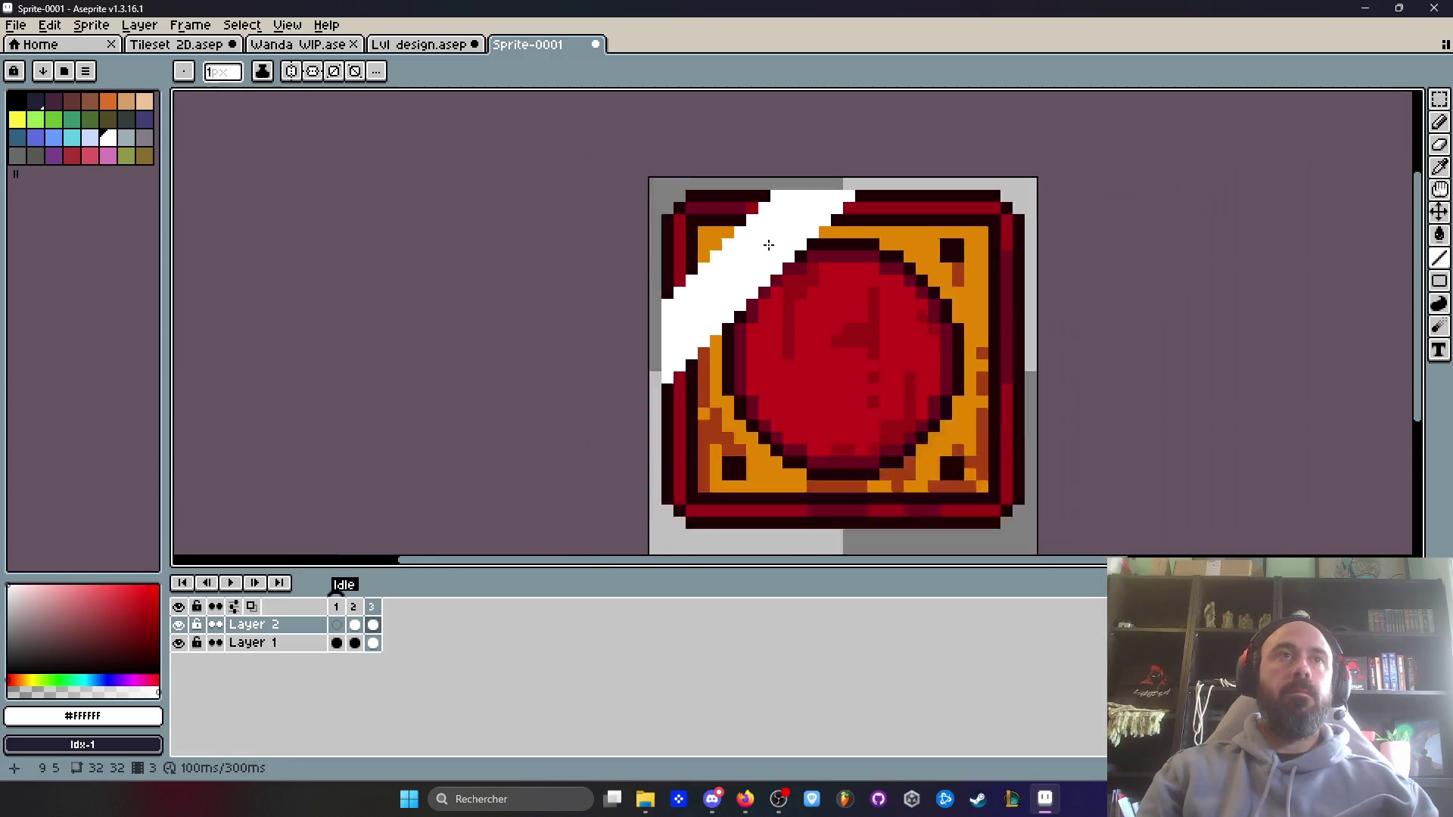
{"action": "scroll", "coordinate": [686, 336], "scroll_direction": "up", "scroll_amount": 1}
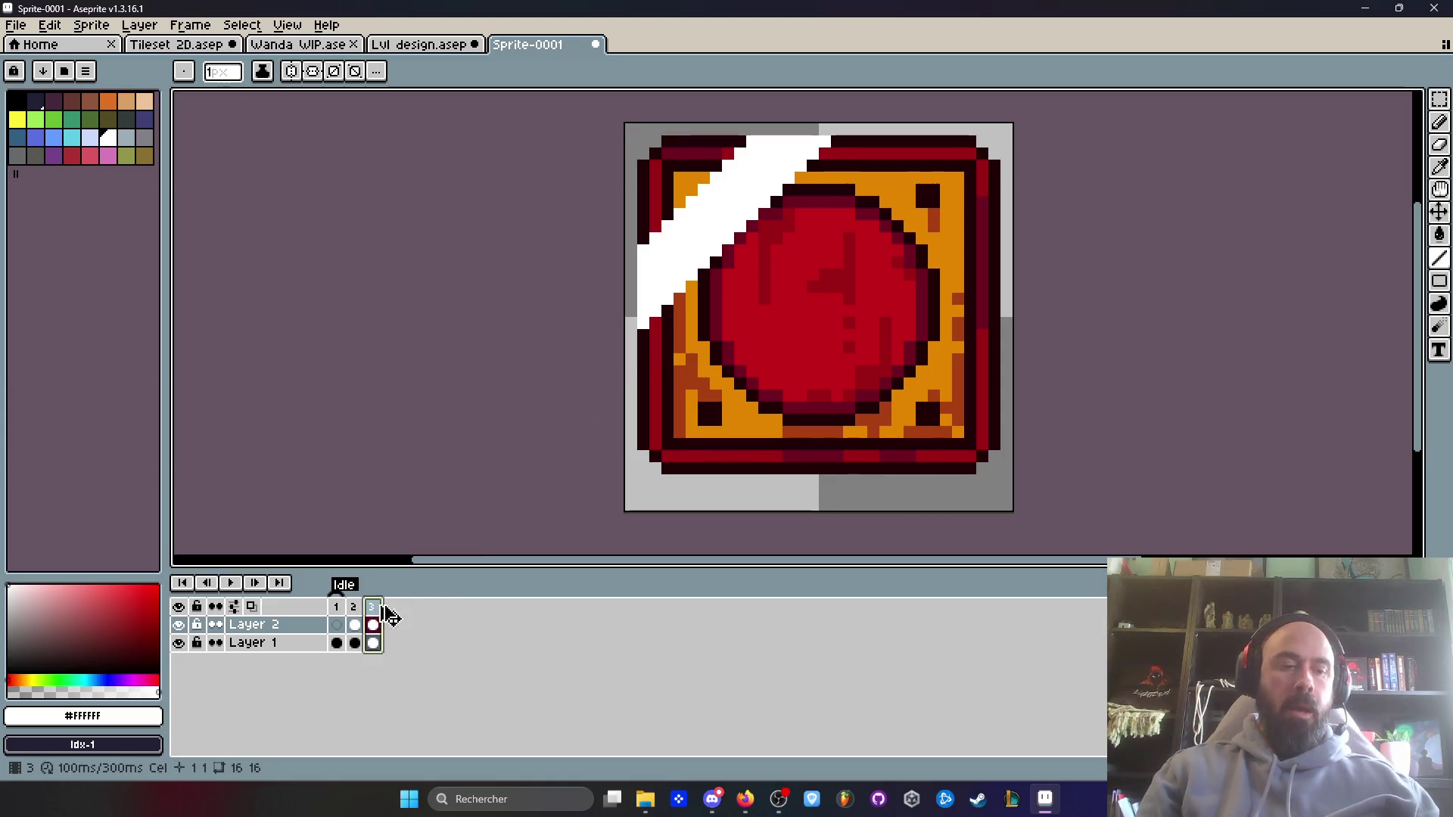
- Add frame 4 with a diagonal glare band drawn in lines and flood-filled white
{"action": "key", "text": "alt+n"}
{"action": "left_click", "coordinate": [391, 625]}
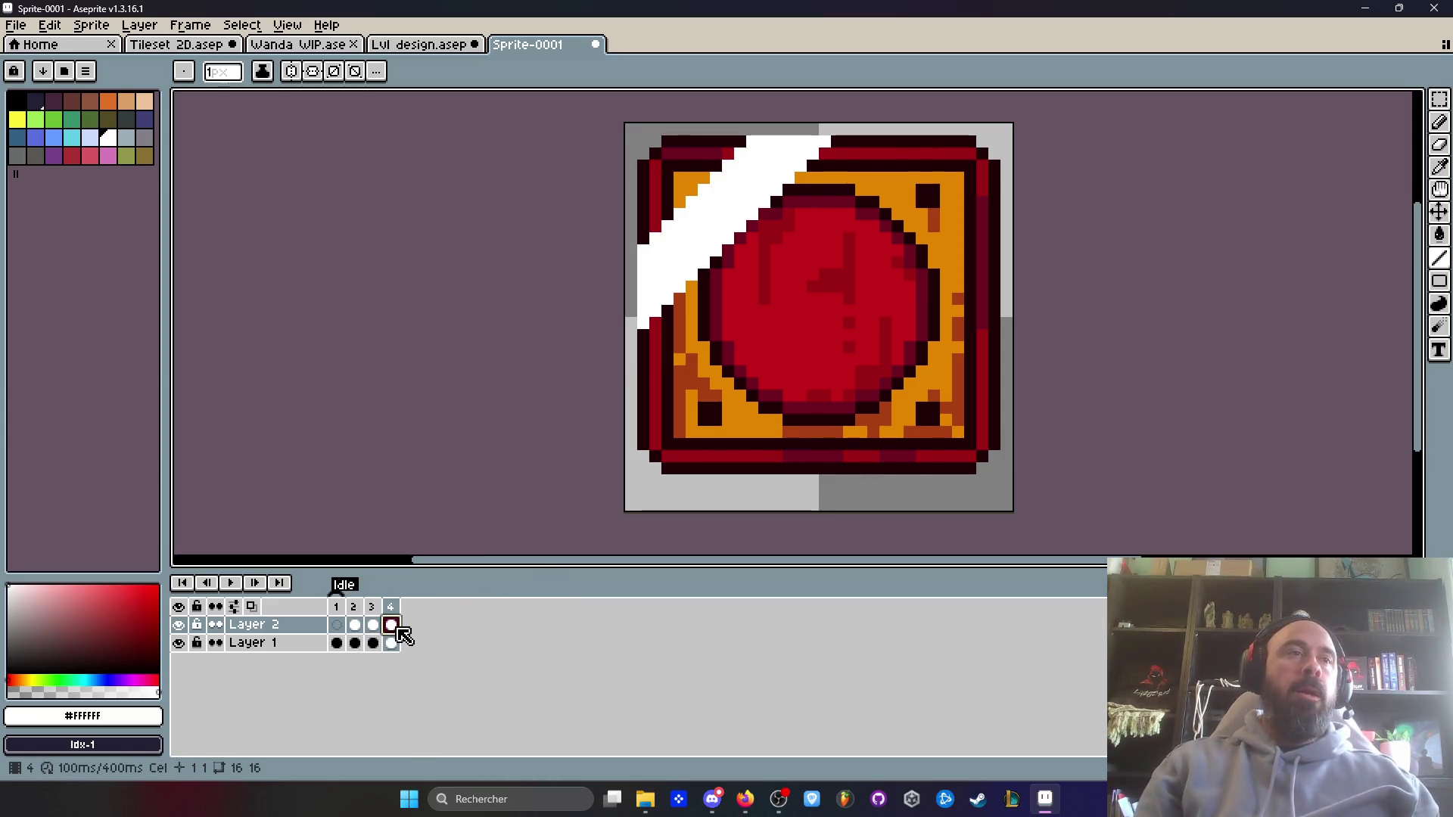
{"action": "mouse_move", "coordinate": [642, 338]}
{"action": "left_mouse_down"}
{"action": "mouse_move", "coordinate": [795, 227]}
{"action": "mouse_move", "coordinate": [830, 144]}
{"action": "mouse_move", "coordinate": [639, 322]}
{"action": "left_mouse_up"}
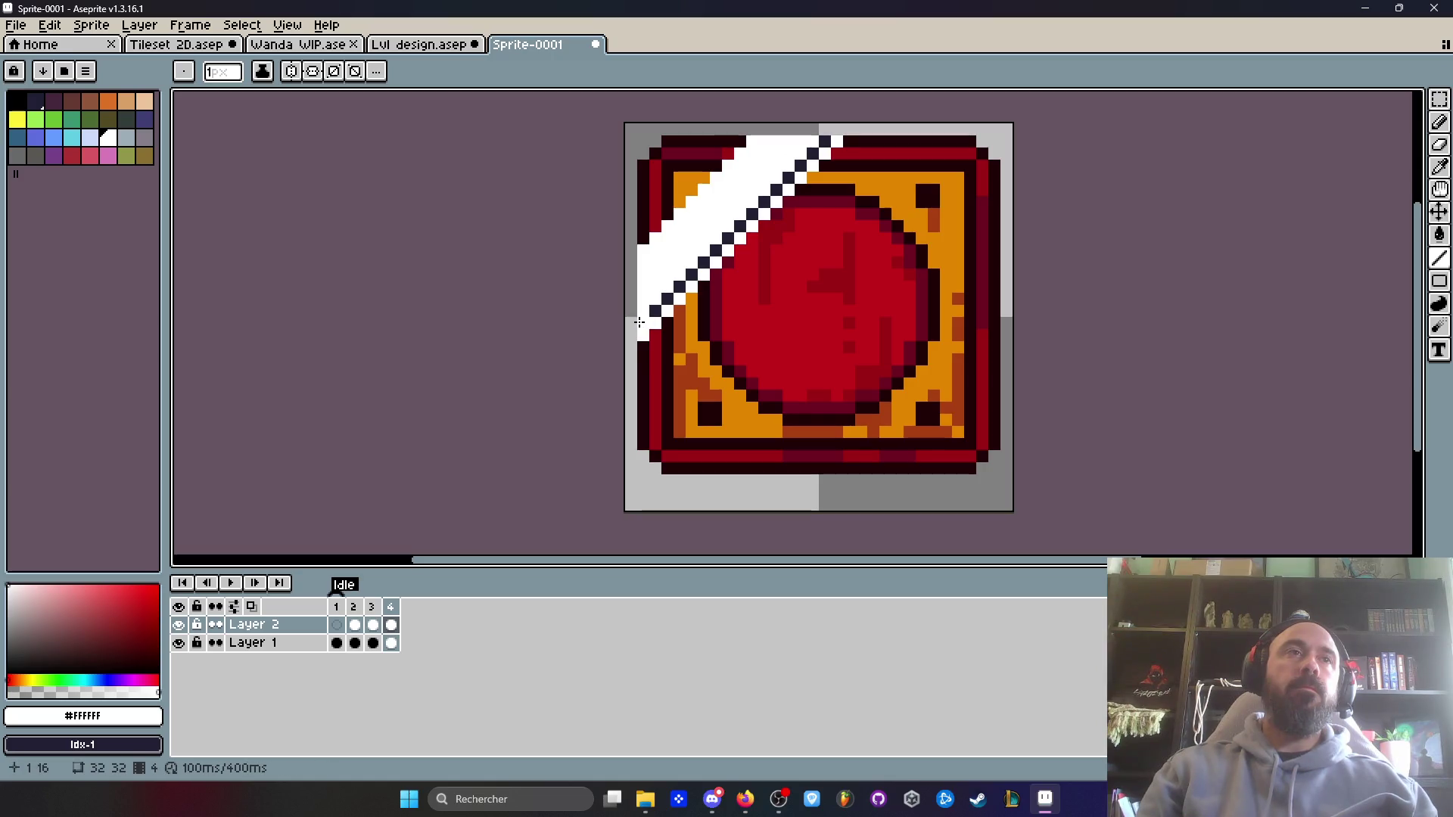
{"action": "mouse_move", "coordinate": [650, 386]}
{"action": "left_mouse_down"}
{"action": "mouse_move", "coordinate": [896, 141]}
{"action": "mouse_move", "coordinate": [843, 142]}
{"action": "left_mouse_up"}
{"action": "left_click_drag", "start_coordinate": [642, 392], "coordinate": [642, 391]}
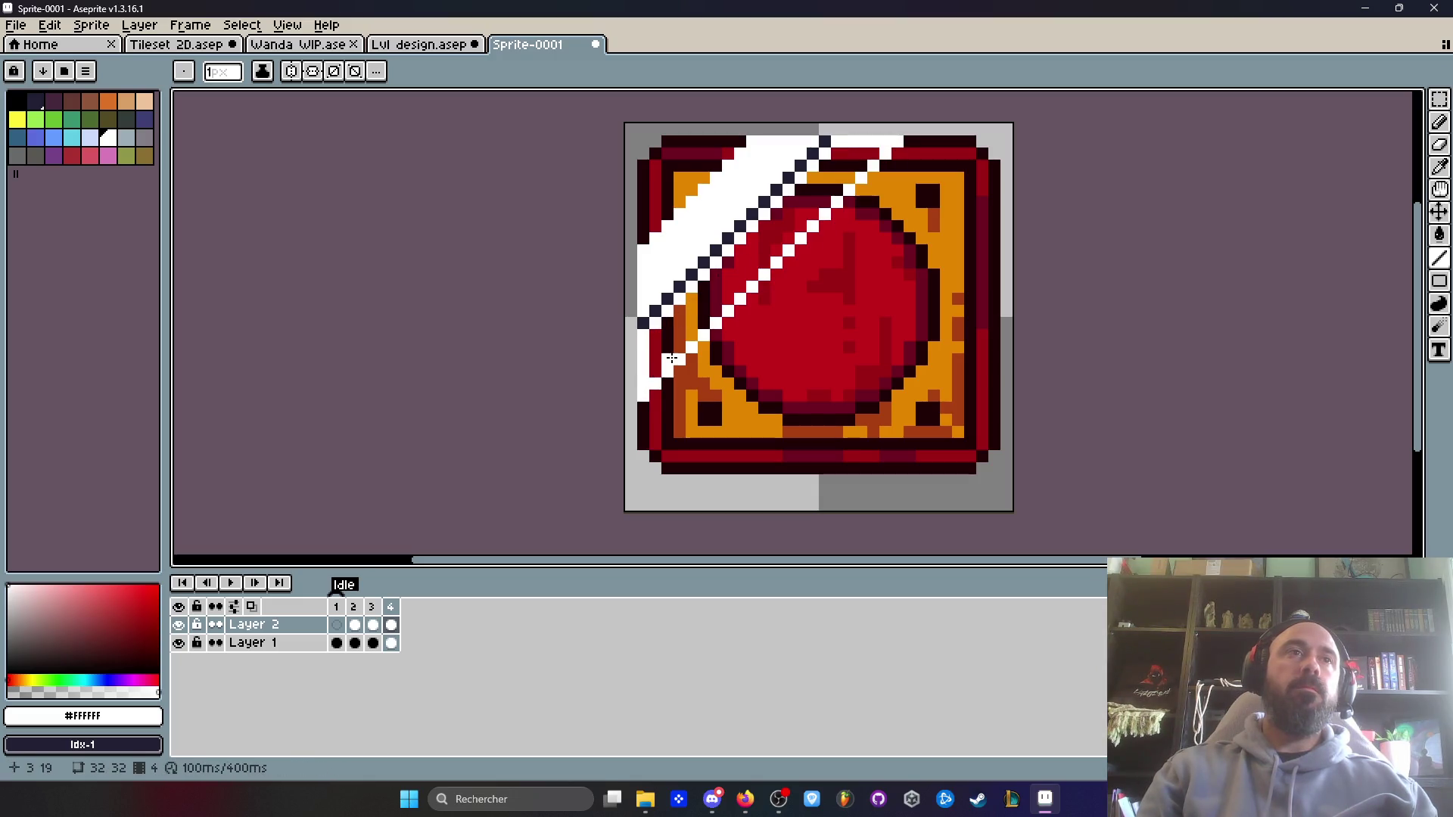
{"action": "key", "text": "g"}
{"action": "left_click", "coordinate": [680, 320]}
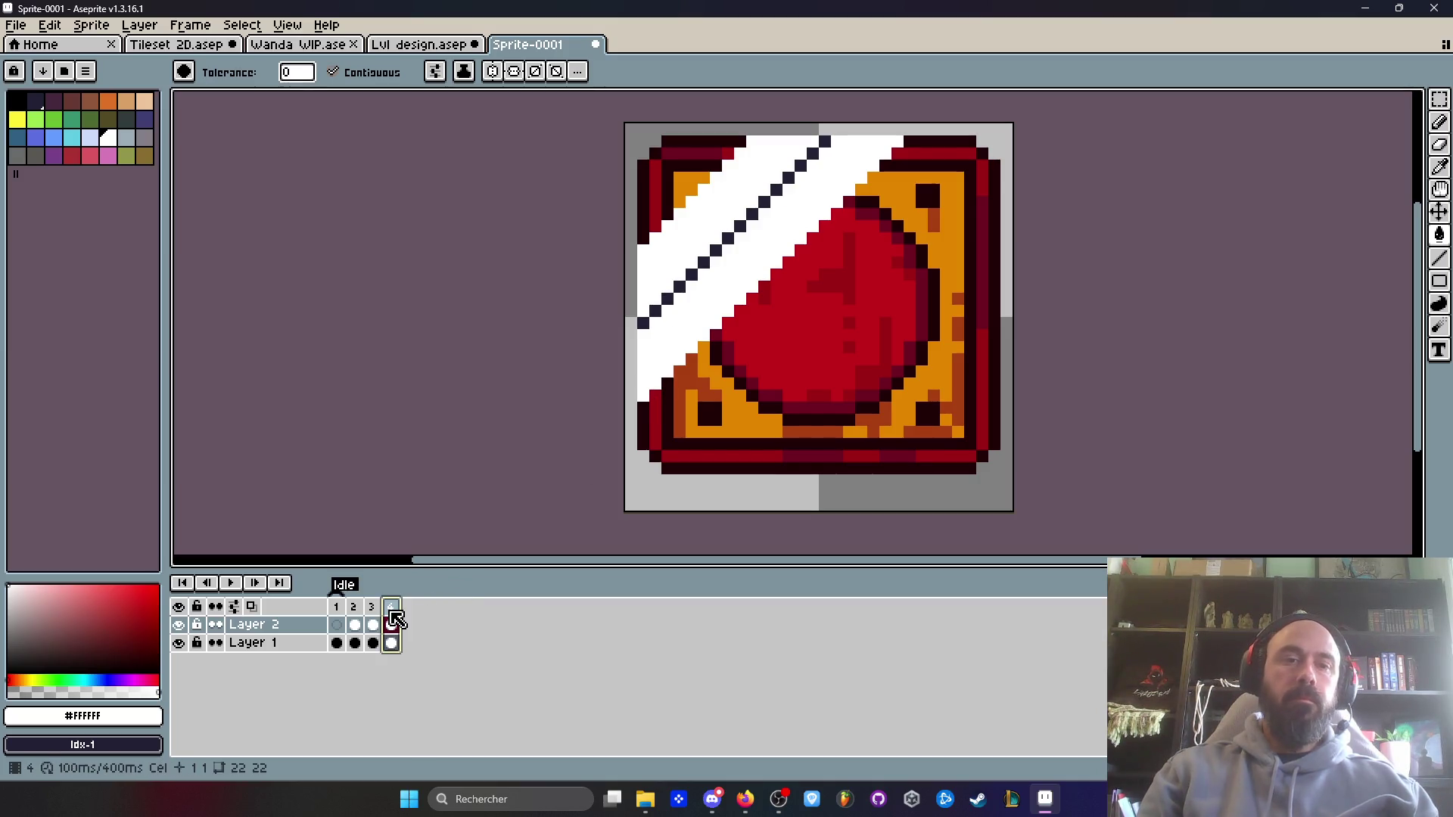
- On frame 5, draw diagonal lines across the door and flood-fill the area left of them white
{"action": "key", "text": "alt+n"}
{"action": "left_click", "coordinate": [407, 625]}
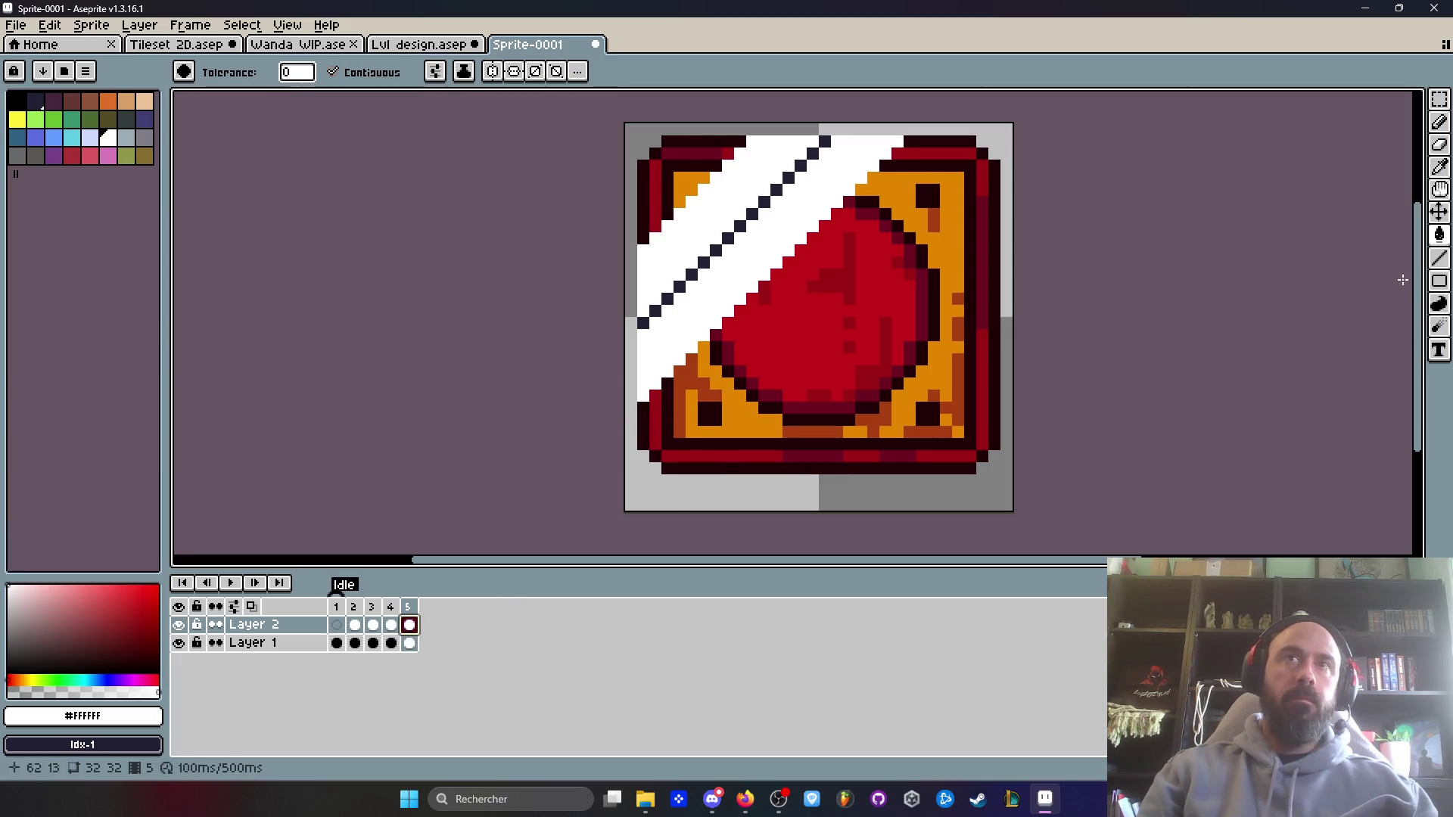
{"action": "left_click", "coordinate": [1437, 259]}
{"action": "left_click_drag", "start_coordinate": [897, 141], "coordinate": [643, 395]}
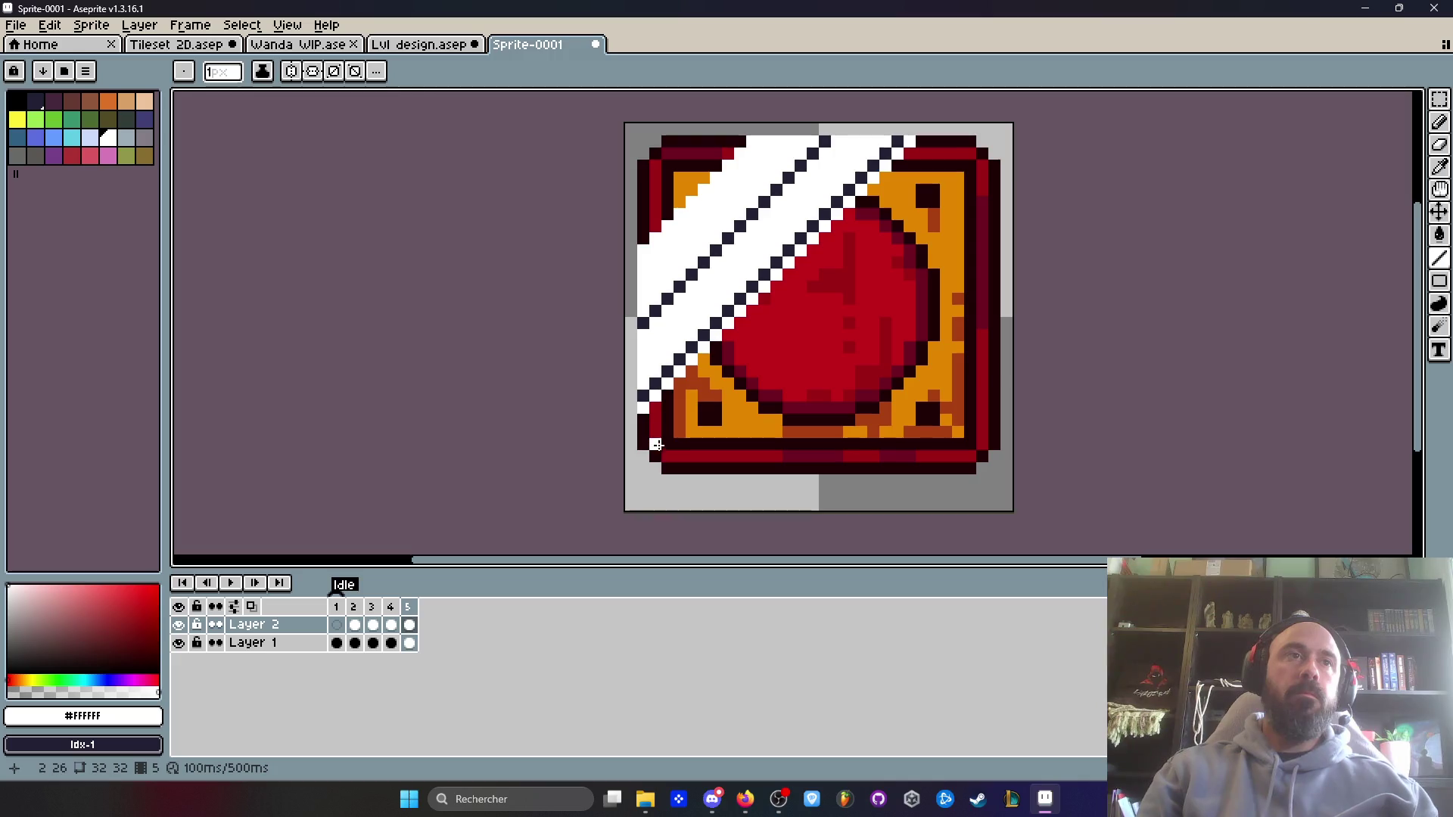
{"action": "left_click_drag", "start_coordinate": [669, 466], "coordinate": [982, 143]}
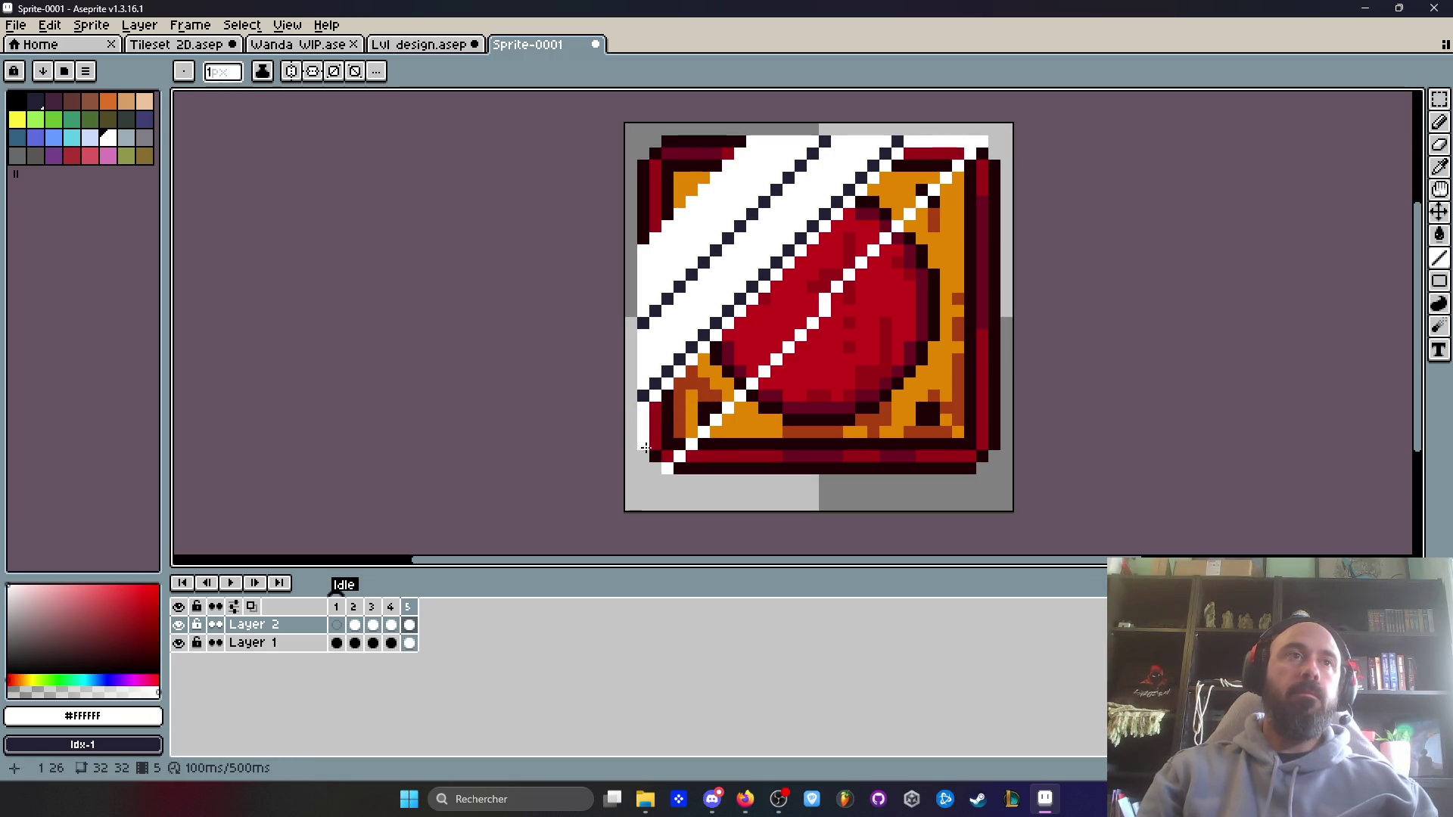
{"action": "key", "text": "g"}
{"action": "left_click", "coordinate": [711, 383]}
{"action": "scroll", "coordinate": [711, 382], "scroll_direction": "down", "scroll_amount": 2}
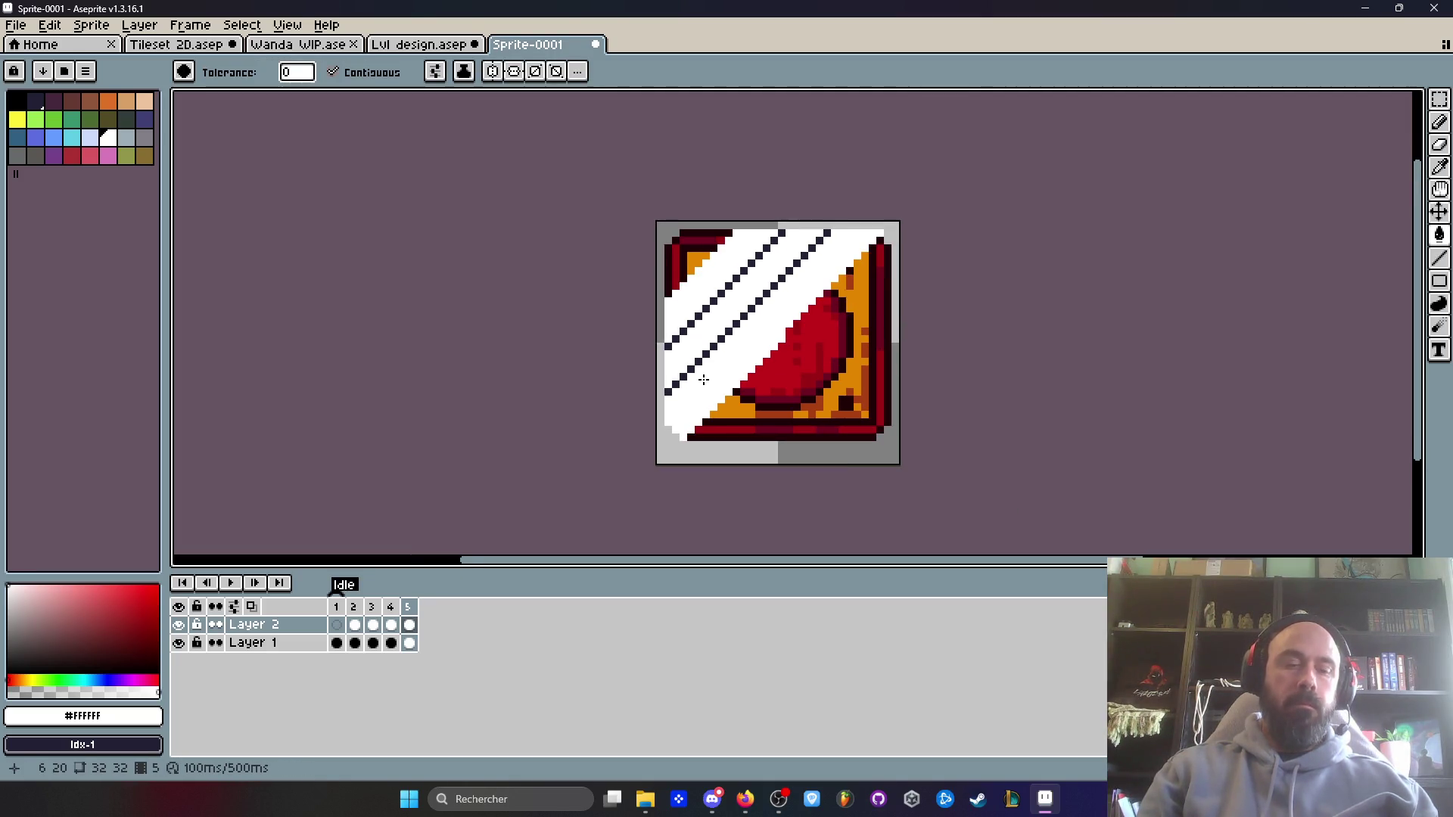
- Clear the white band between the dotted lines to transparent and preview the neighbouring frames
{"action": "left_click", "coordinate": [42, 684]}
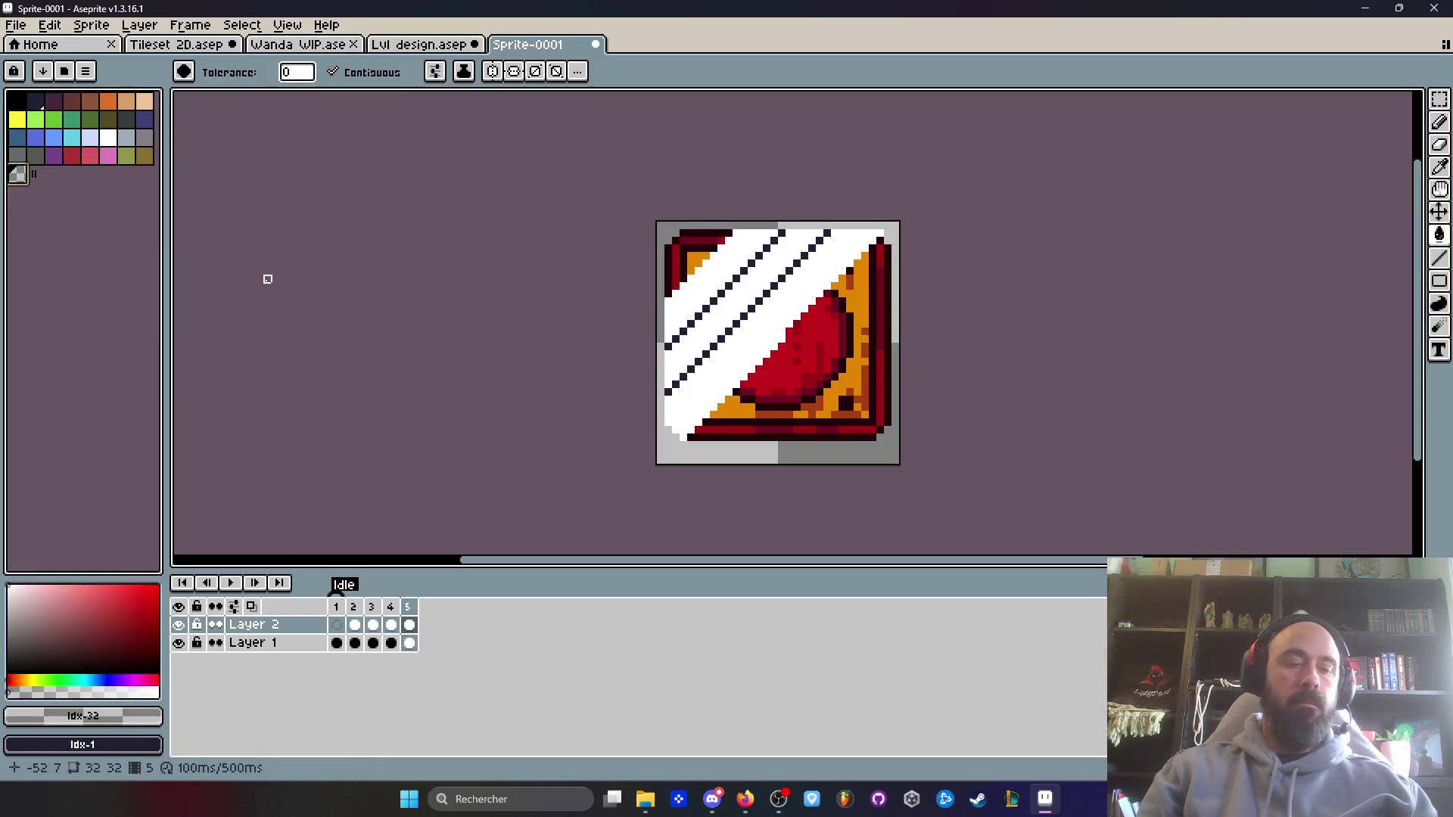
{"action": "left_click", "coordinate": [721, 271]}
{"action": "key", "text": "comma"}
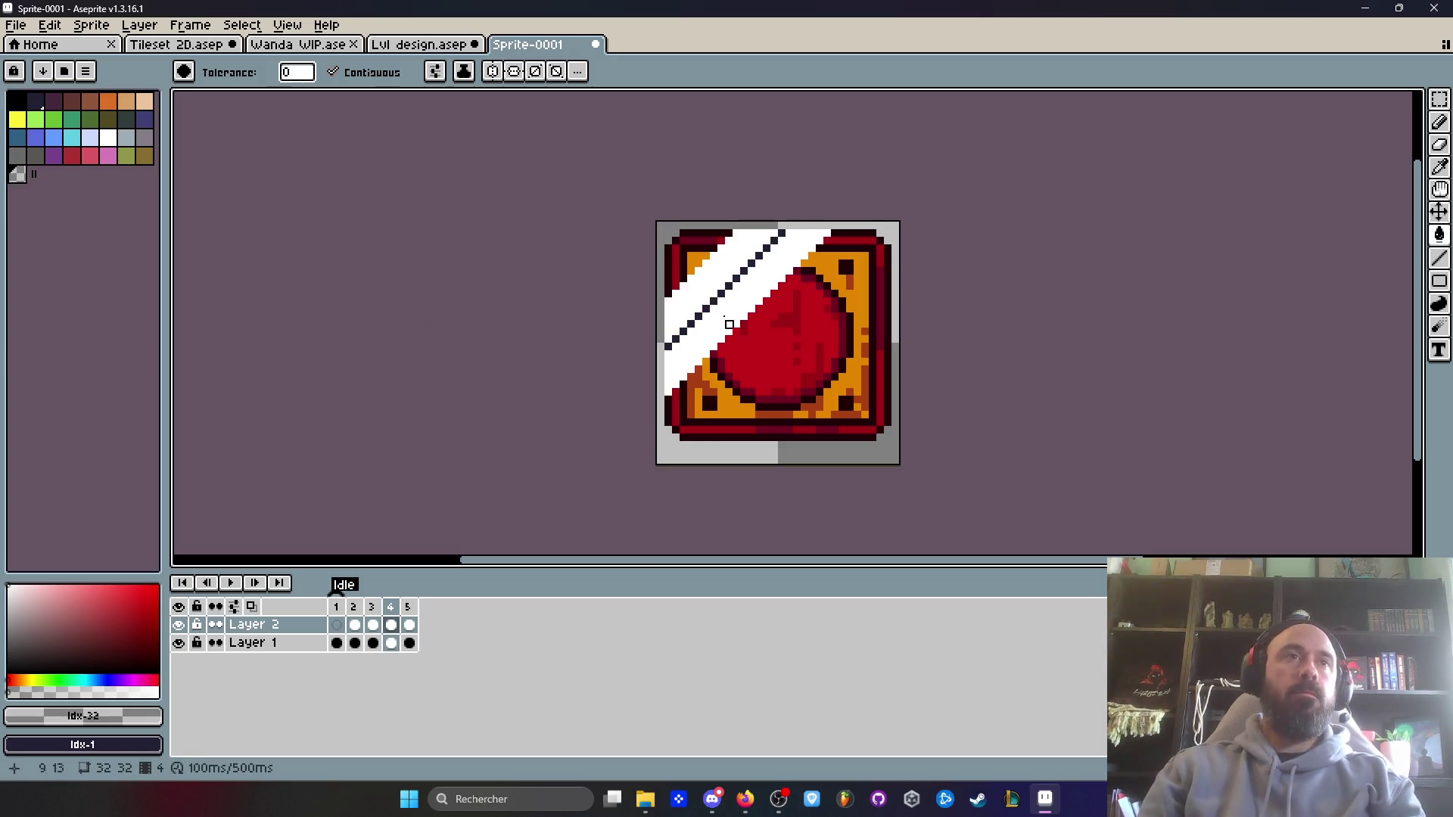
{"action": "key", "text": "comma"}
{"action": "key", "text": "comma"}
{"action": "key", "text": "comma"}
{"action": "key", "text": "period"}
{"action": "key", "text": "period"}
{"action": "key", "text": "period"}
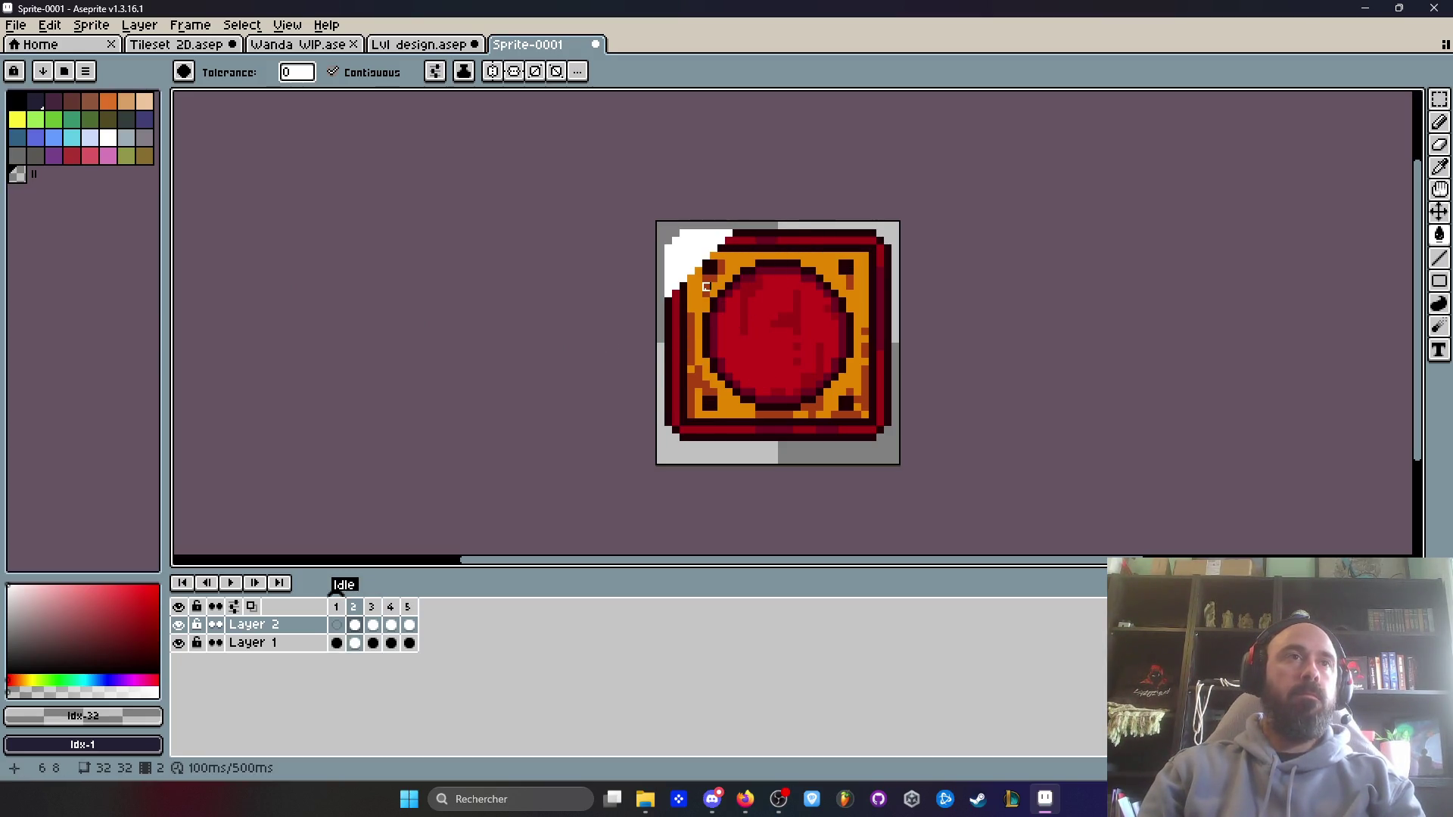
{"action": "scroll", "coordinate": [721, 293], "scroll_direction": "up", "scroll_amount": 2}
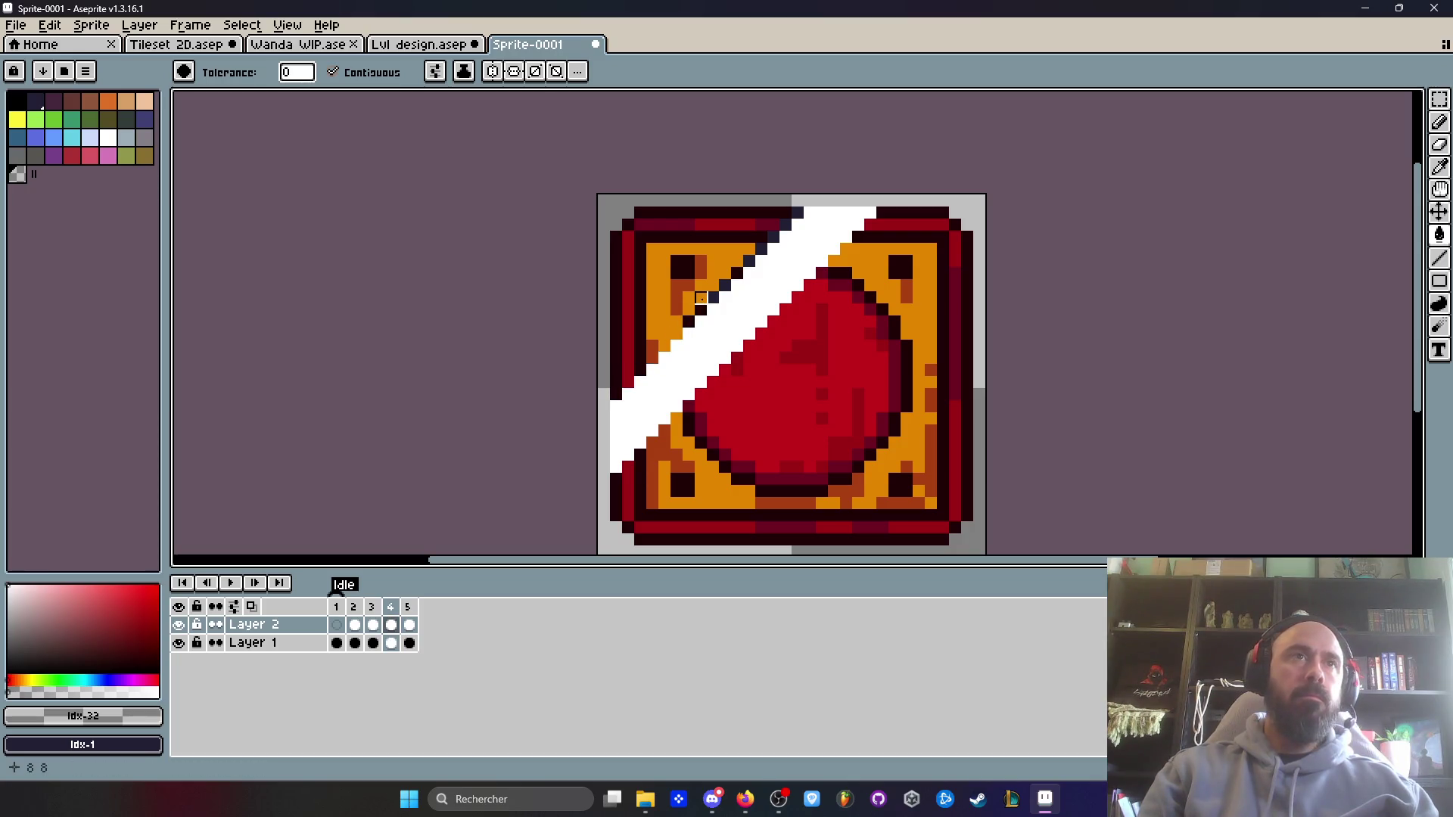
{"action": "scroll", "coordinate": [713, 297], "scroll_direction": "up", "scroll_amount": 3}
- Touch up four pixels along the dark diagonal
{"action": "left_click", "coordinate": [846, 191]}
{"action": "left_click", "coordinate": [822, 216]}
{"action": "left_click", "coordinate": [797, 240]}
{"action": "left_click", "coordinate": [776, 265]}
{"action": "scroll", "coordinate": [704, 339], "scroll_direction": "down", "scroll_amount": 3}
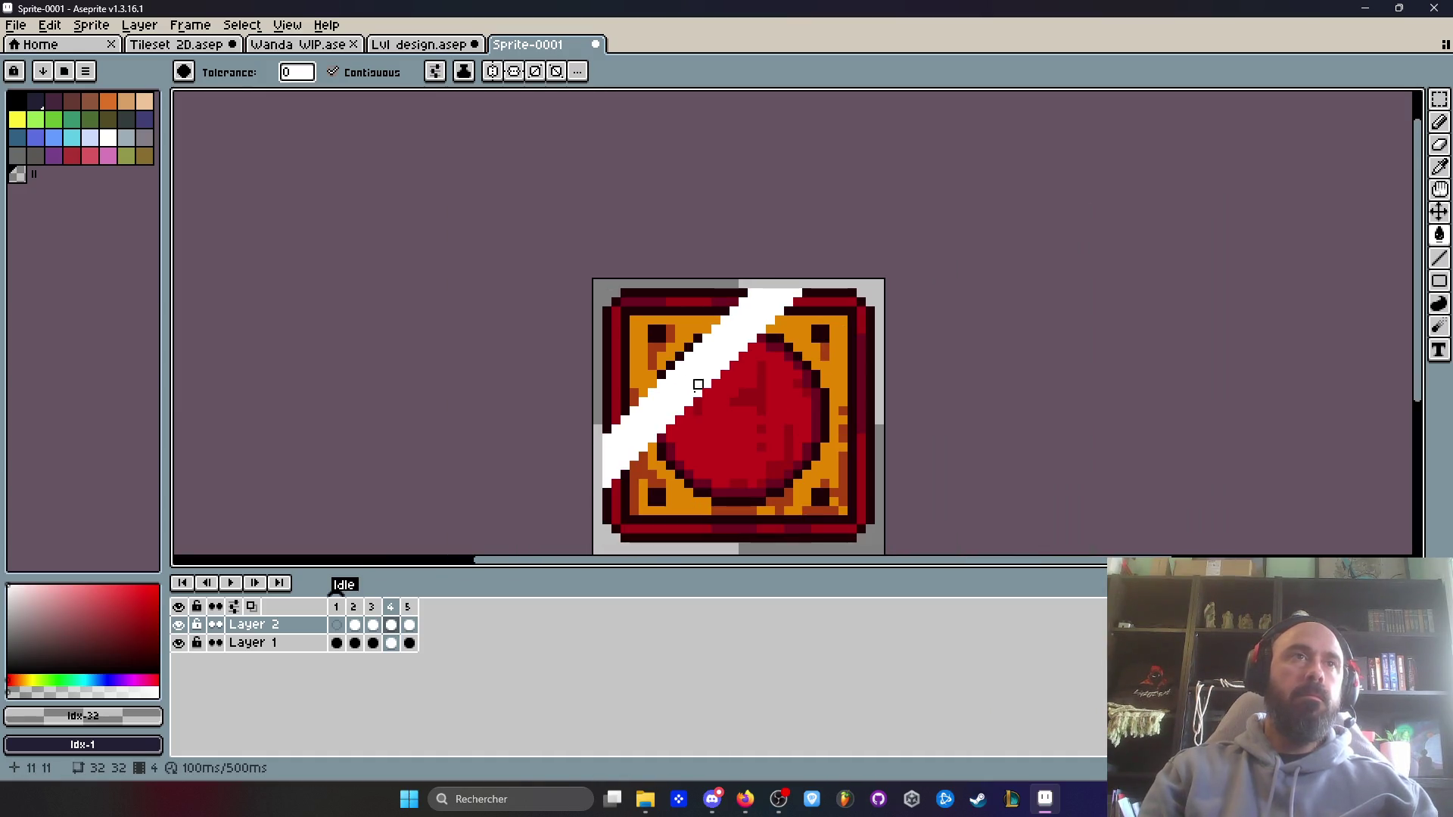
- On frame 5, erase the navy dotted diagonal and stray dark pixels beside the stripe
{"action": "key", "text": "period"}
{"action": "scroll", "coordinate": [692, 401], "scroll_direction": "up", "scroll_amount": 2}
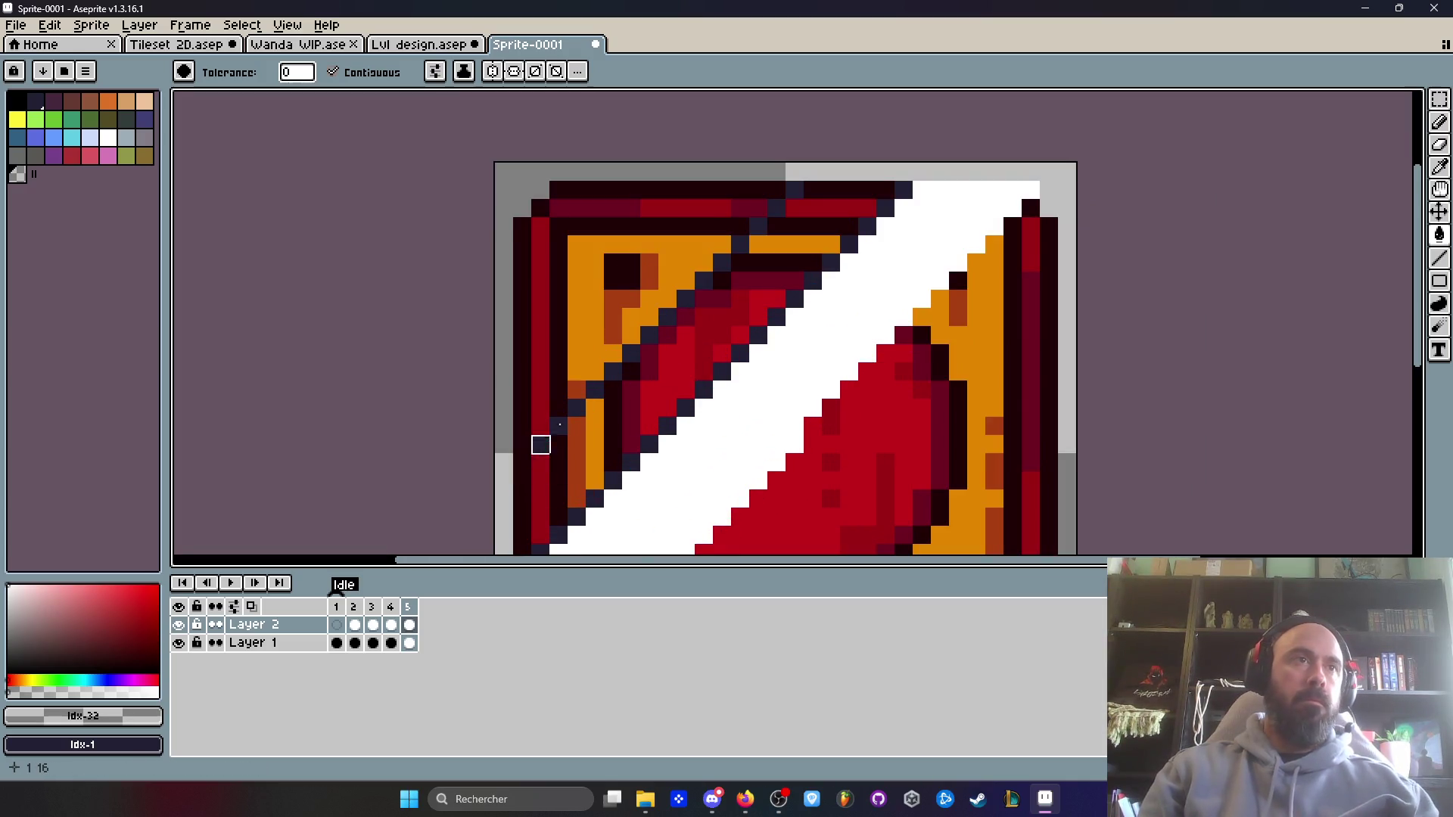
{"action": "key", "text": "e"}
{"action": "left_click_drag", "start_coordinate": [749, 199], "coordinate": [541, 415]}
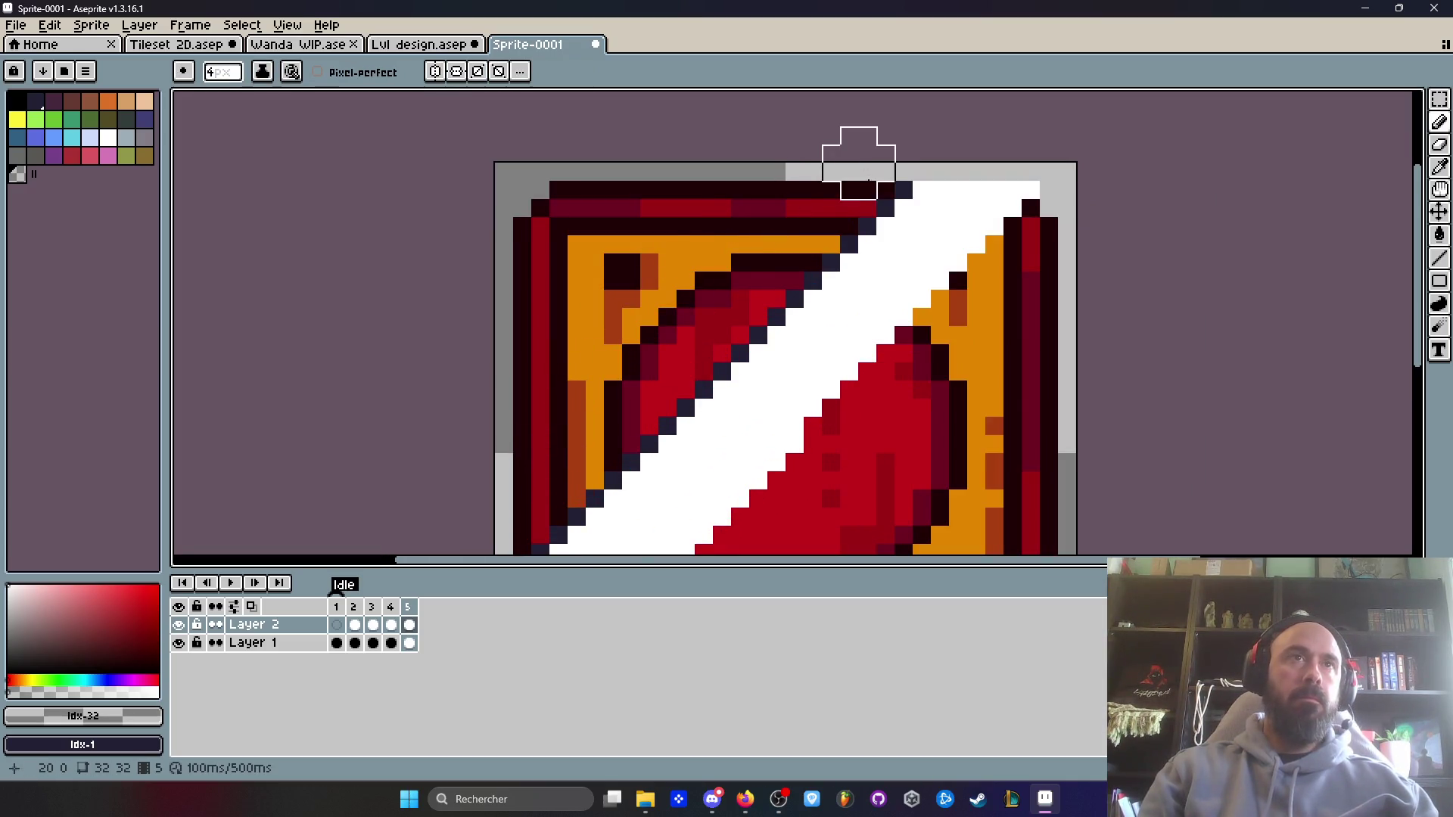
{"action": "left_click_drag", "start_coordinate": [850, 224], "coordinate": [815, 259]}
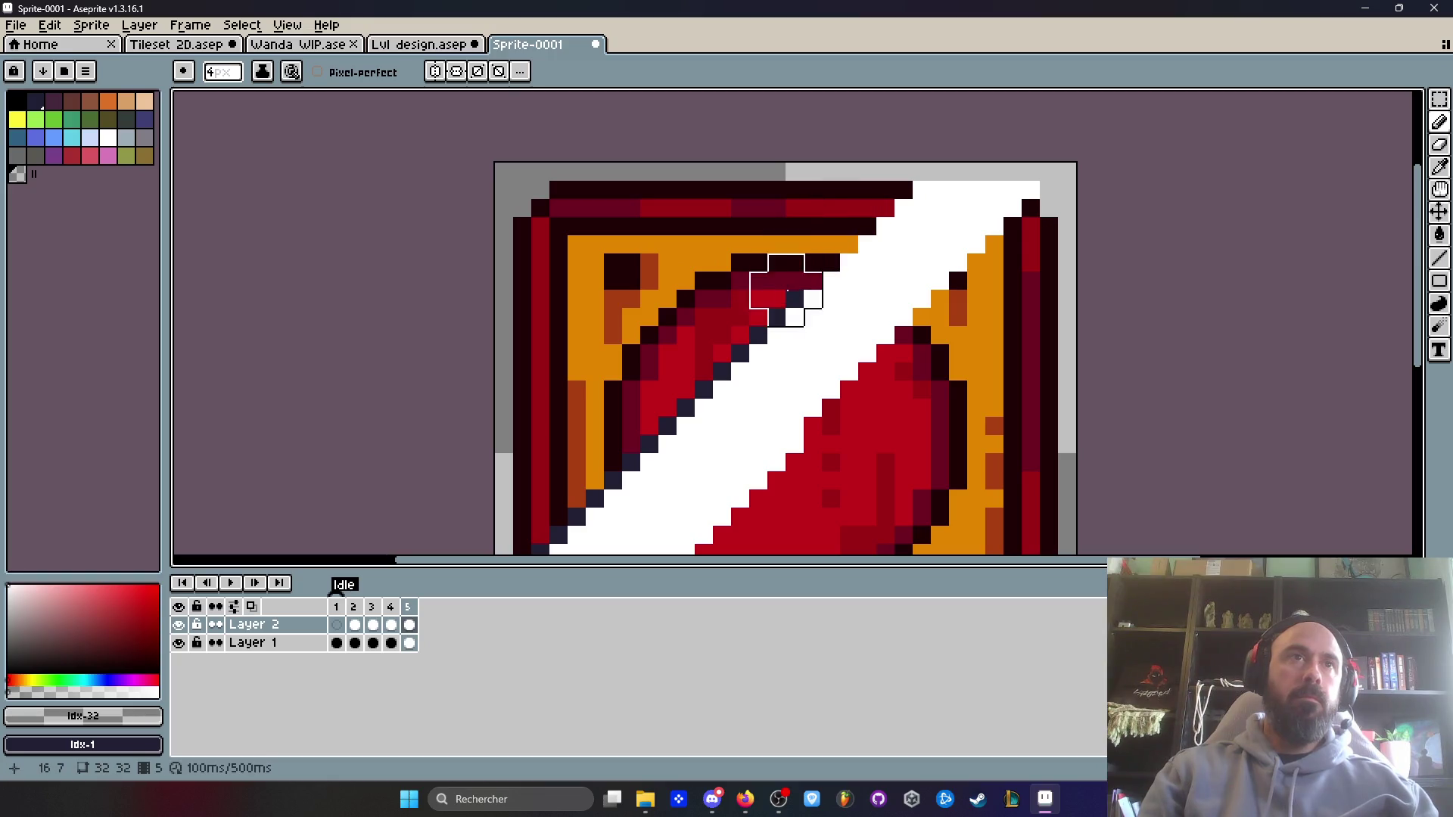
{"action": "mouse_move", "coordinate": [721, 343]}
{"action": "left_mouse_down"}
{"action": "mouse_move", "coordinate": [665, 355]}
{"action": "mouse_move", "coordinate": [728, 276]}
{"action": "mouse_move", "coordinate": [692, 362]}
{"action": "left_mouse_up"}
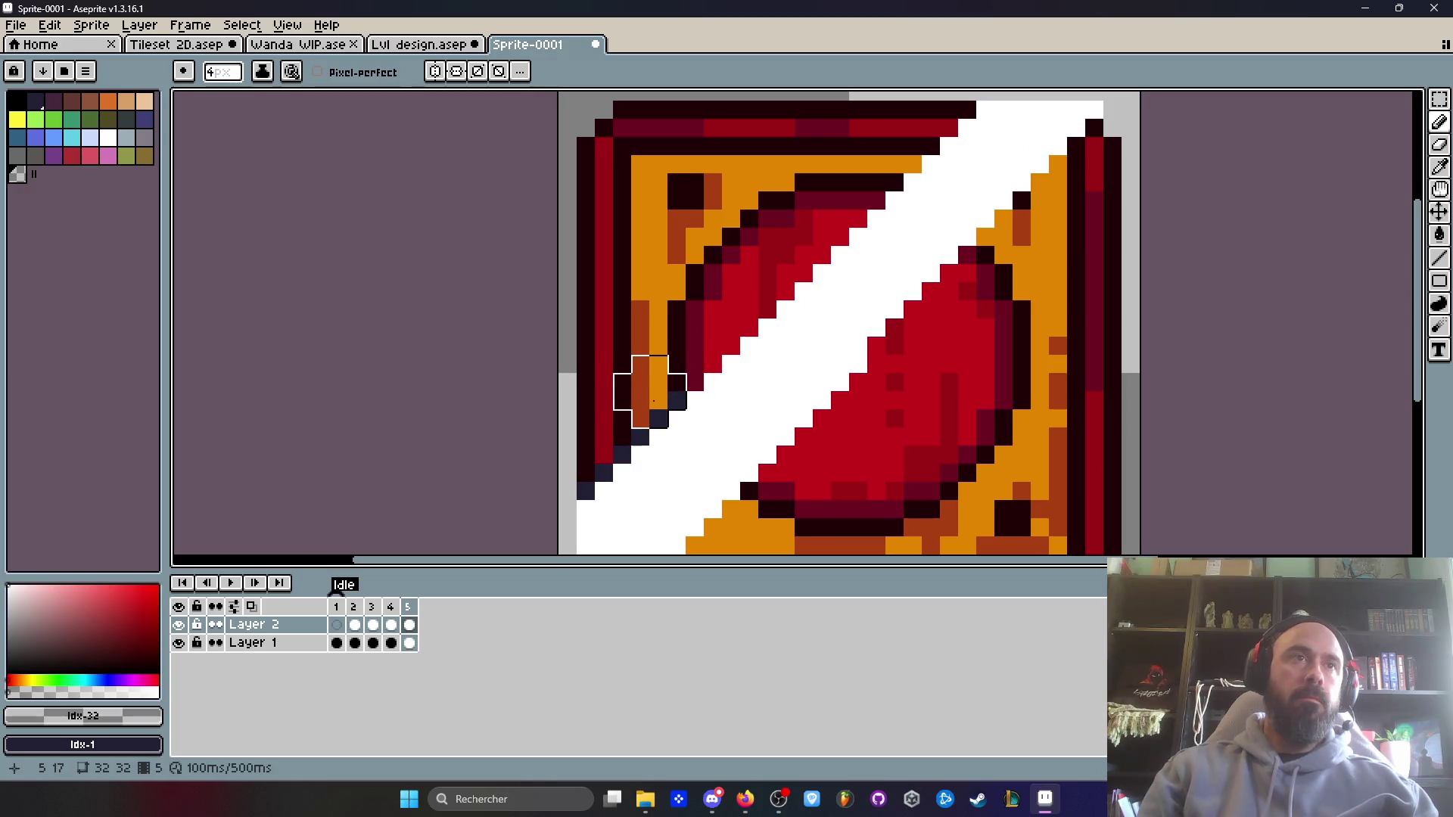
{"action": "scroll", "coordinate": [583, 424], "scroll_direction": "down", "scroll_amount": 5}
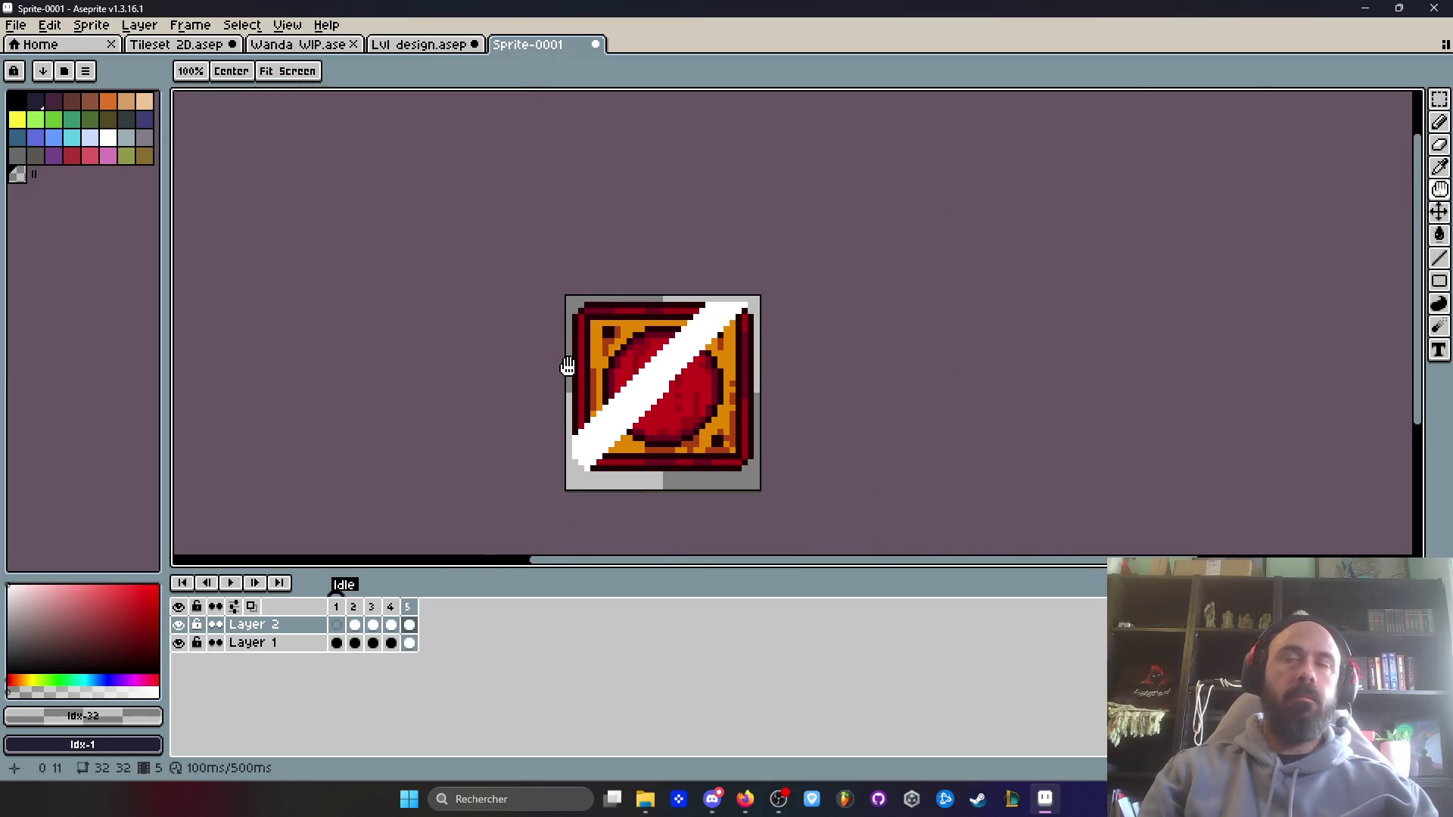
- Sample the stripe's white and draw a 45° white line extending it to the top-right corner
{"action": "key", "text": "i"}
{"action": "scroll", "coordinate": [626, 357], "scroll_direction": "up", "scroll_amount": 1}
{"action": "left_click", "coordinate": [691, 366]}
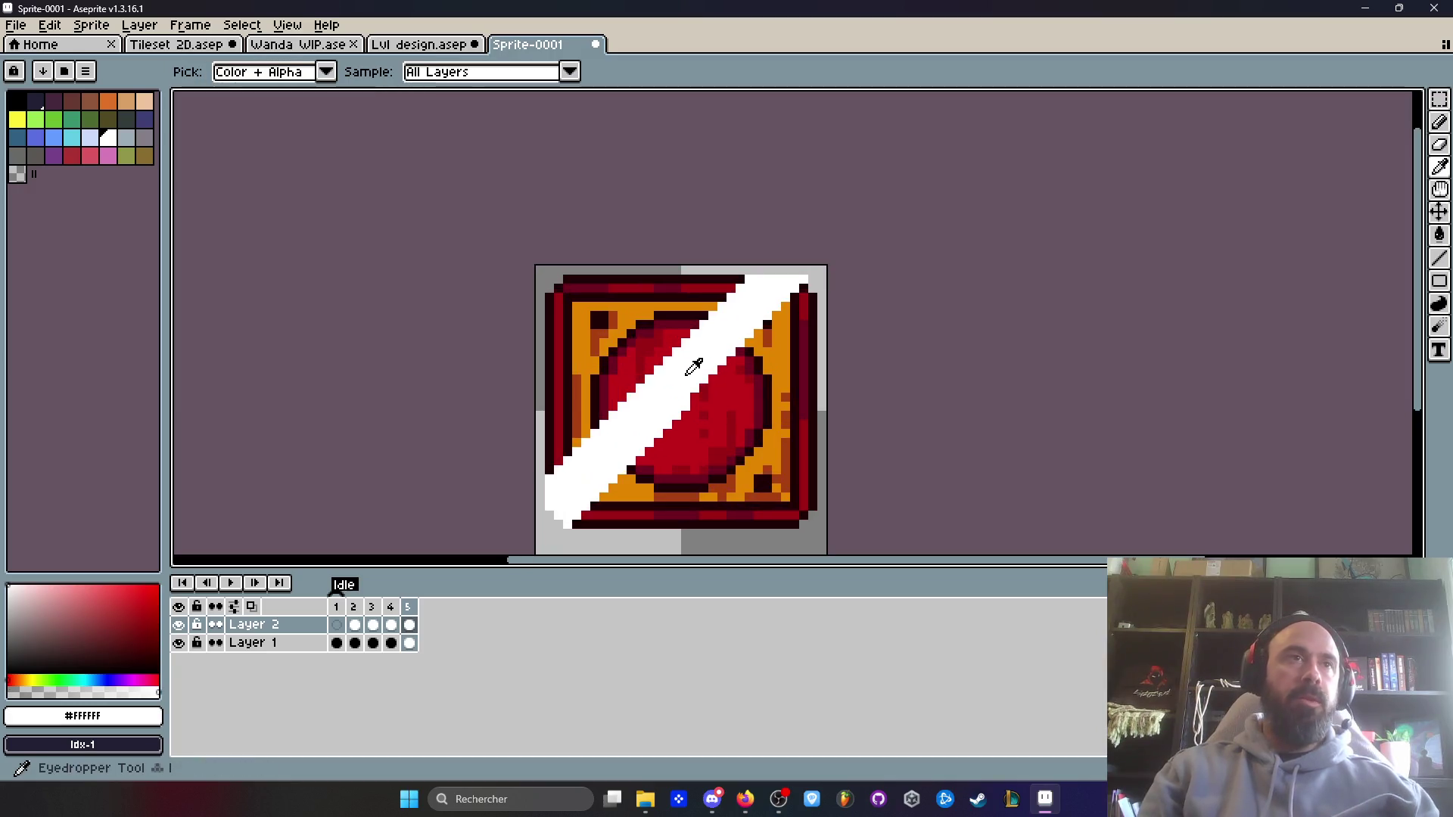
{"action": "left_click", "coordinate": [1440, 260]}
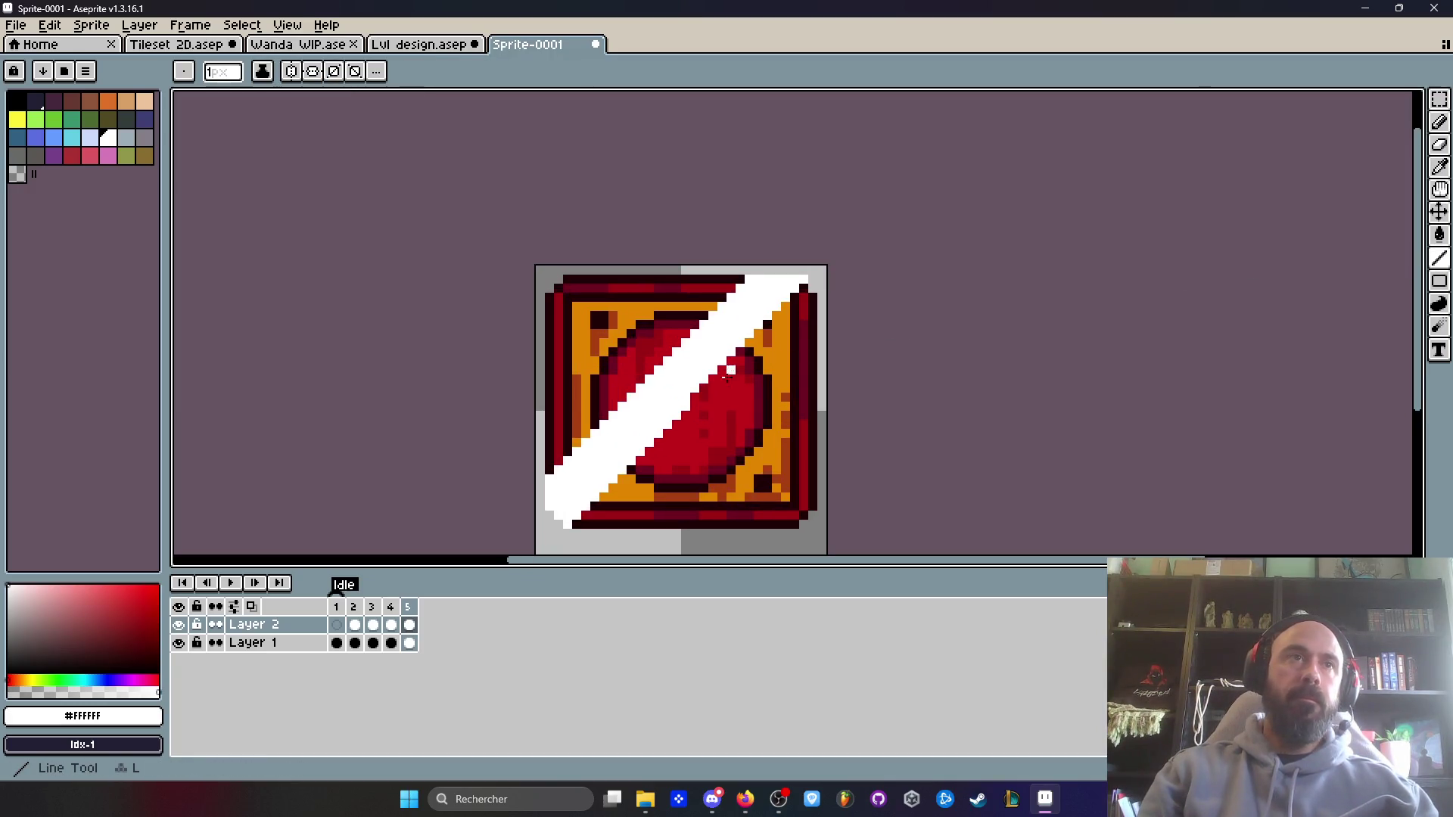
{"action": "left_click_drag", "start_coordinate": [696, 393], "coordinate": [803, 290]}
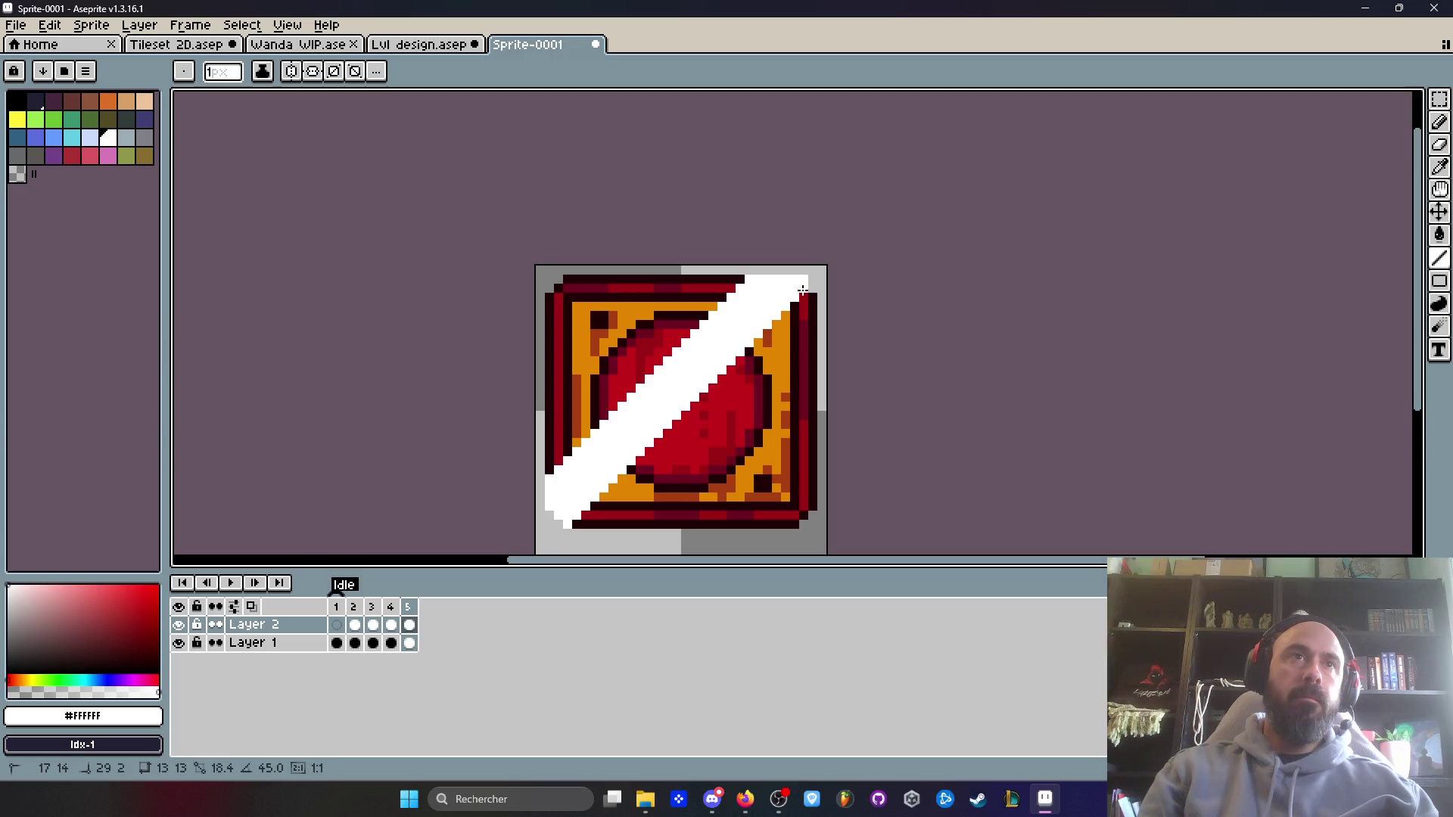
{"action": "scroll", "coordinate": [806, 289], "scroll_direction": "down", "scroll_amount": 1}
{"action": "left_click_drag", "start_coordinate": [354, 606], "coordinate": [412, 607]}
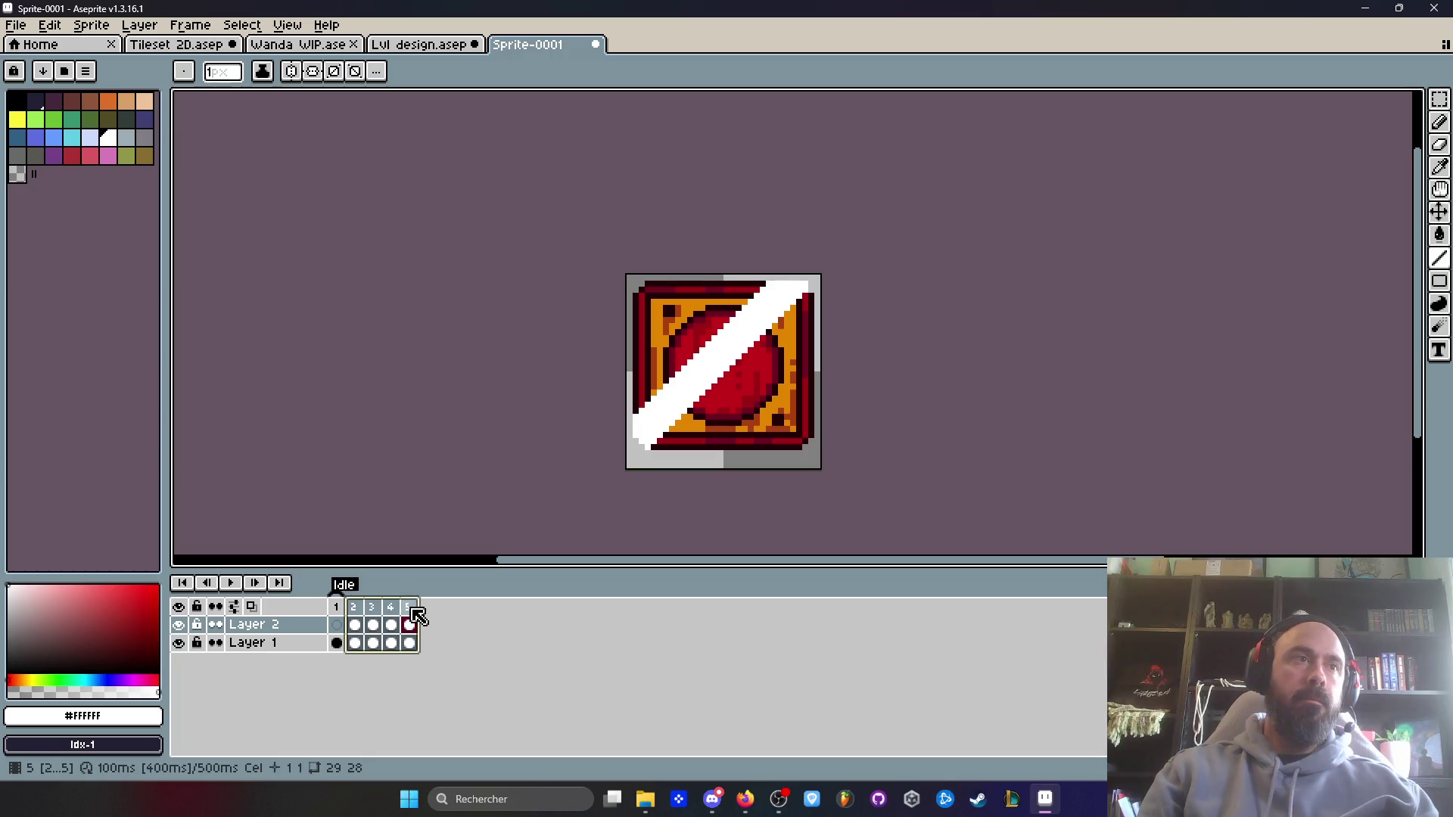
- Add frame 6 with a white diagonal line across the porthole, and fill the band white
{"action": "left_click", "coordinate": [409, 608]}
{"action": "key", "text": "alt+n"}
{"action": "scroll", "coordinate": [726, 403], "scroll_direction": "up", "scroll_amount": 1}
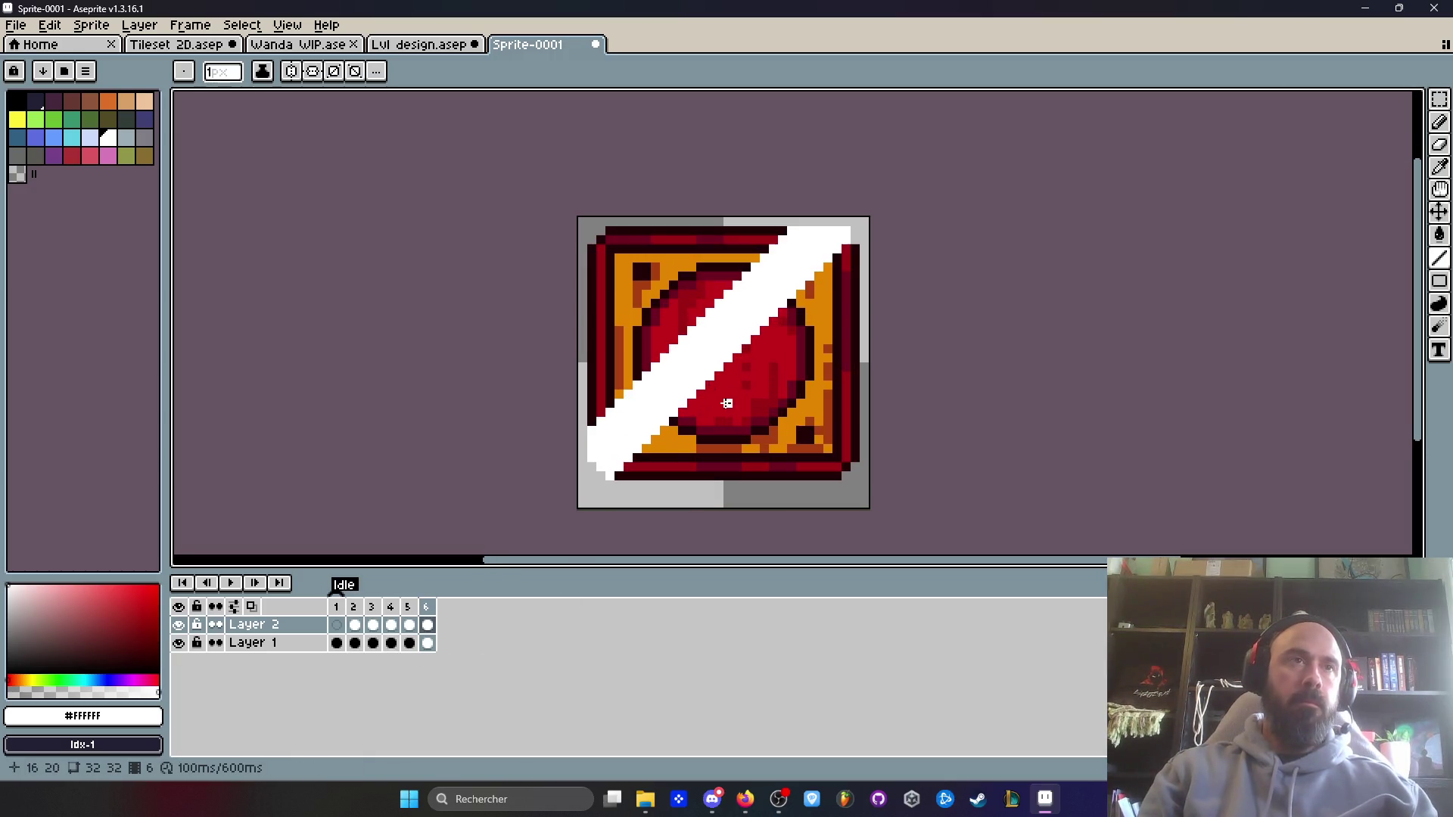
{"action": "mouse_move", "coordinate": [622, 479]}
{"action": "left_mouse_down"}
{"action": "mouse_move", "coordinate": [845, 250]}
{"action": "mouse_move", "coordinate": [602, 454]}
{"action": "mouse_move", "coordinate": [605, 478]}
{"action": "mouse_move", "coordinate": [850, 290]}
{"action": "left_mouse_up"}
{"action": "right_click", "coordinate": [17, 174]}
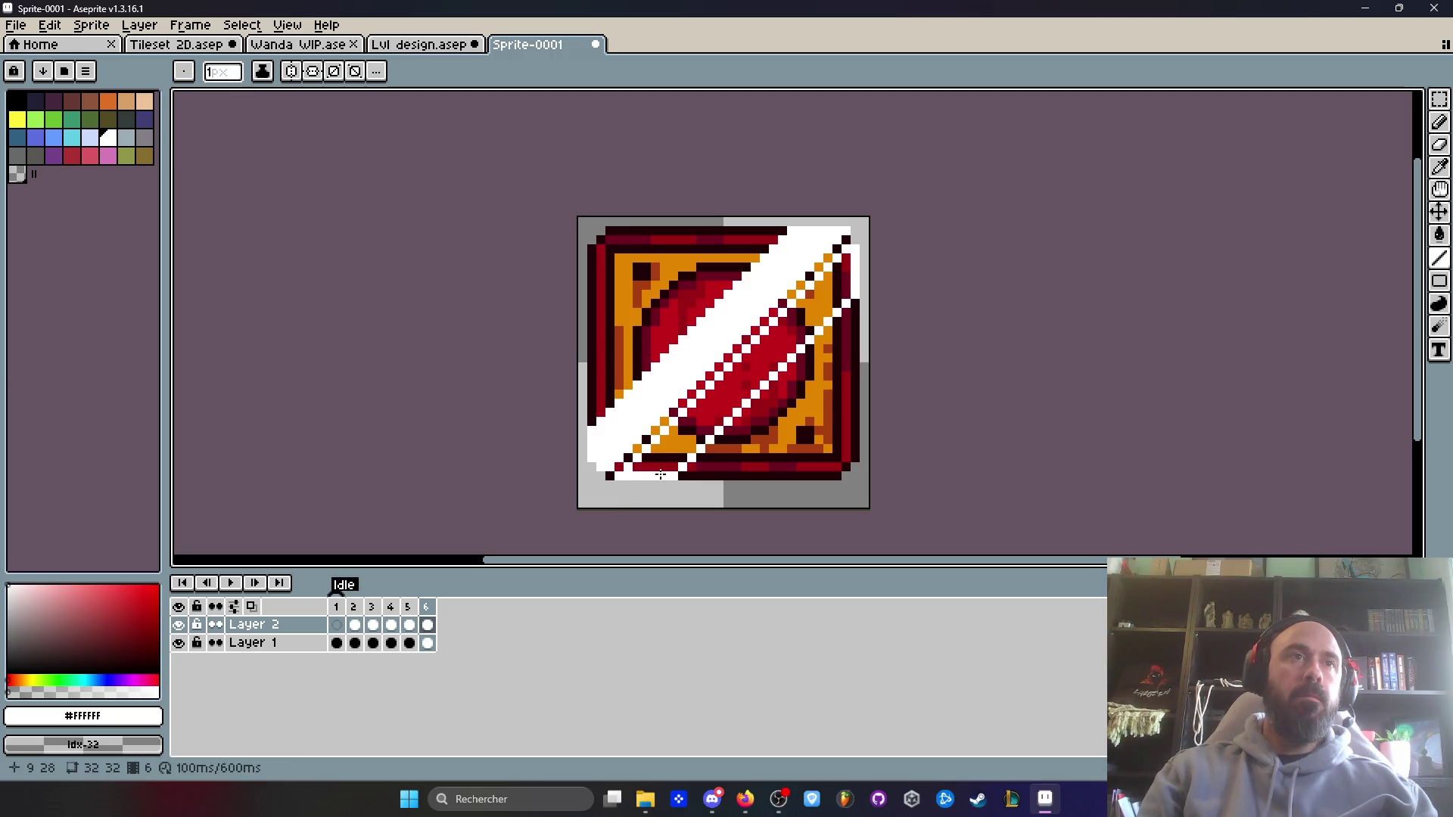
{"action": "key", "text": "g"}
{"action": "left_click", "coordinate": [672, 450]}
{"action": "left_click", "coordinate": [429, 623]}
- Add frame 7, paint white pixels below the band, then undo the stray pixels
{"action": "key", "text": "alt+n"}
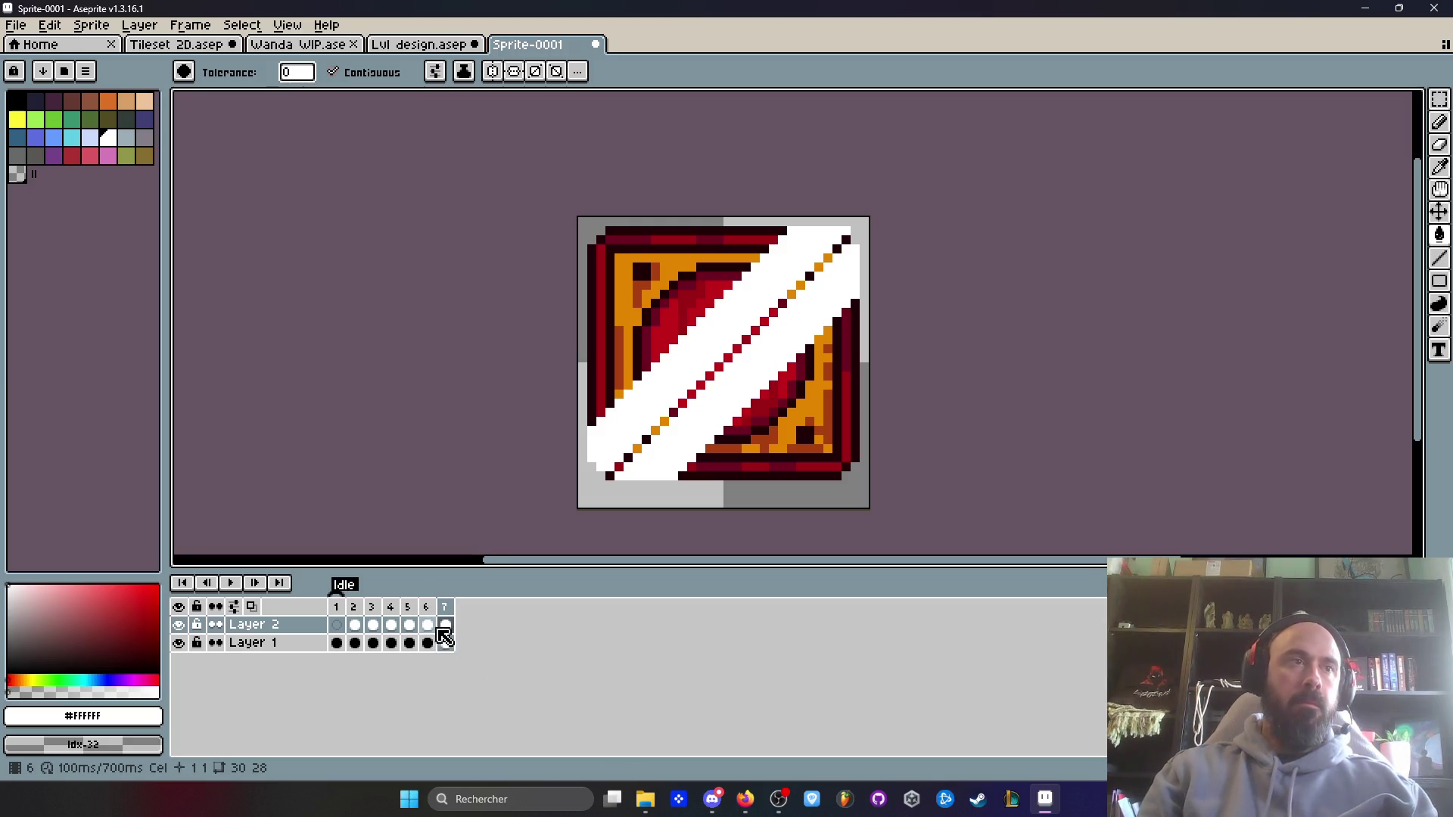
{"action": "key", "text": "b"}
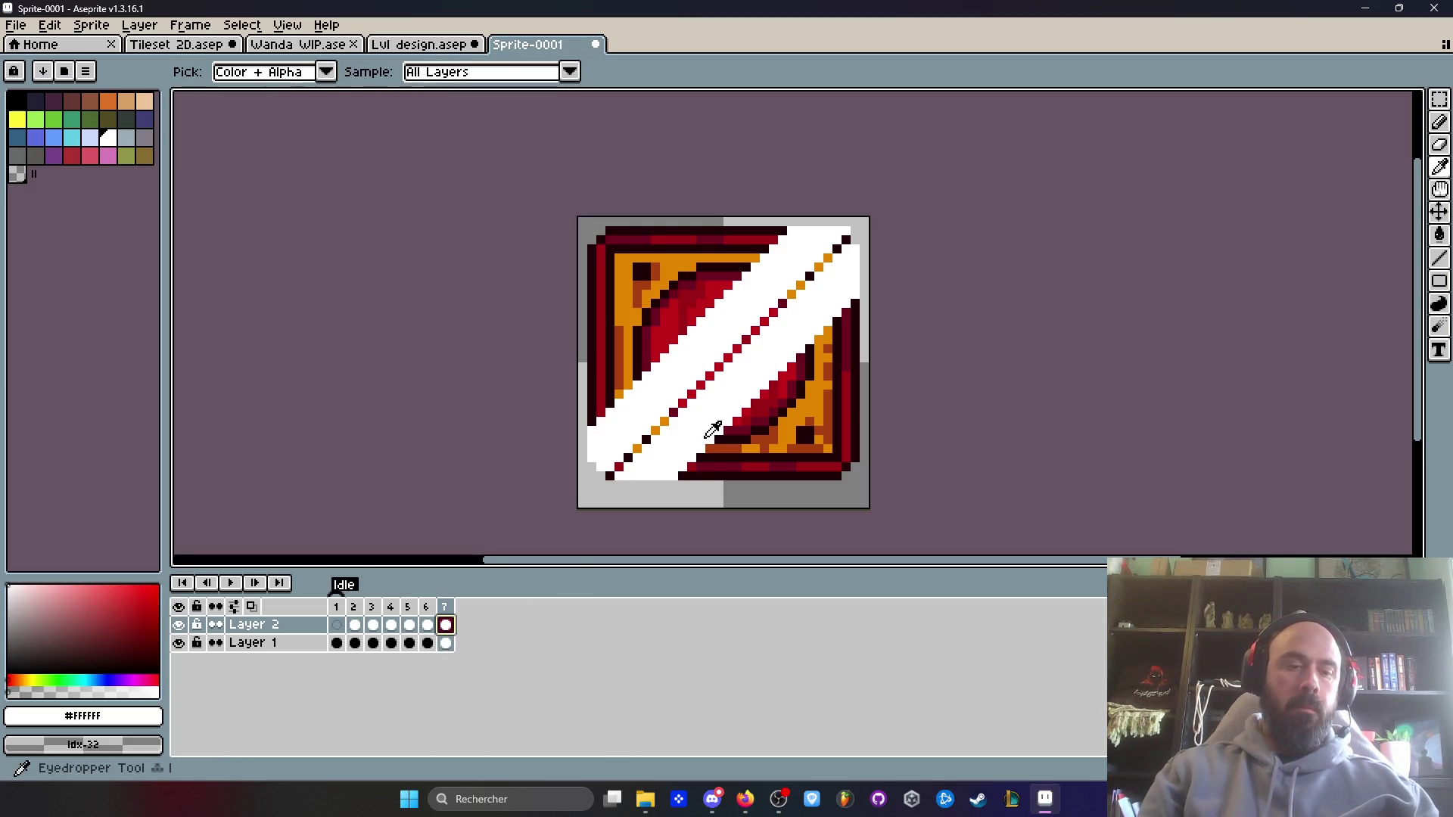
{"action": "left_click_drag", "start_coordinate": [672, 484], "coordinate": [691, 500]}
{"action": "scroll", "coordinate": [690, 481], "scroll_direction": "up", "scroll_amount": 1}
{"action": "scroll", "coordinate": [691, 481], "scroll_direction": "up", "scroll_amount": 1}
{"action": "key", "text": "minus"}
{"action": "key", "text": "minus"}
{"action": "key", "text": "minus"}
{"action": "key", "text": "ctrl+z"}
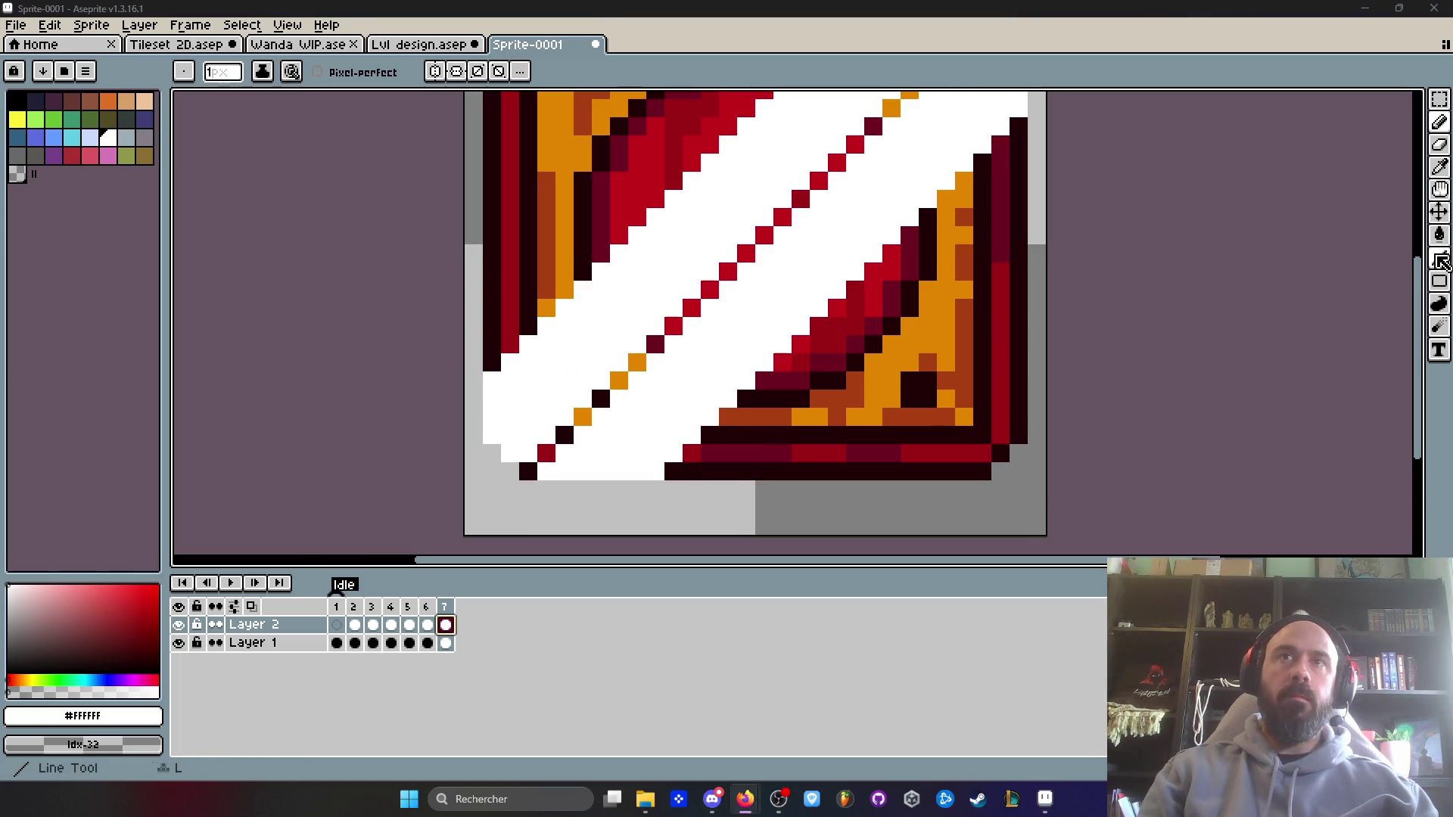
- On frame 7, draw white 45° lines to the right edge and fill between them white
{"action": "left_click", "coordinate": [1438, 258]}
{"action": "mouse_move", "coordinate": [686, 485]}
{"action": "left_mouse_down"}
{"action": "mouse_move", "coordinate": [1015, 130]}
{"action": "mouse_move", "coordinate": [878, 202]}
{"action": "mouse_move", "coordinate": [659, 467]}
{"action": "left_mouse_up"}
{"action": "mouse_move", "coordinate": [791, 456]}
{"action": "left_mouse_down"}
{"action": "mouse_move", "coordinate": [1029, 227]}
{"action": "mouse_move", "coordinate": [1018, 234]}
{"action": "left_mouse_up"}
{"action": "key", "text": "g"}
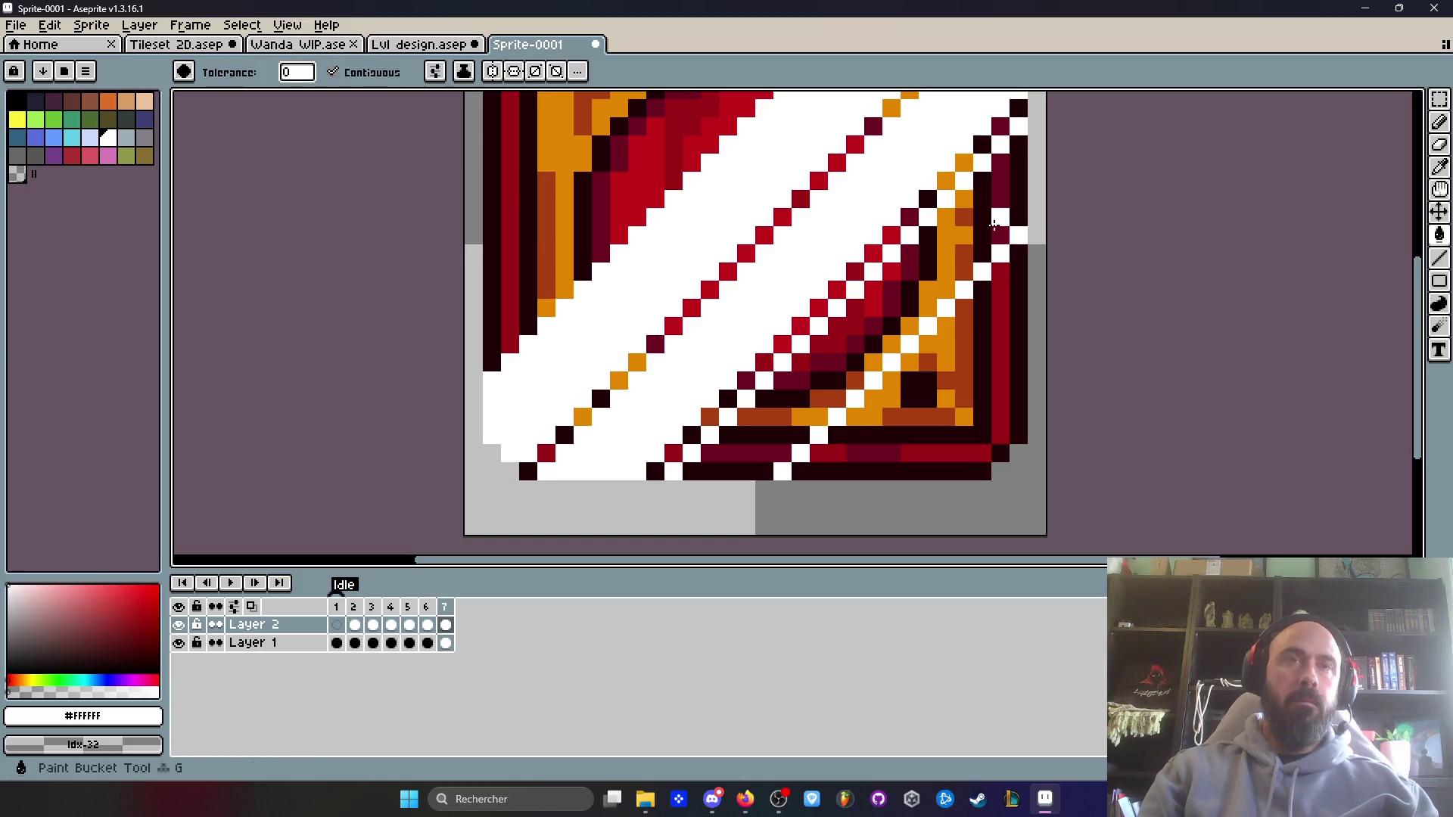
{"action": "key", "text": "b"}
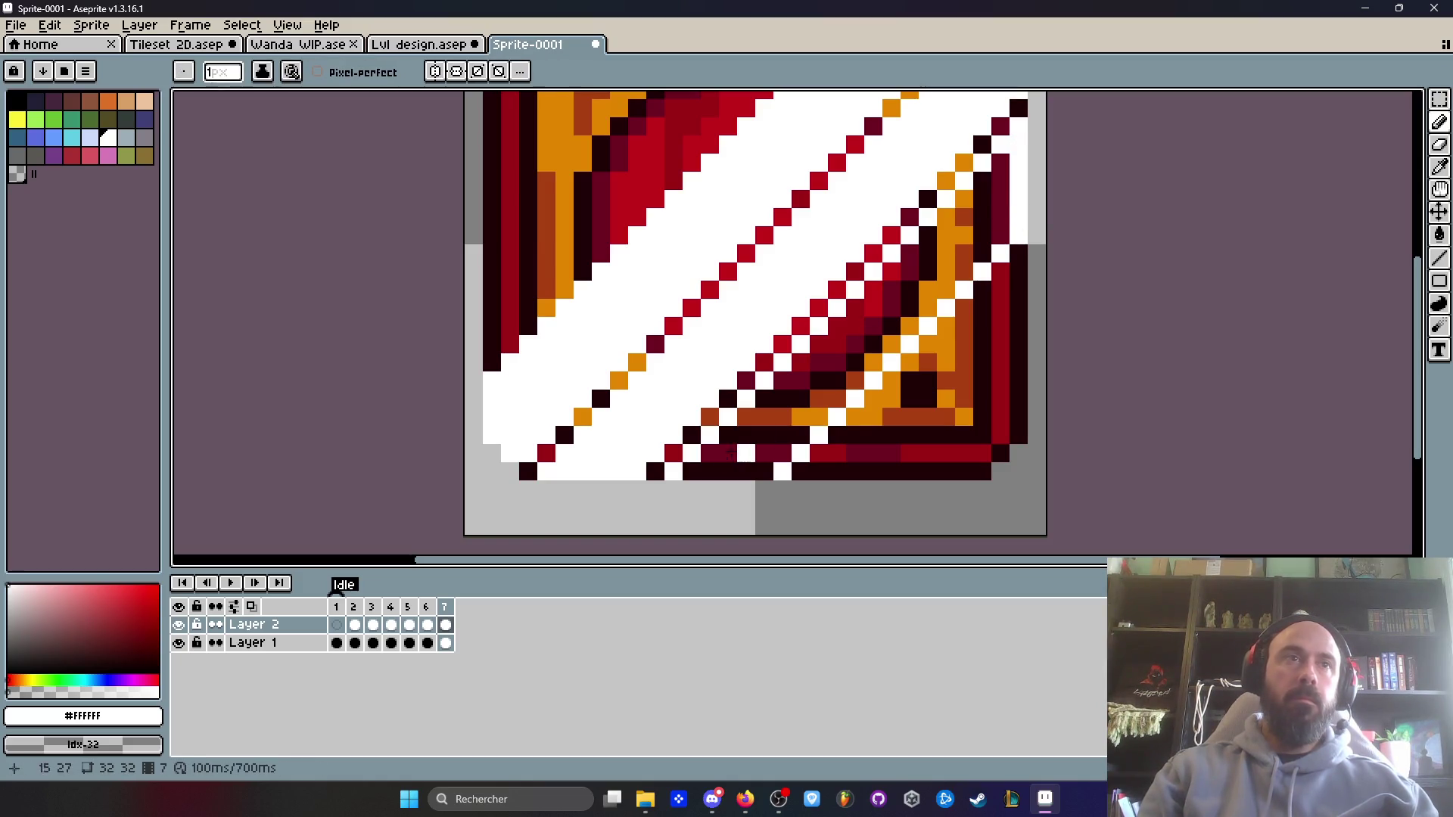
{"action": "key", "text": "g"}
{"action": "left_click", "coordinate": [792, 393]}
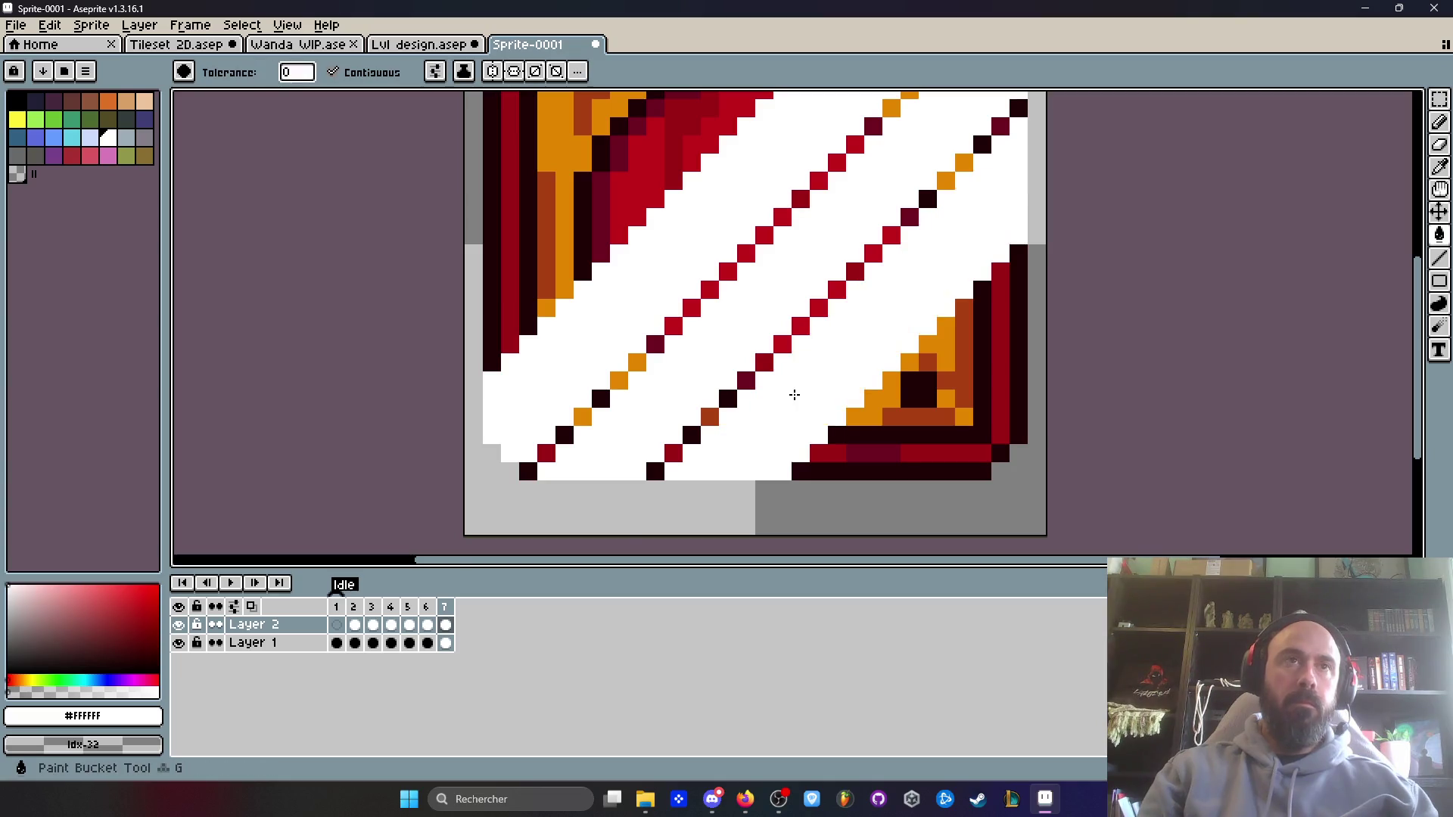
{"action": "scroll", "coordinate": [791, 393], "scroll_direction": "down", "scroll_amount": 5}
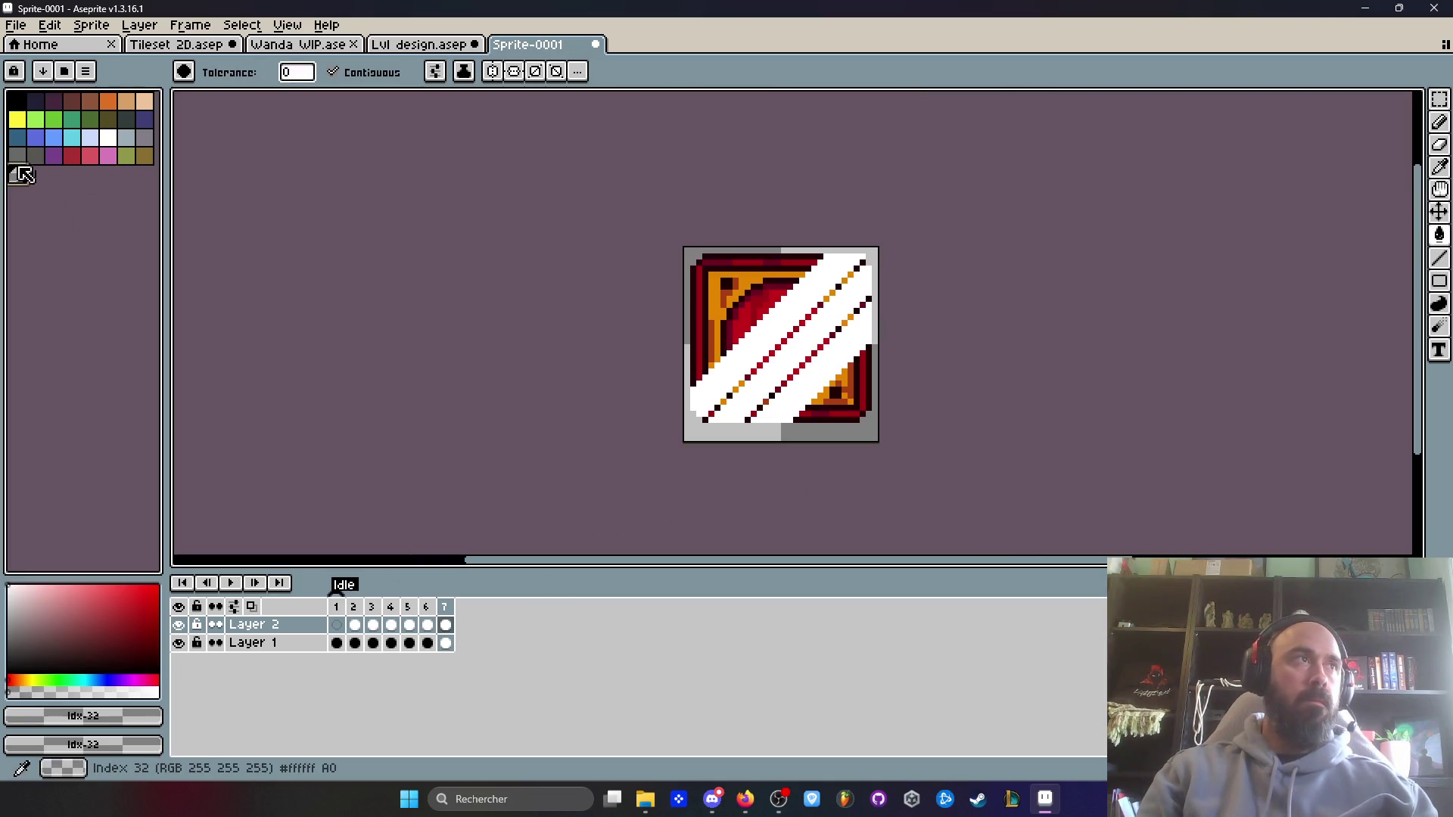
- Duplicate frame 7 as a new frame 8 and pick white as the drawing colour
{"action": "key", "text": "Left"}
{"action": "key", "text": "Left"}
{"action": "key", "text": "Left"}
{"action": "key", "text": "Left"}
{"action": "key", "text": "Right"}
{"action": "key", "text": "Right"}
{"action": "key", "text": "Right"}
{"action": "key", "text": "Right"}
{"action": "key", "text": "Left"}
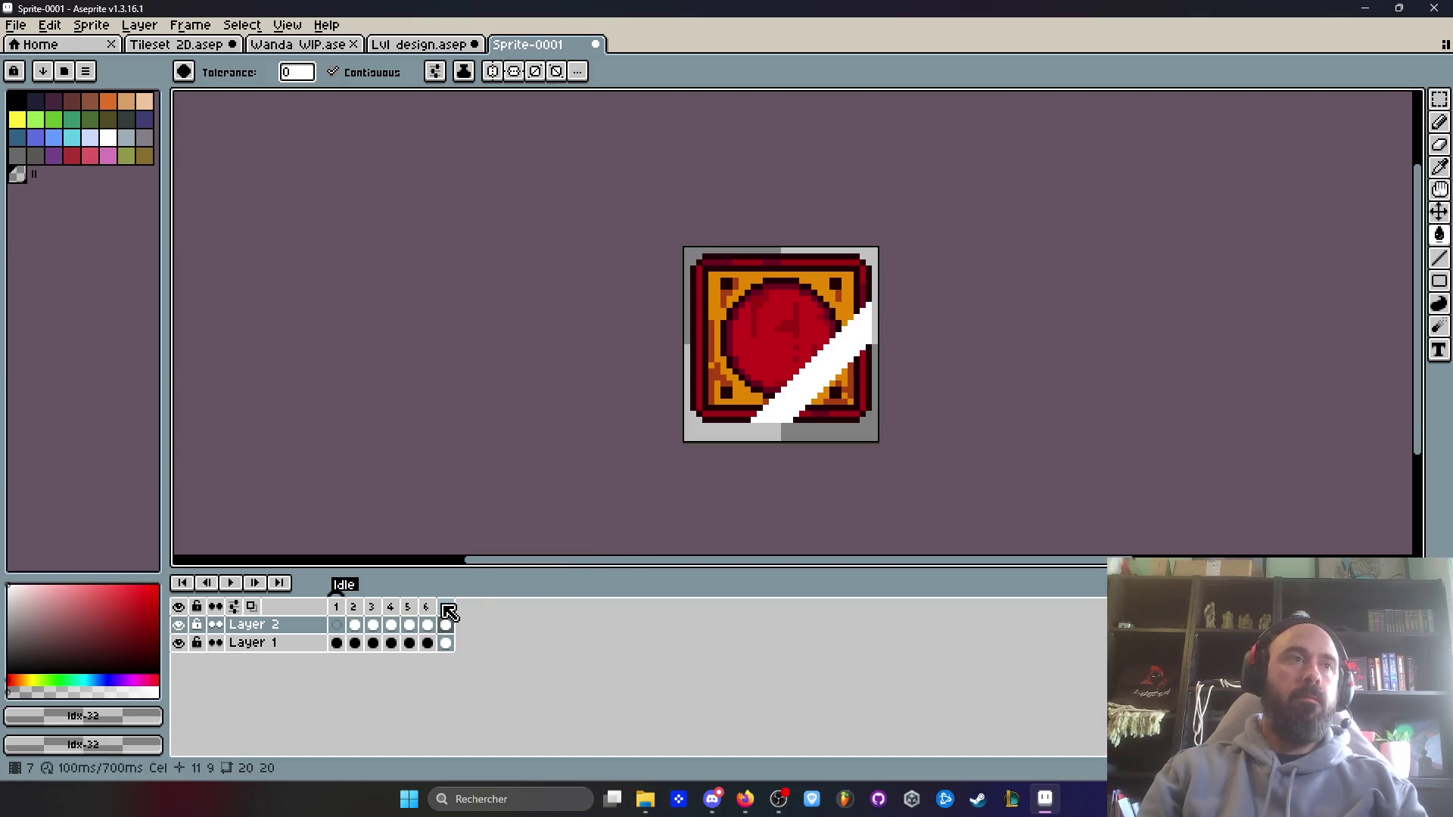
{"action": "key", "text": "alt+n"}
{"action": "scroll", "coordinate": [892, 352], "scroll_direction": "up", "scroll_amount": 2}
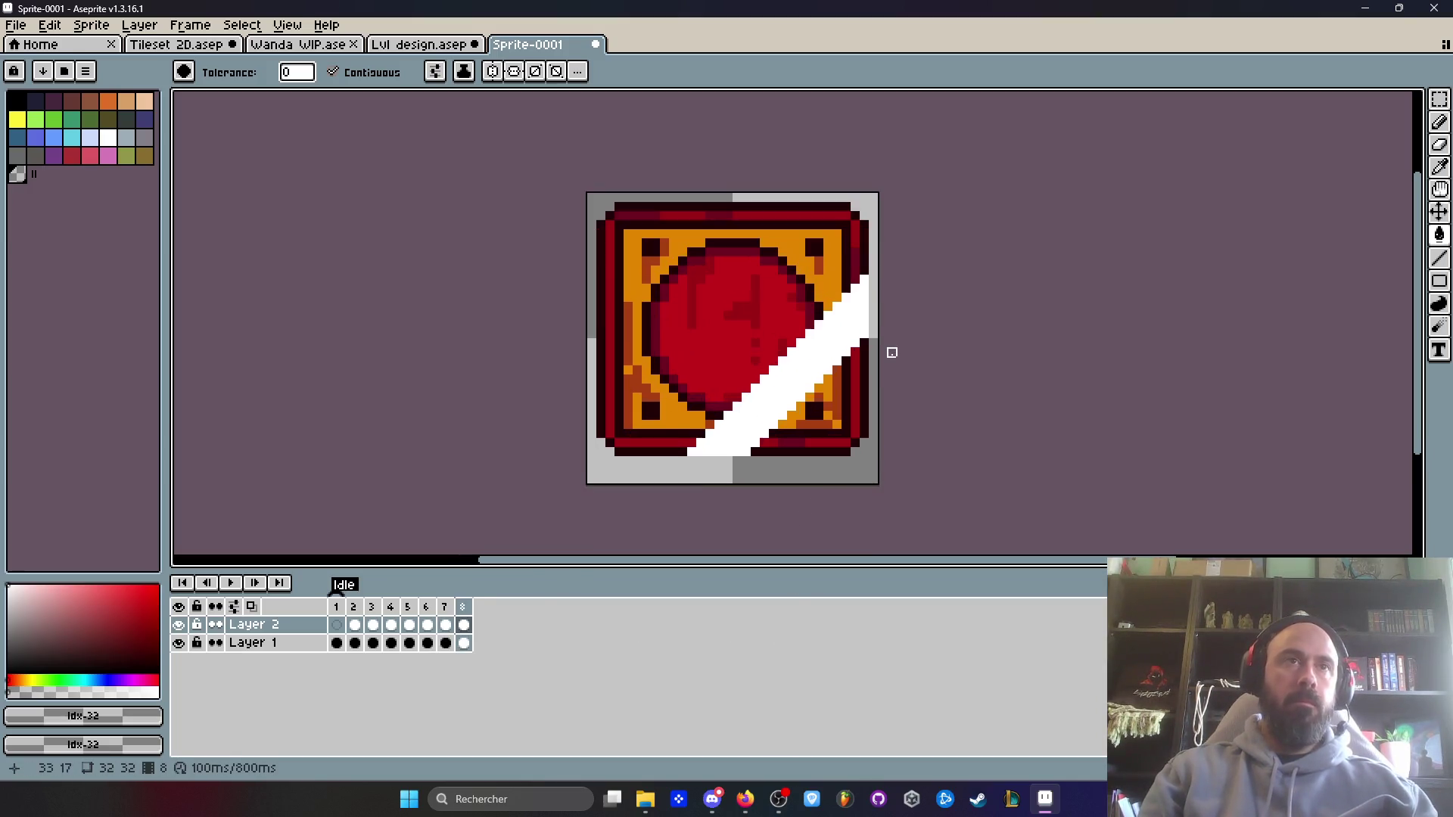
{"action": "left_click", "coordinate": [862, 325], "text": "alt"}
{"action": "left_click", "coordinate": [1439, 258]}
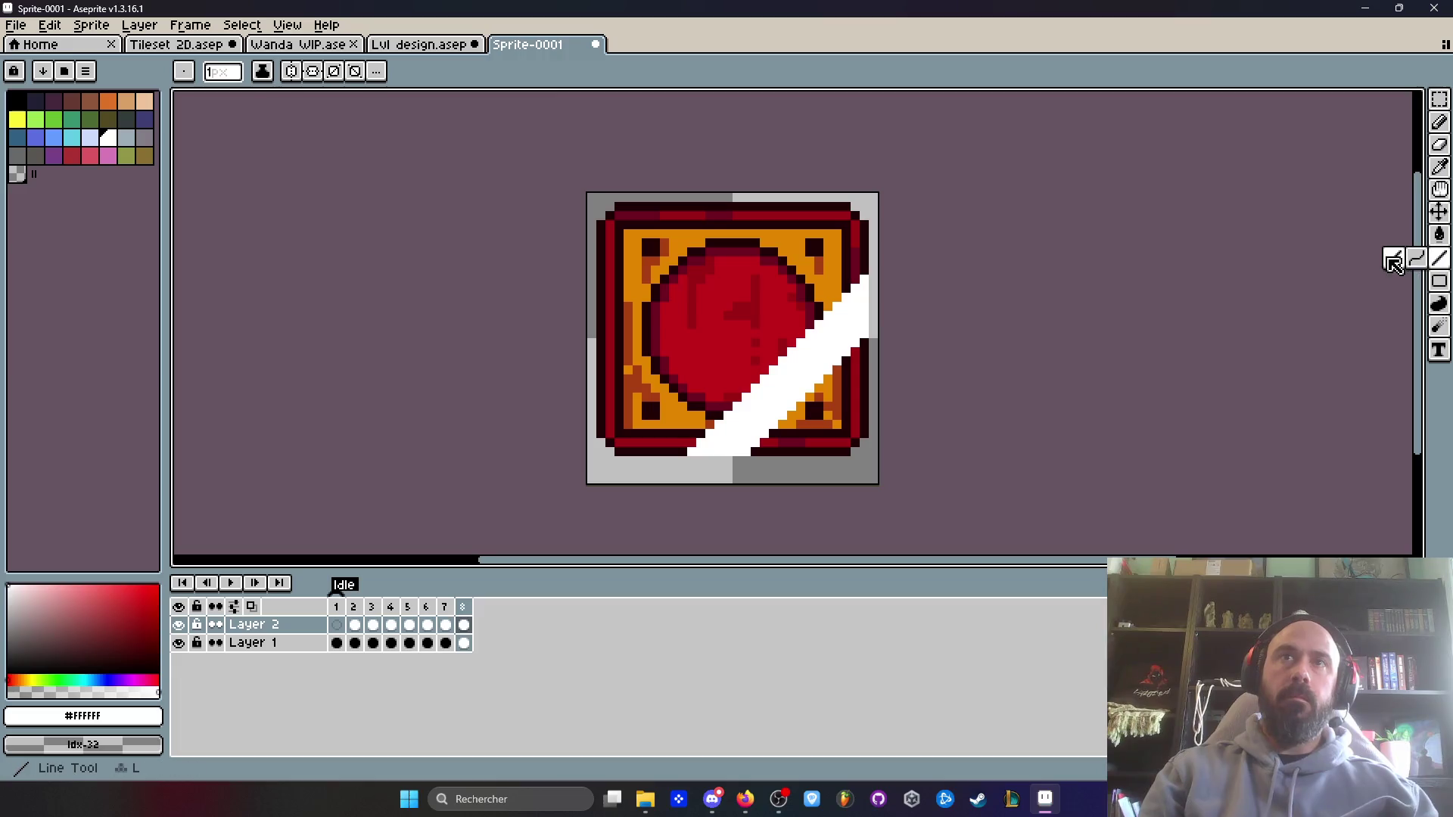
- Outline a small white corner with a short 45° diagonal, right edge, and bottom row
{"action": "scroll", "coordinate": [752, 442], "scroll_direction": "up", "scroll_amount": 1}
{"action": "scroll", "coordinate": [752, 442], "scroll_direction": "up", "scroll_amount": 1}
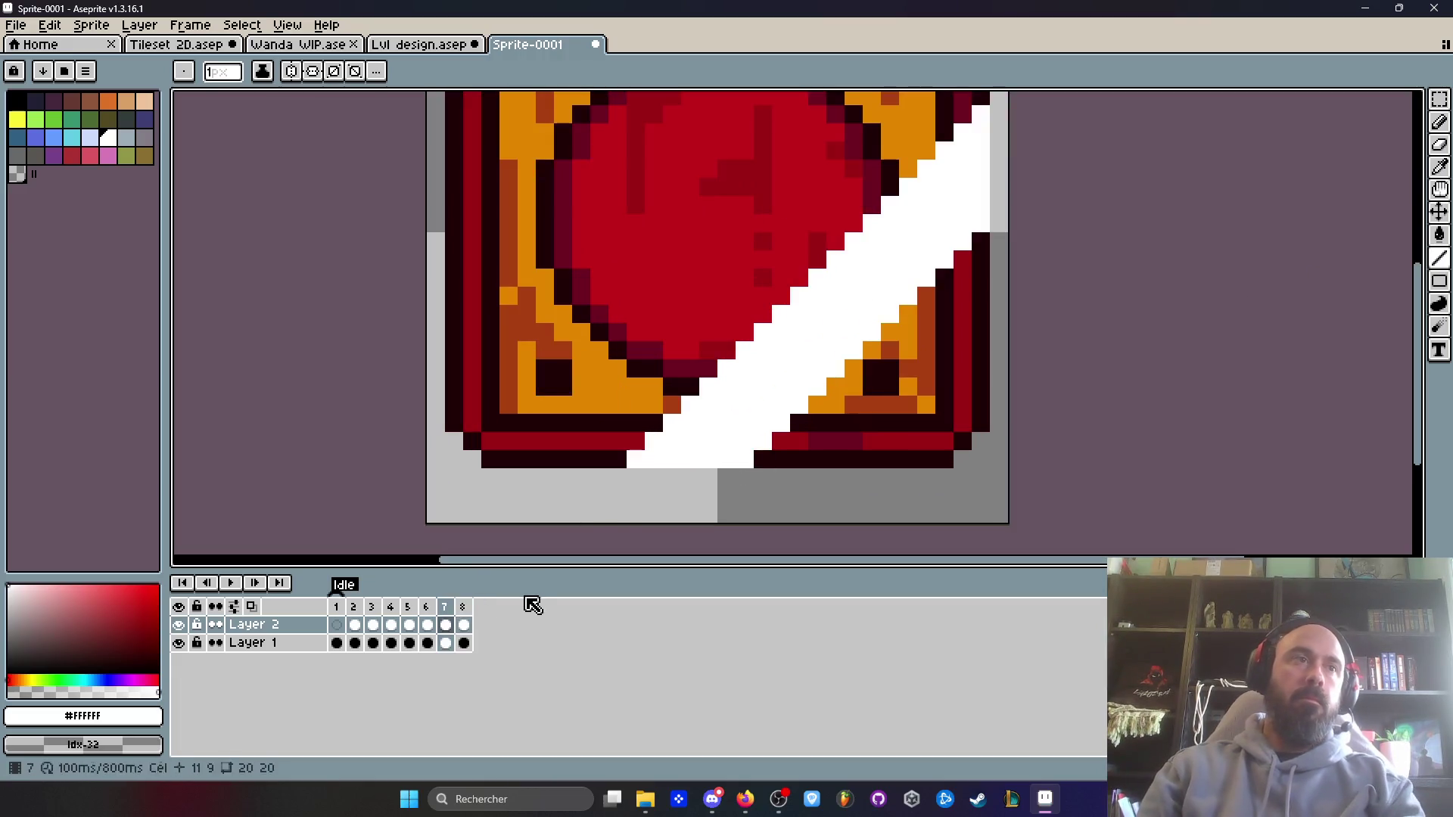
{"action": "mouse_move", "coordinate": [762, 459]}
{"action": "left_mouse_down"}
{"action": "mouse_move", "coordinate": [983, 241]}
{"action": "mouse_move", "coordinate": [862, 326]}
{"action": "mouse_move", "coordinate": [797, 470]}
{"action": "left_mouse_up"}
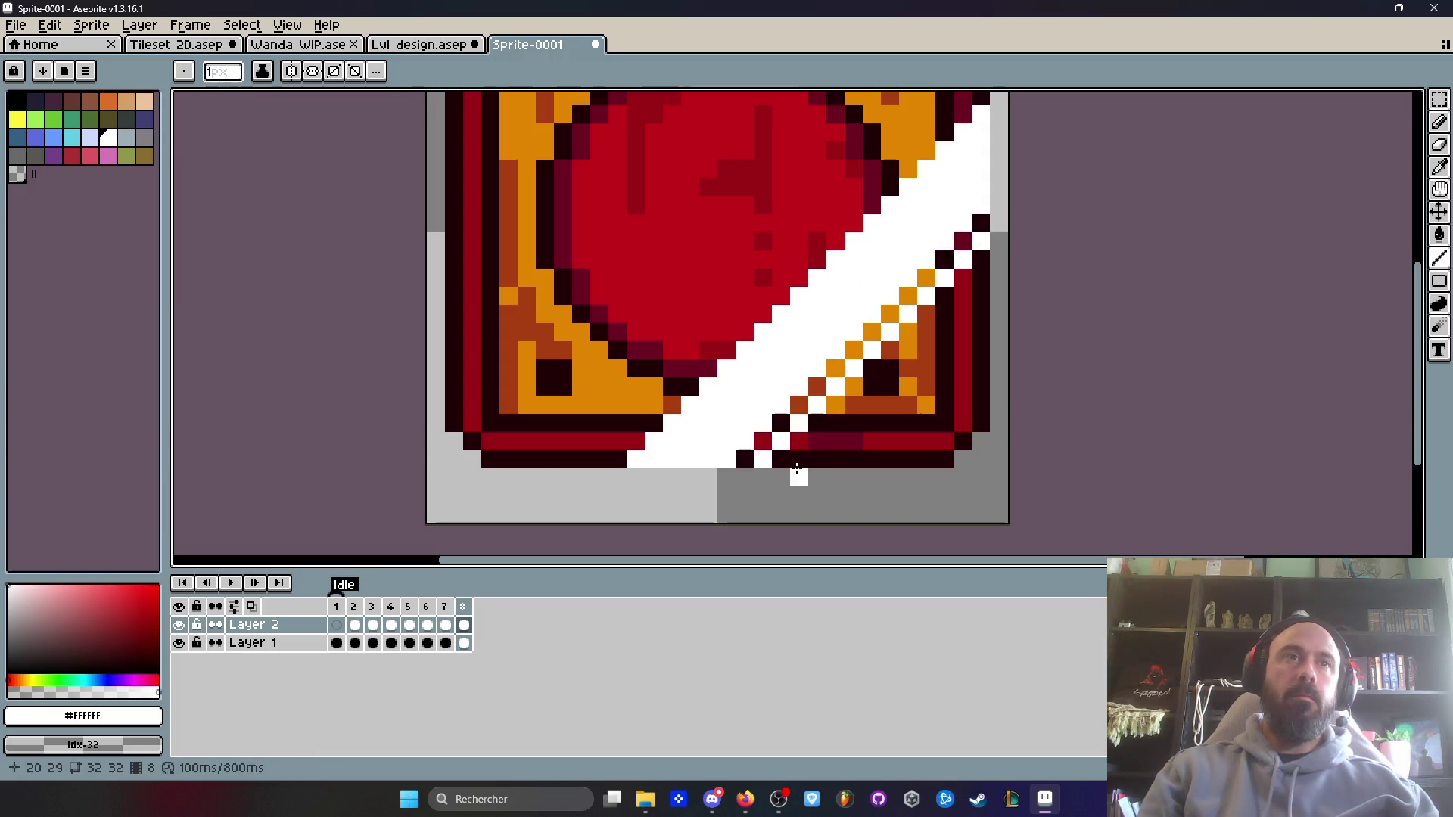
{"action": "left_click_drag", "start_coordinate": [882, 437], "coordinate": [979, 354]}
{"action": "left_click_drag", "start_coordinate": [978, 336], "coordinate": [976, 280]}
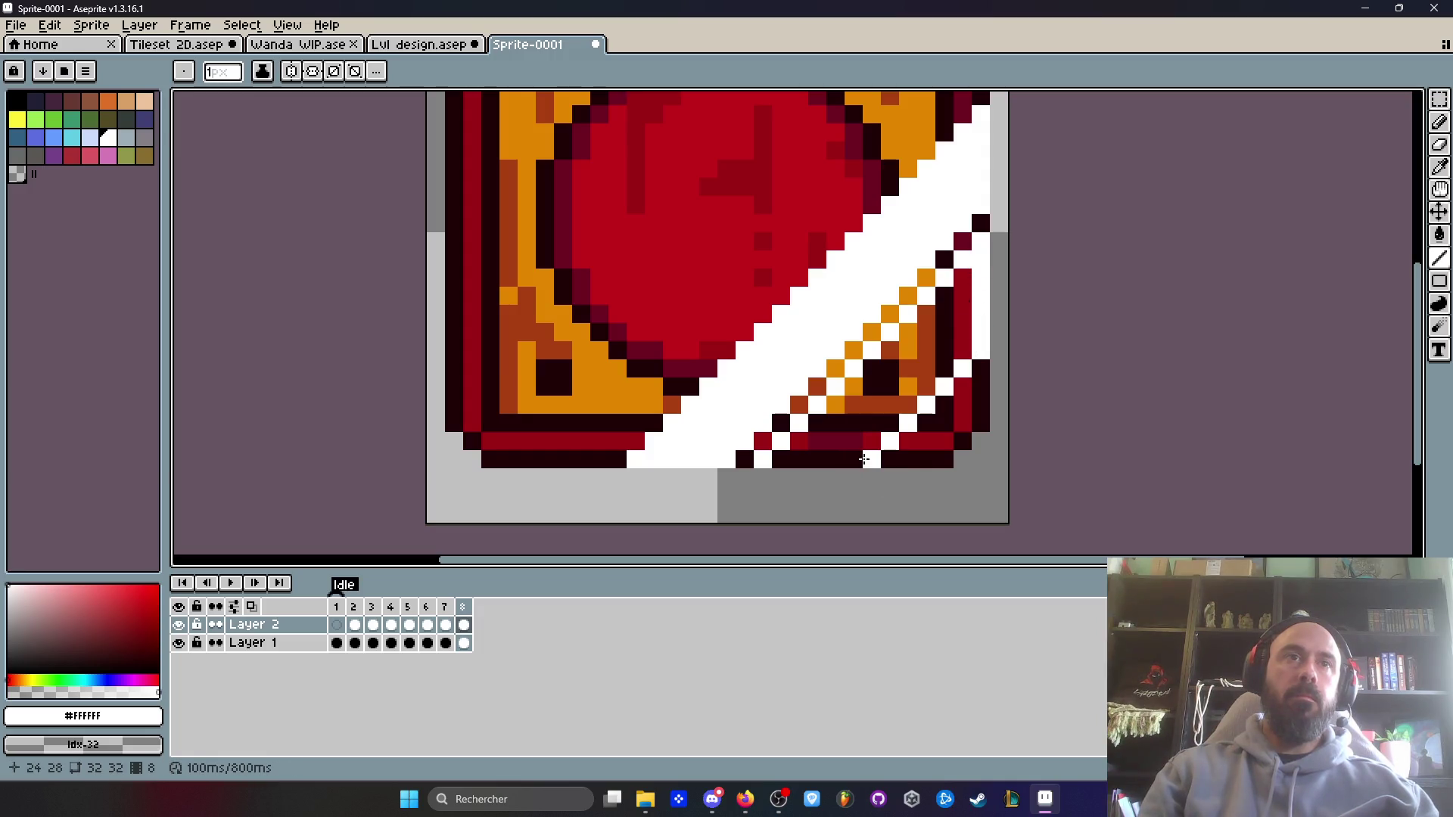
{"action": "left_click_drag", "start_coordinate": [864, 459], "coordinate": [764, 459]}
- Fill the small lower-right corner triangle white and play the glare animation
{"action": "key", "text": "g"}
{"action": "left_click", "coordinate": [883, 395]}
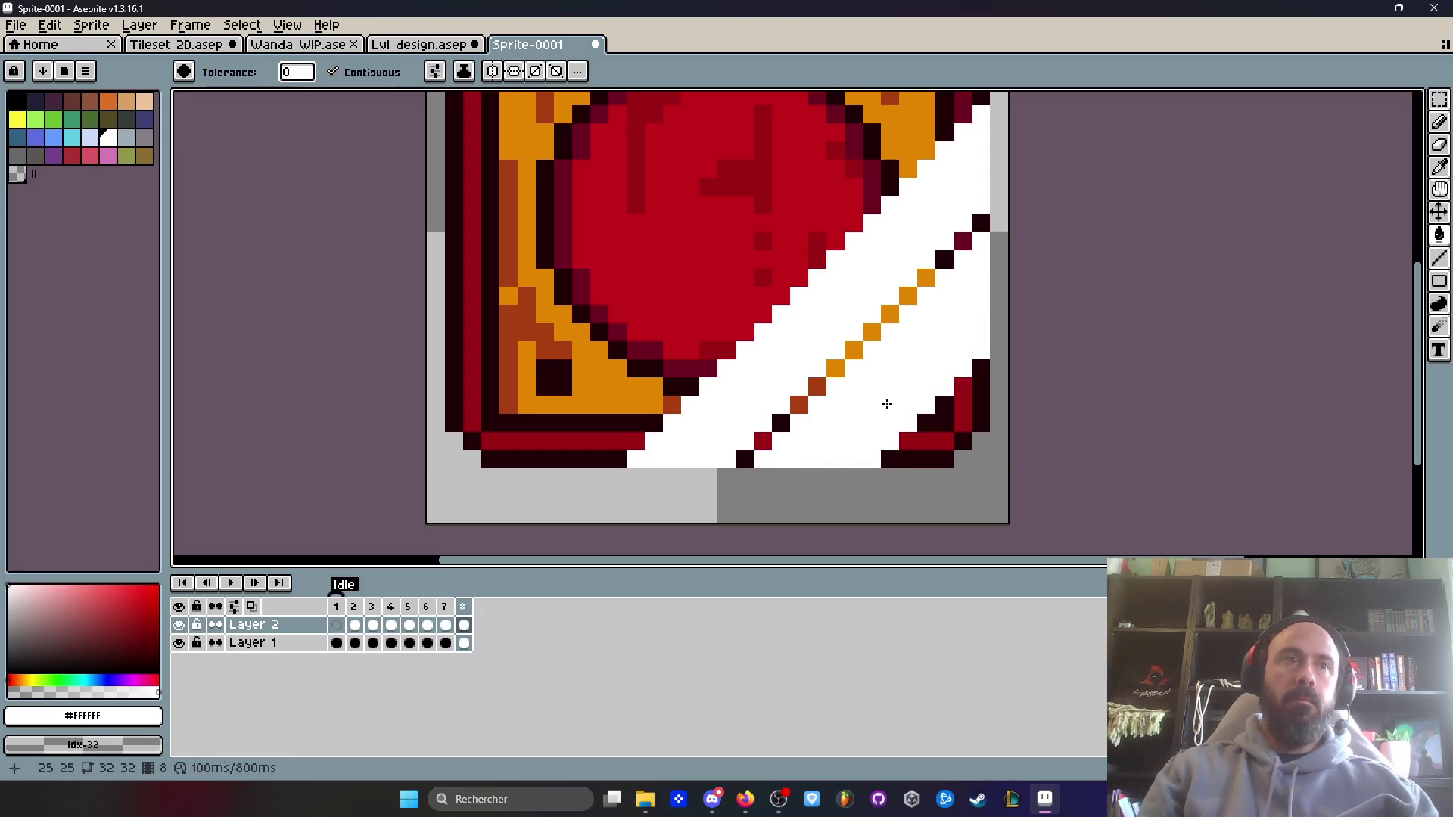
{"action": "scroll", "coordinate": [685, 491], "scroll_direction": "down", "scroll_amount": 6}
{"action": "key", "text": "Return"}
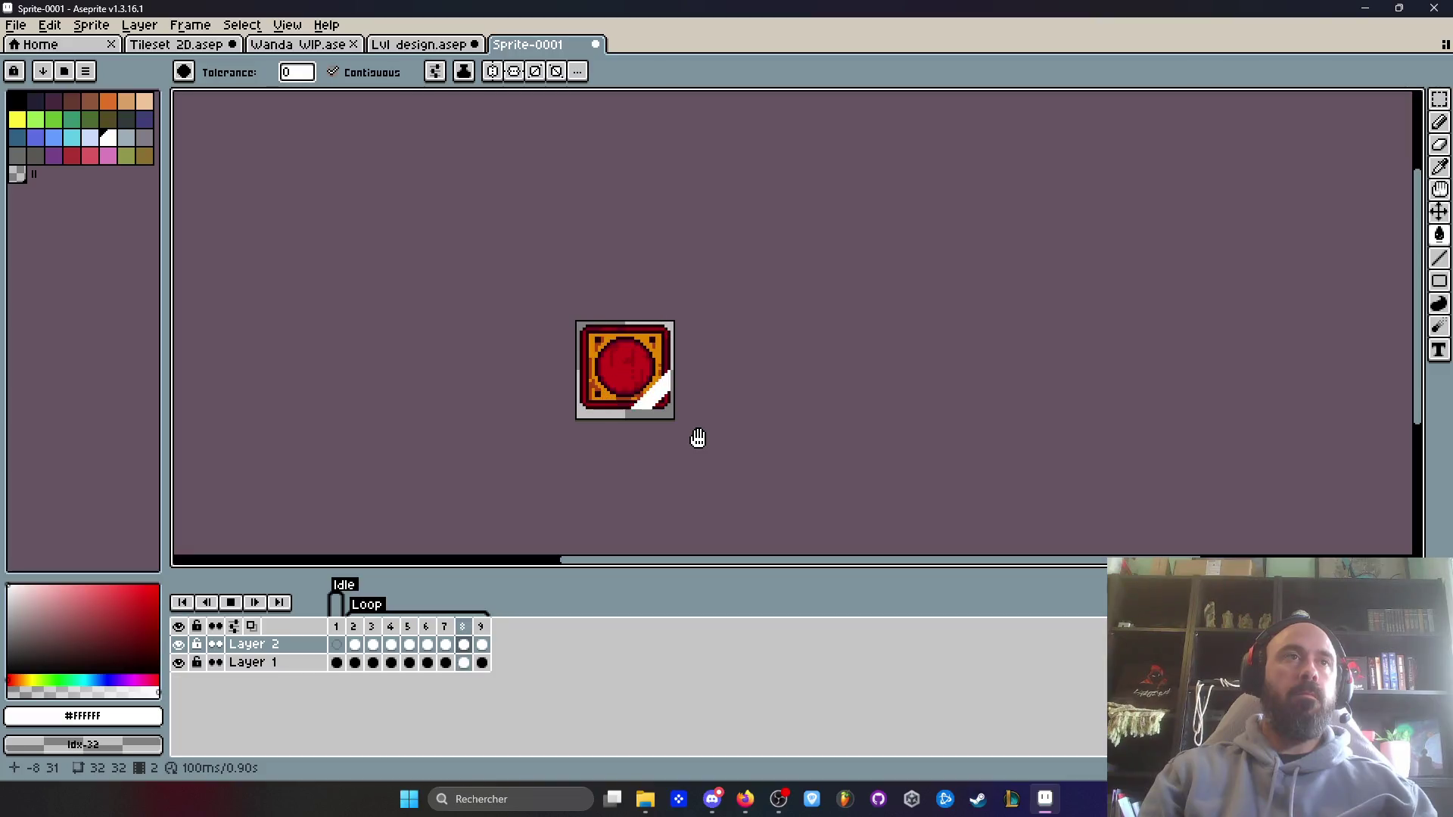
- Set the duration of frames 2–9 to 60 ms in Frame Properties
{"action": "left_click_drag", "start_coordinate": [355, 644], "coordinate": [486, 644]}
{"action": "double_click", "coordinate": [487, 644]}
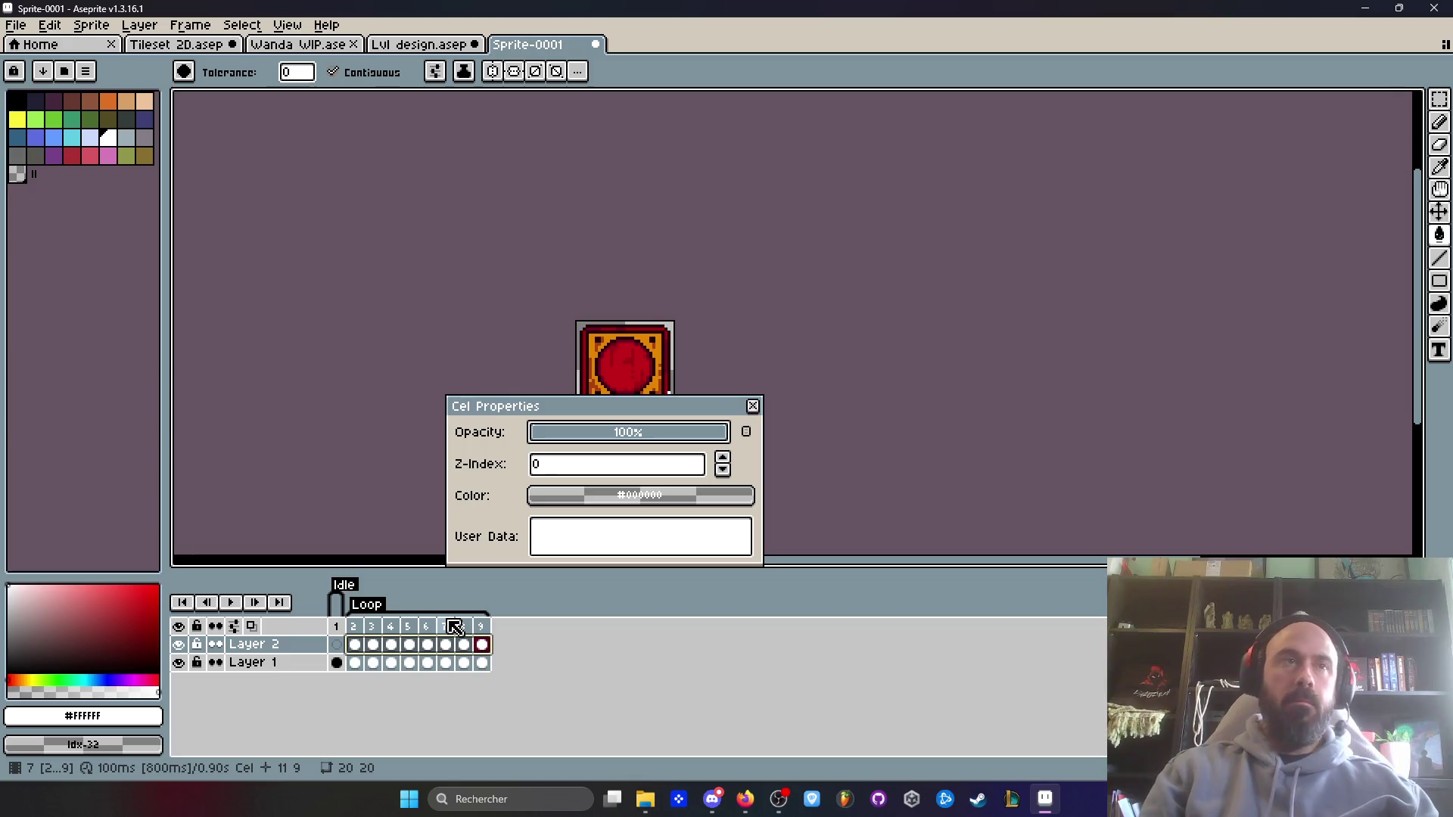
{"action": "key", "text": "Escape"}
{"action": "left_click_drag", "start_coordinate": [363, 632], "coordinate": [481, 627]}
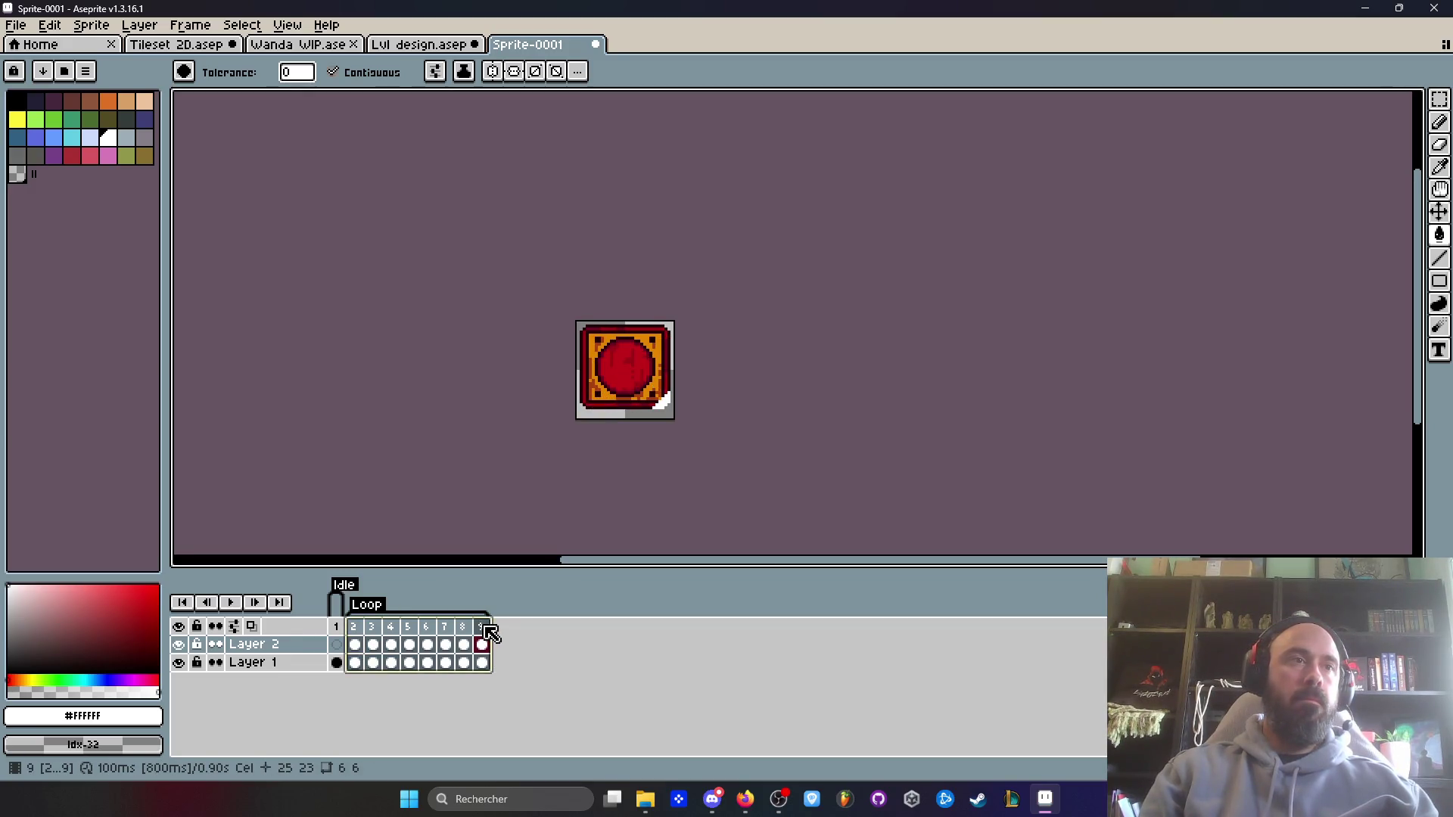
{"action": "double_click", "coordinate": [481, 627]}
{"action": "type", "text": "60"}
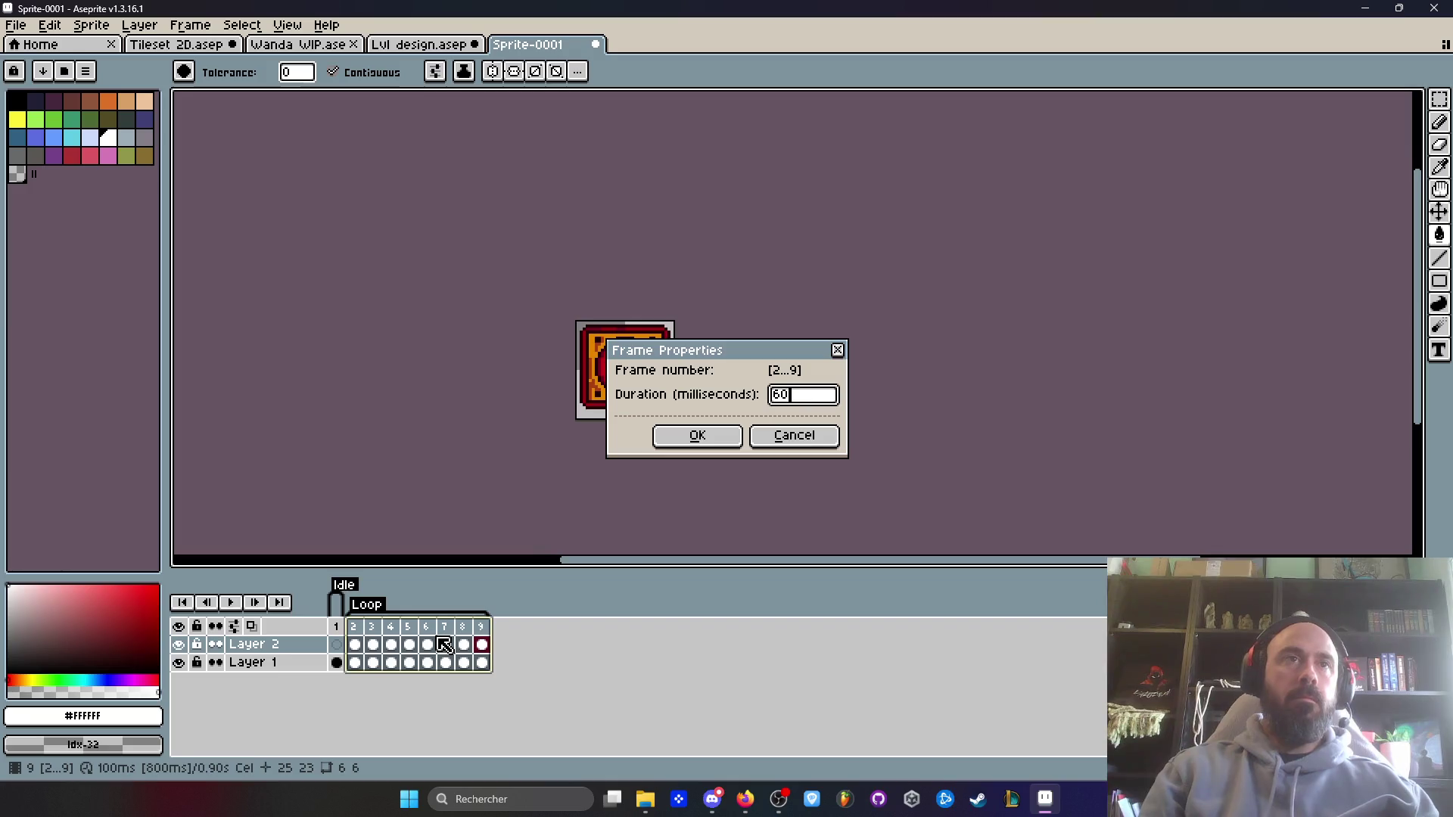
{"action": "left_click", "coordinate": [697, 436]}
- Play the faster glare animation from frame 2, then append new empty frames
{"action": "left_click", "coordinate": [355, 643]}
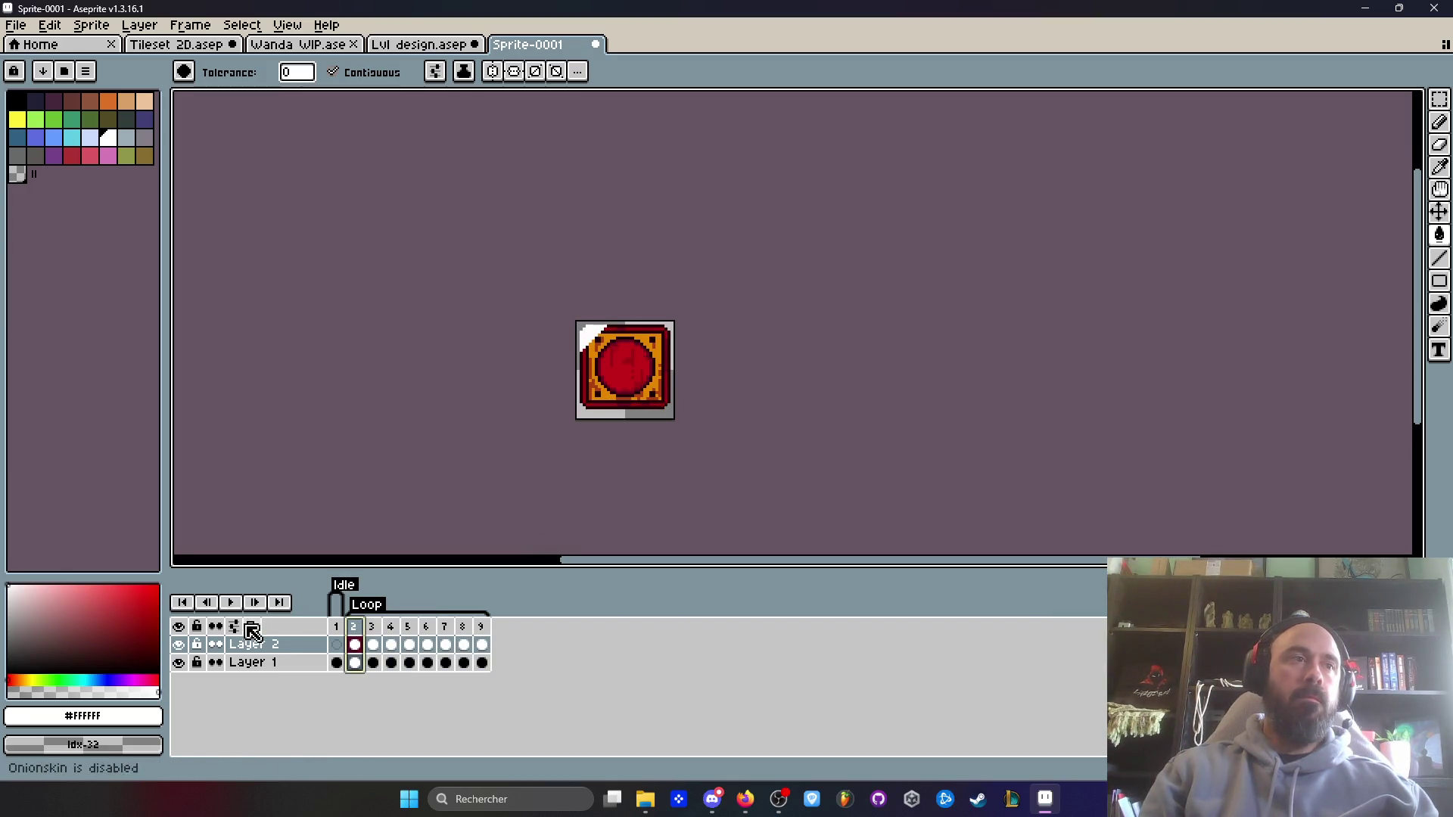
{"action": "left_click", "coordinate": [232, 601]}
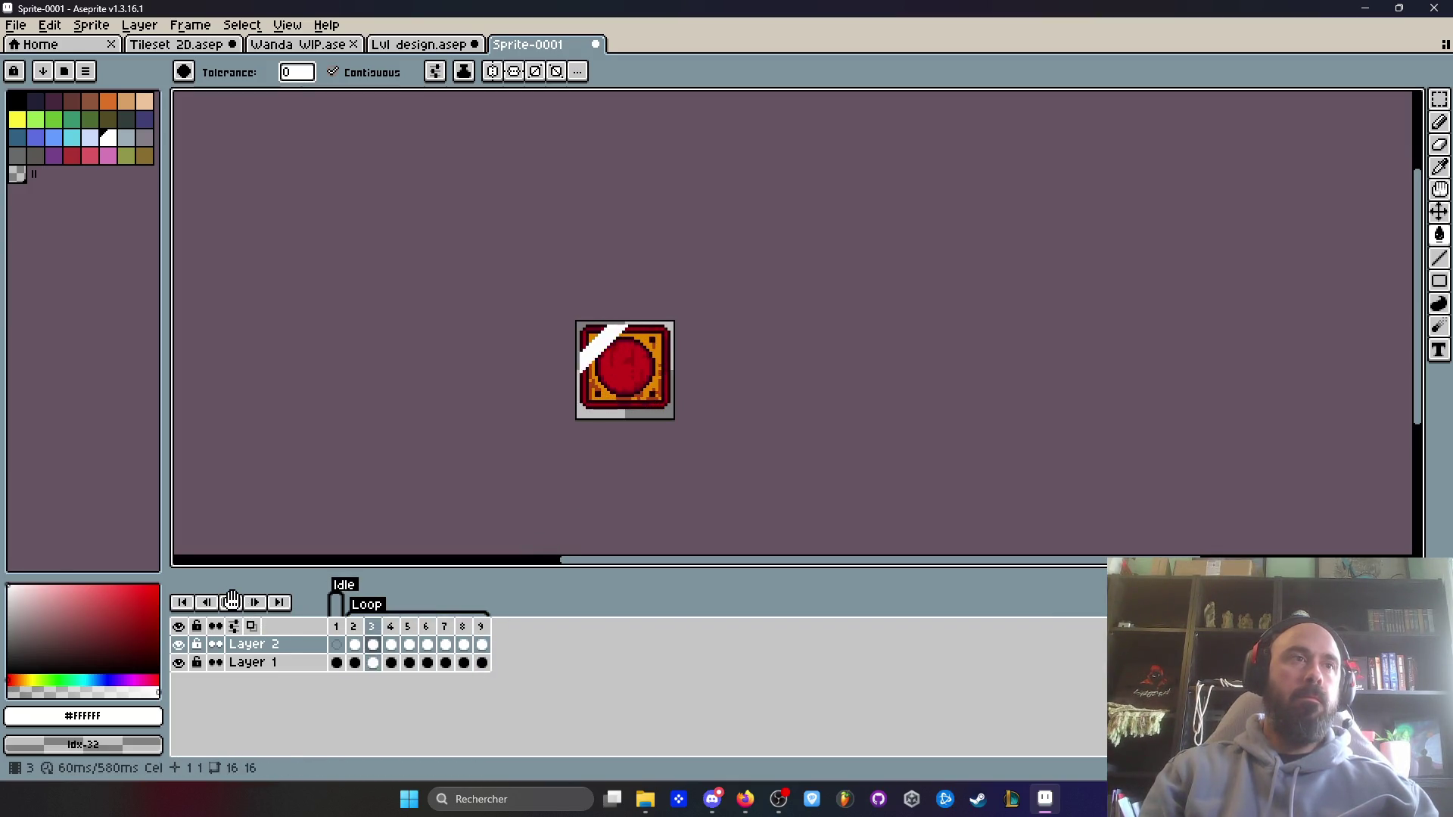
{"action": "left_click", "coordinate": [482, 644]}
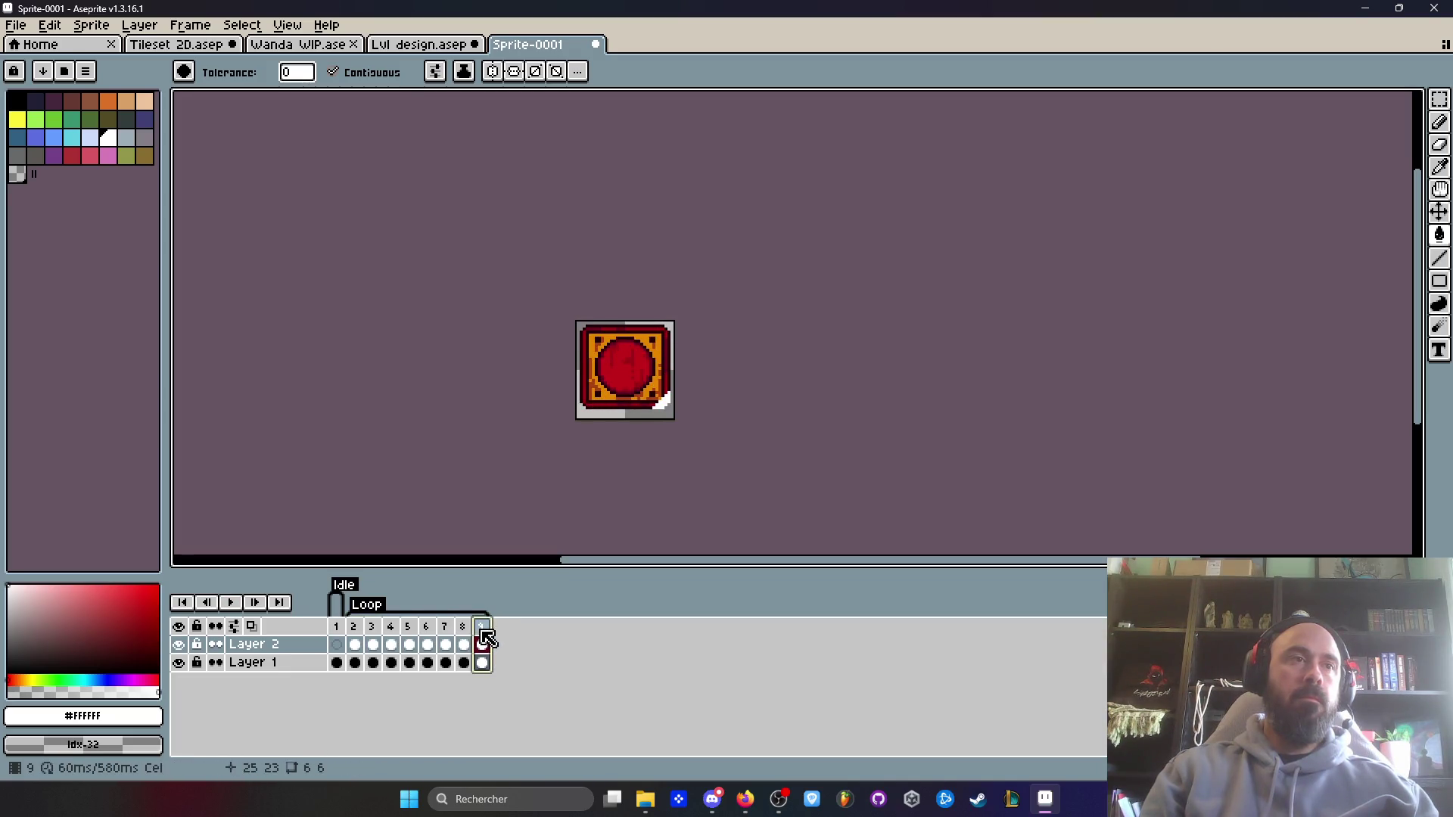
{"action": "key", "text": "alt+b"}
{"action": "key", "text": "alt+b"}
{"action": "key", "text": "alt+b"}
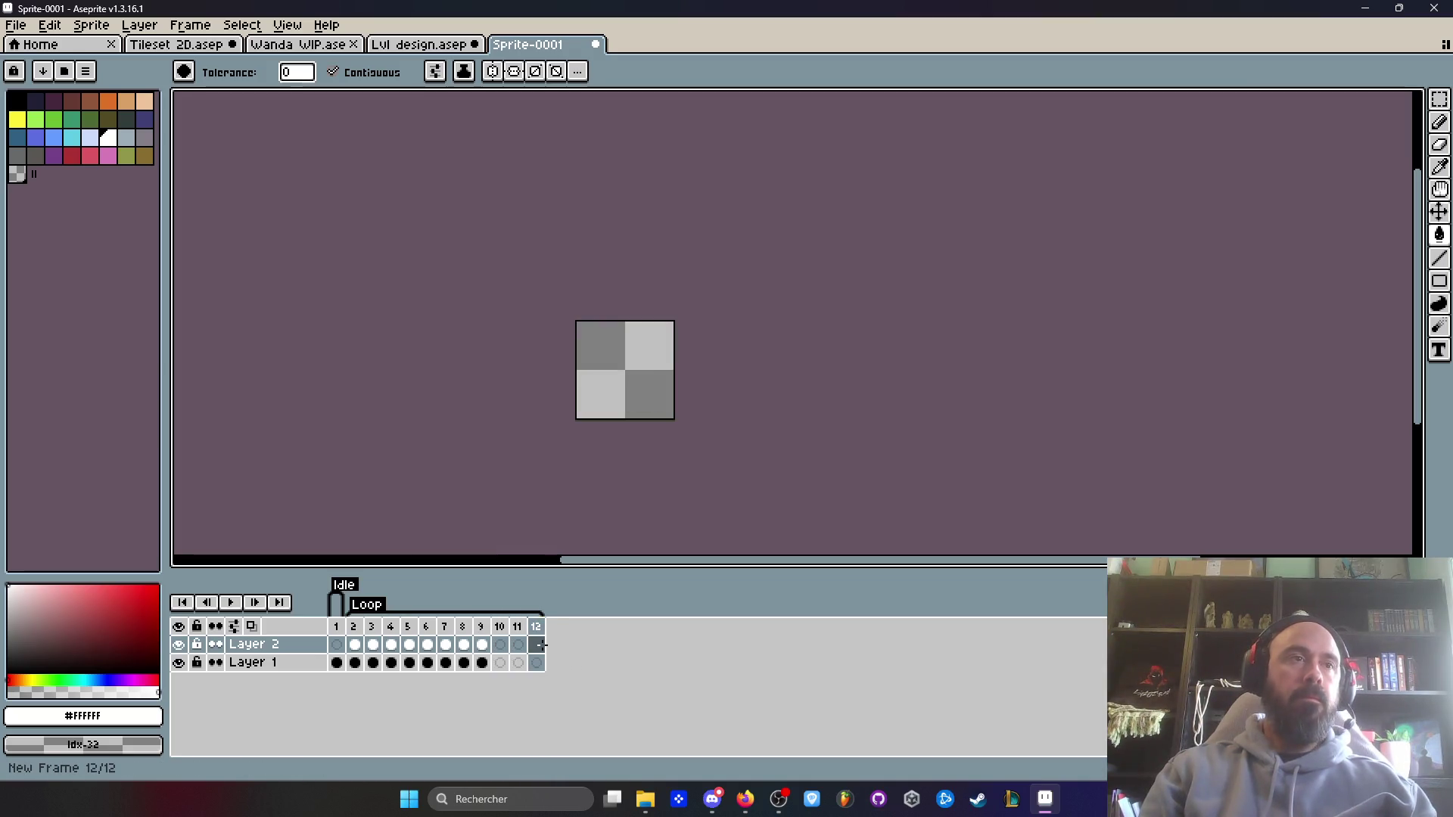
- Append more frames, then delete the empty frames 10 to 12
{"action": "key", "text": "alt+b"}
{"action": "key", "text": "alt+b"}
{"action": "key", "text": "alt+b"}
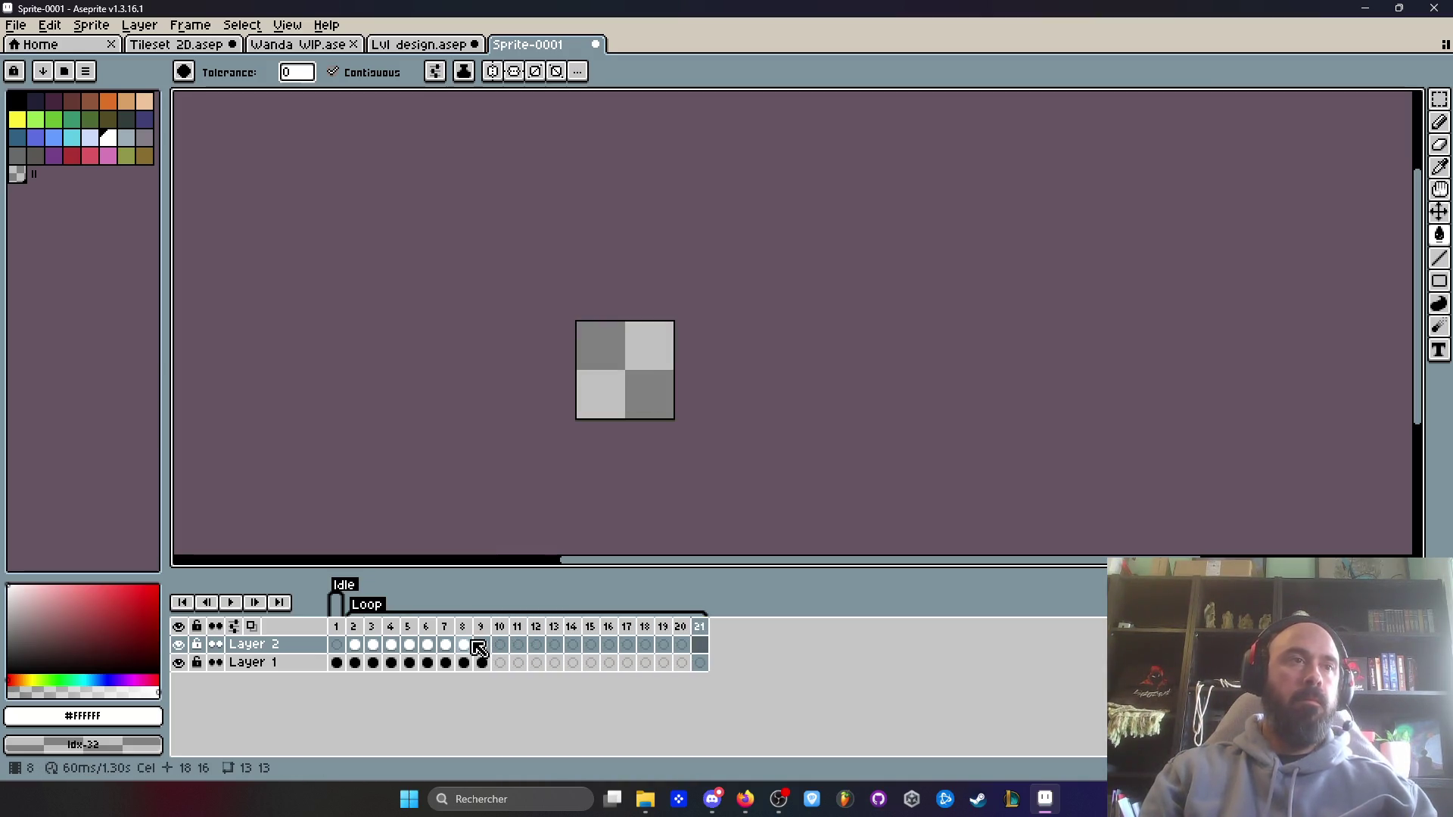
{"action": "mouse_move", "coordinate": [482, 644]}
{"action": "left_mouse_down"}
{"action": "mouse_move", "coordinate": [367, 664]}
{"action": "mouse_move", "coordinate": [677, 628]}
{"action": "left_mouse_up"}
{"action": "right_click", "coordinate": [677, 625]}
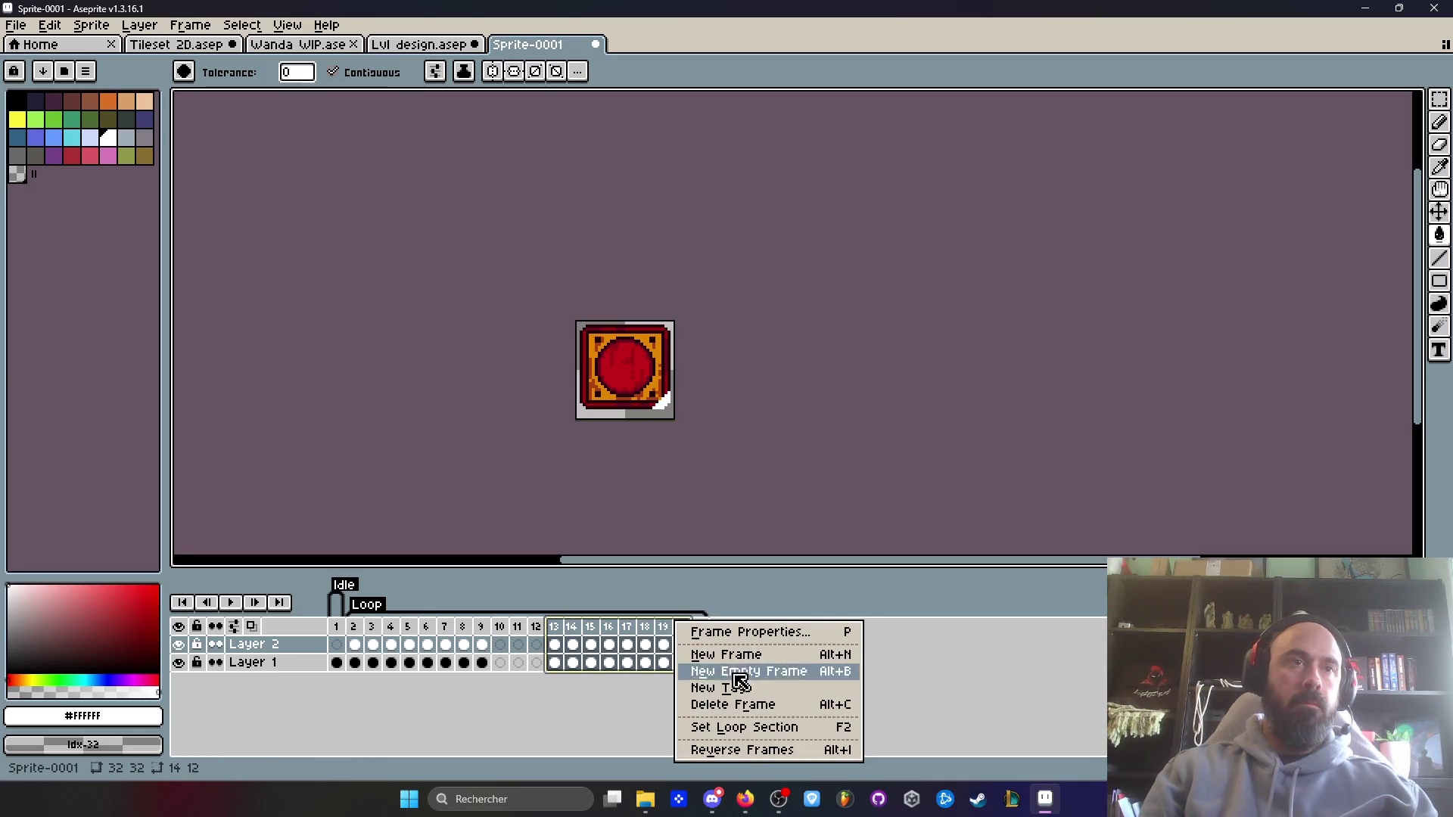
{"action": "left_click", "coordinate": [745, 749]}
{"action": "left_click_drag", "start_coordinate": [535, 627], "coordinate": [508, 635]}
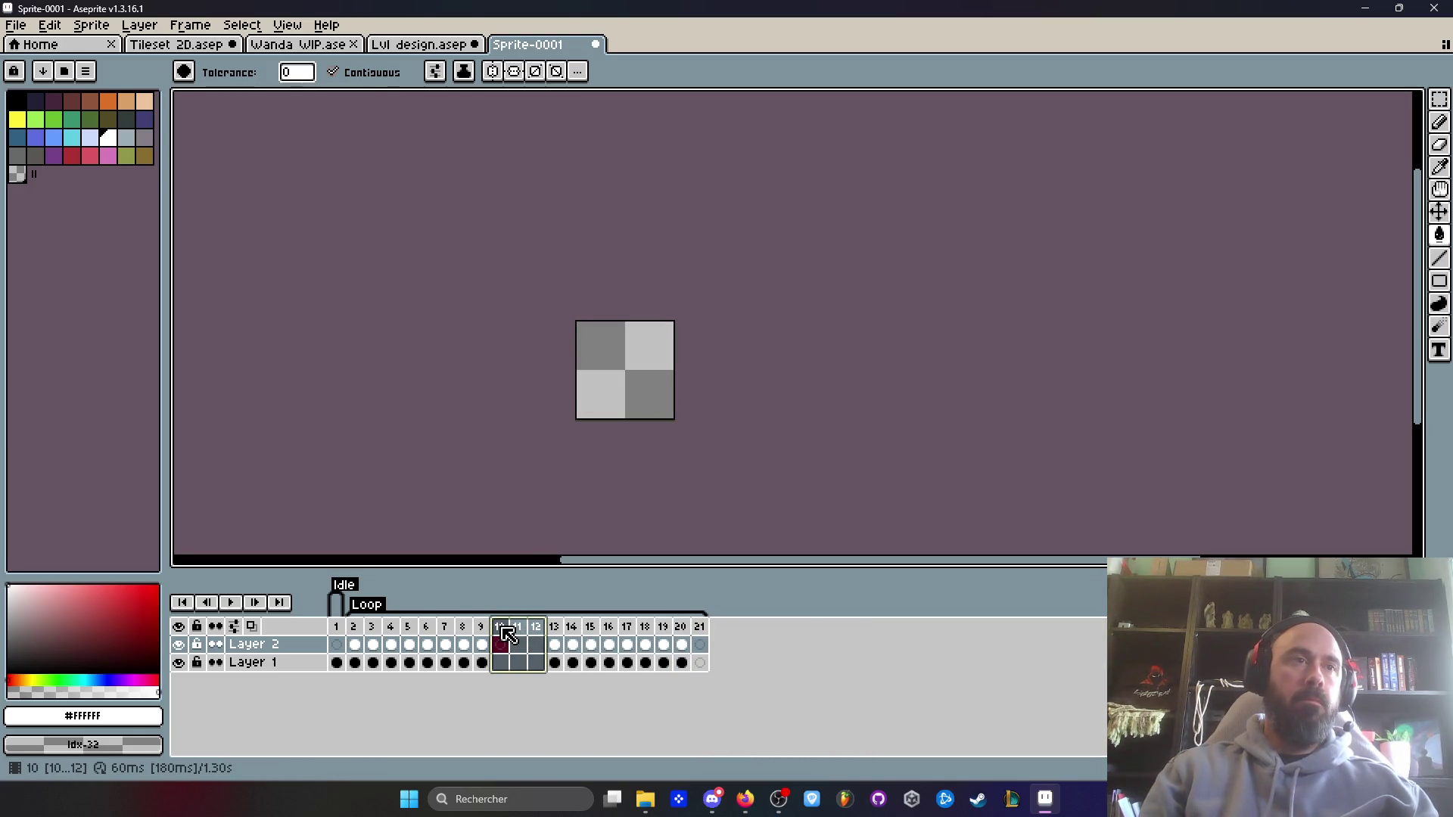
{"action": "key", "text": "Delete"}
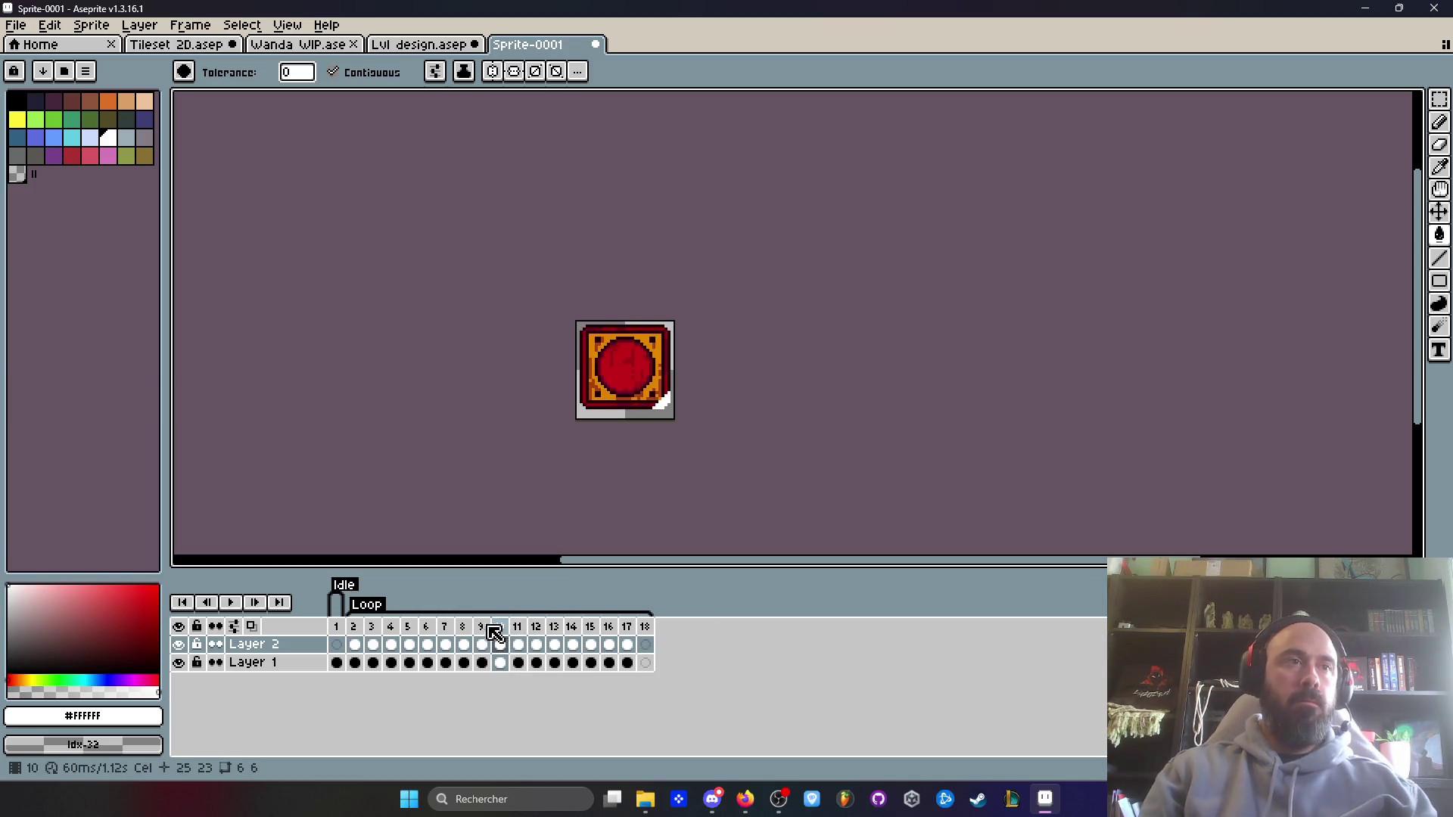
- Insert a new frame 10, paste frame 1 into it, delete empty frame 11, and confirm its properties
{"action": "key", "text": "alt+b"}
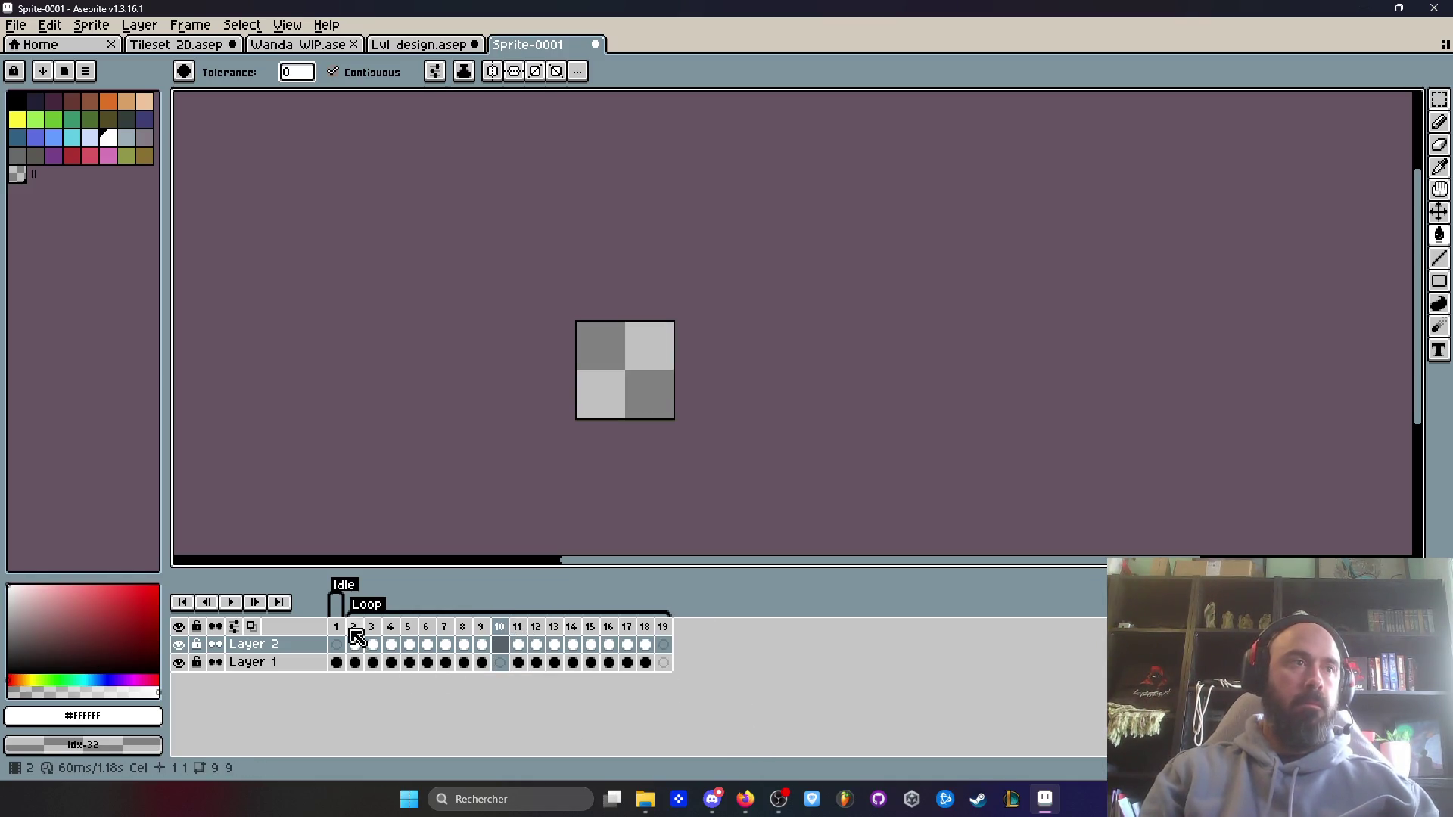
{"action": "left_click", "coordinate": [337, 627]}
{"action": "key", "text": "ctrl+c"}
{"action": "left_click", "coordinate": [502, 664]}
{"action": "key", "text": "ctrl+v"}
{"action": "left_click", "coordinate": [520, 628]}
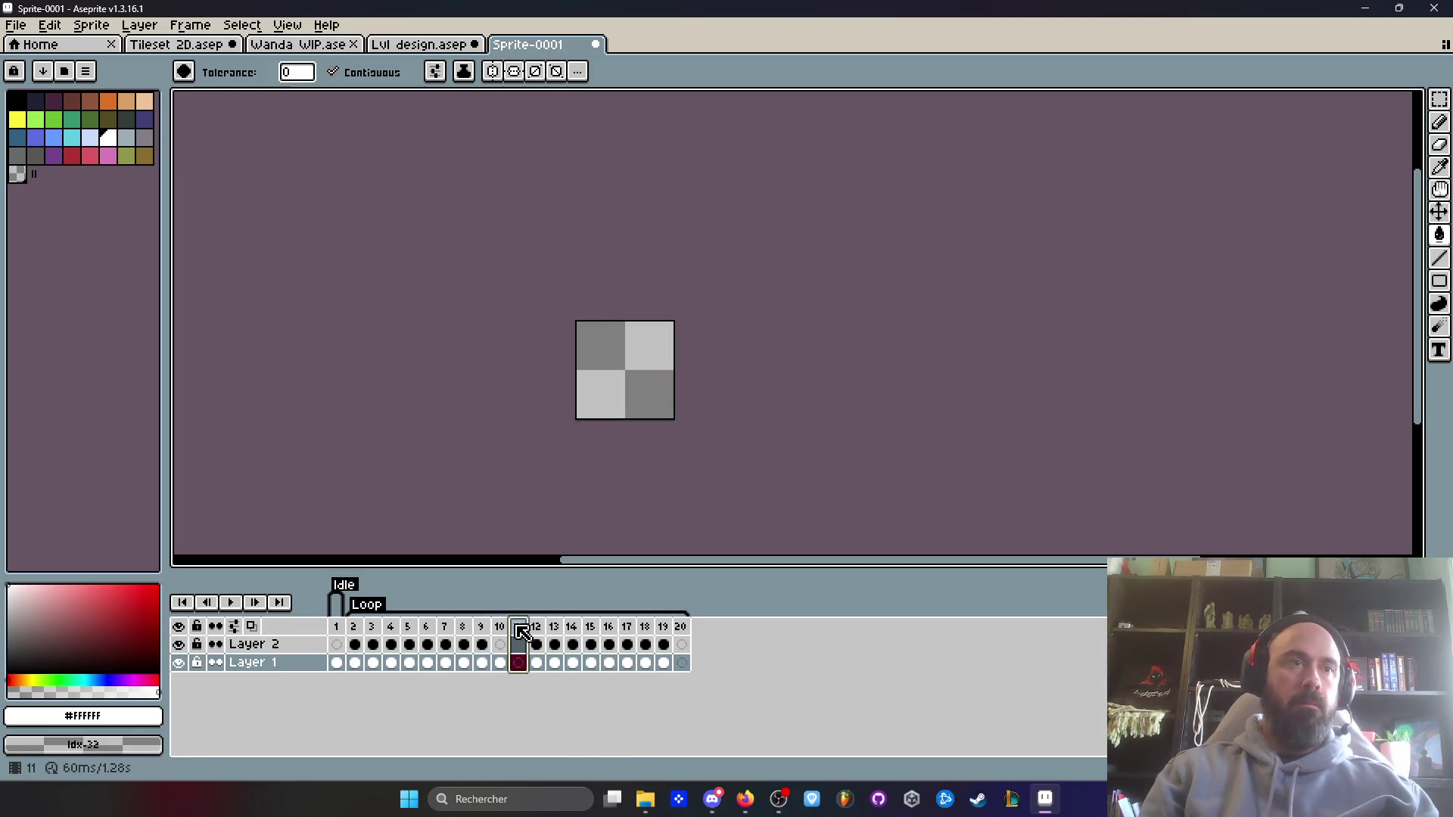
{"action": "key", "text": "alt+c"}
{"action": "key", "text": "p"}
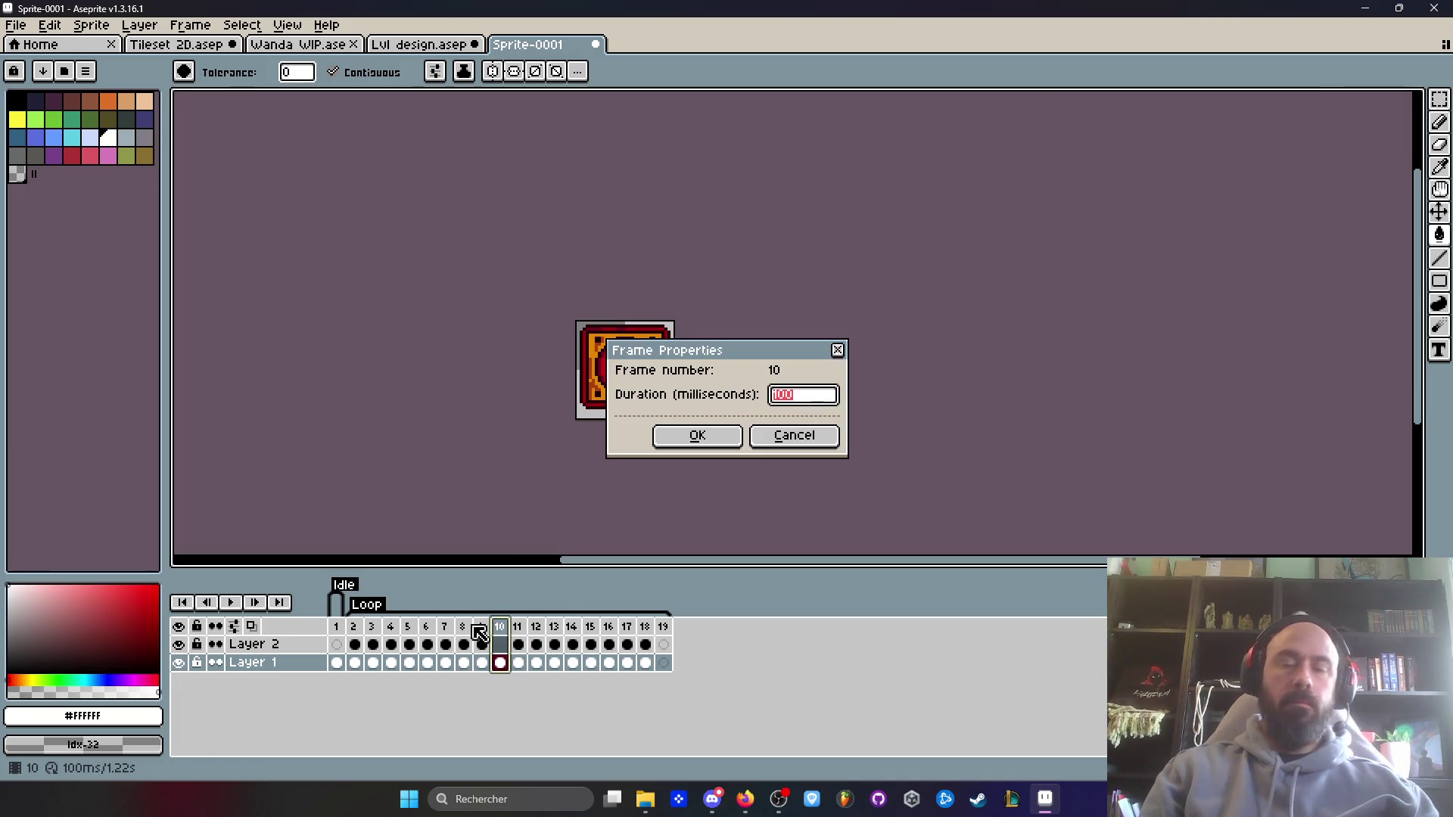
{"action": "left_click", "coordinate": [697, 435]}
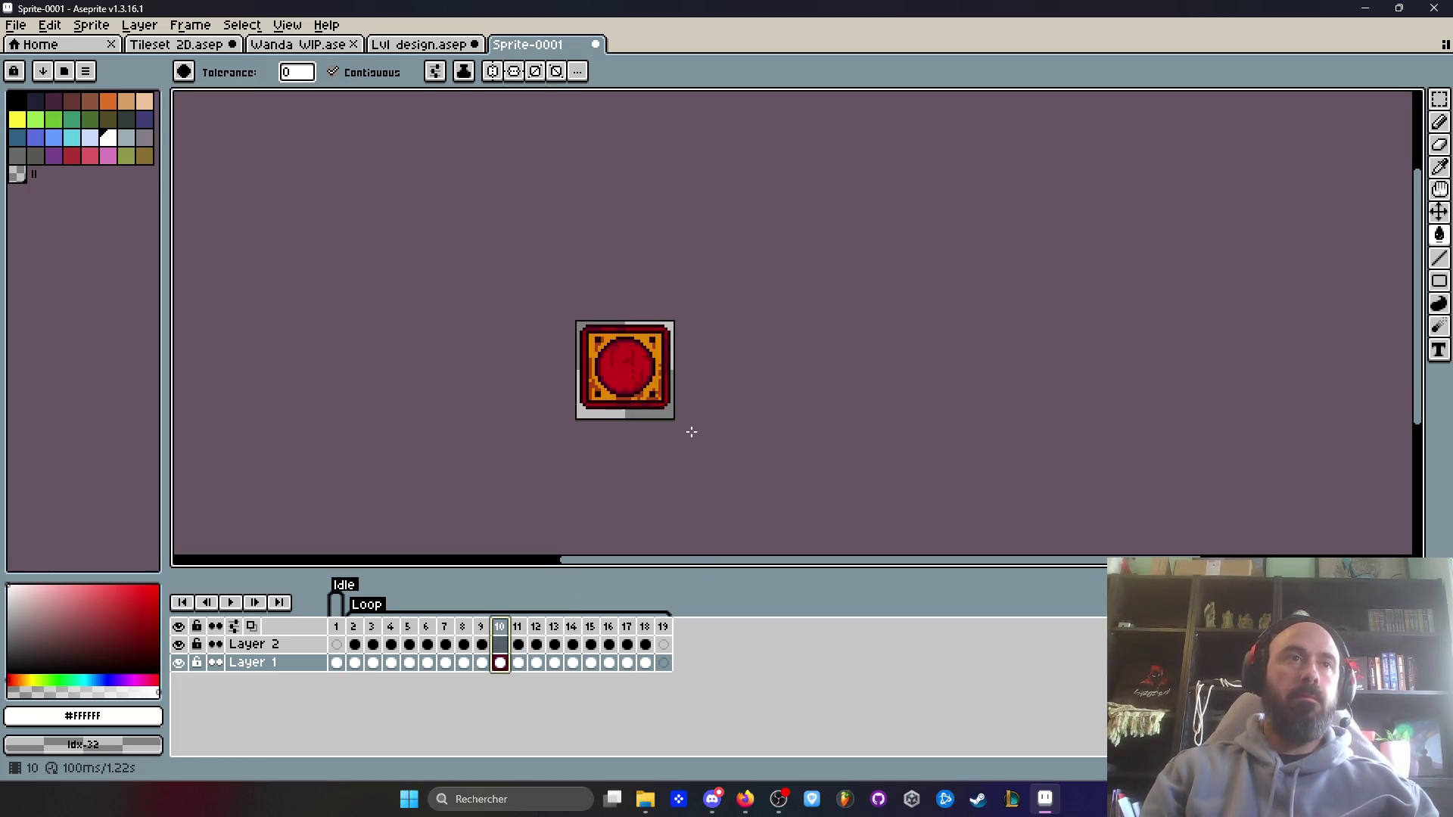
- Delete the empty last frame and set frames 2–9 and 11–18 to 80 ms each
{"action": "left_click", "coordinate": [659, 626]}
{"action": "key", "text": "alt+c"}
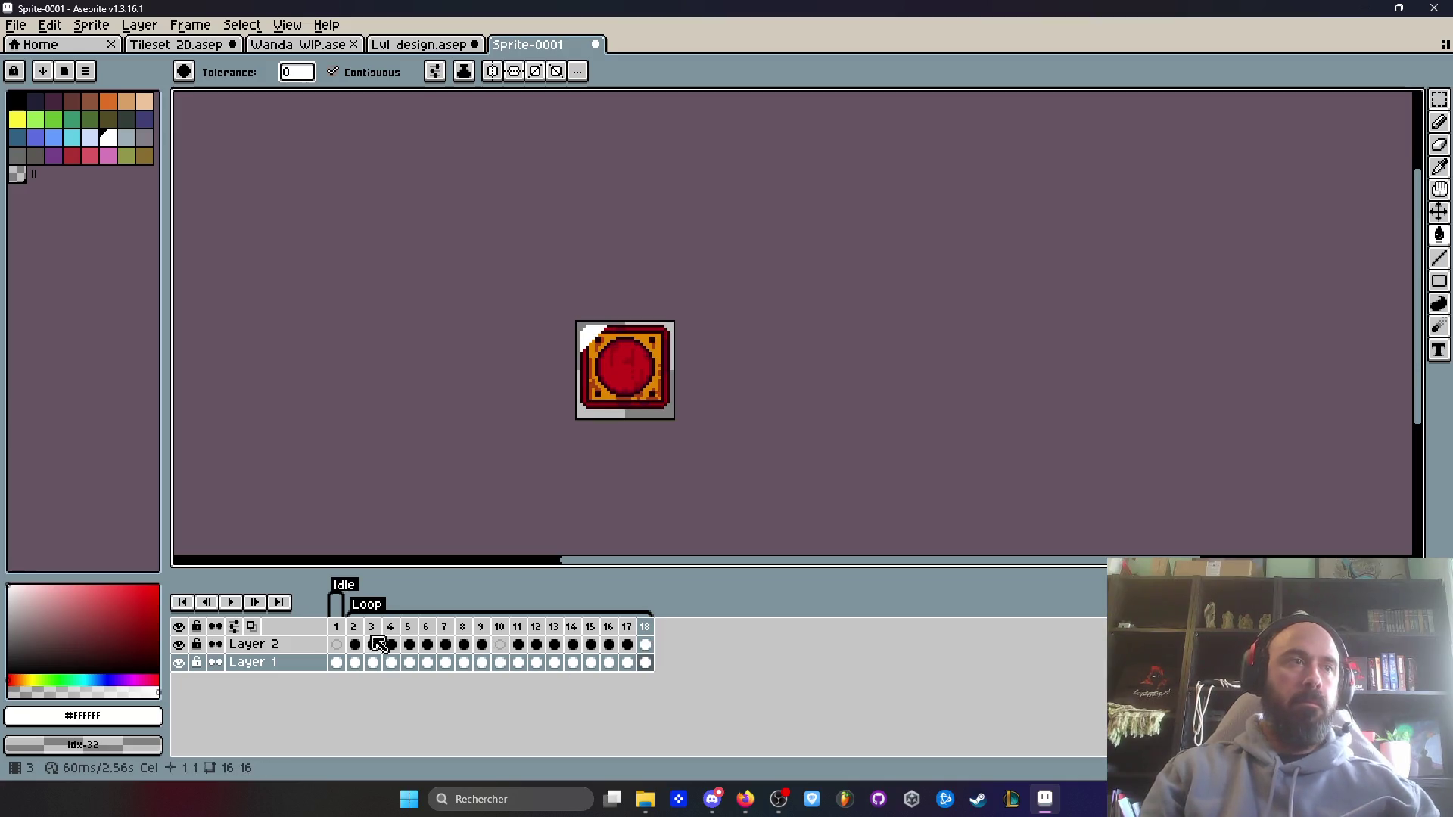
{"action": "left_click_drag", "start_coordinate": [362, 629], "coordinate": [481, 630]}
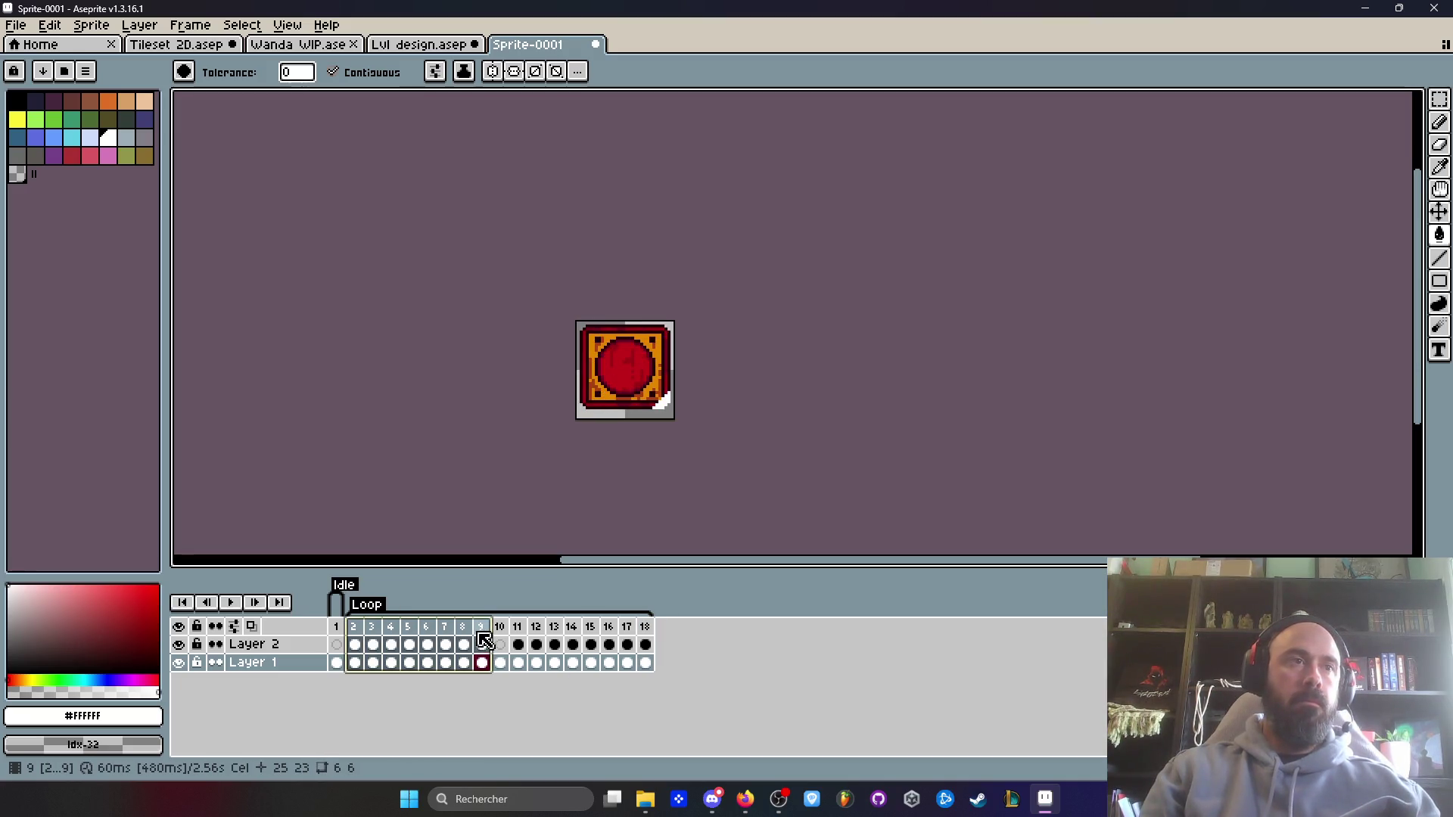
{"action": "key", "text": "p"}
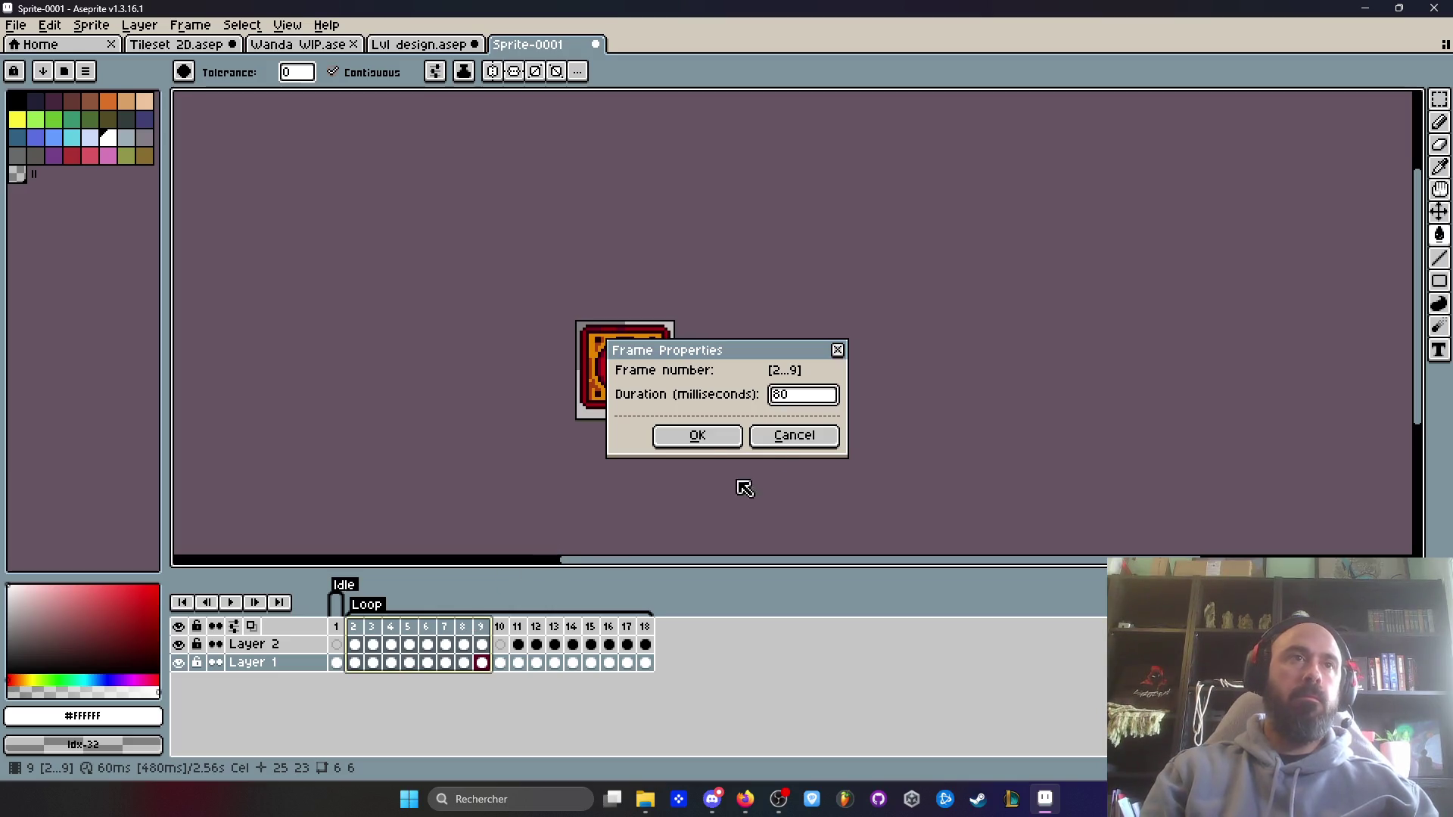
{"action": "left_click", "coordinate": [697, 436]}
{"action": "left_click_drag", "start_coordinate": [519, 626], "coordinate": [647, 643]}
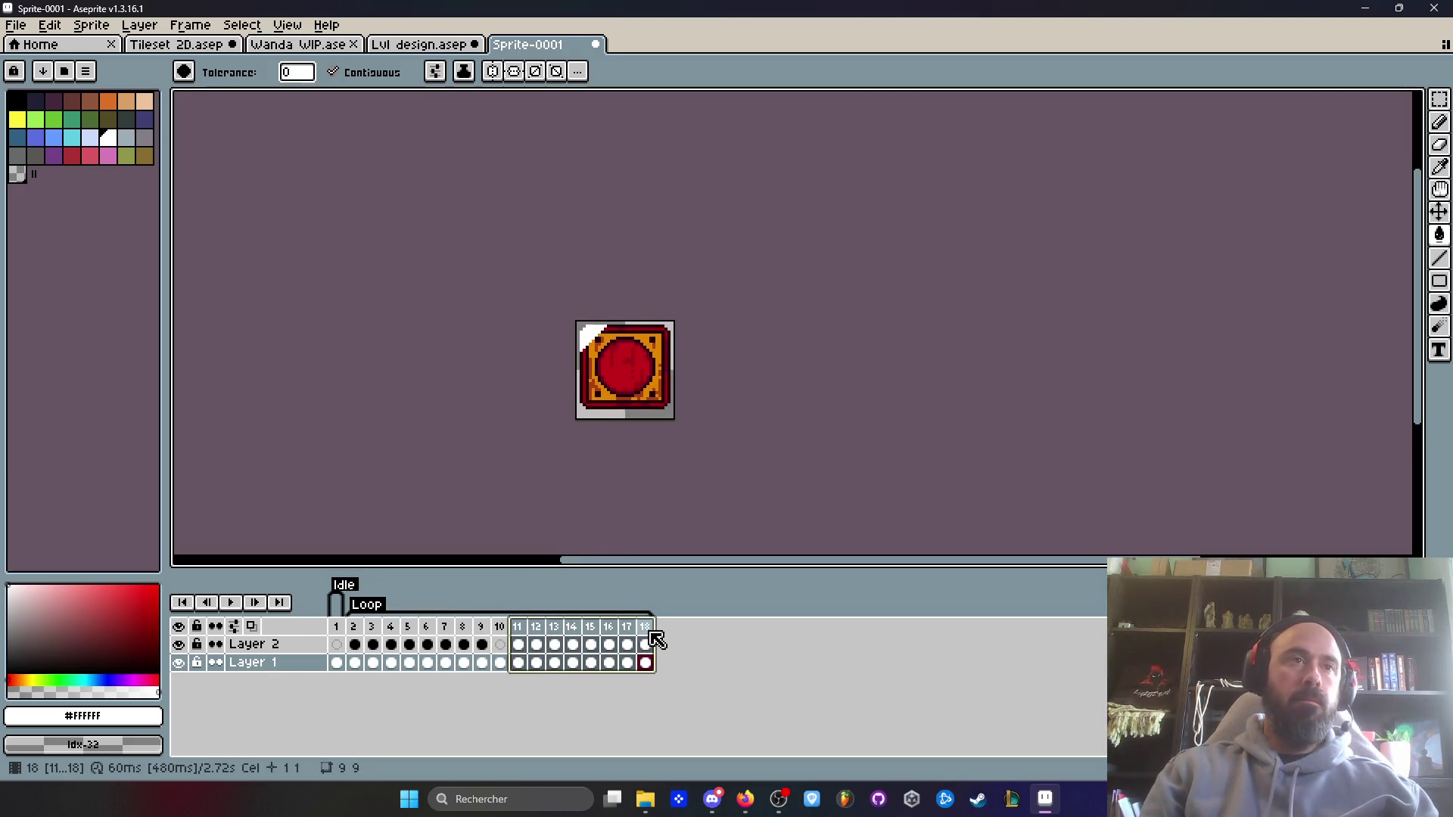
{"action": "key", "text": "p"}
{"action": "left_click", "coordinate": [687, 438]}
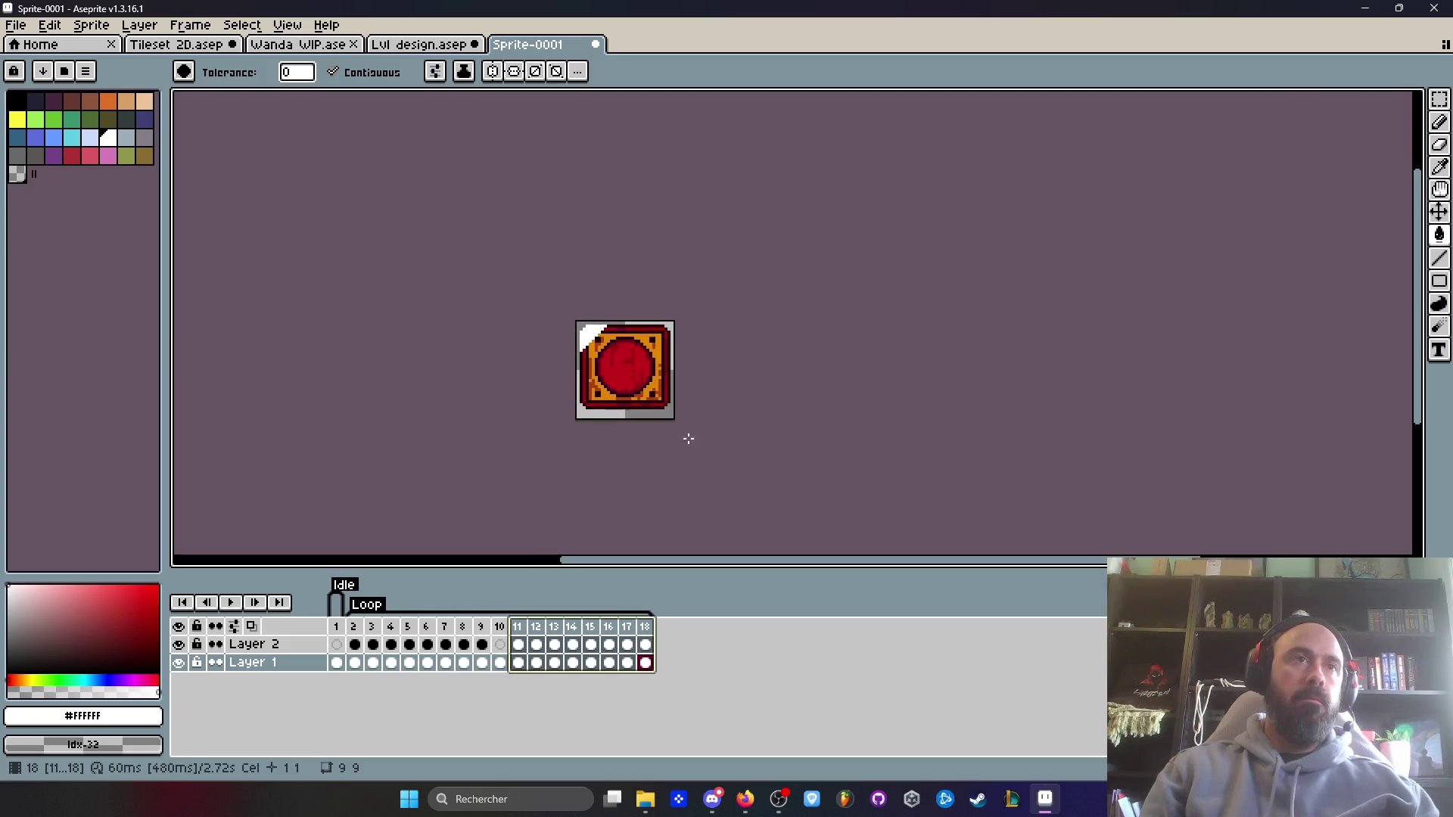
- Preview the animation and check frame 10 without the glint
{"action": "left_click", "coordinate": [337, 627]}
{"action": "left_click", "coordinate": [231, 602]}
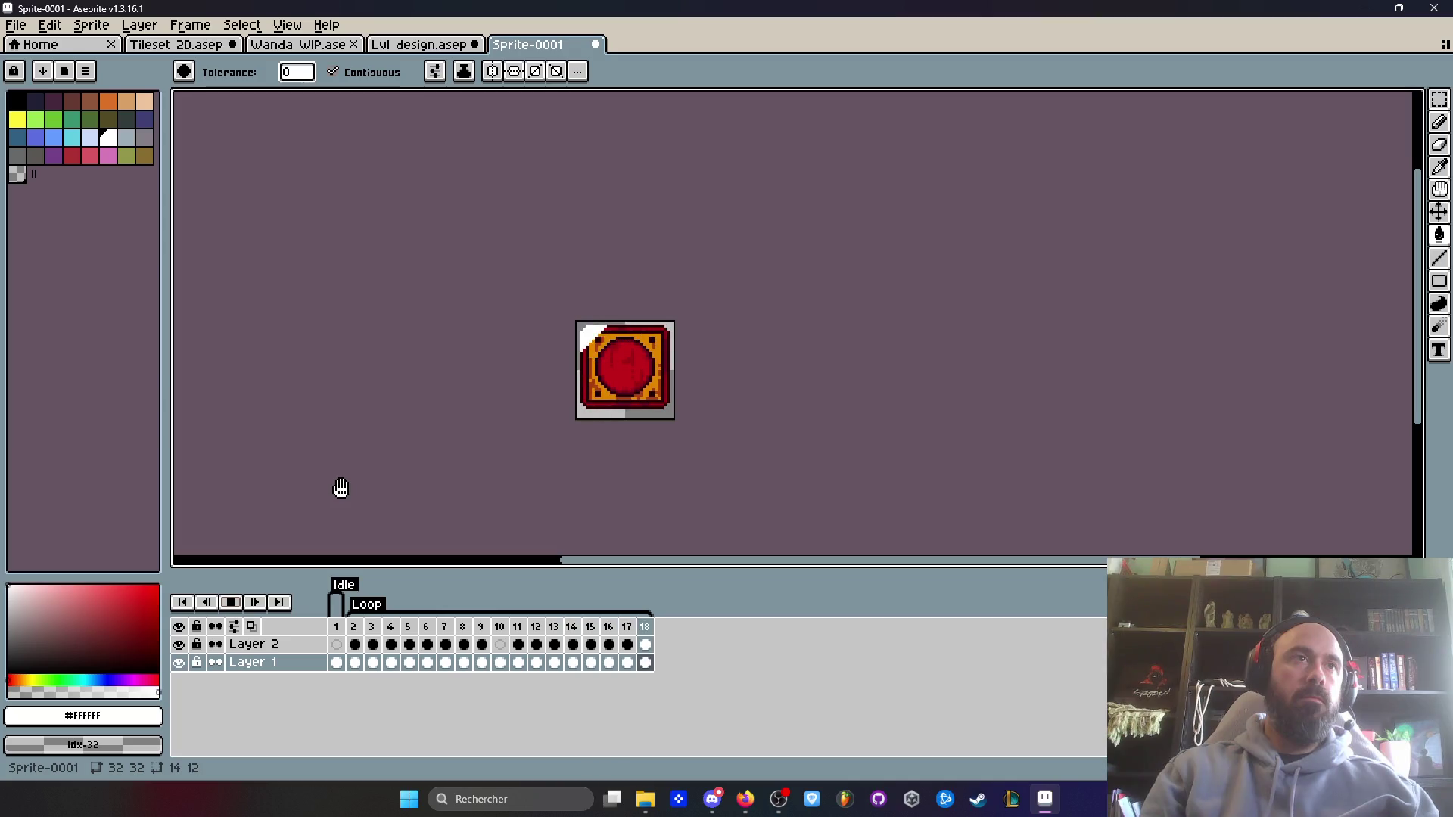
{"action": "left_click", "coordinate": [230, 603]}
{"action": "left_click", "coordinate": [500, 662]}
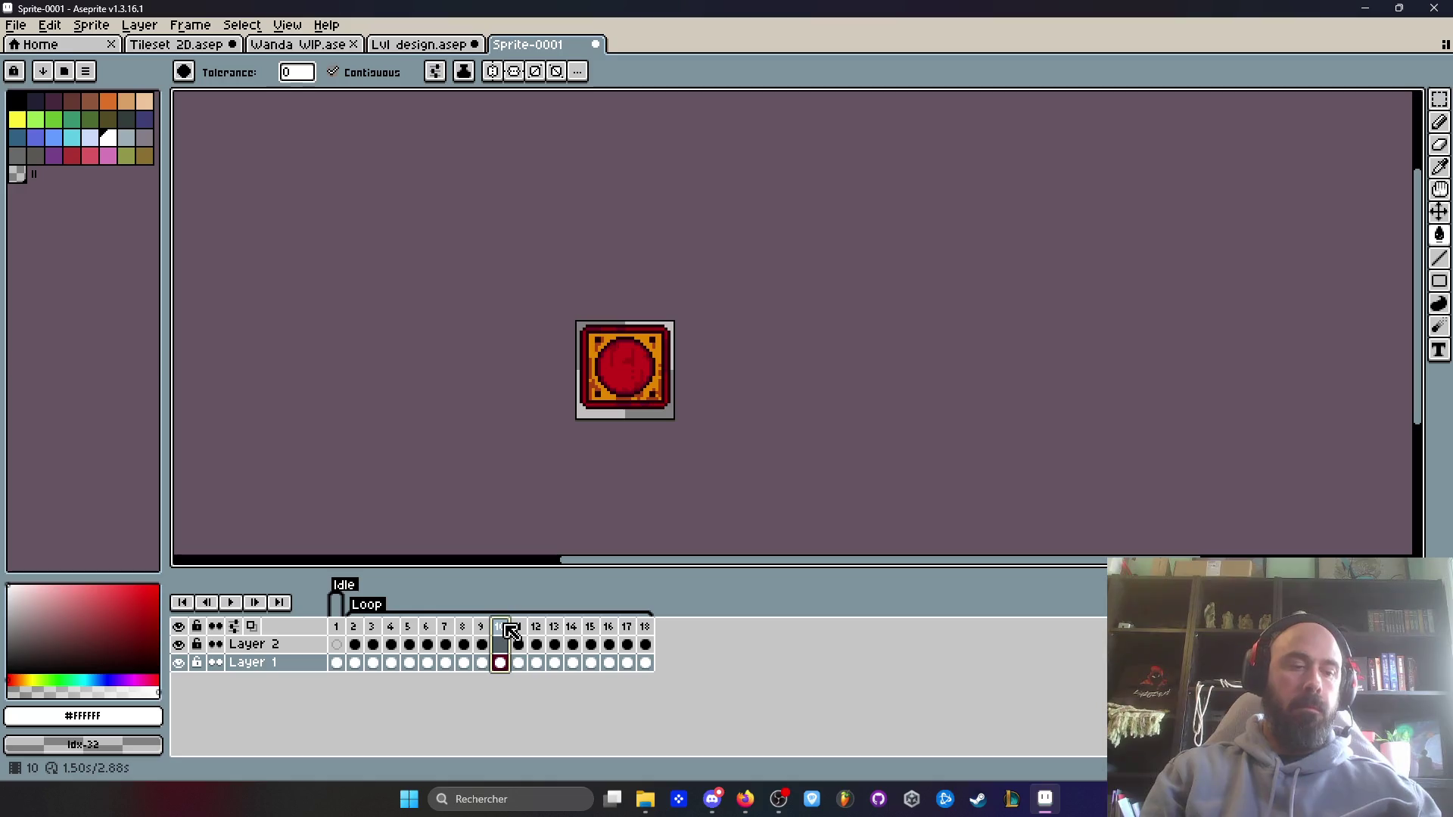
- Add frame 19 after frame 18, paste the button sprite into Layer 1, and play it
{"action": "left_click", "coordinate": [646, 626]}
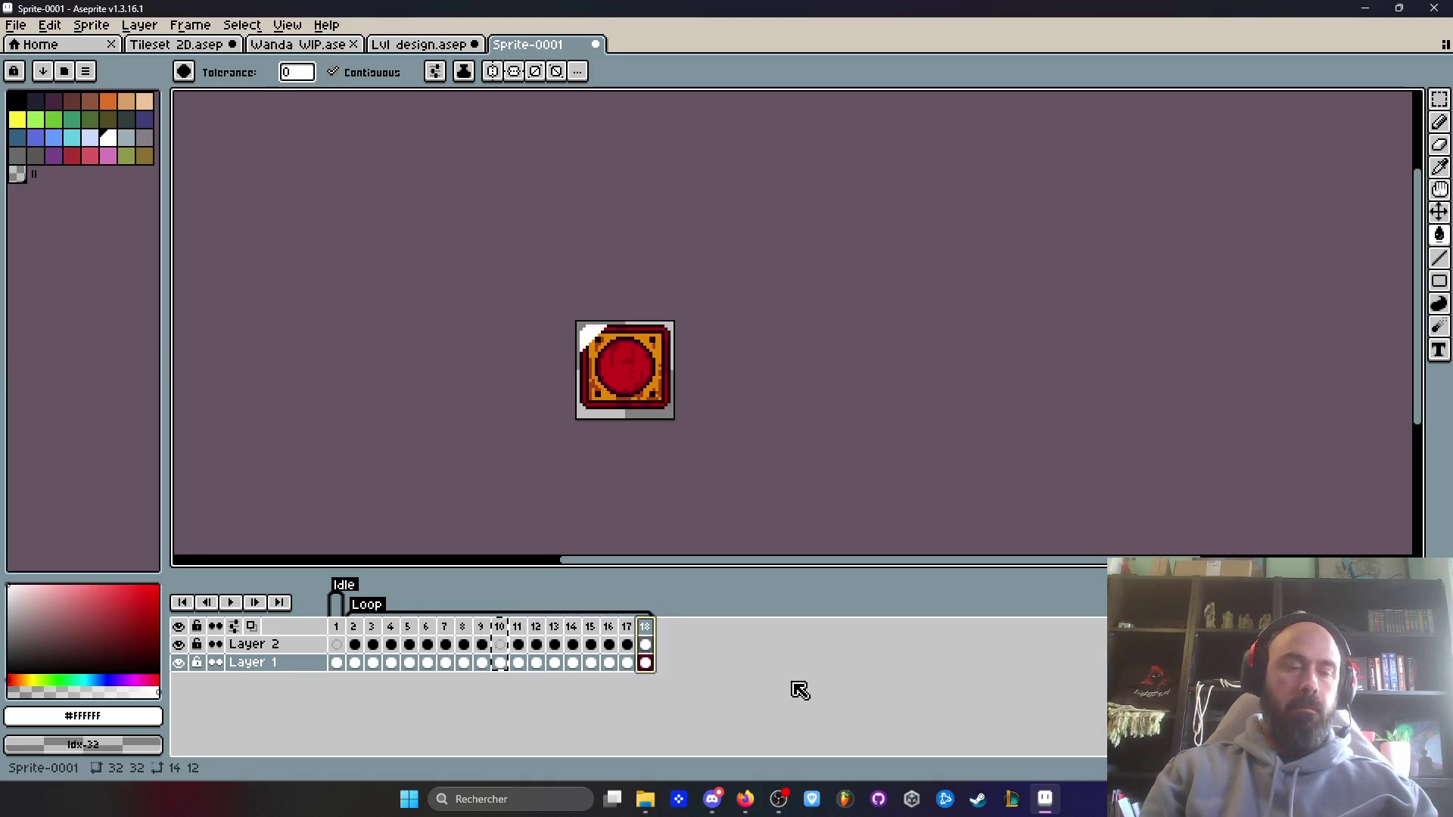
{"action": "key", "text": "alt+b"}
{"action": "key", "text": "Up"}
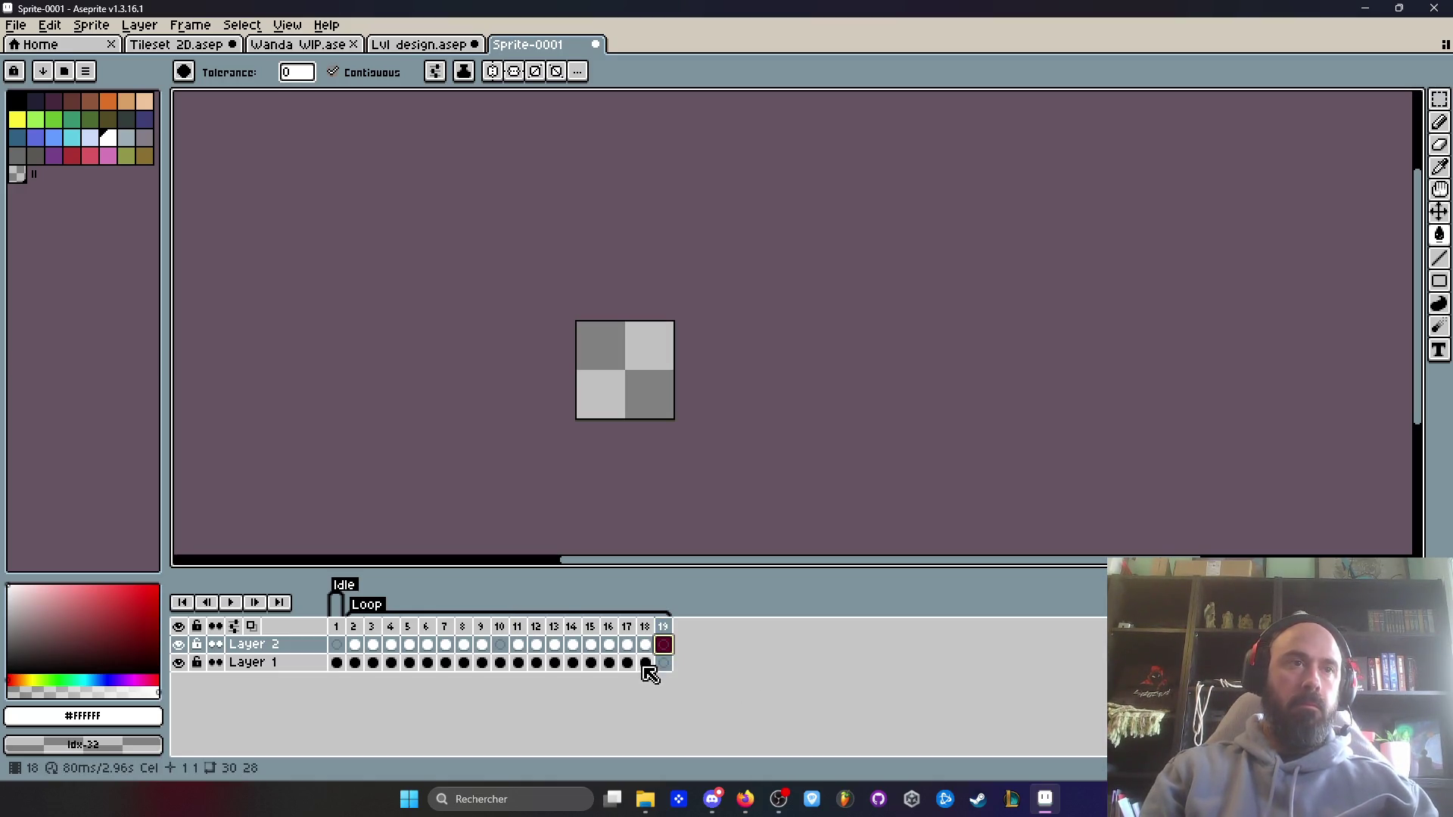
{"action": "left_click", "coordinate": [553, 663]}
{"action": "left_click", "coordinate": [664, 662]}
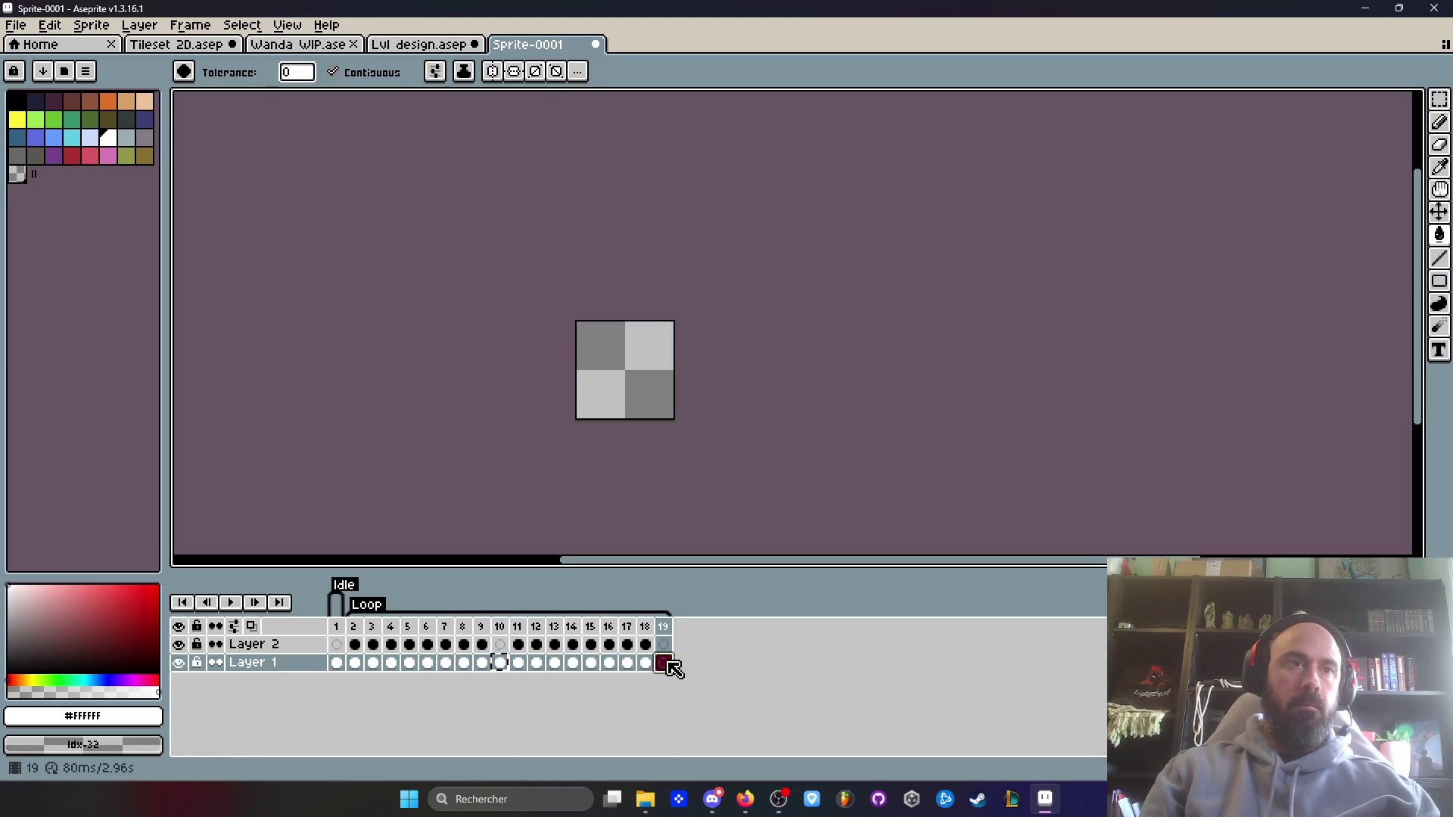
{"action": "key", "text": "ctrl+v"}
{"action": "left_click", "coordinate": [241, 603]}
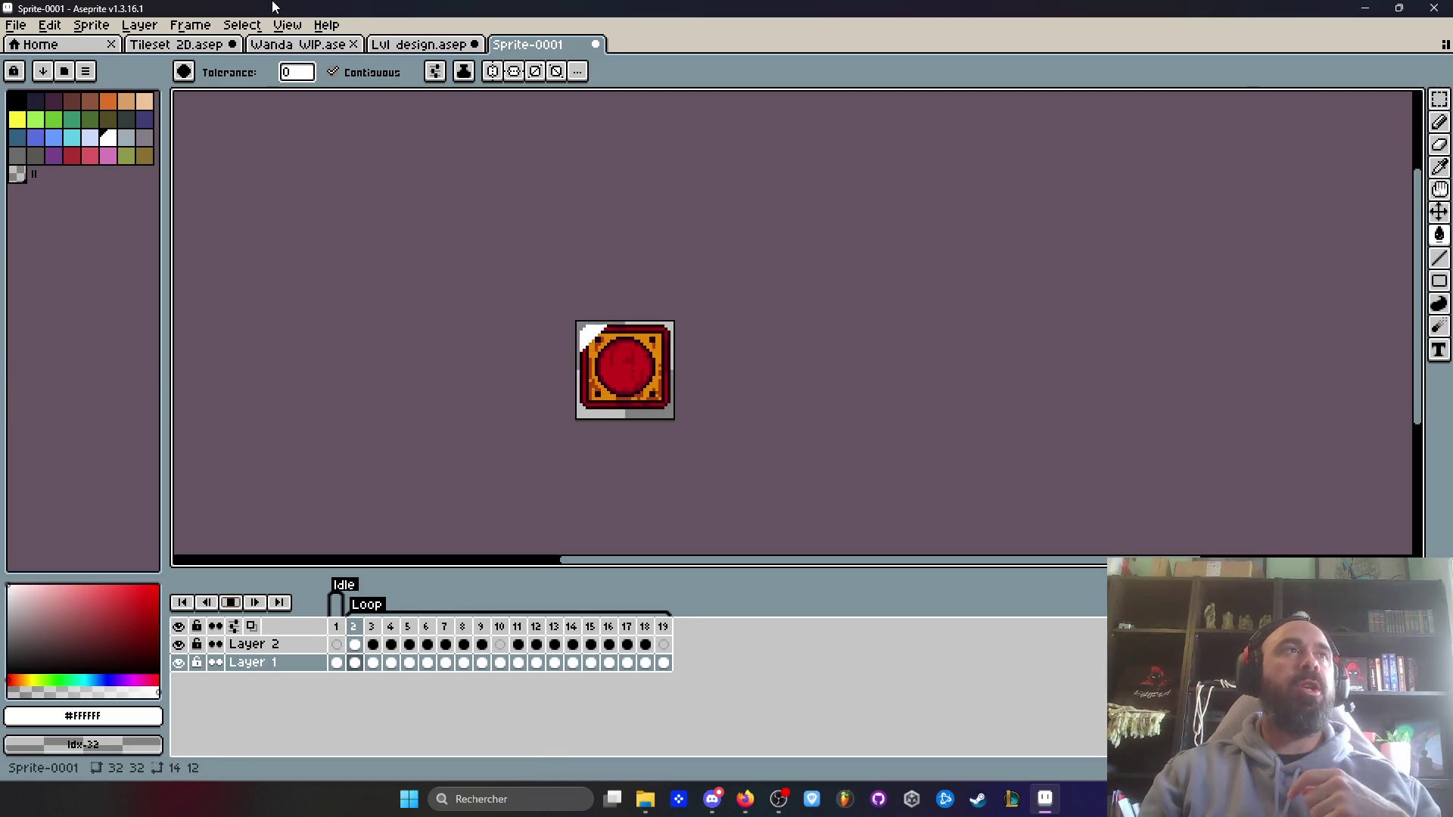
{"action": "left_click", "coordinate": [446, 55]}
{"action": "scroll", "coordinate": [709, 348], "scroll_direction": "down", "scroll_amount": 2}
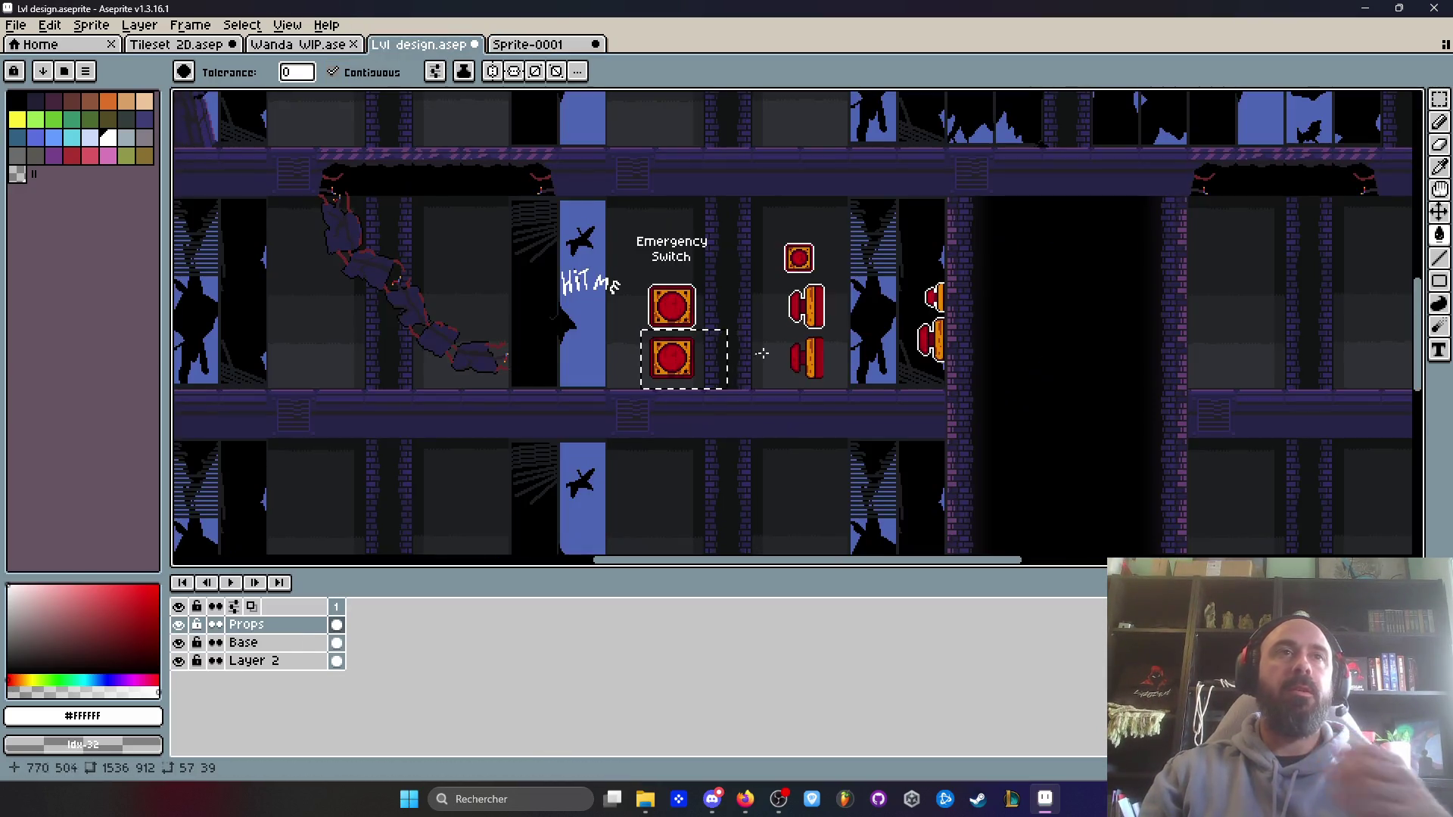
{"action": "scroll", "coordinate": [803, 341], "scroll_direction": "up", "scroll_amount": 1}
{"action": "scroll", "coordinate": [800, 286], "scroll_direction": "right", "scroll_amount": 1}
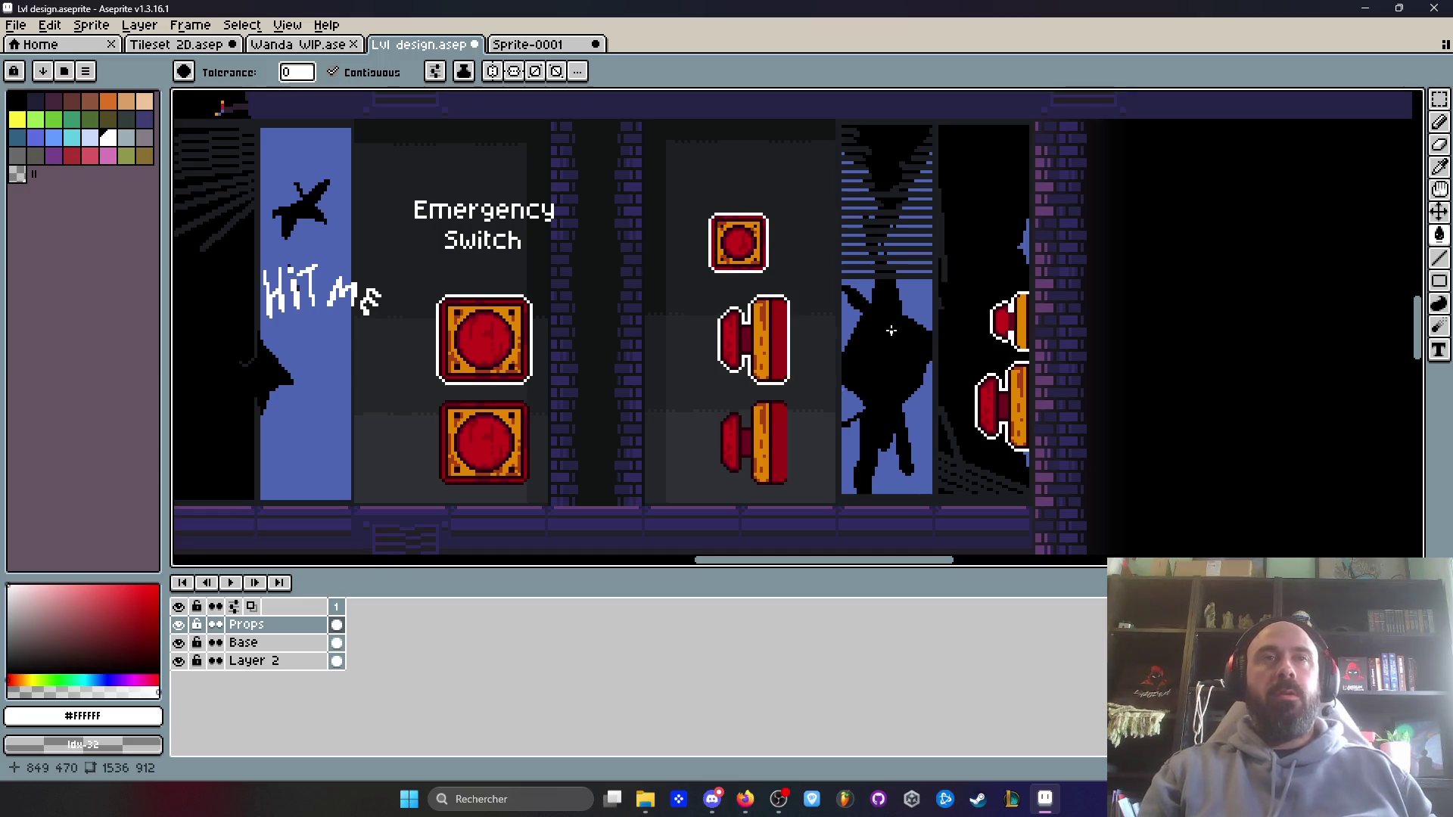
{"action": "key", "text": "ctrl+shift+Tab"}
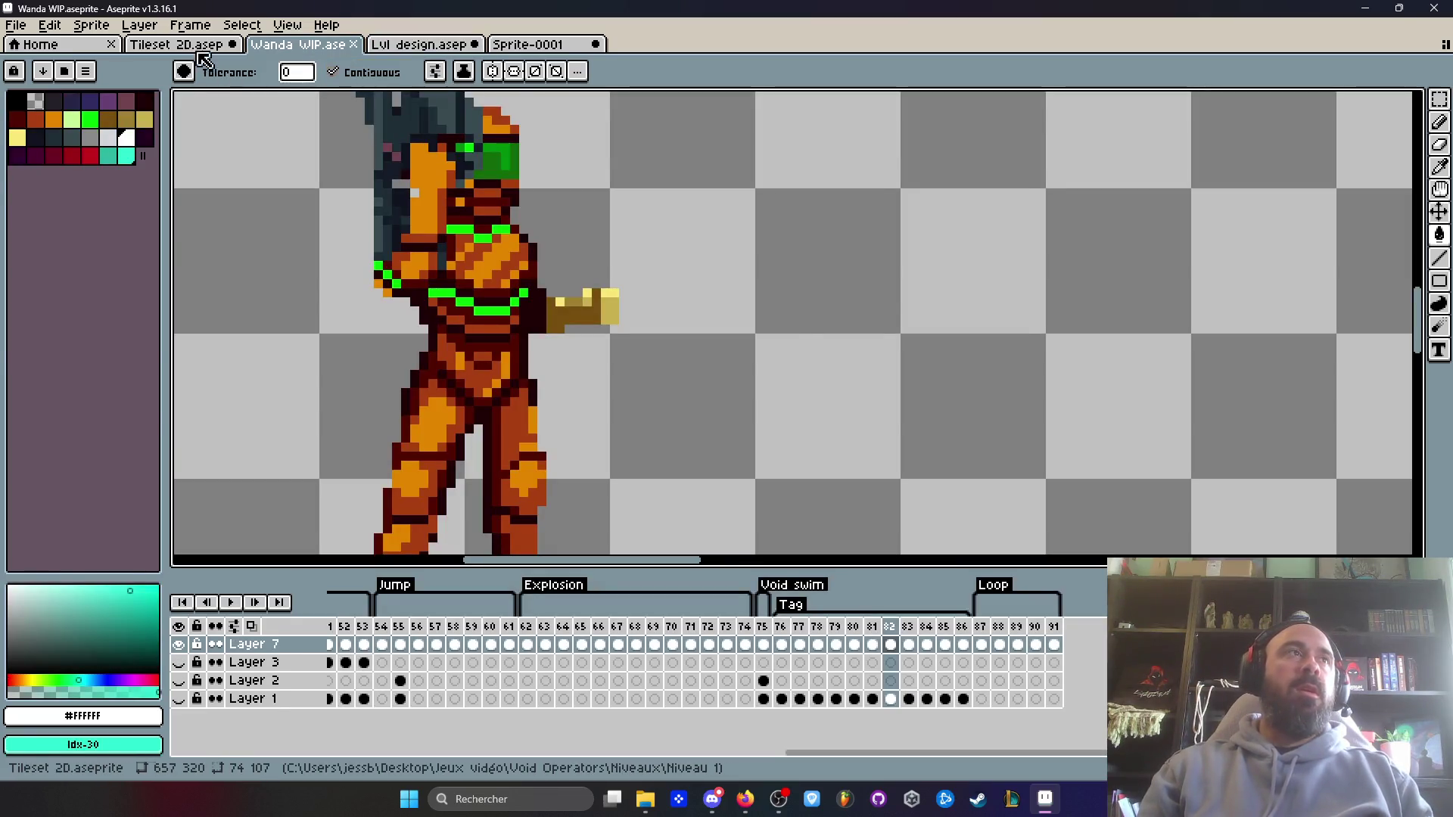
{"action": "key", "text": "ctrl+shift+Tab"}
{"action": "scroll", "coordinate": [430, 190], "scroll_direction": "down", "scroll_amount": 1}
{"action": "left_click", "coordinate": [527, 44]}
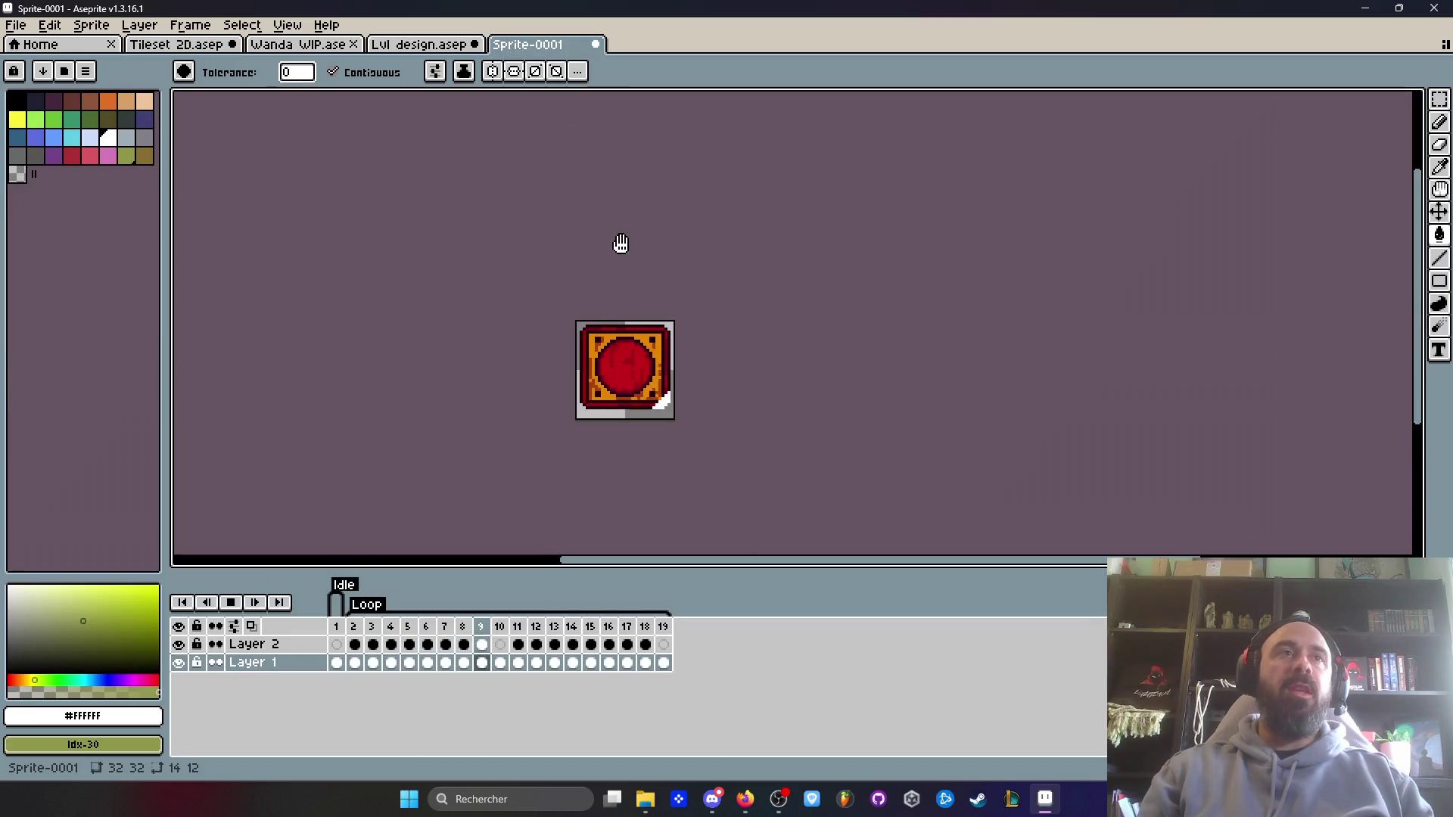
- Stop playback, select frames 2–19 on both layers, and switch to the Lvl design.aseprite tab
{"action": "scroll", "coordinate": [685, 321], "scroll_direction": "up", "scroll_amount": 1}
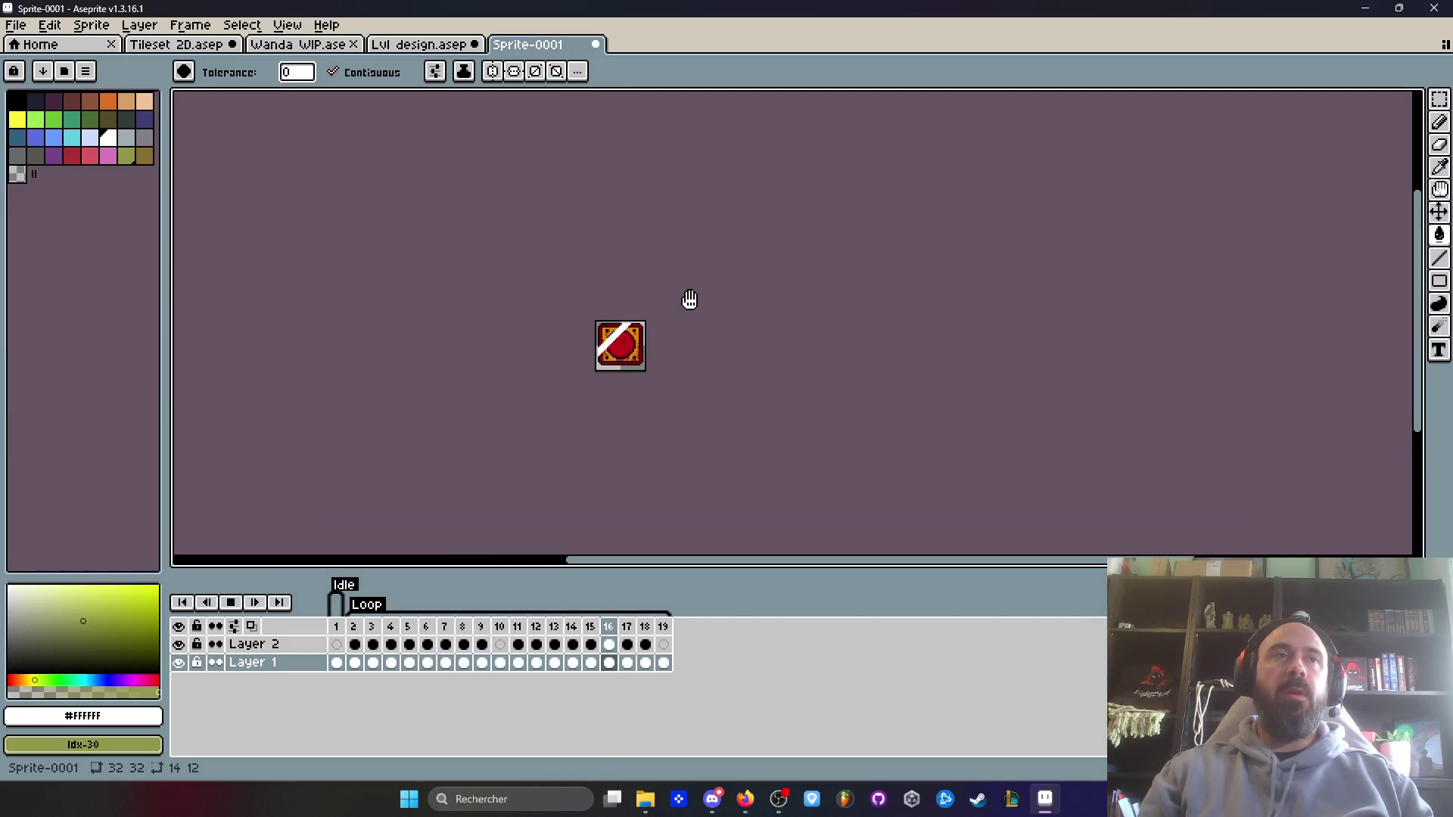
{"action": "scroll", "coordinate": [622, 327], "scroll_direction": "up", "scroll_amount": 2}
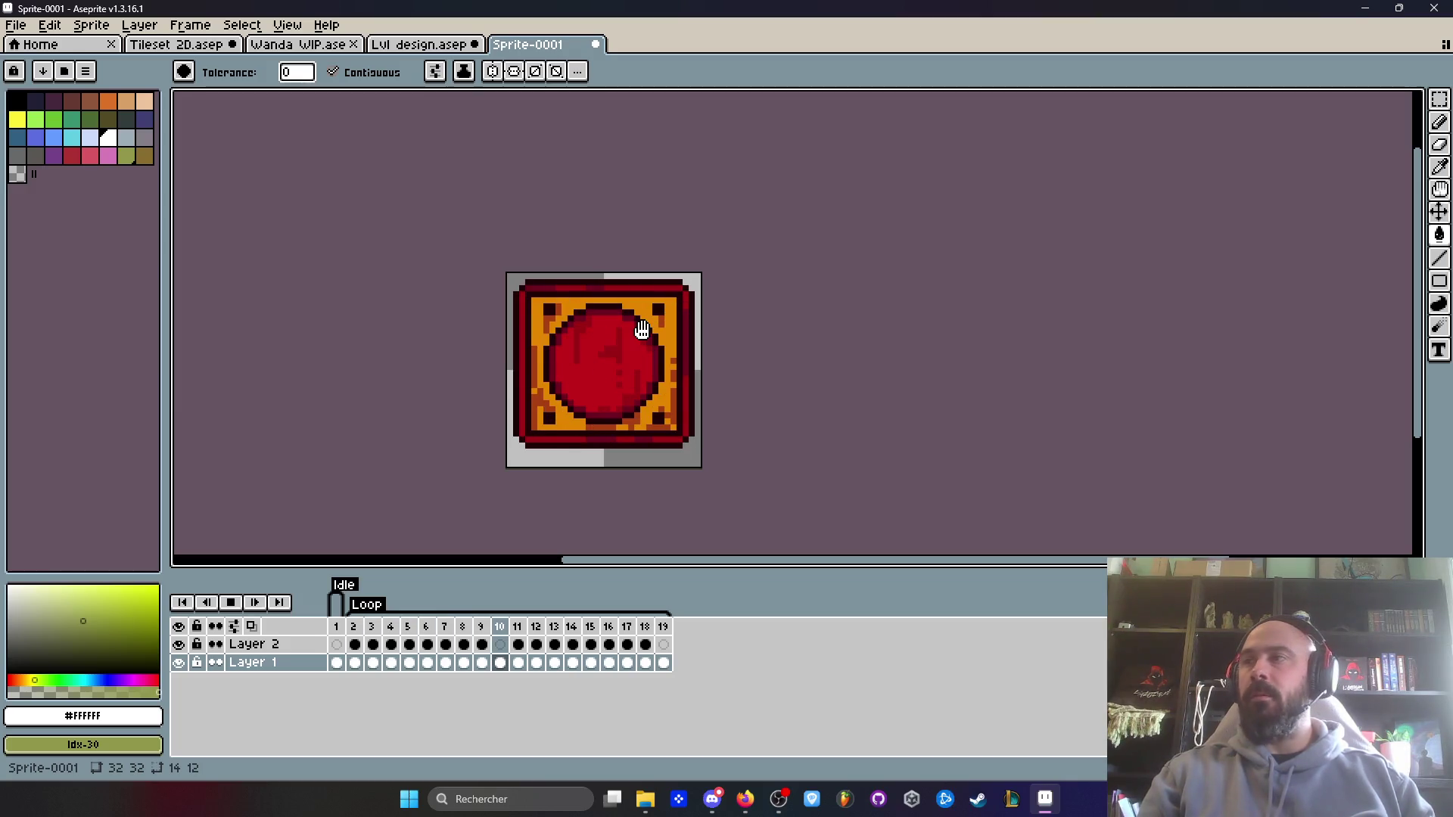
{"action": "scroll", "coordinate": [559, 403], "scroll_direction": "down", "scroll_amount": 1}
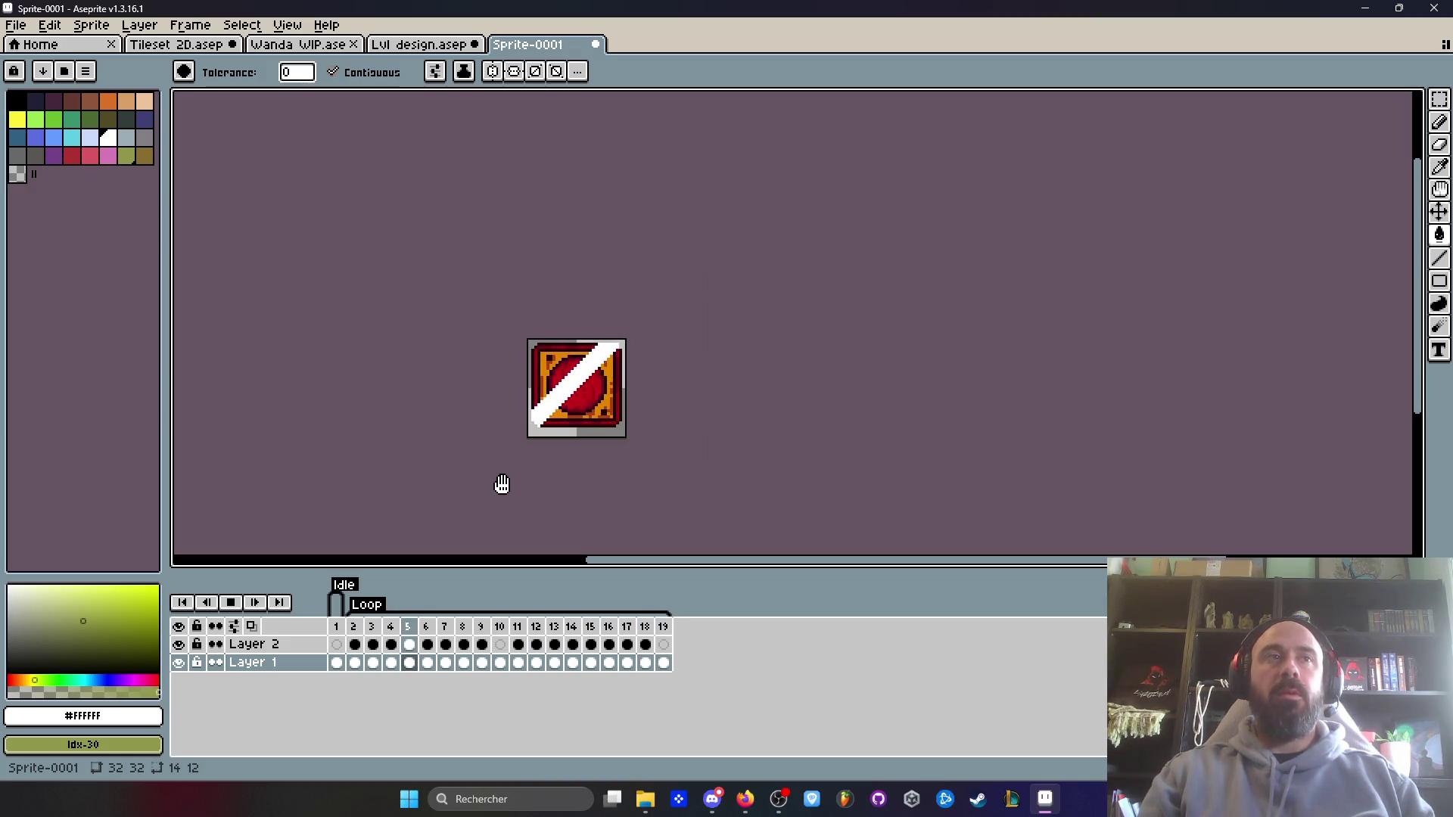
{"action": "scroll", "coordinate": [537, 413], "scroll_direction": "up", "scroll_amount": 1}
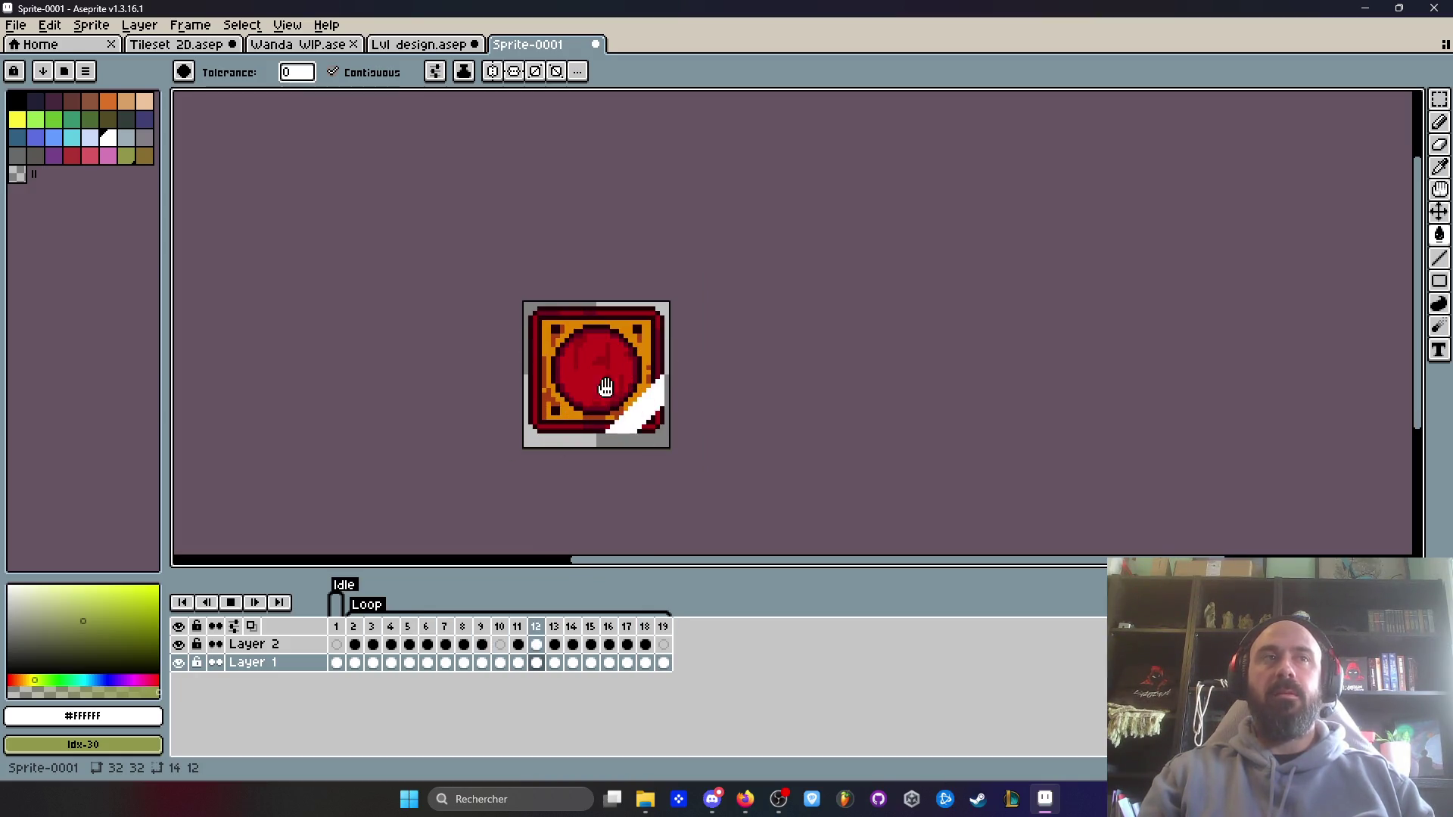
{"action": "scroll", "coordinate": [554, 462], "scroll_direction": "down", "scroll_amount": 1}
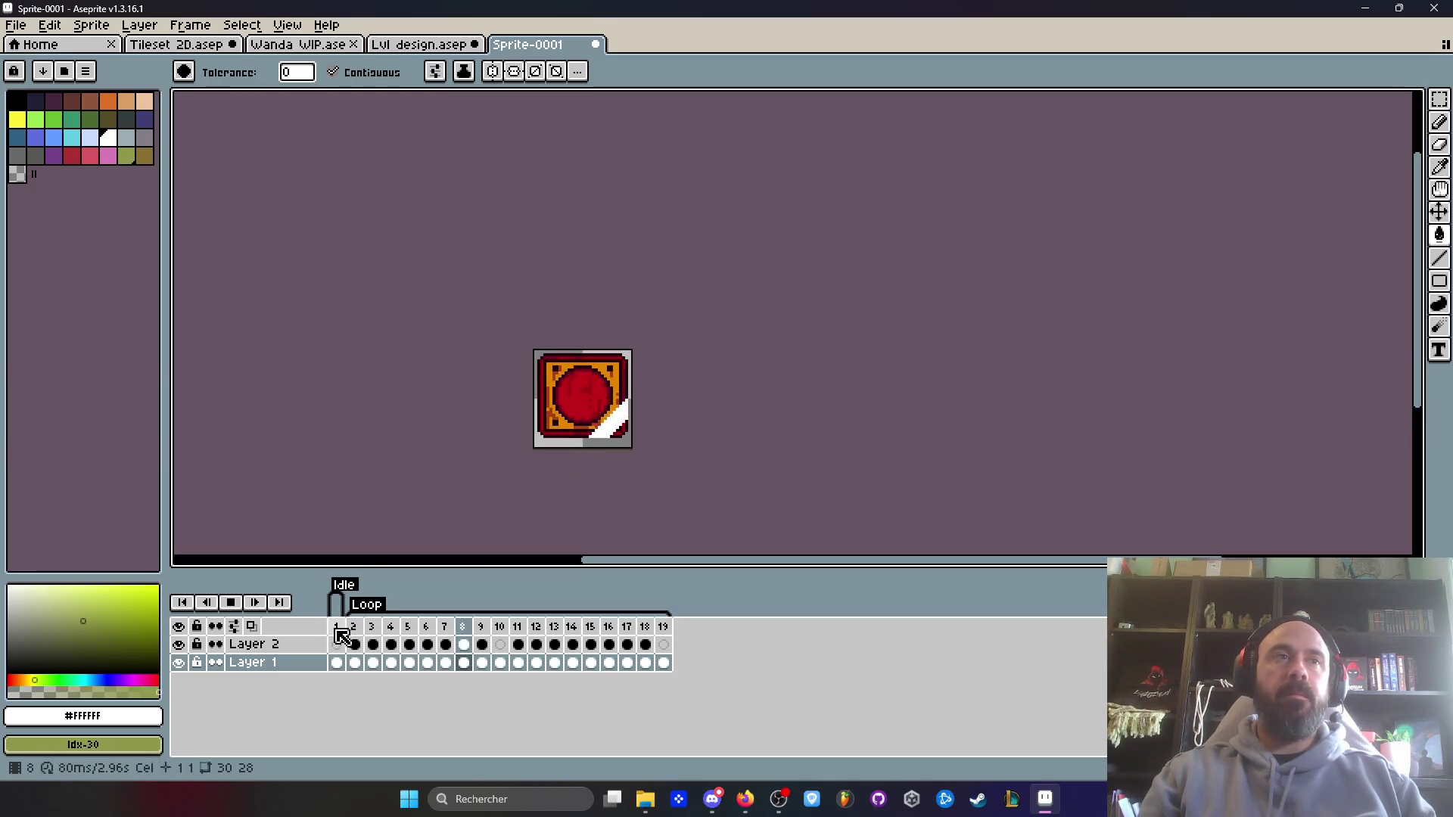
{"action": "left_click", "coordinate": [230, 602]}
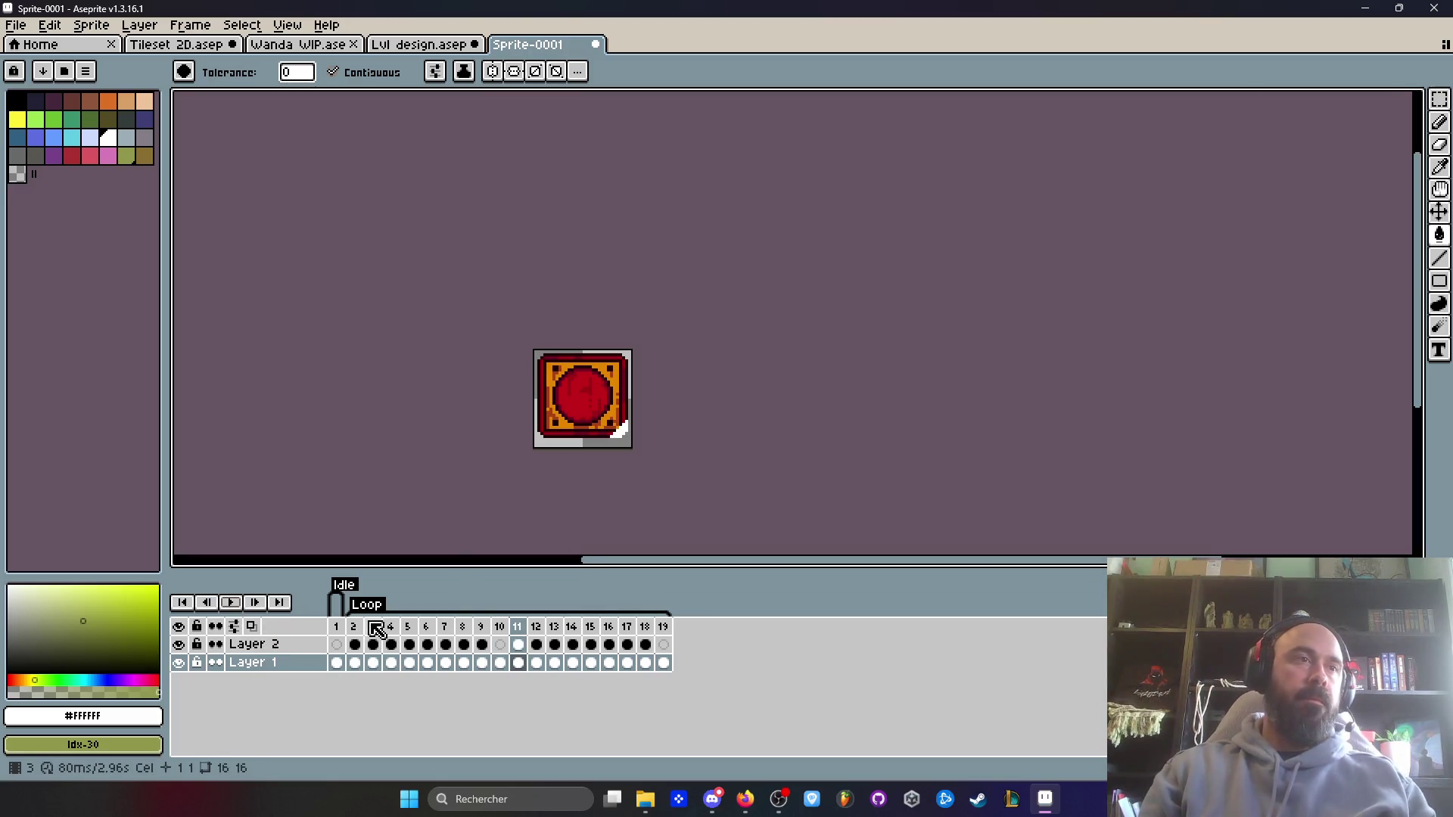
{"action": "mouse_move", "coordinate": [359, 647]}
{"action": "left_mouse_down"}
{"action": "mouse_move", "coordinate": [370, 664]}
{"action": "mouse_move", "coordinate": [663, 675]}
{"action": "left_mouse_up"}
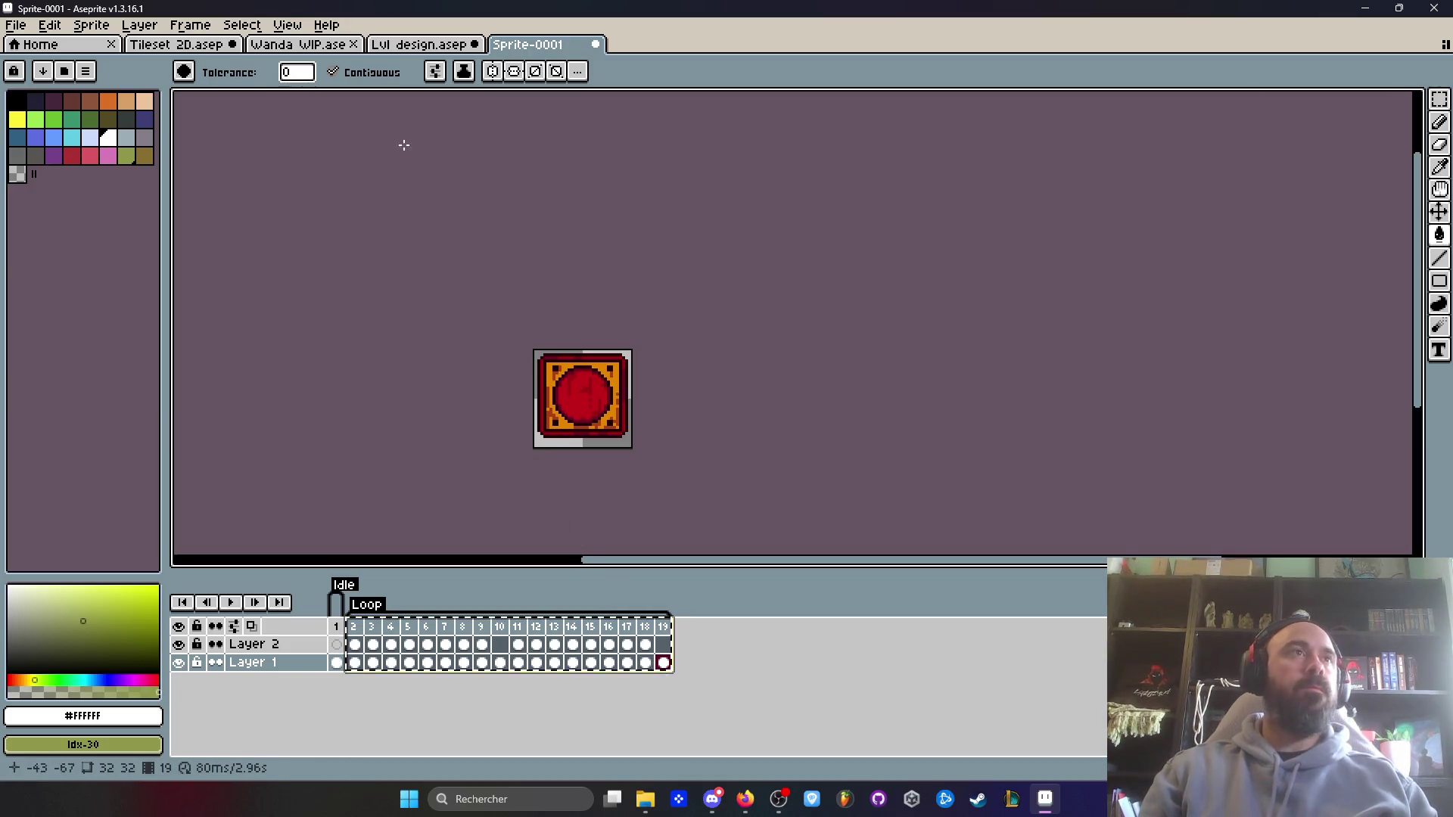
{"action": "left_click", "coordinate": [421, 44]}
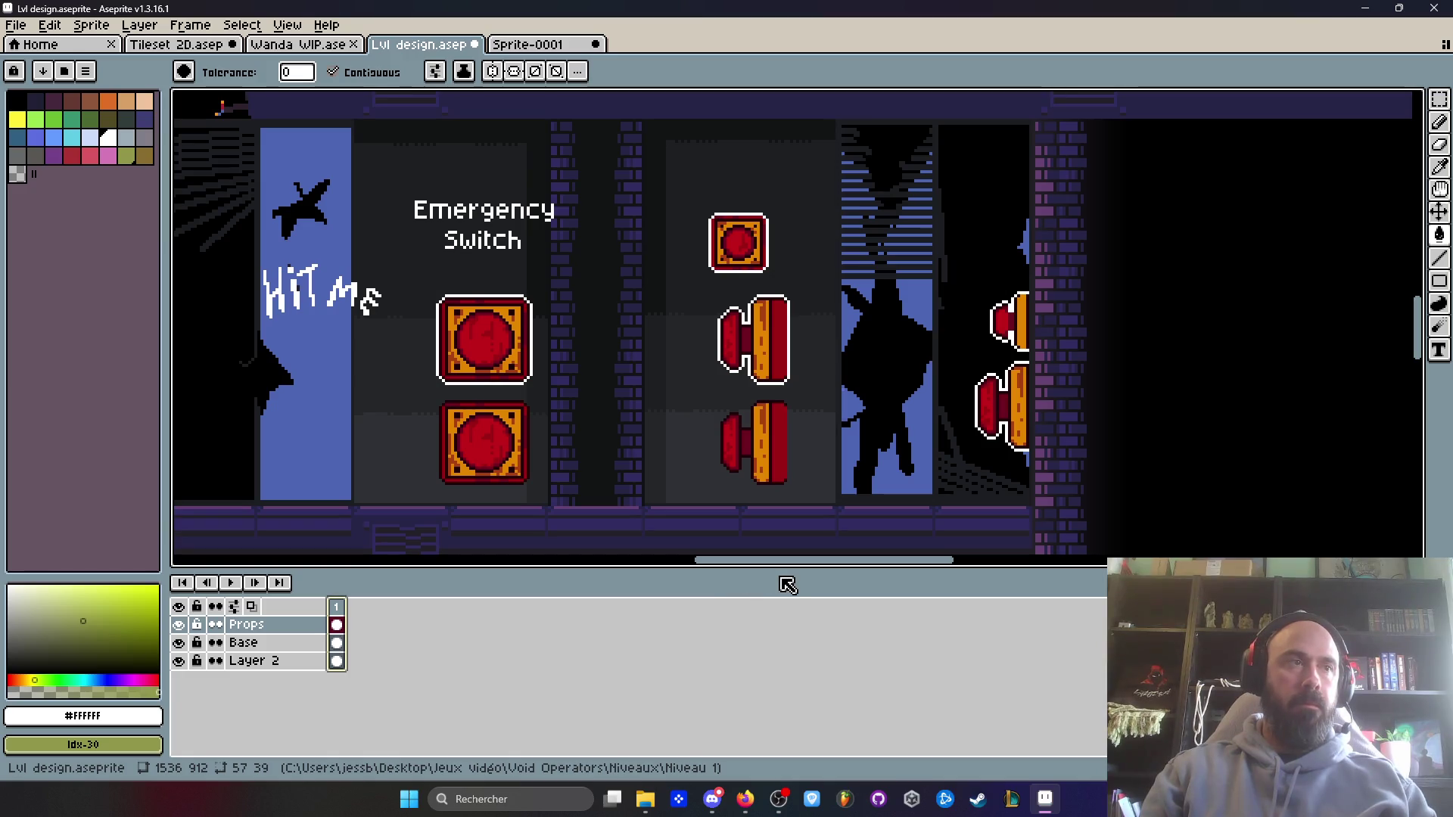
- Extend the level design to 22 frames, toggle the Props layer's visibility, and undo the extra layer
{"action": "key", "text": "alt+n"}
{"action": "key", "text": "alt+n"}
{"action": "key", "text": "alt+n"}
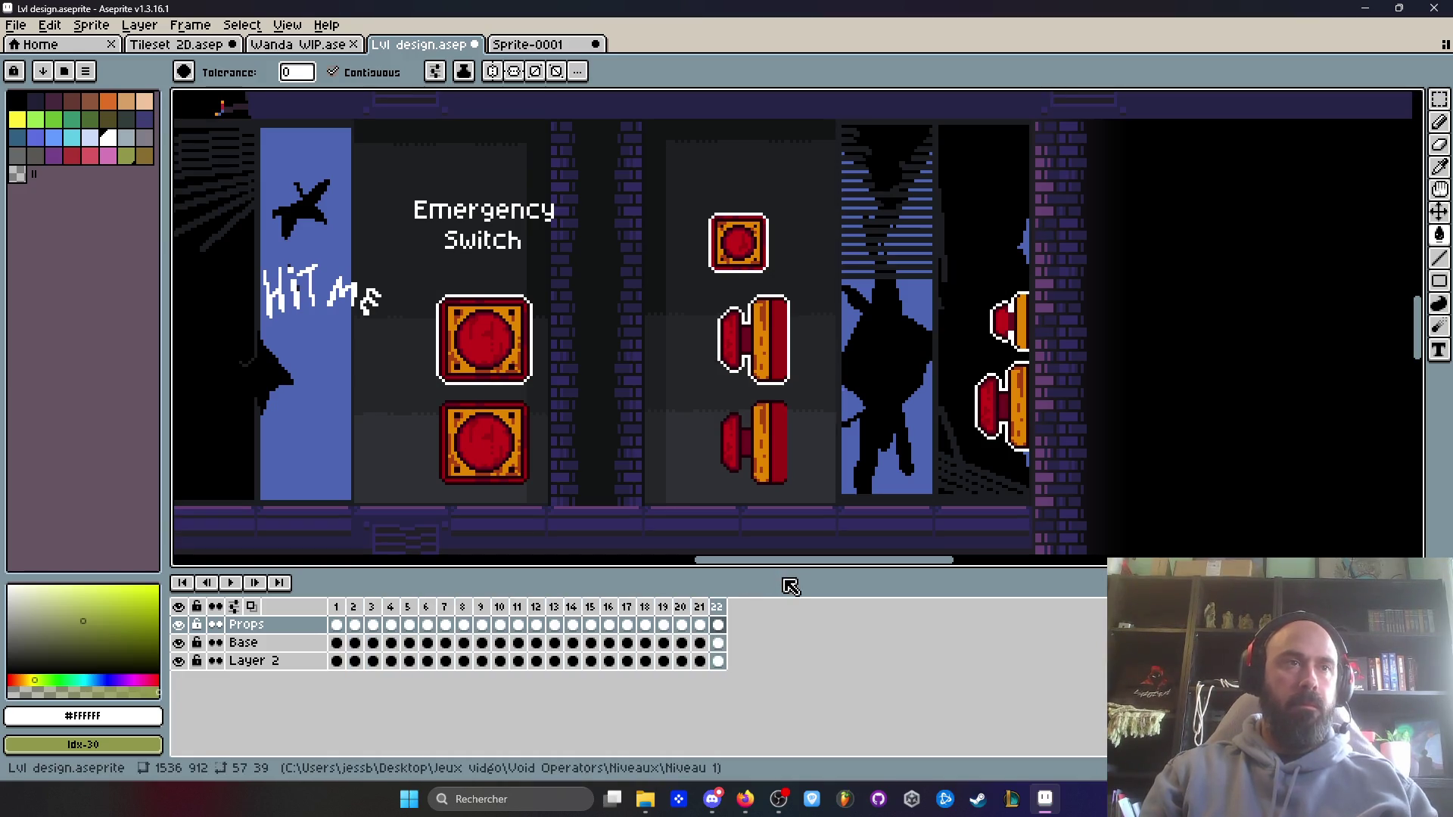
{"action": "key", "text": "shift+n"}
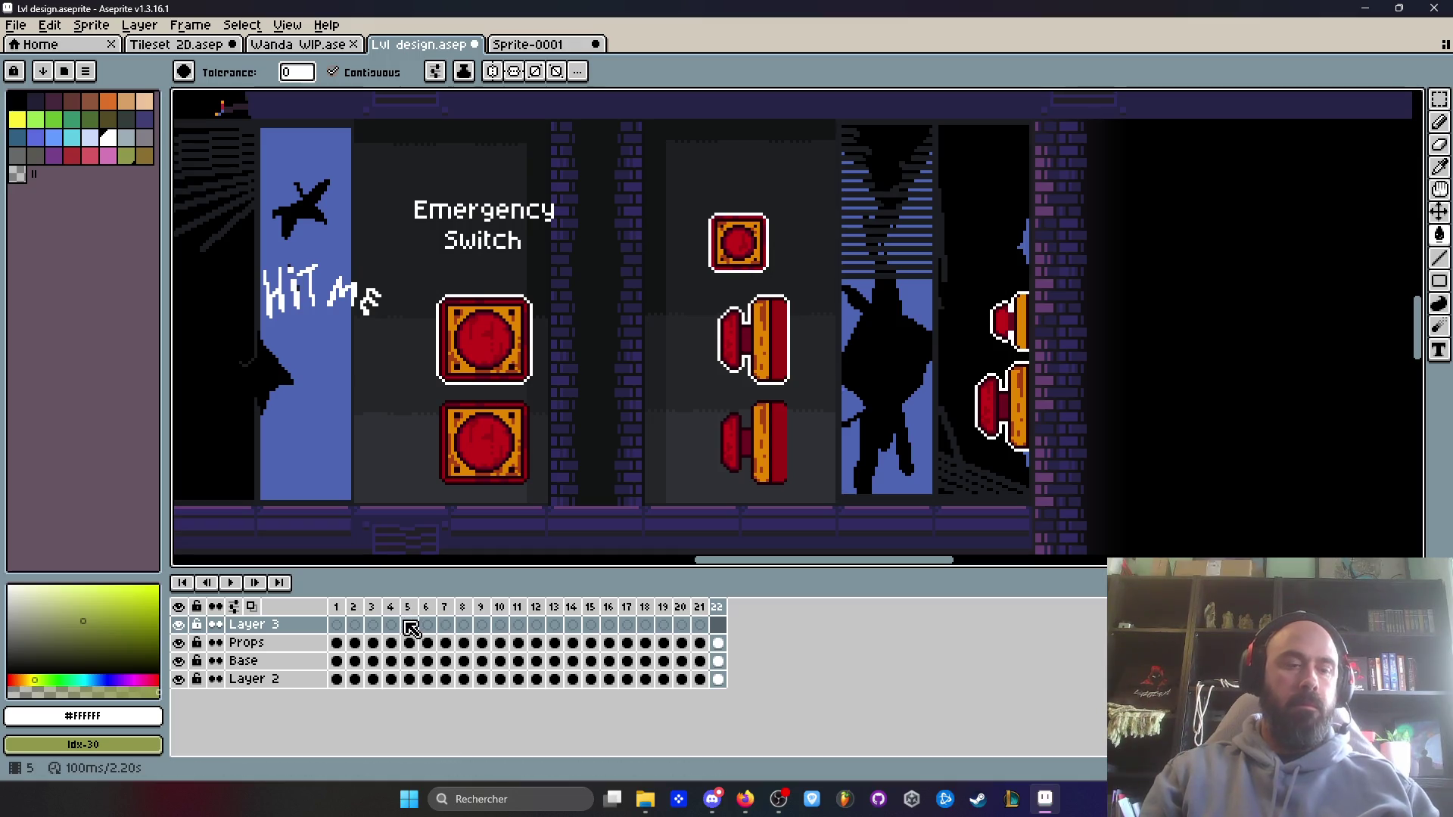
{"action": "key", "text": "shift+n"}
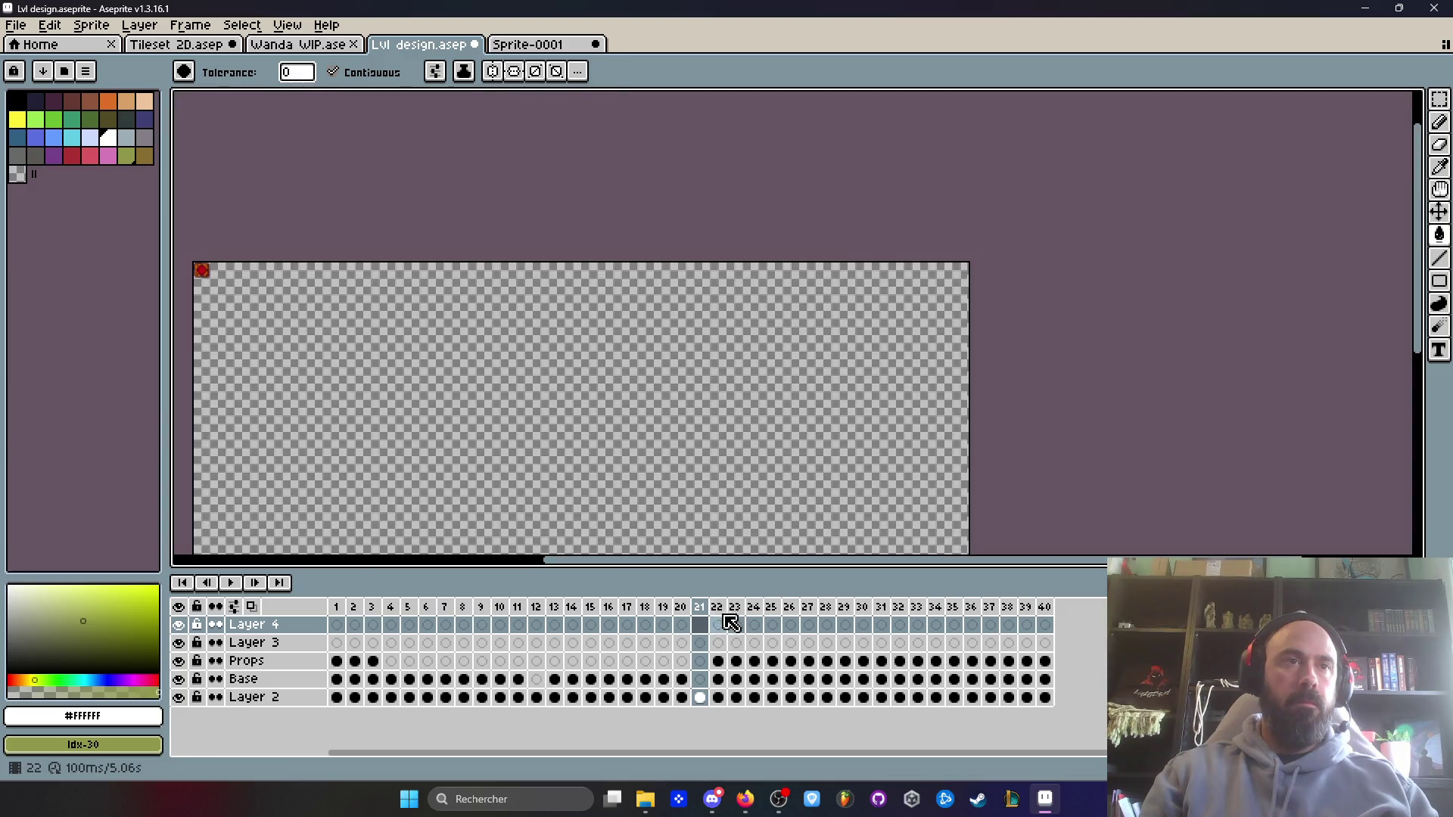
{"action": "left_click", "coordinate": [717, 606]}
{"action": "key", "text": "m"}
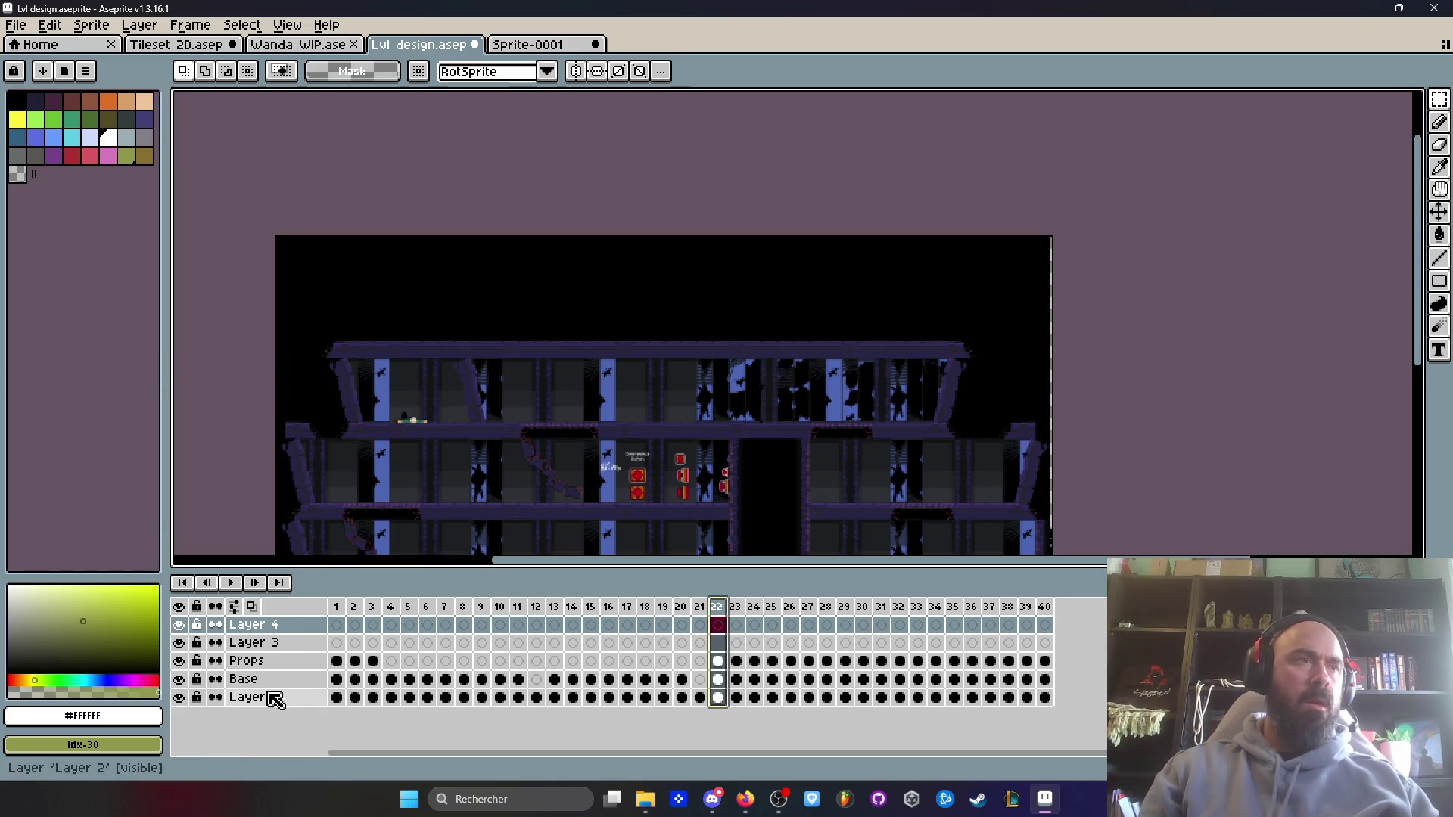
{"action": "left_click", "coordinate": [718, 661]}
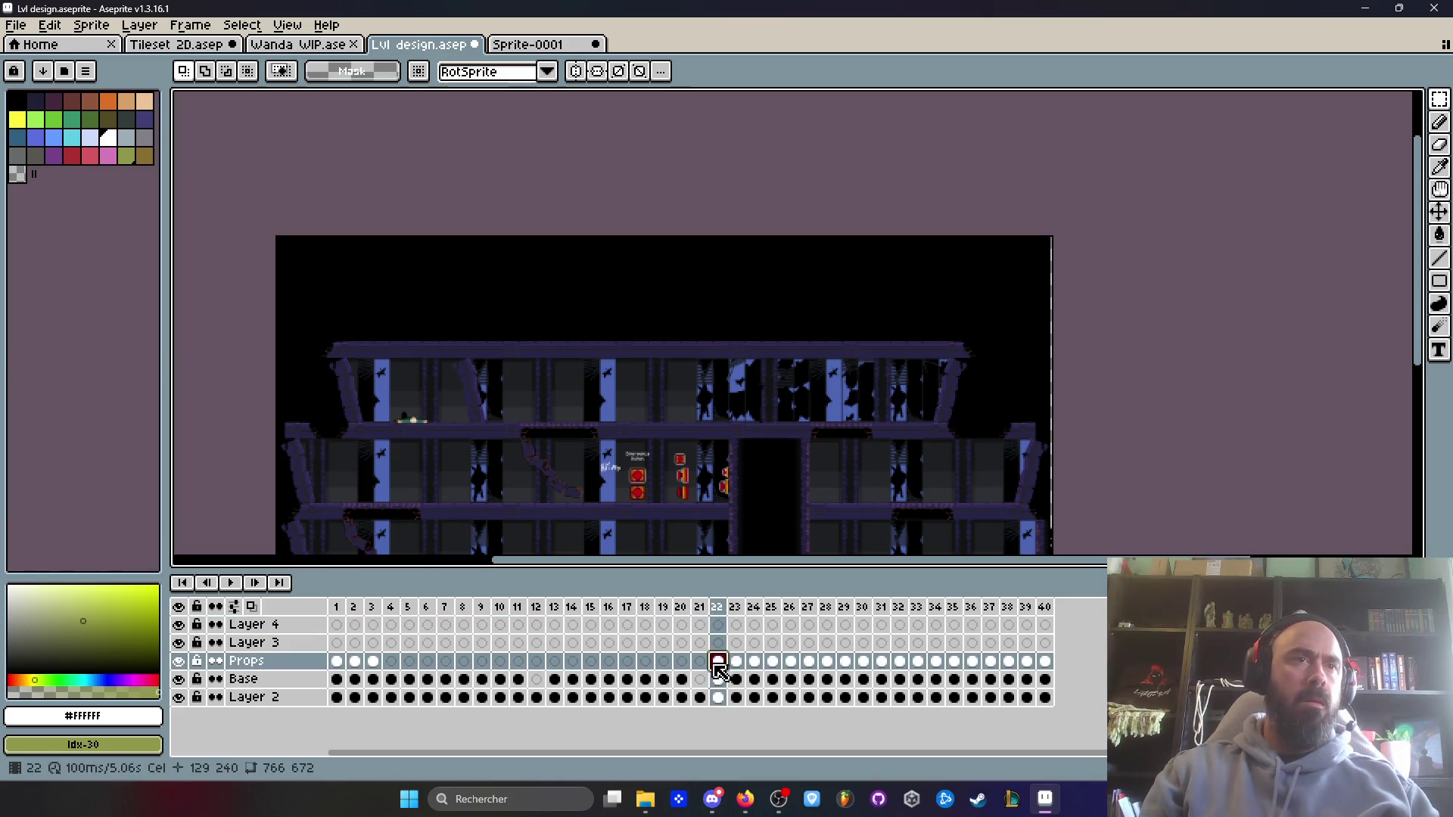
{"action": "left_click", "coordinate": [184, 662]}
{"action": "left_click", "coordinate": [184, 662]}
{"action": "key", "text": "ctrl+z"}
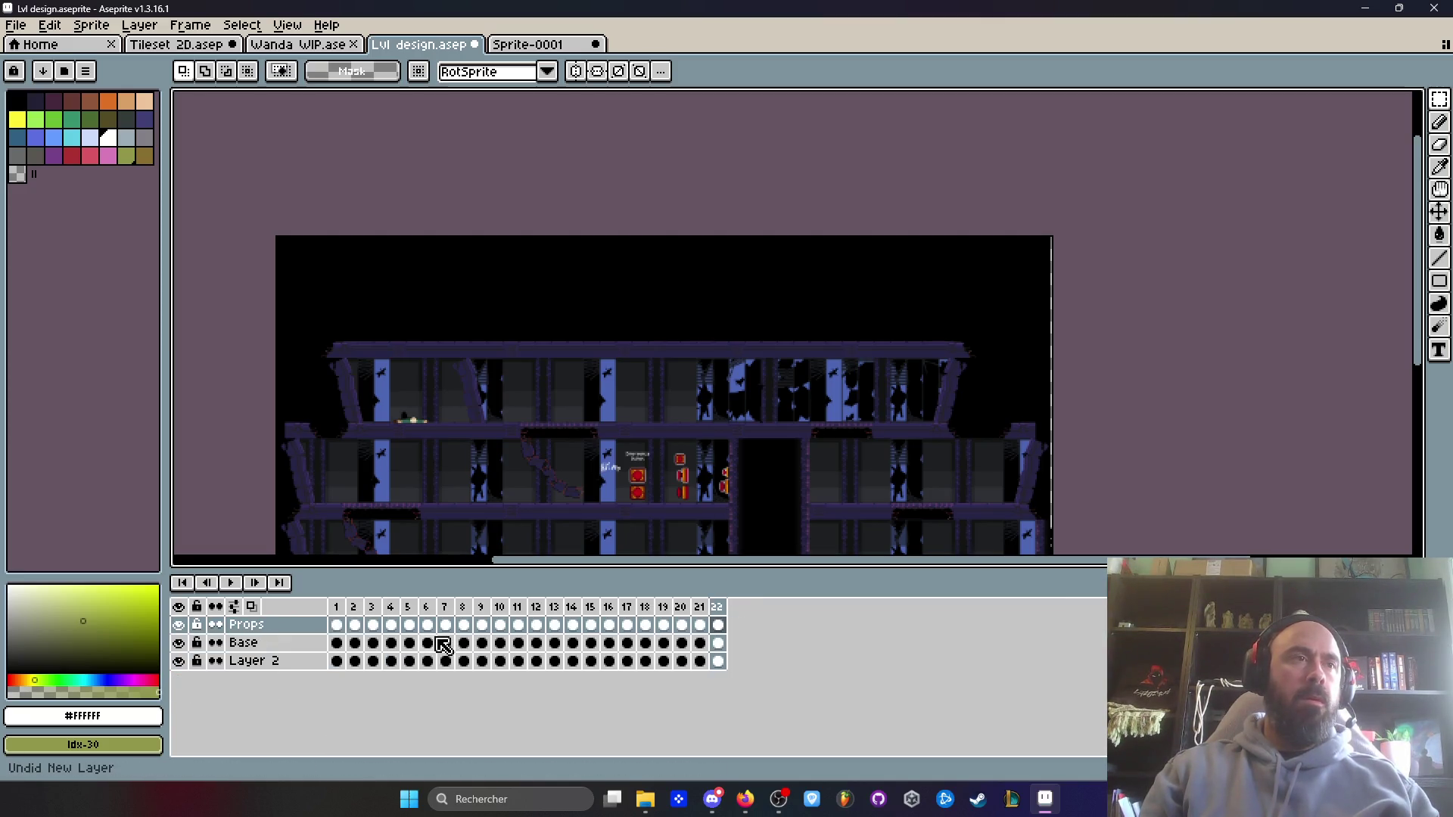
- Open Power up lance flammes from the Void Operators > Power ups folder in File Explorer
{"action": "left_click", "coordinate": [529, 44]}
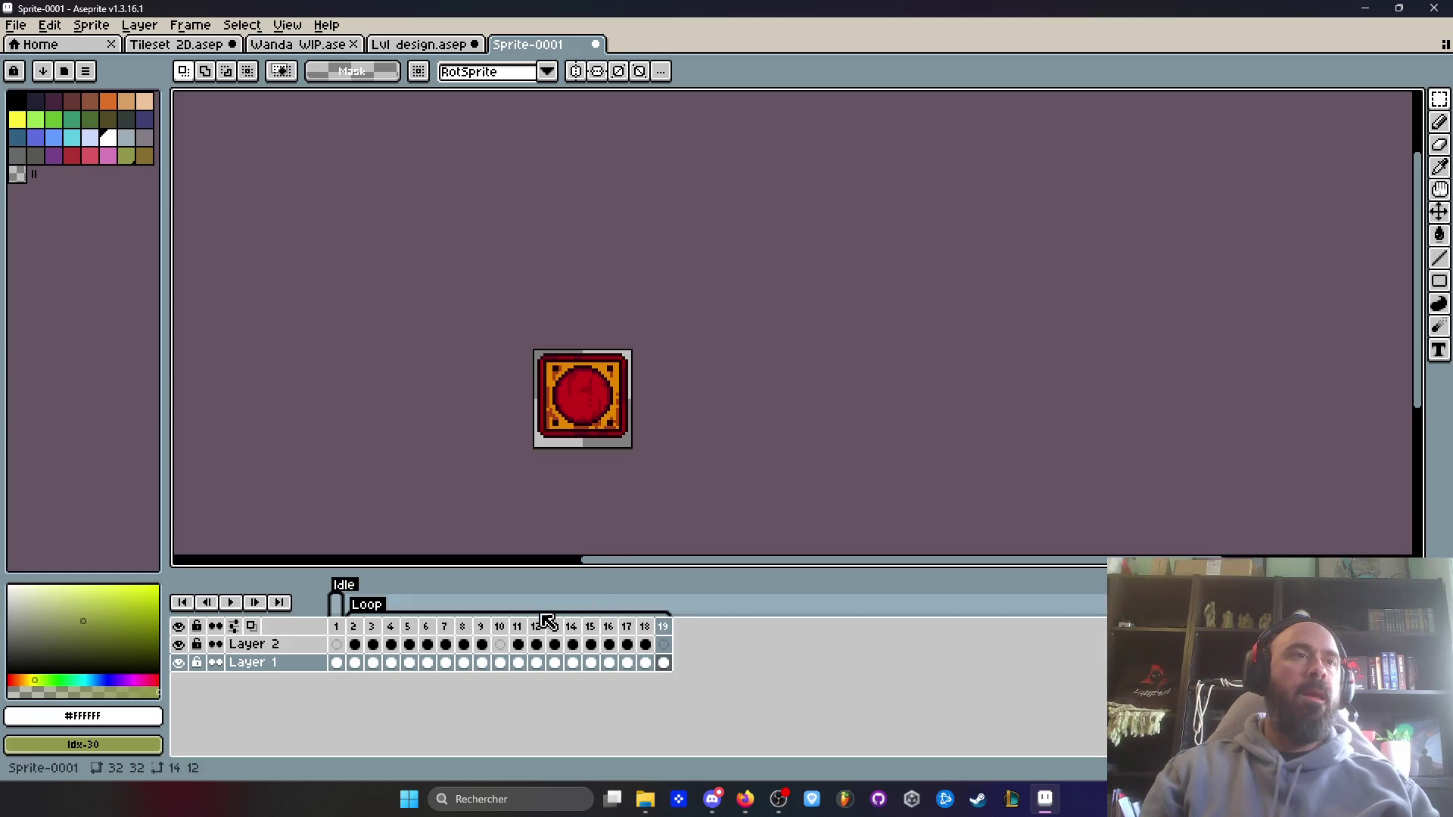
{"action": "mouse_move", "coordinate": [353, 626]}
{"action": "left_mouse_down"}
{"action": "mouse_move", "coordinate": [571, 617]}
{"action": "mouse_move", "coordinate": [408, 620]}
{"action": "left_mouse_up"}
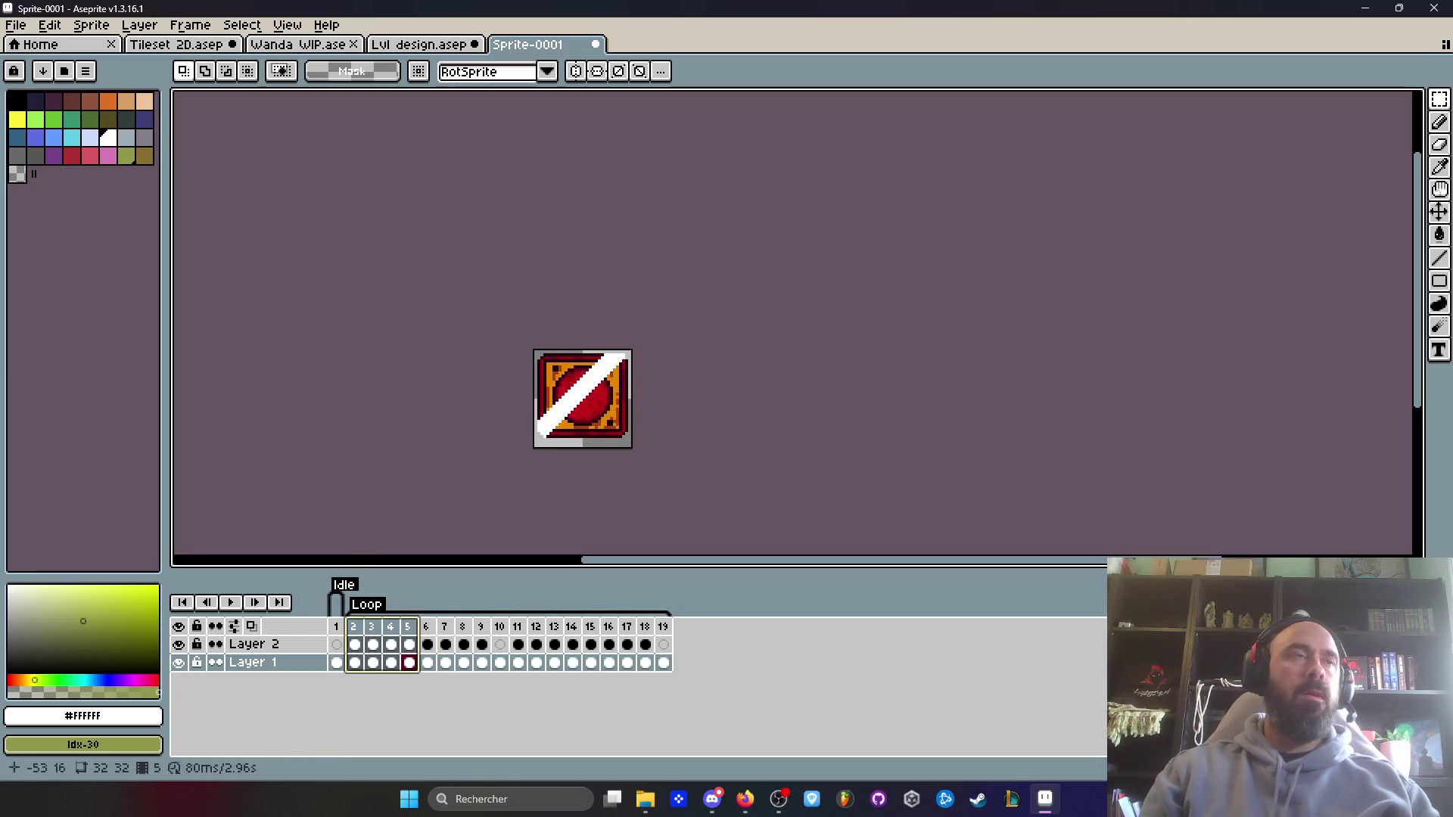
{"action": "left_click_drag", "start_coordinate": [923, 9], "coordinate": [880, 255]}
{"action": "left_click", "coordinate": [837, 31]}
{"action": "left_click", "coordinate": [394, 70]}
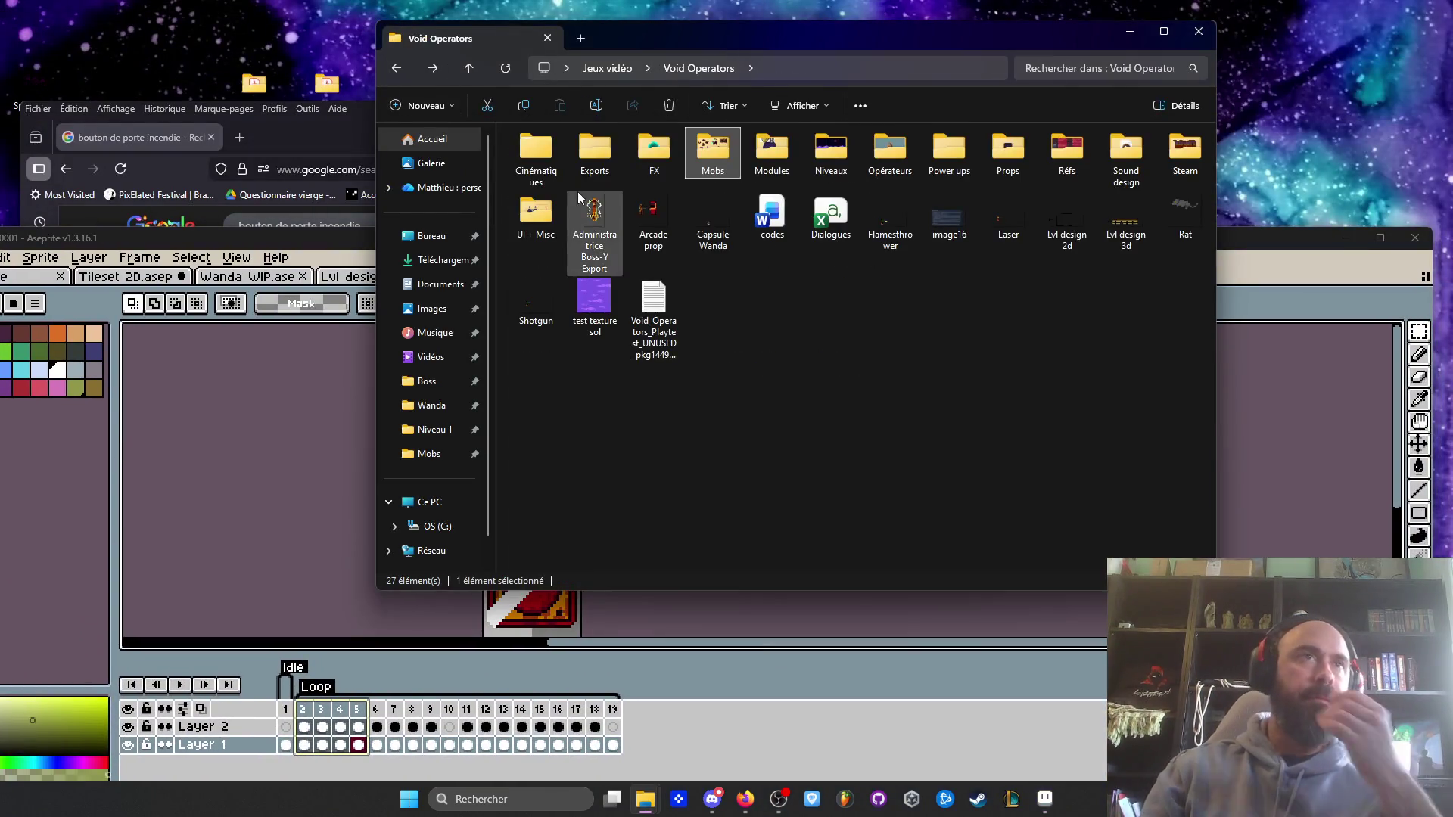
{"action": "double_click", "coordinate": [943, 158]}
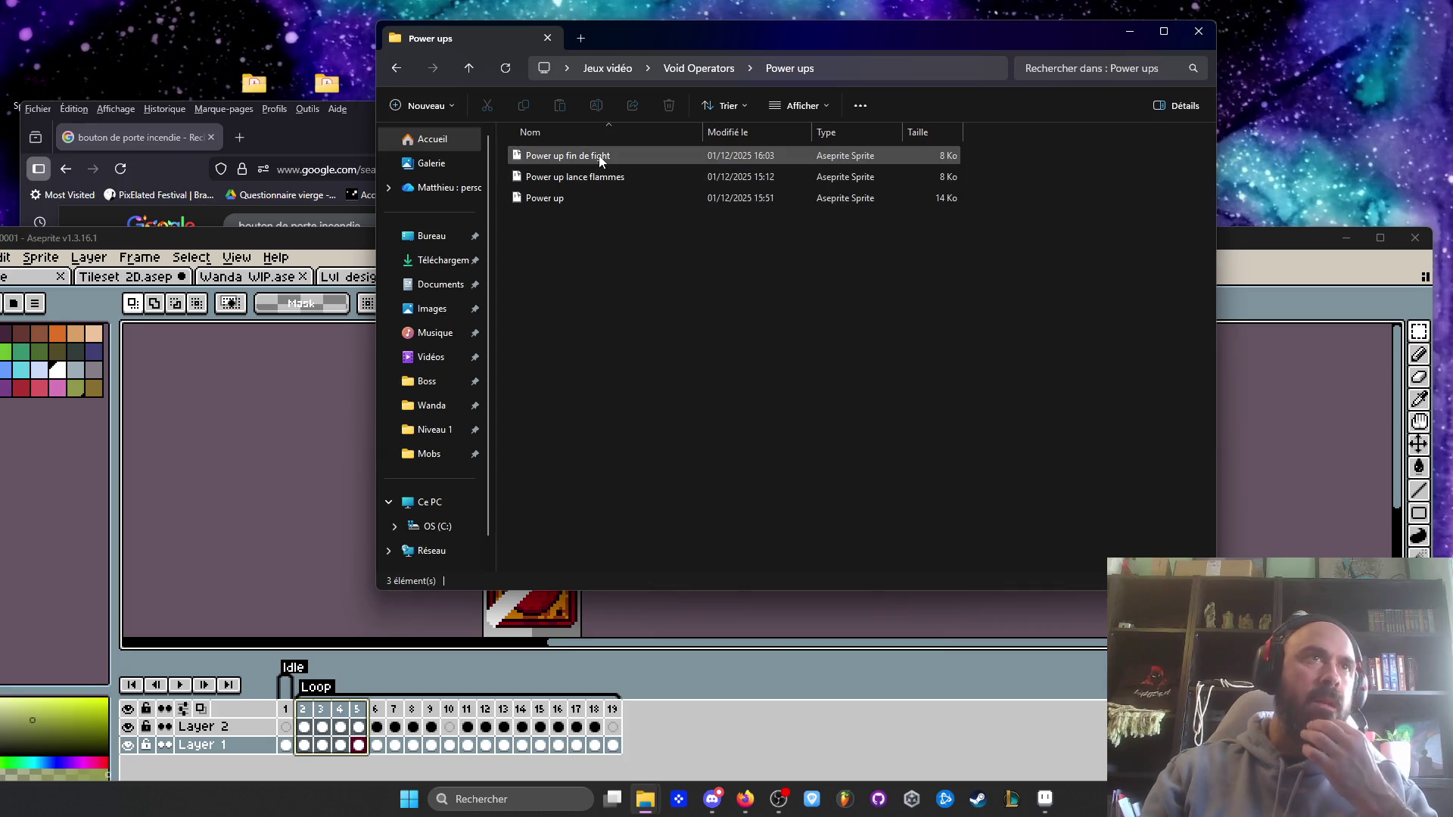
{"action": "double_click", "coordinate": [604, 175]}
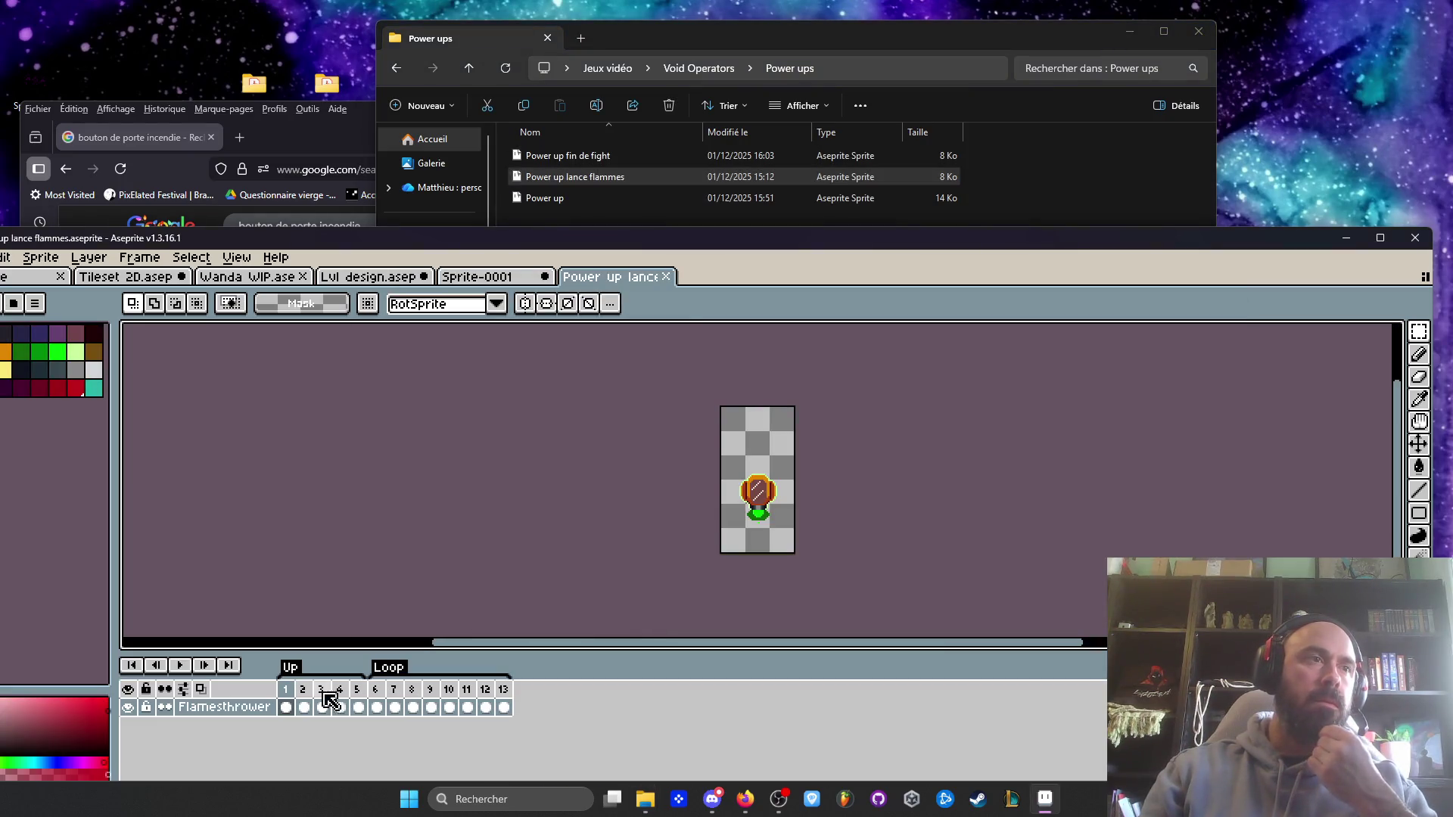
- Preview the flamethrower power-up animation and maximise the editor window
{"action": "left_click", "coordinate": [187, 667]}
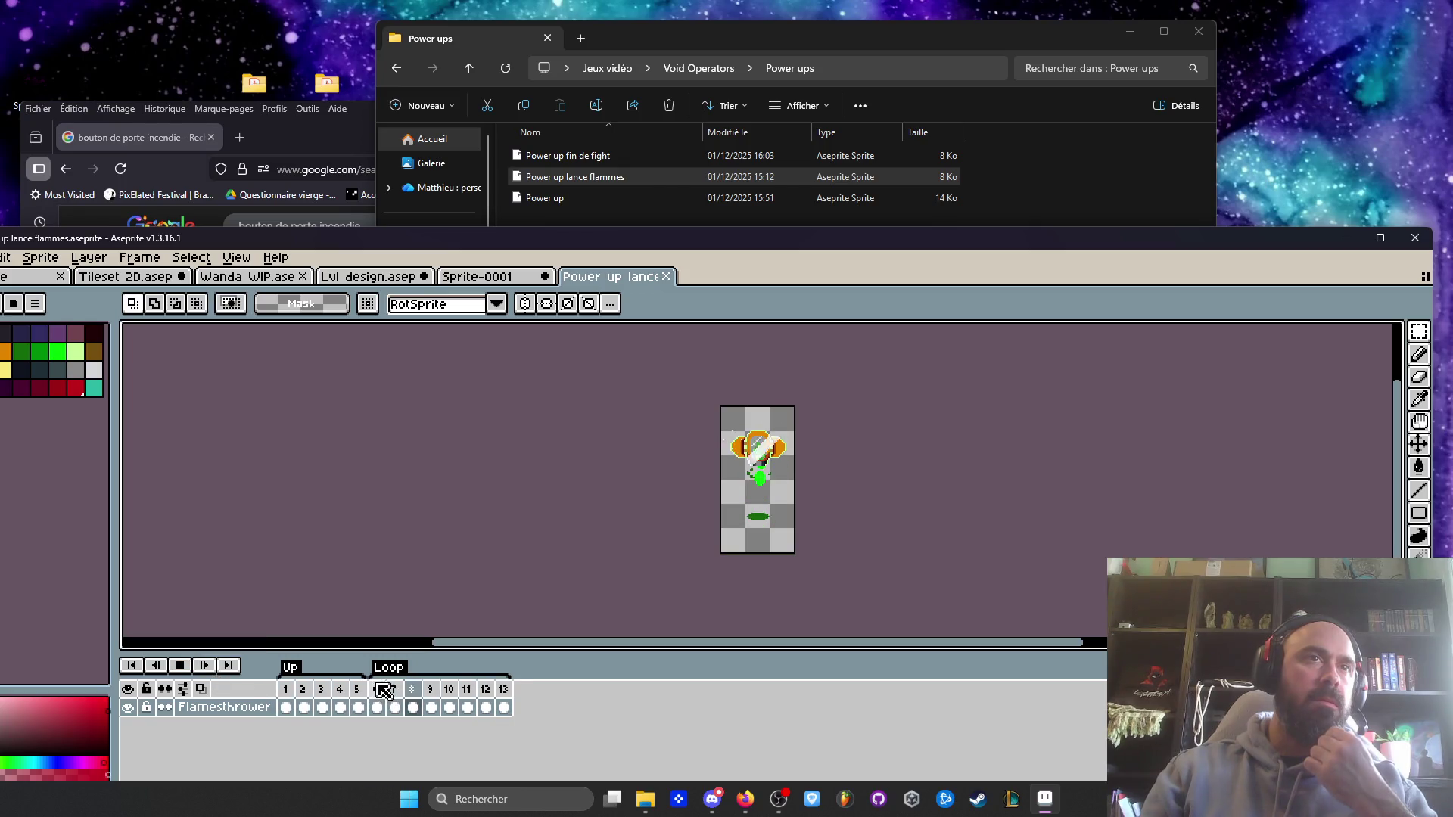
{"action": "scroll", "coordinate": [795, 447], "scroll_direction": "up", "scroll_amount": 3}
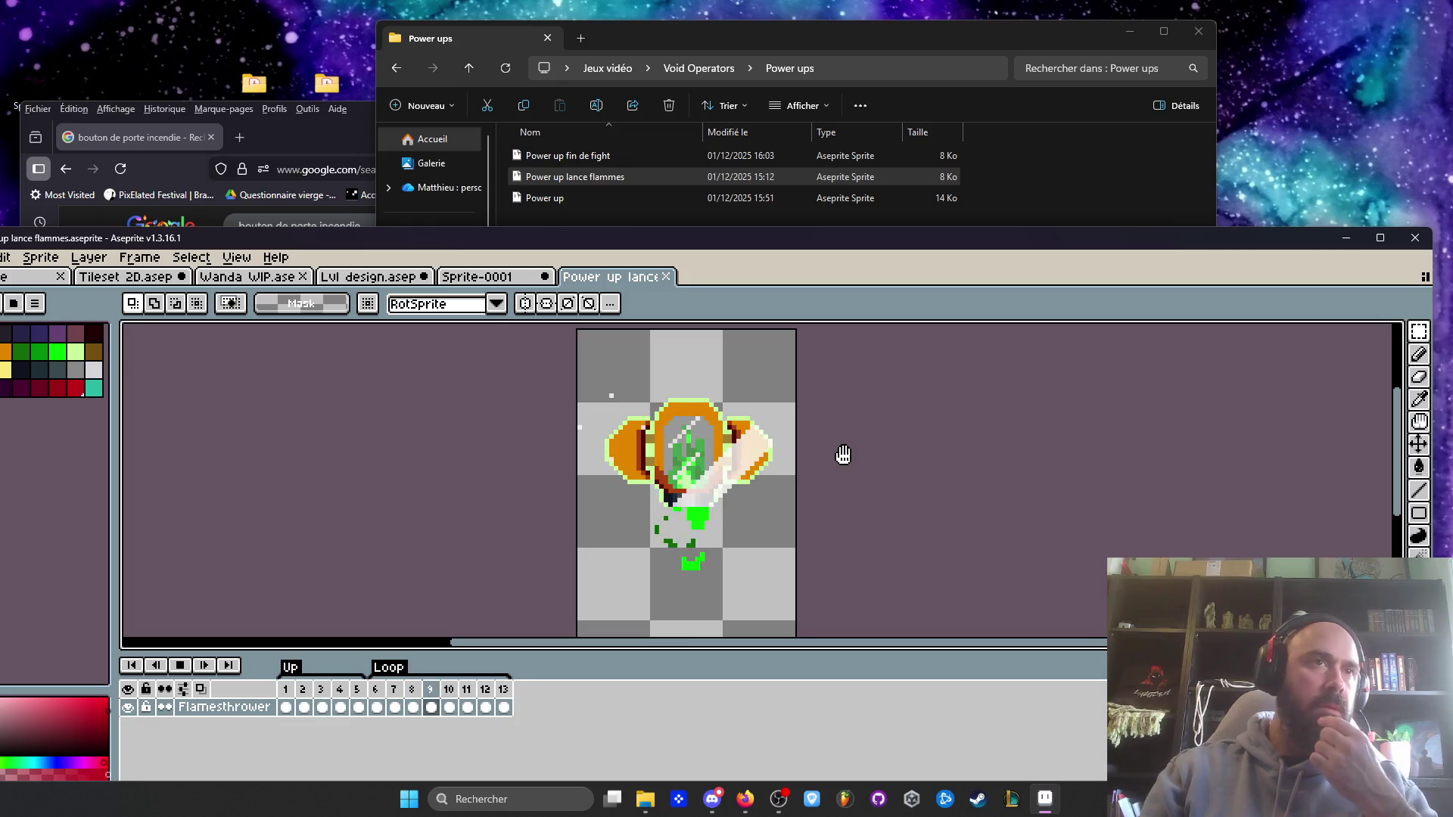
{"action": "key", "text": "super+Up"}
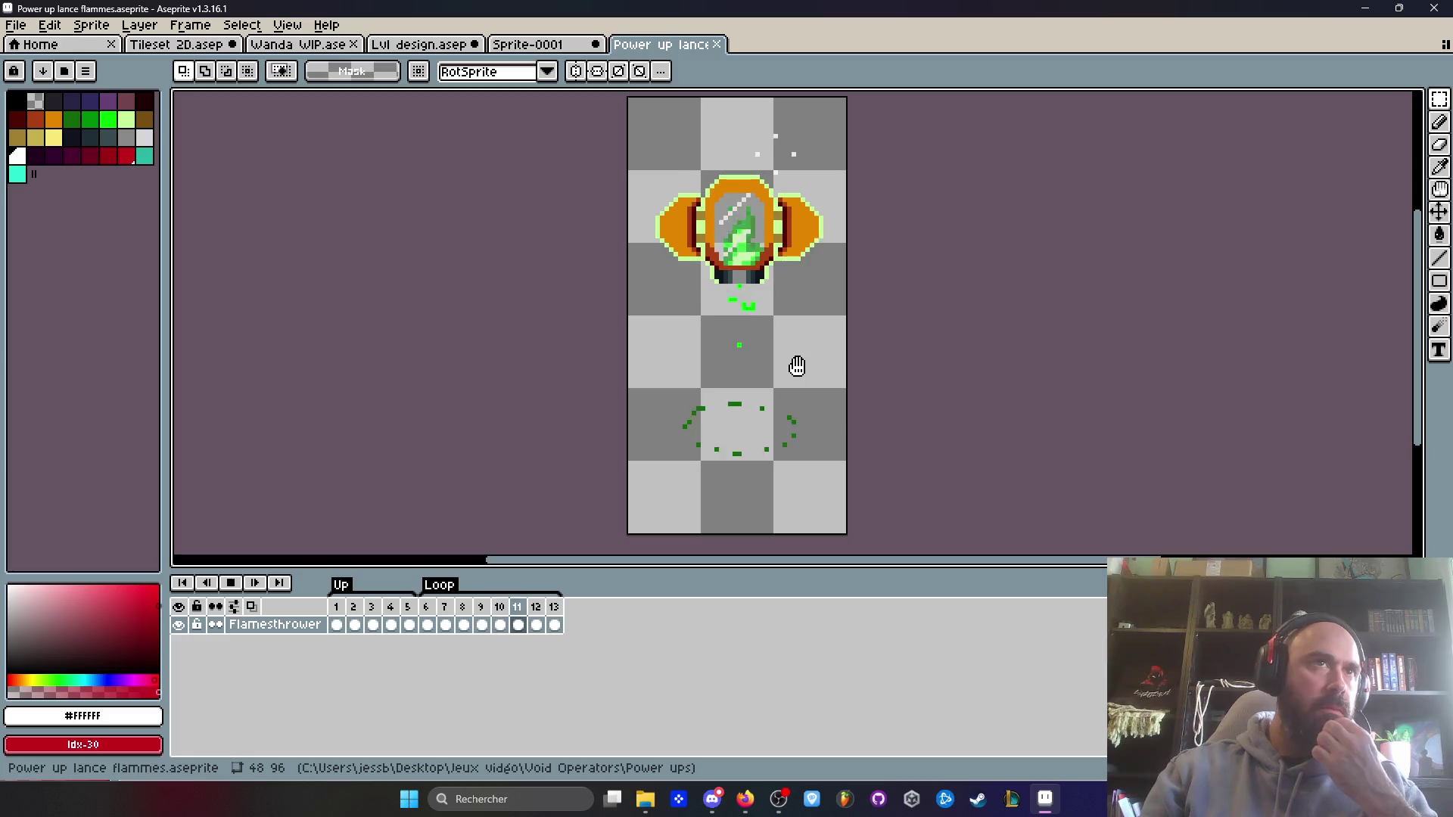
- Select the lower part of frames 9–13 and delete the green effect there
{"action": "left_click_drag", "start_coordinate": [526, 326], "coordinate": [1083, 519]}
{"action": "left_click_drag", "start_coordinate": [536, 625], "coordinate": [490, 625]}
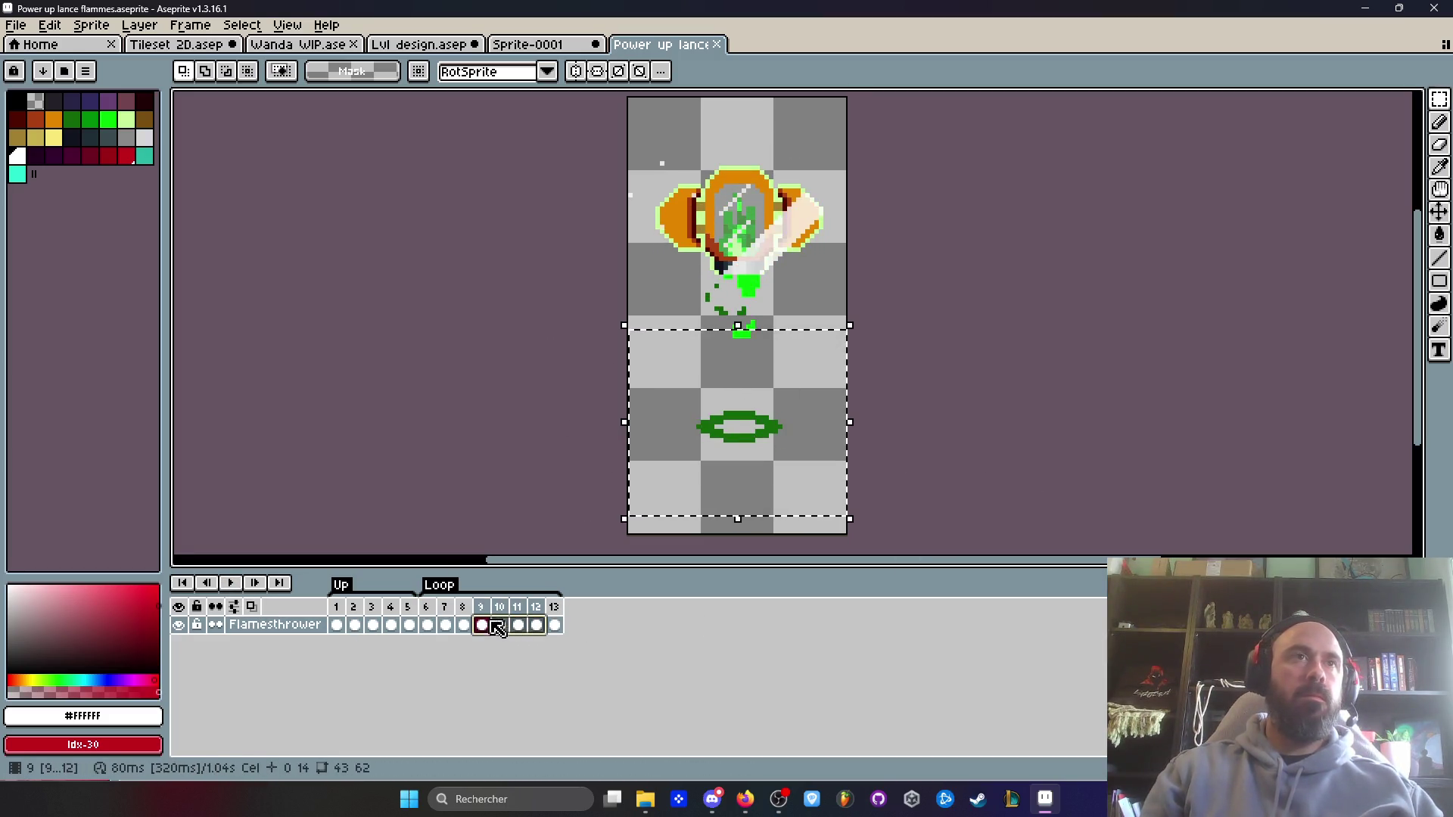
{"action": "left_click", "coordinate": [529, 383]}
{"action": "mouse_move", "coordinate": [614, 367]}
{"action": "left_mouse_down"}
{"action": "mouse_move", "coordinate": [940, 497]}
{"action": "mouse_move", "coordinate": [939, 522]}
{"action": "left_mouse_up"}
{"action": "left_click_drag", "start_coordinate": [554, 625], "coordinate": [438, 634]}
{"action": "key", "text": "Delete"}
- Play the power-up animation from frame 1 to check the cleared frames
{"action": "left_click_drag", "start_coordinate": [334, 610], "coordinate": [356, 613]}
{"action": "key", "text": "Return"}
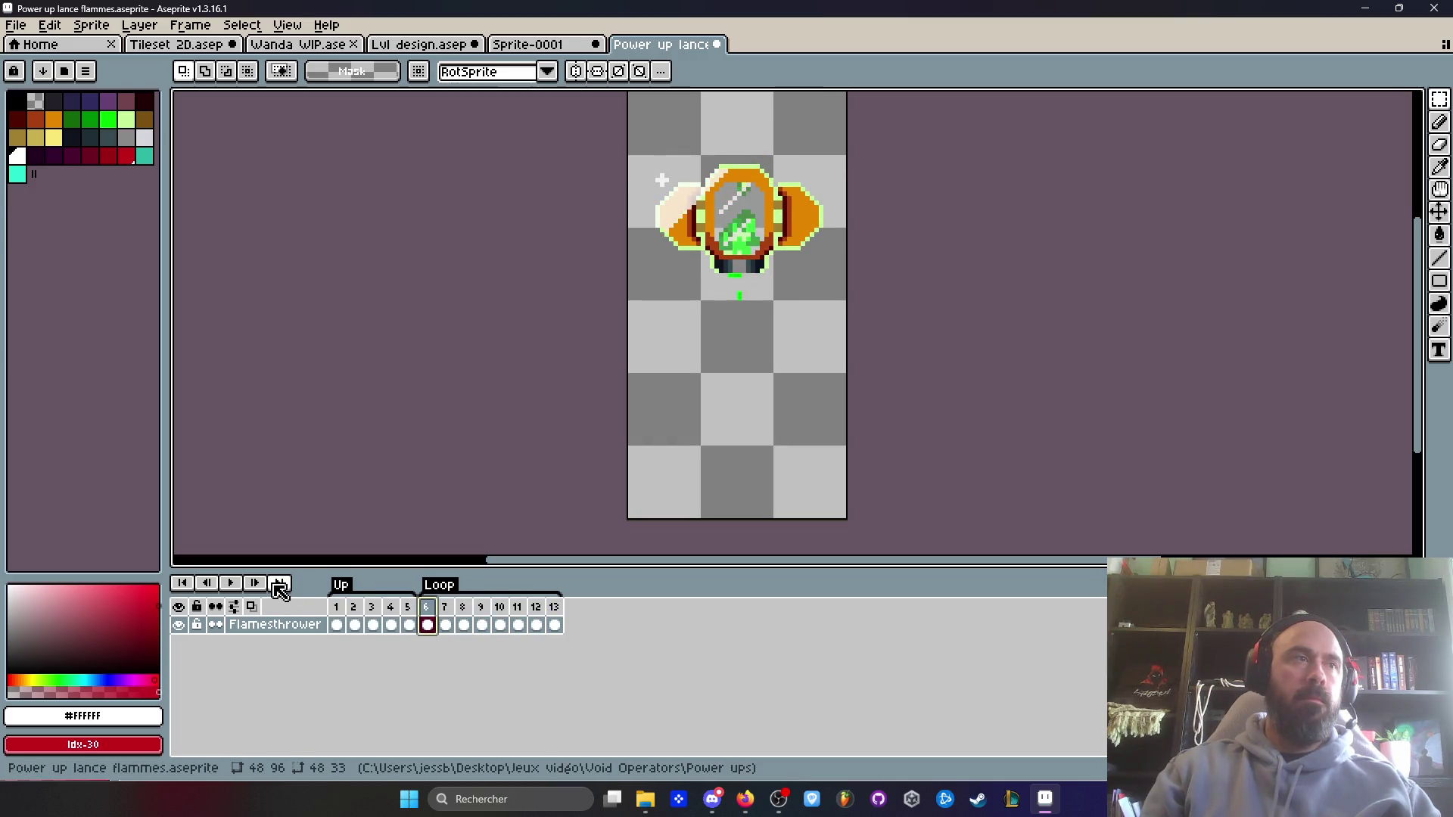
{"action": "scroll", "coordinate": [764, 388], "scroll_direction": "down", "scroll_amount": 4}
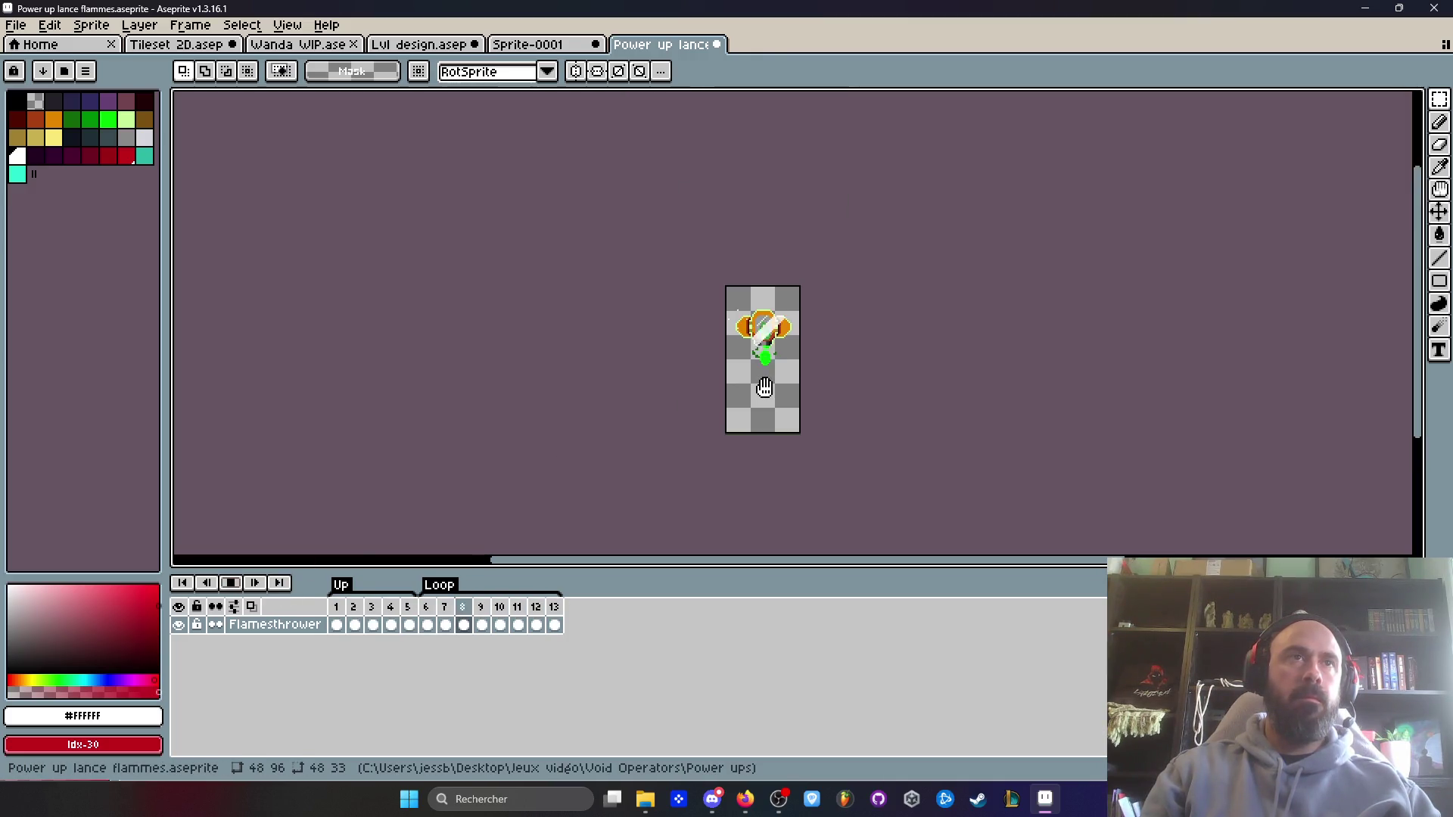
{"action": "scroll", "coordinate": [744, 360], "scroll_direction": "up", "scroll_amount": 4}
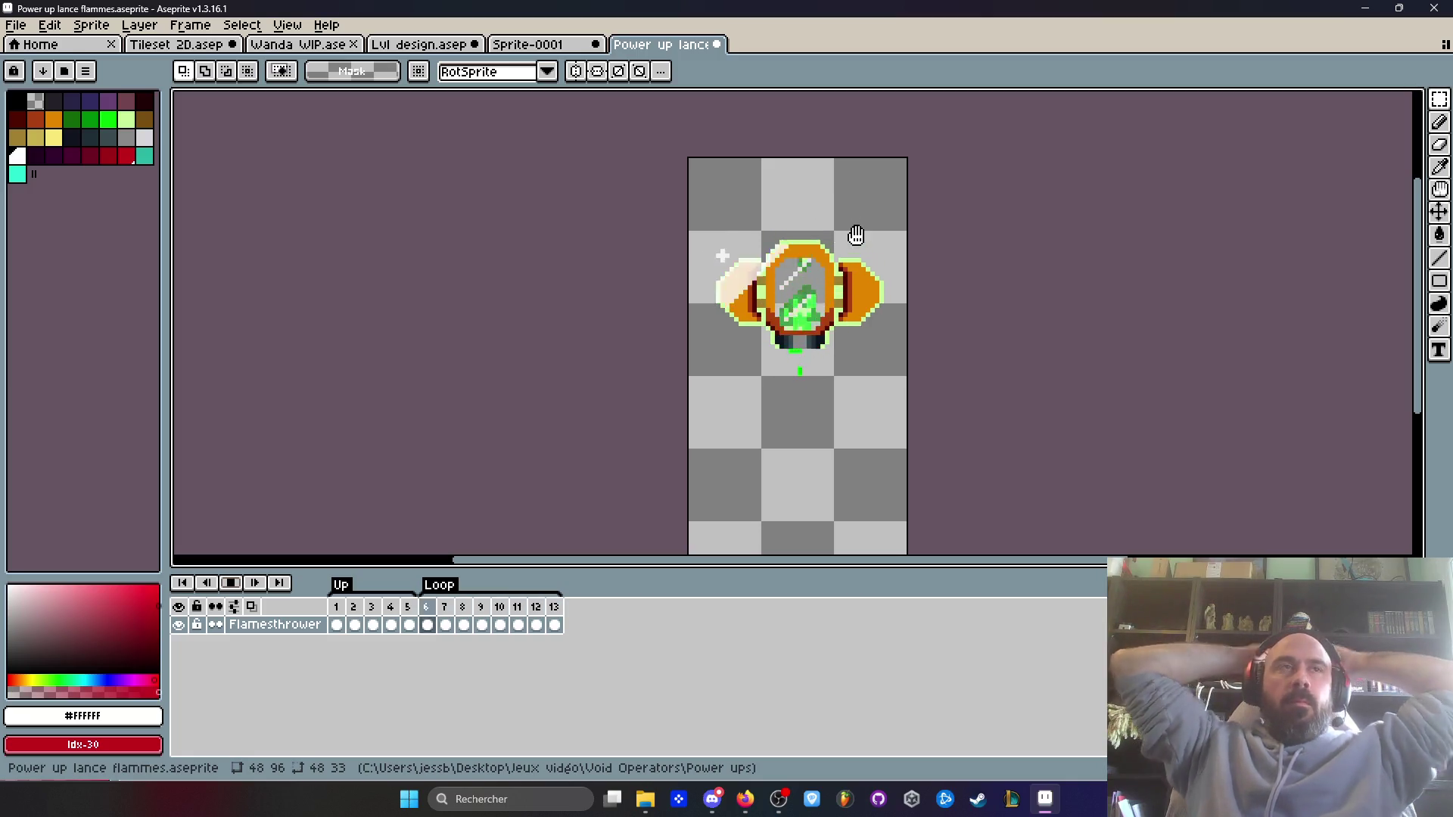
- Return to the red door sprite and play its glare animation from frame 2
{"action": "left_click", "coordinate": [529, 44]}
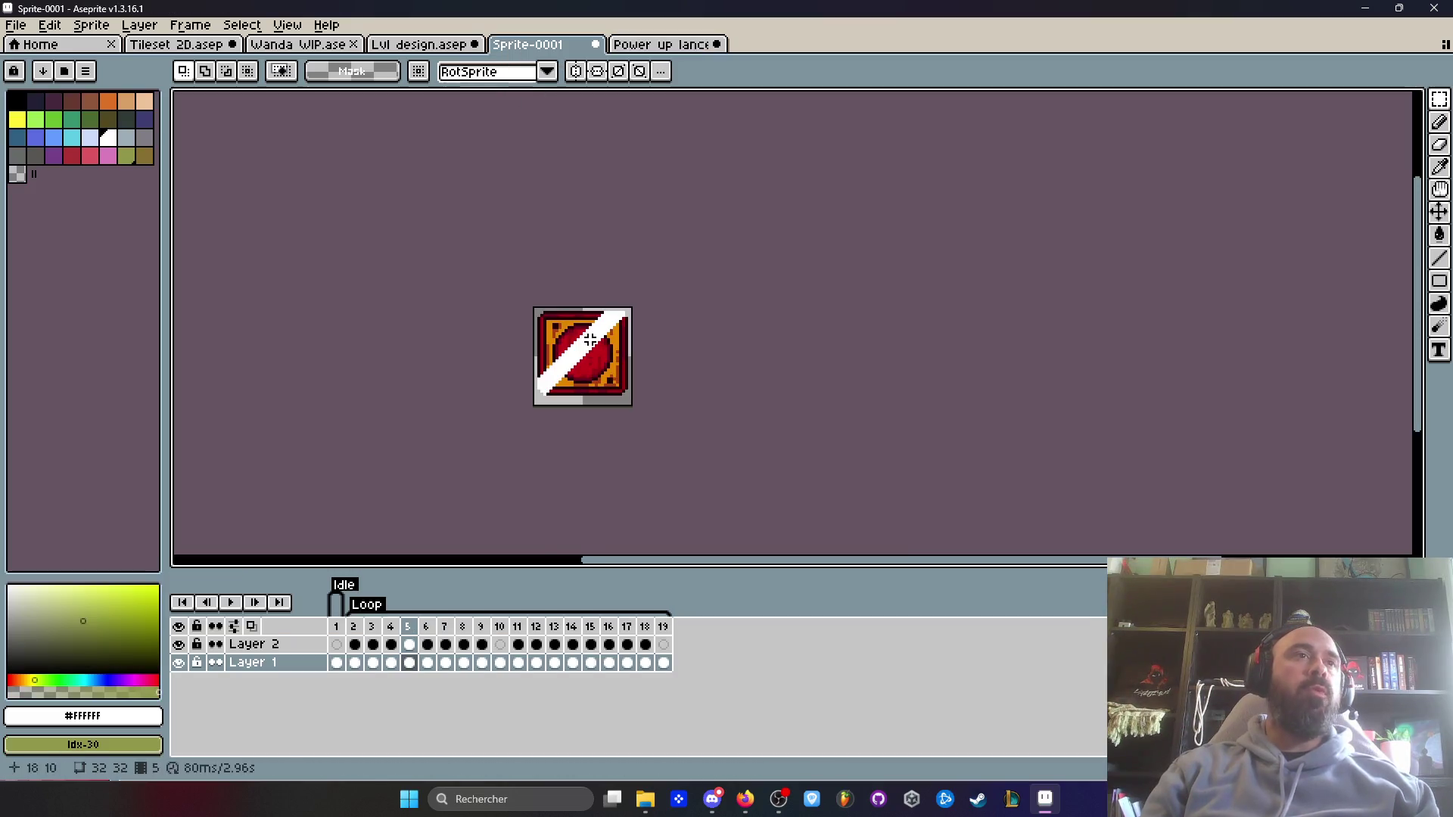
{"action": "left_click_drag", "start_coordinate": [360, 627], "coordinate": [558, 645]}
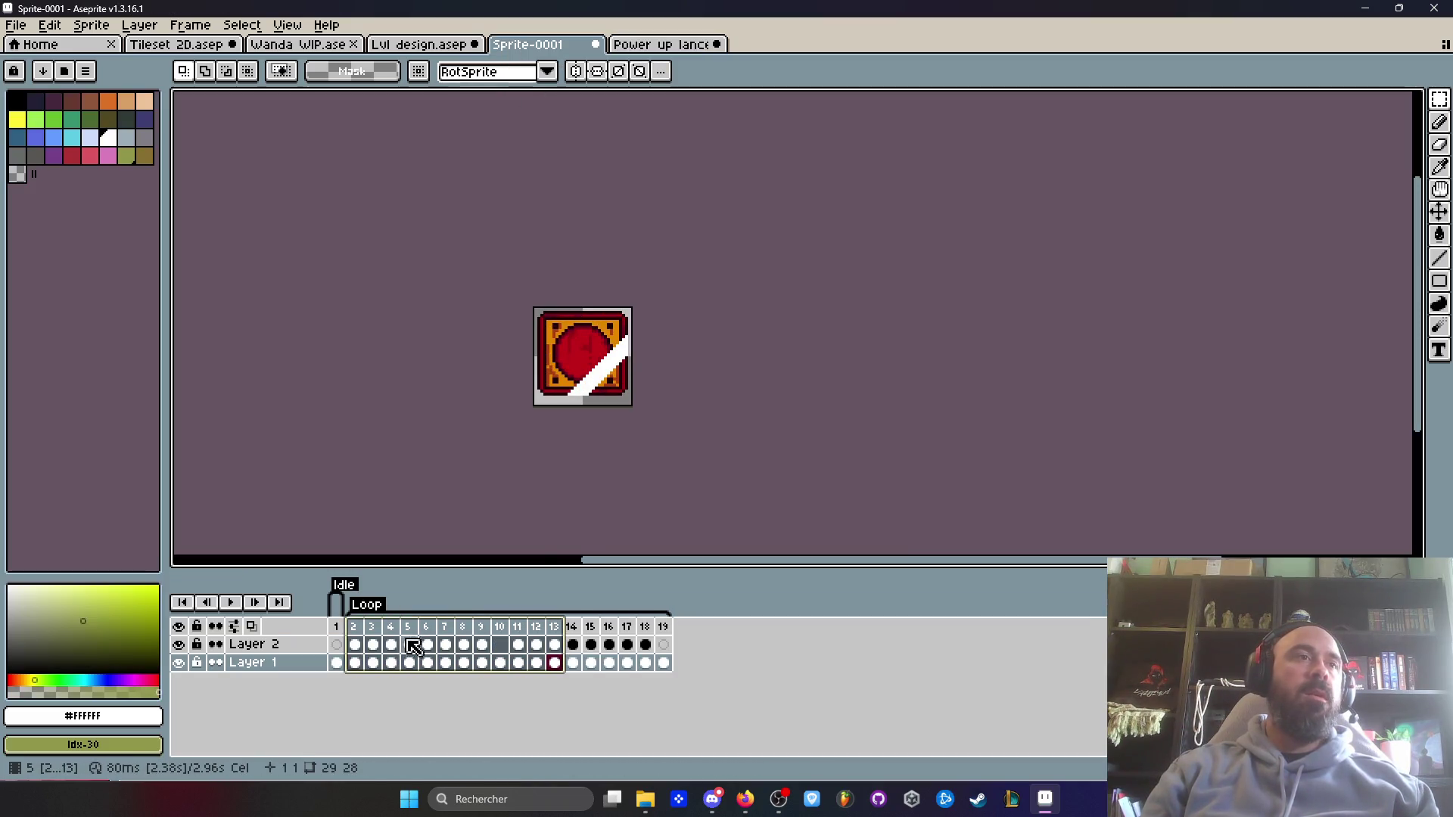
{"action": "left_click", "coordinate": [360, 626]}
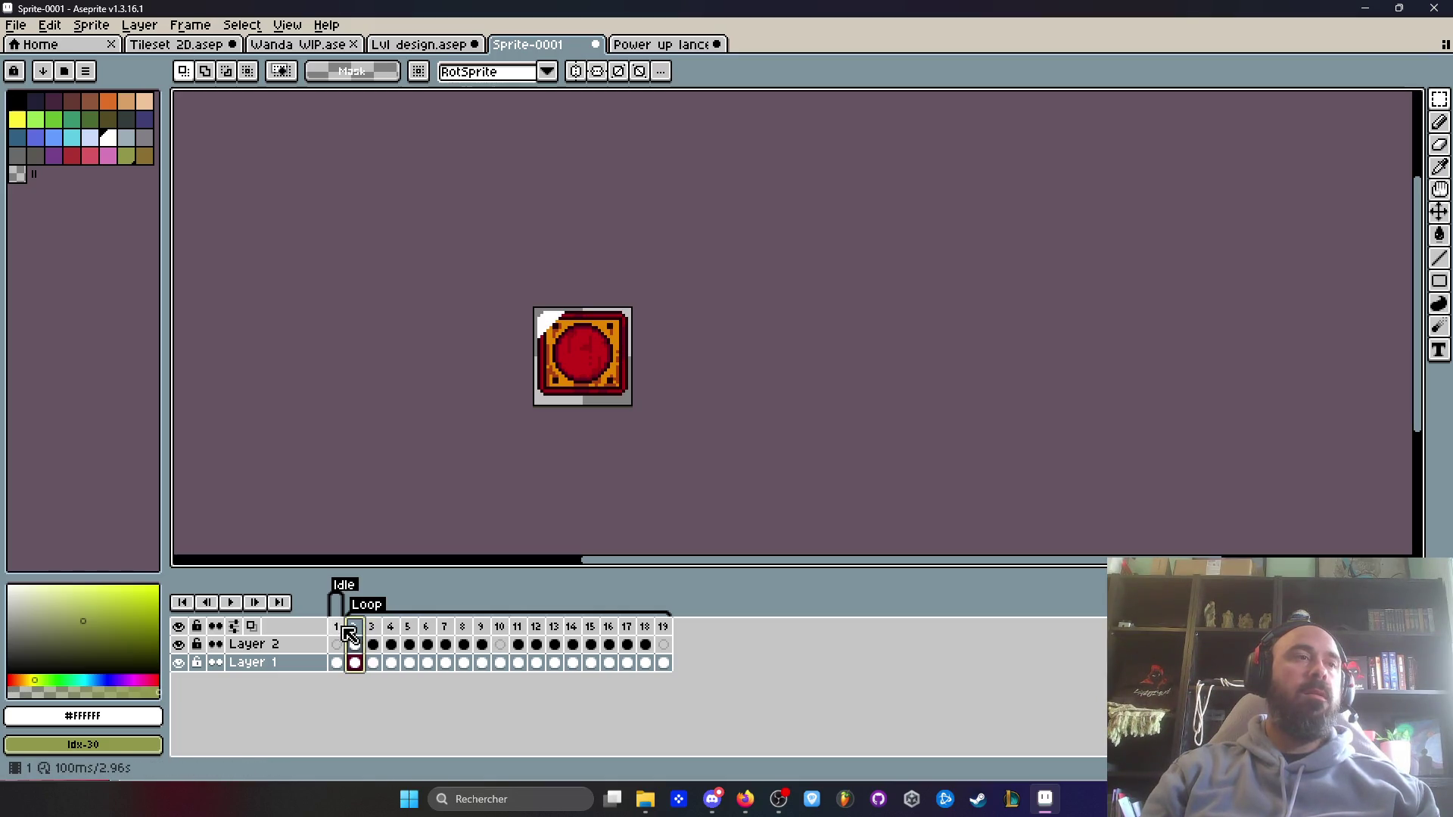
{"action": "left_click", "coordinate": [233, 604]}
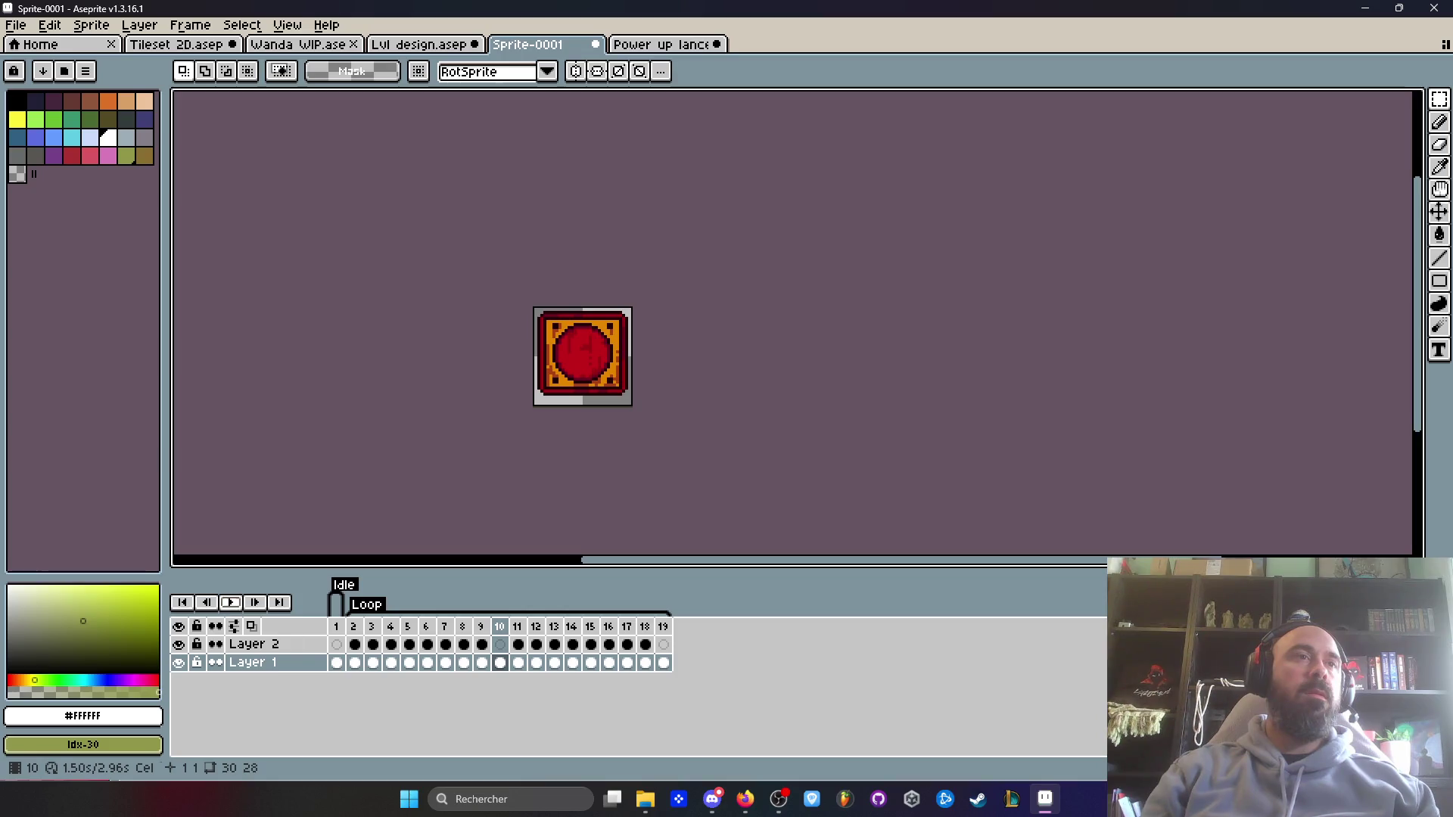
- Shorten the duration of frames 2–9 and set frames 11–18 to 50 ms
{"action": "left_click_drag", "start_coordinate": [355, 631], "coordinate": [482, 632]}
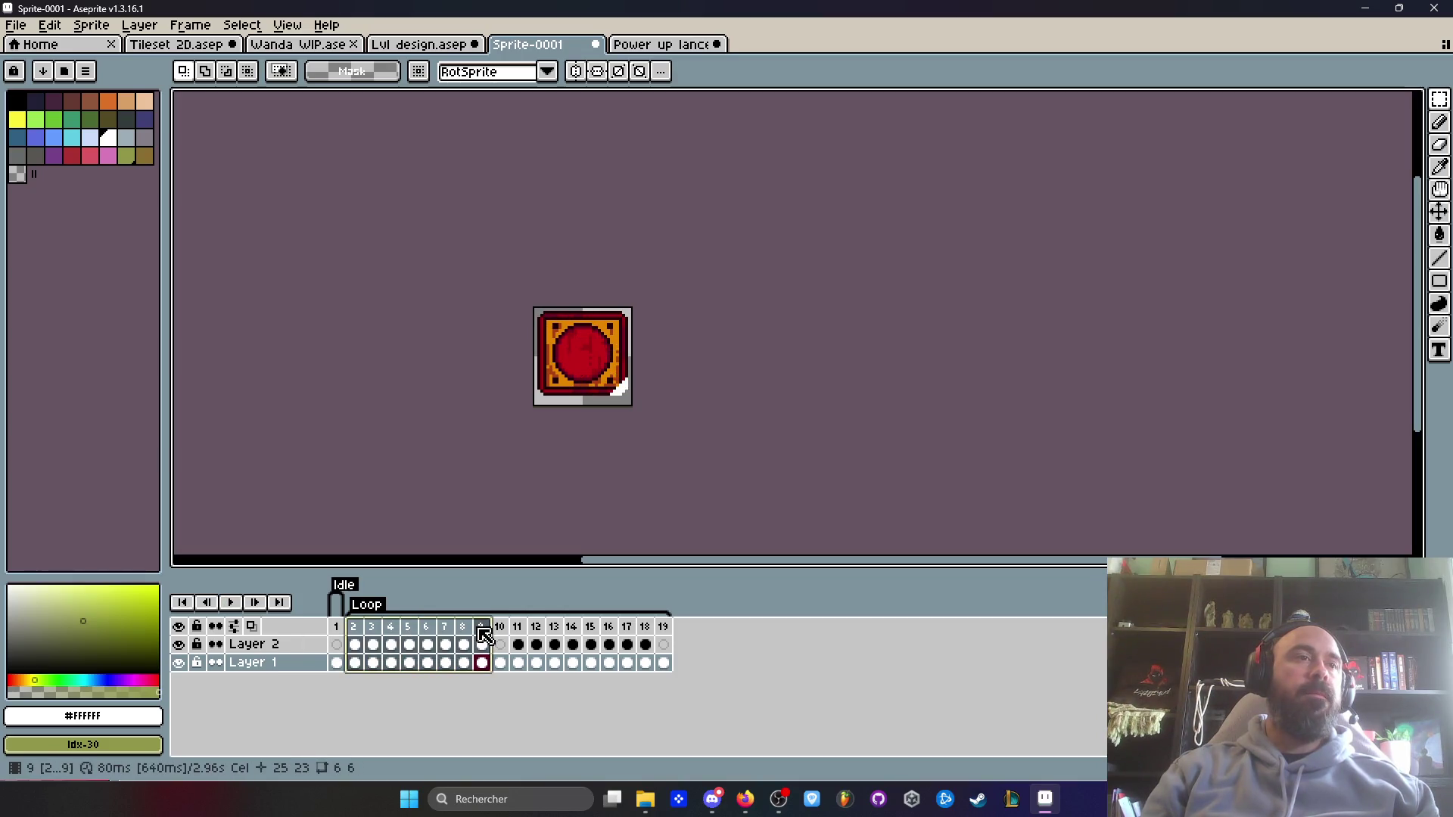
{"action": "double_click", "coordinate": [483, 632]}
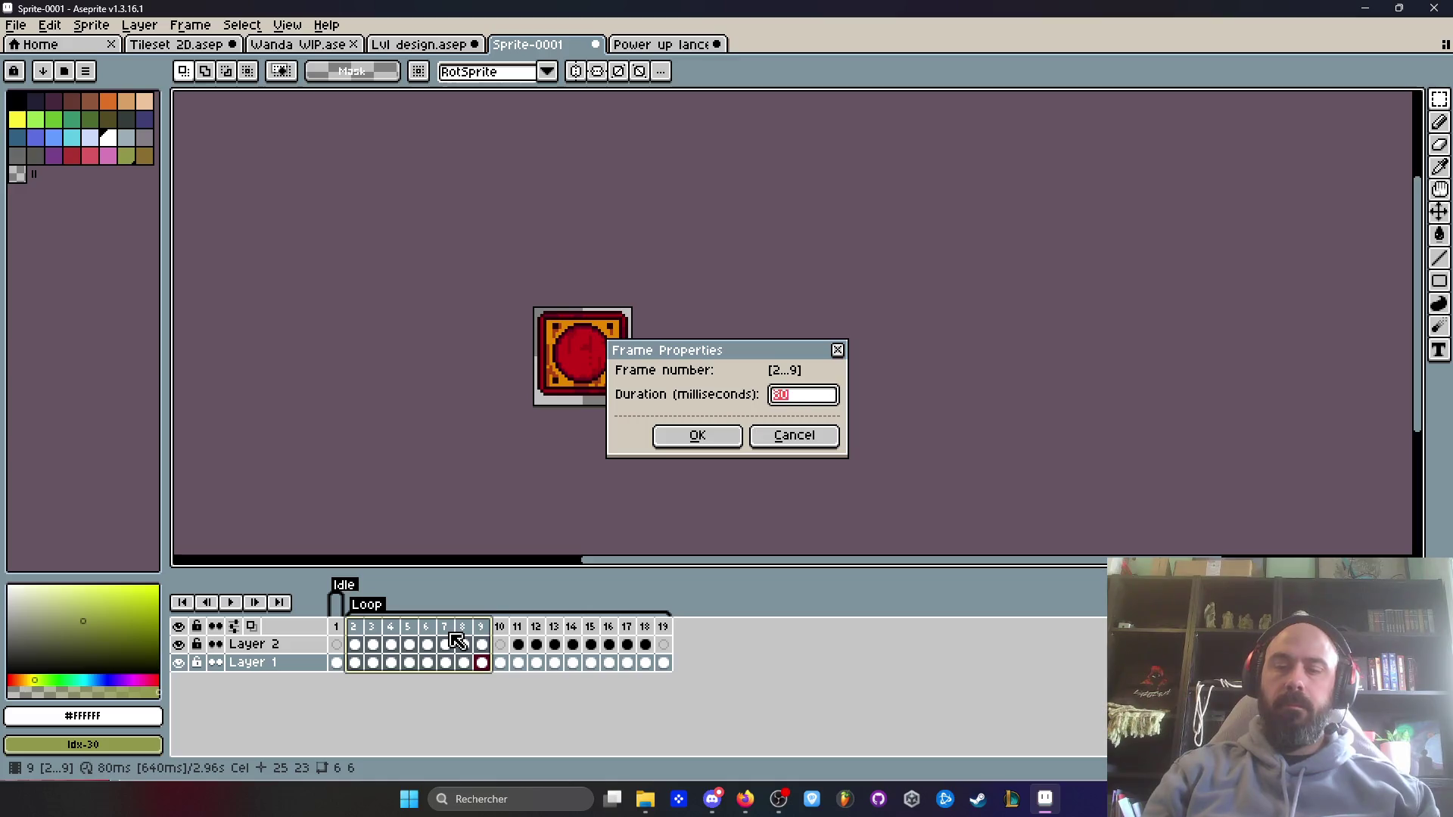
{"action": "left_click", "coordinate": [696, 436]}
{"action": "left_click_drag", "start_coordinate": [518, 628], "coordinate": [645, 647]}
{"action": "double_click", "coordinate": [651, 629]}
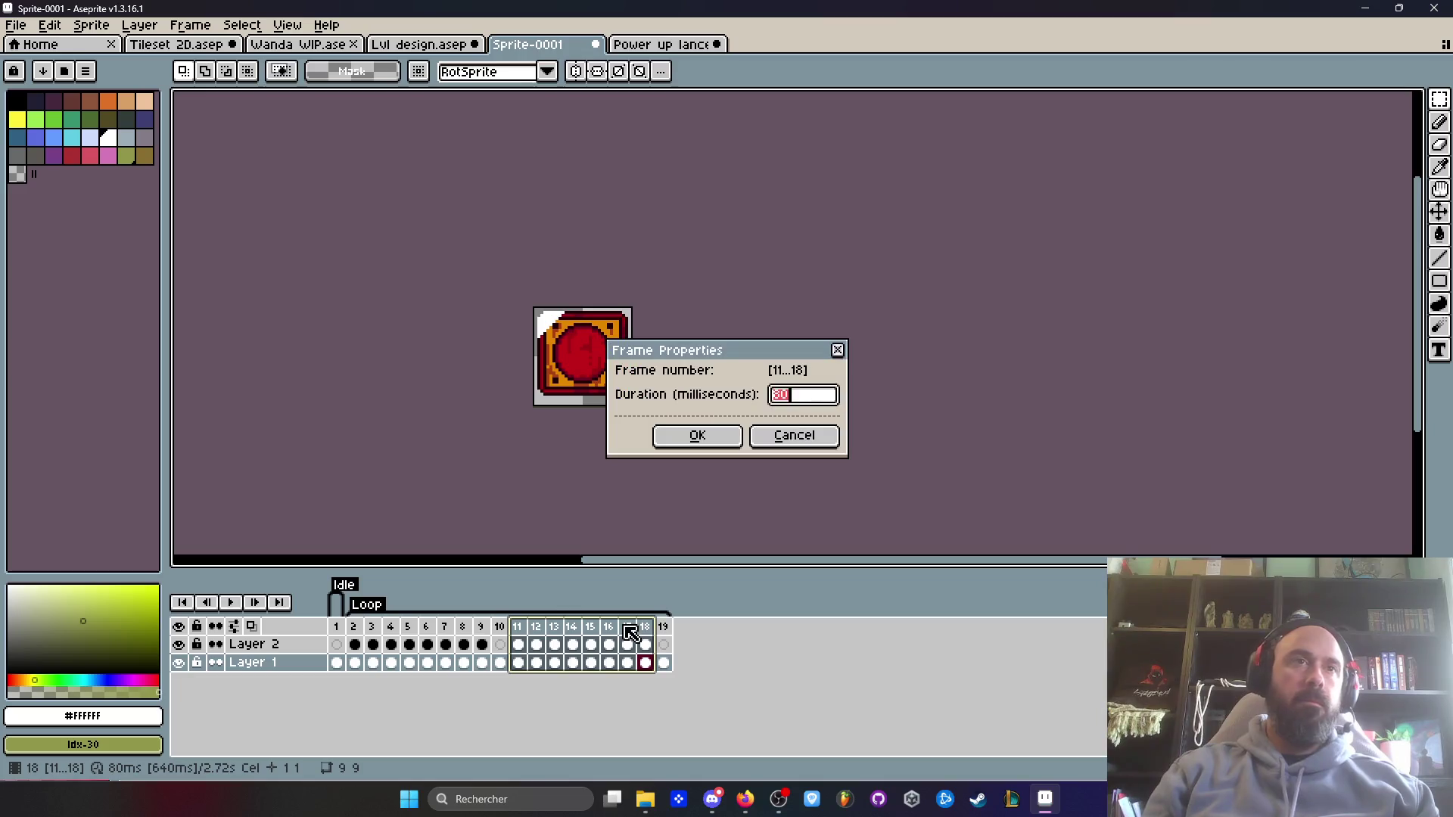
{"action": "type", "text": "50"}
{"action": "left_click", "coordinate": [706, 442]}
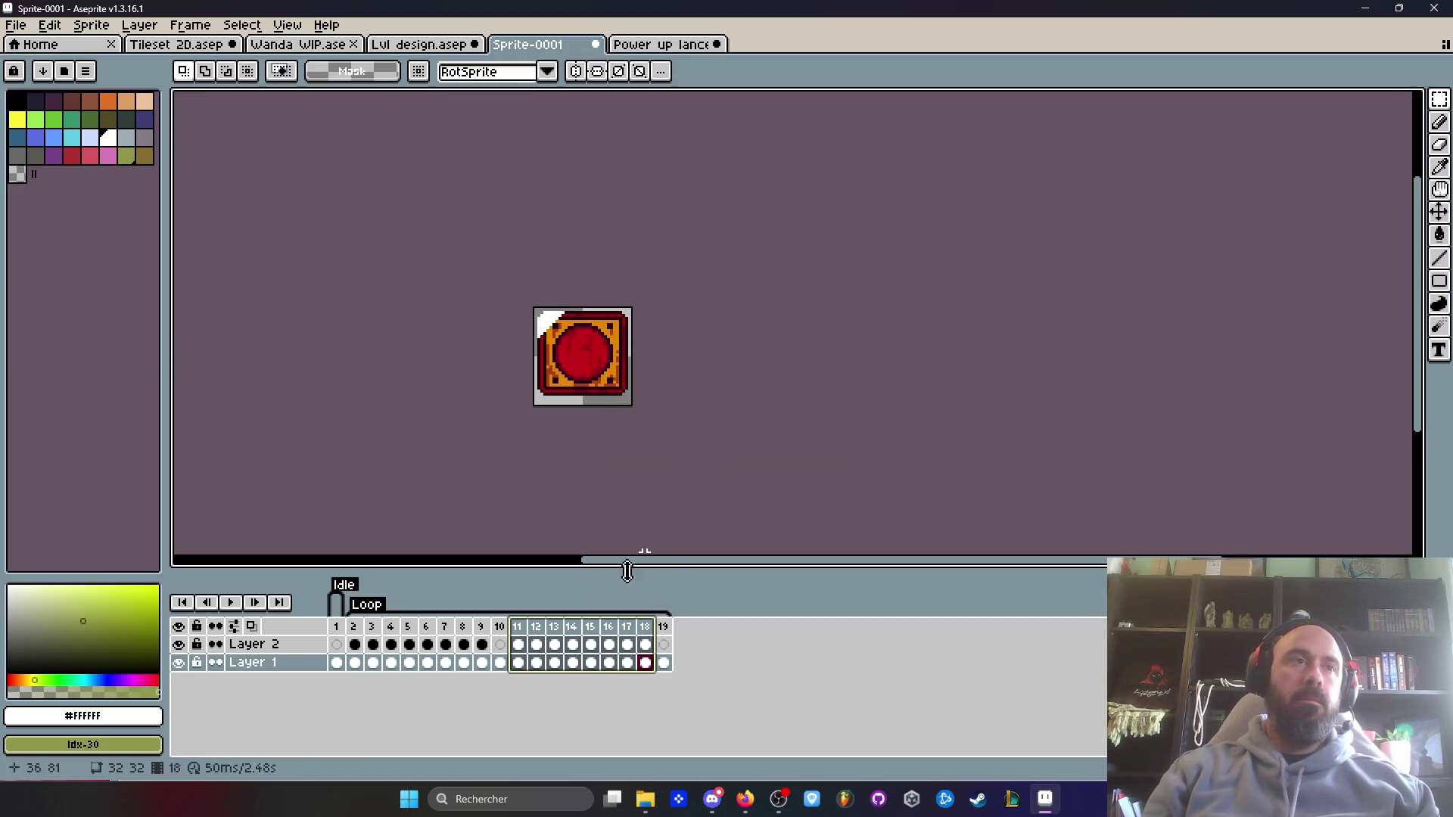
- Set frame 10 to 200 ms and frame 19 to 2500 ms, then replay from frame 2
{"action": "double_click", "coordinate": [505, 628]}
{"action": "type", "text": "200"}
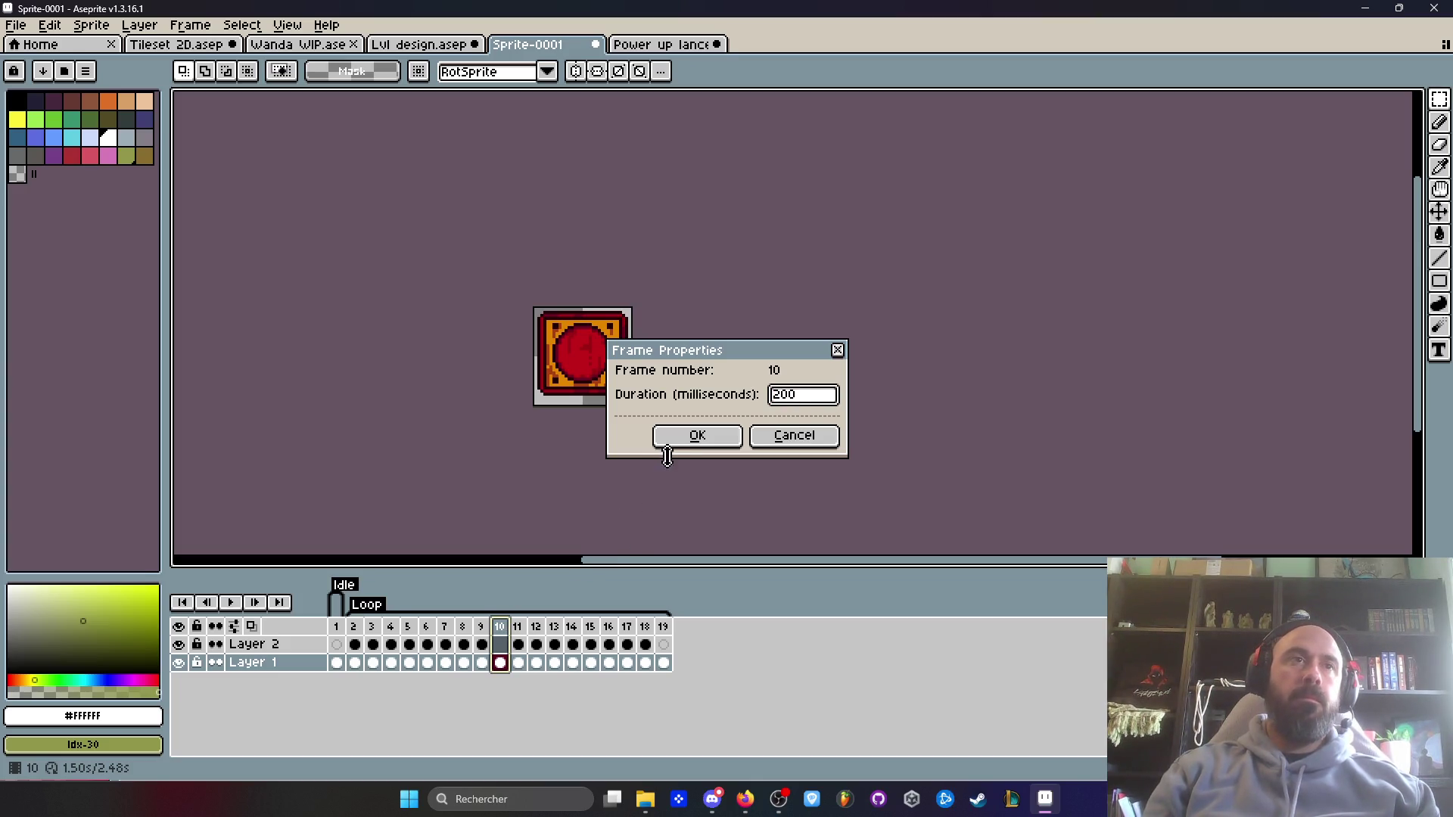
{"action": "left_click", "coordinate": [668, 439]}
{"action": "double_click", "coordinate": [663, 628]}
{"action": "type", "text": "2500"}
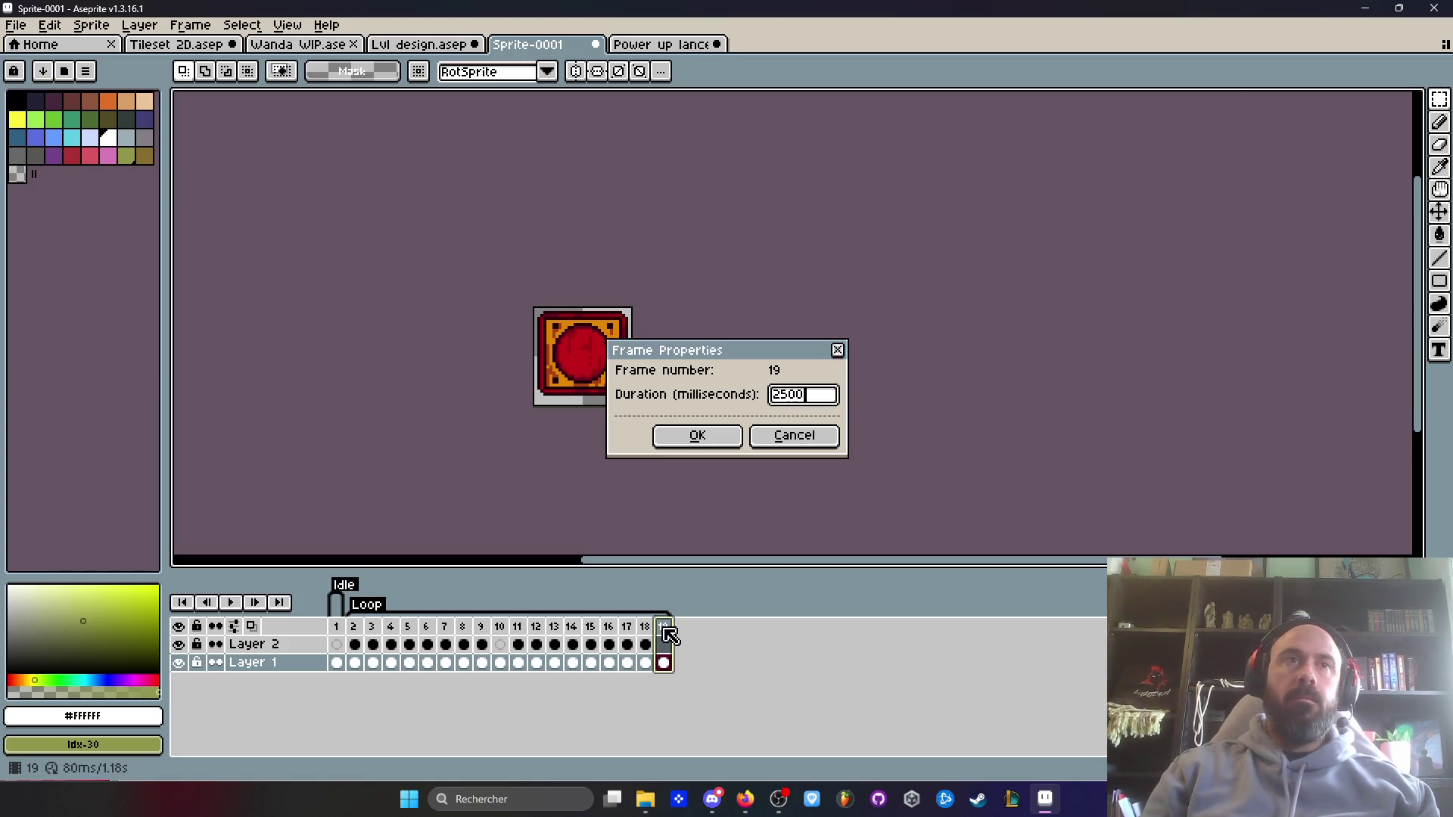
{"action": "left_click", "coordinate": [697, 437]}
{"action": "left_click", "coordinate": [354, 626]}
{"action": "left_click", "coordinate": [230, 603]}
{"action": "scroll", "coordinate": [226, 449], "scroll_direction": "down", "scroll_amount": 1}
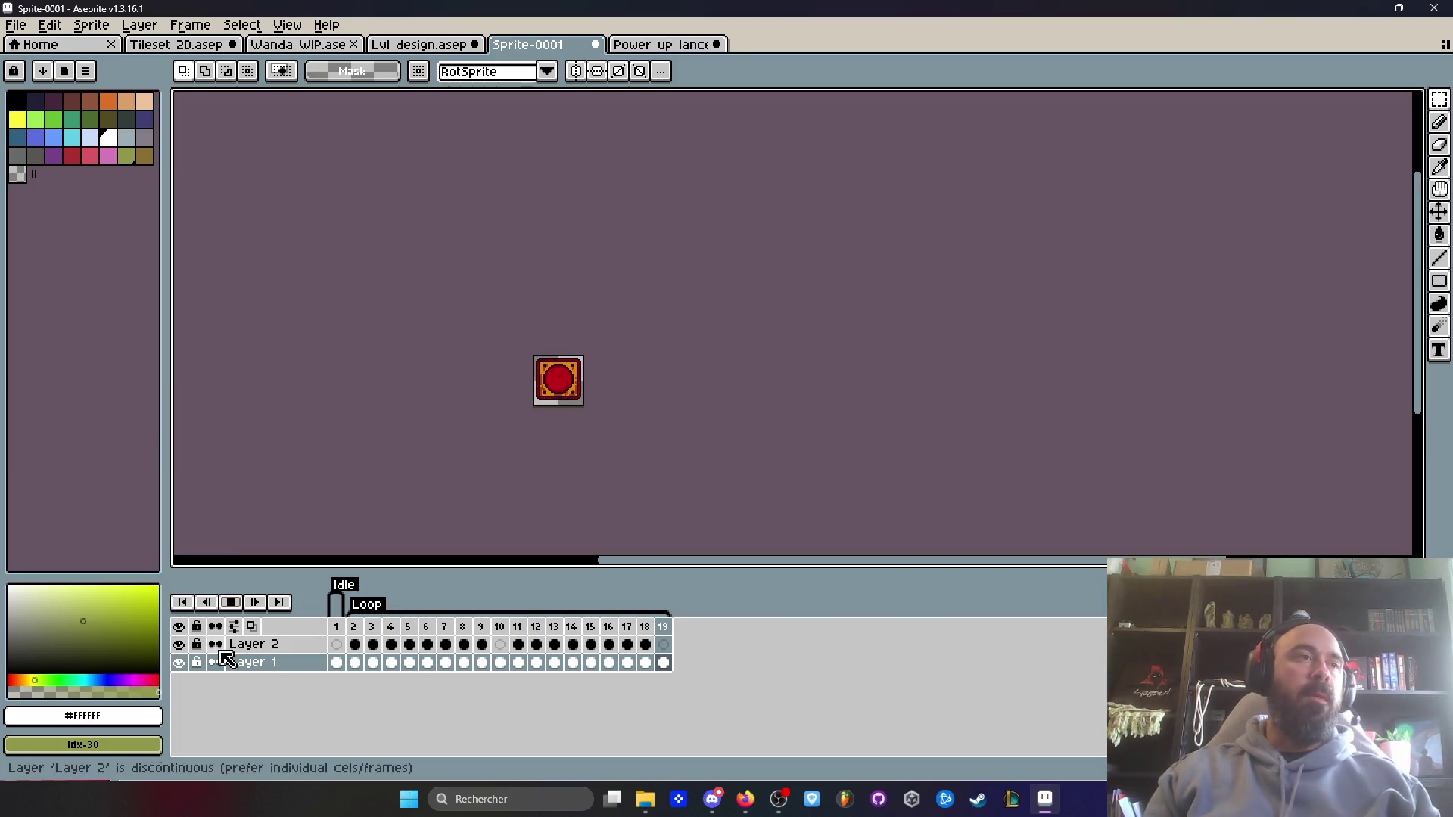
- Delete frames 11–18, preview, then delete leftover frame 11, leaving 10 frames totalling 3.00 s
{"action": "mouse_move", "coordinate": [517, 643]}
{"action": "left_mouse_down"}
{"action": "mouse_move", "coordinate": [535, 662]}
{"action": "mouse_move", "coordinate": [651, 660]}
{"action": "left_mouse_up"}
{"action": "key", "text": "alt+c"}
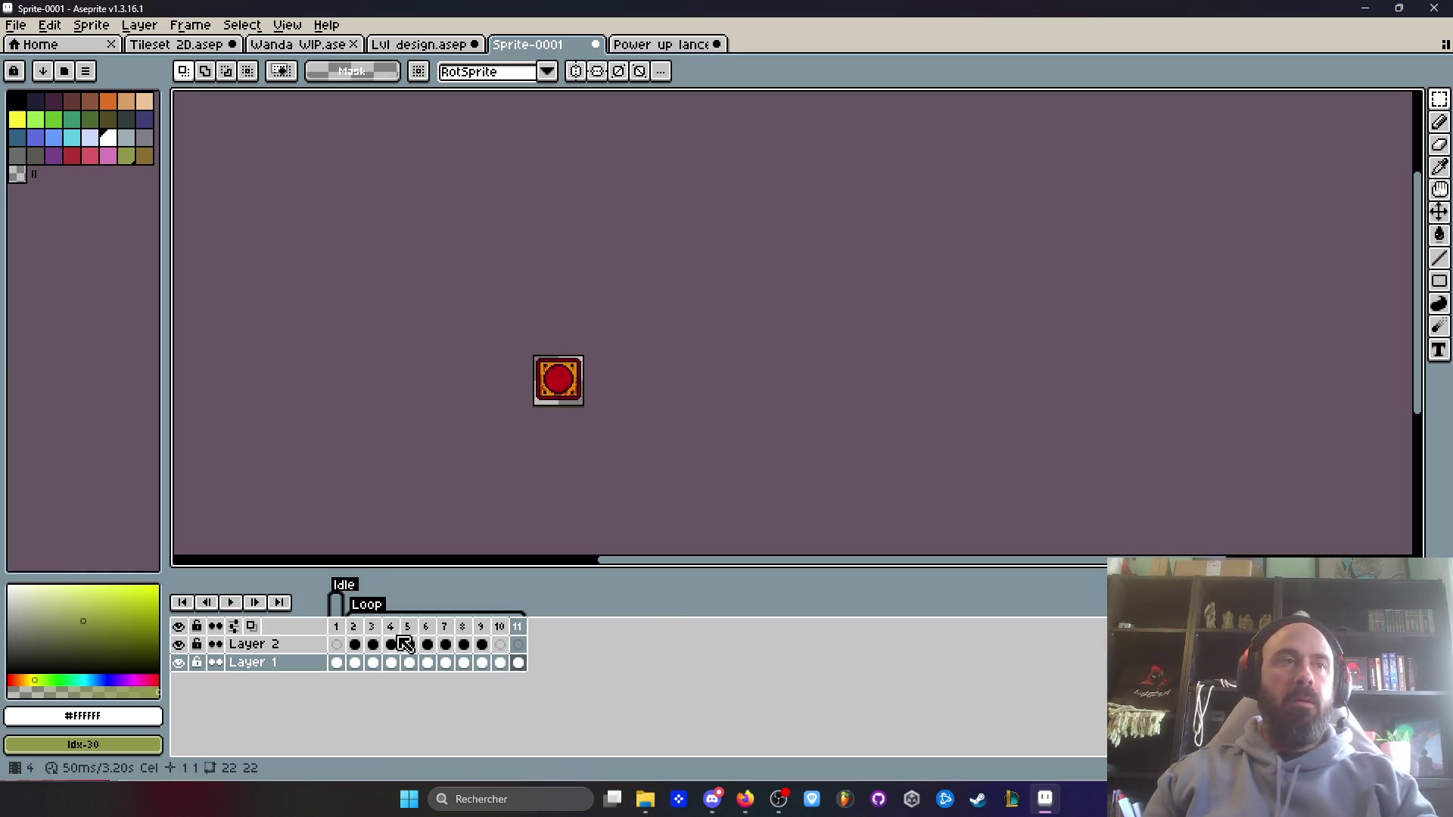
{"action": "left_click", "coordinate": [231, 602]}
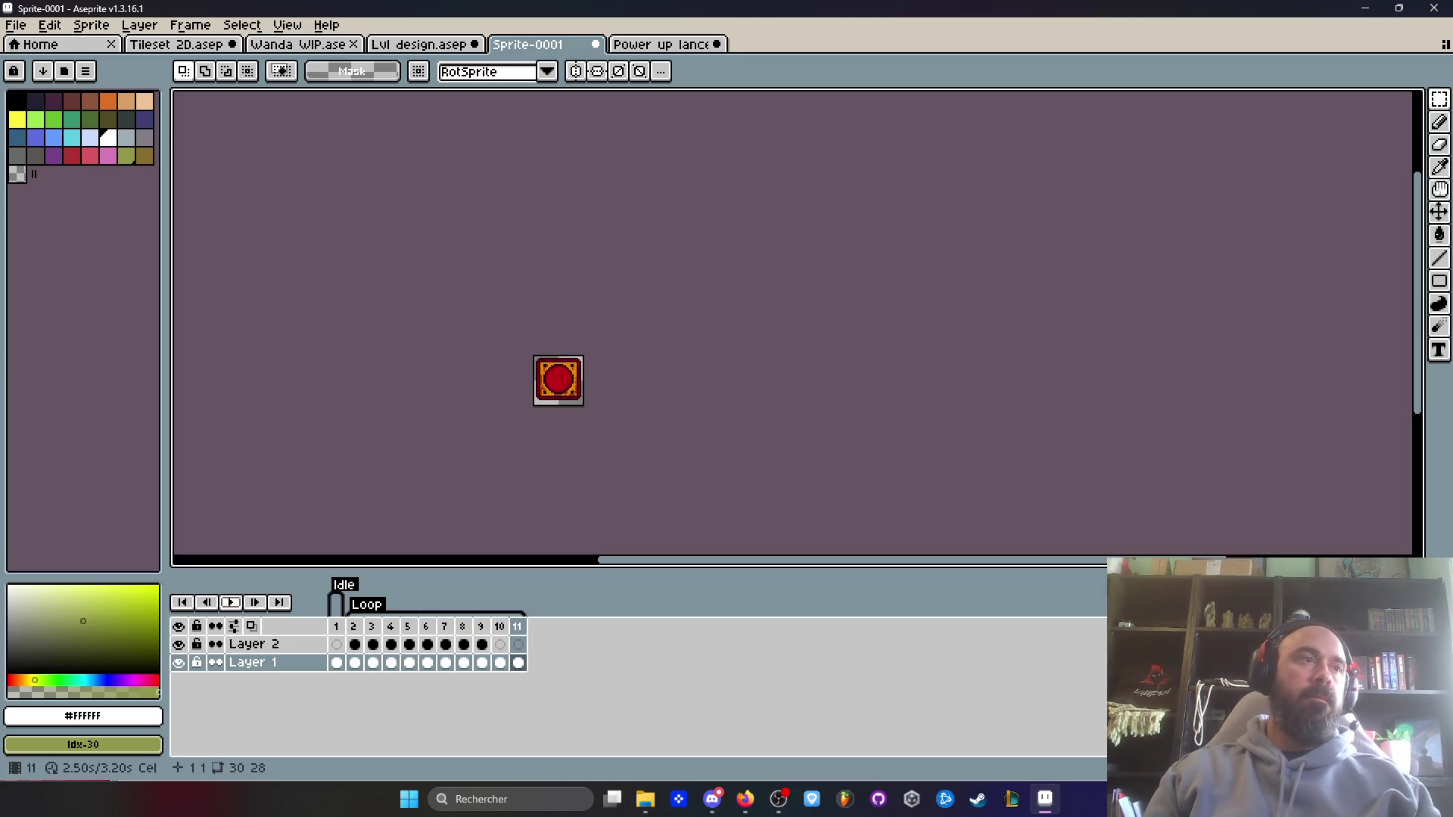
{"action": "left_click", "coordinate": [517, 627]}
{"action": "key", "text": "alt+c"}
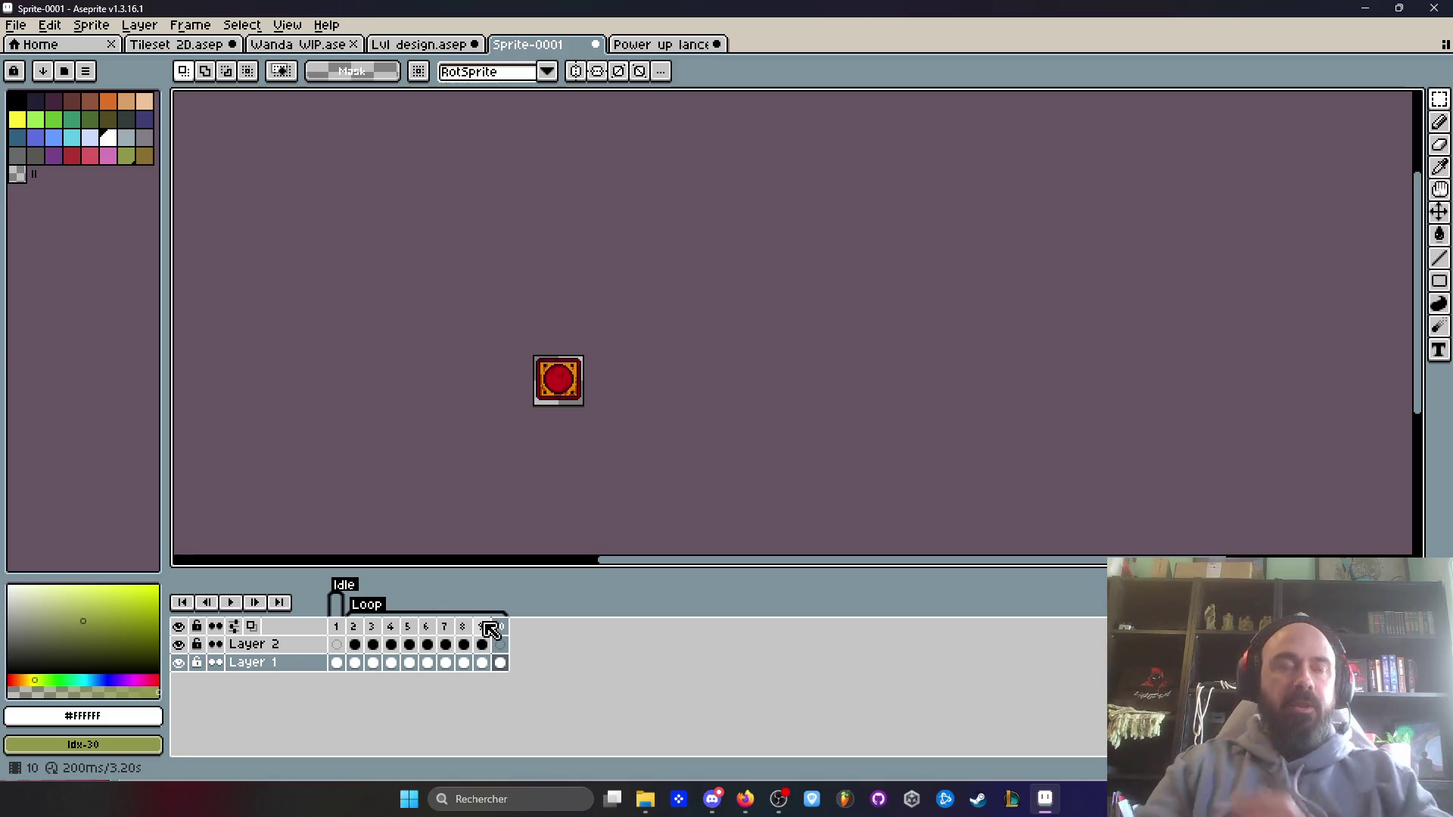
{"action": "key", "text": "ctrl+a"}
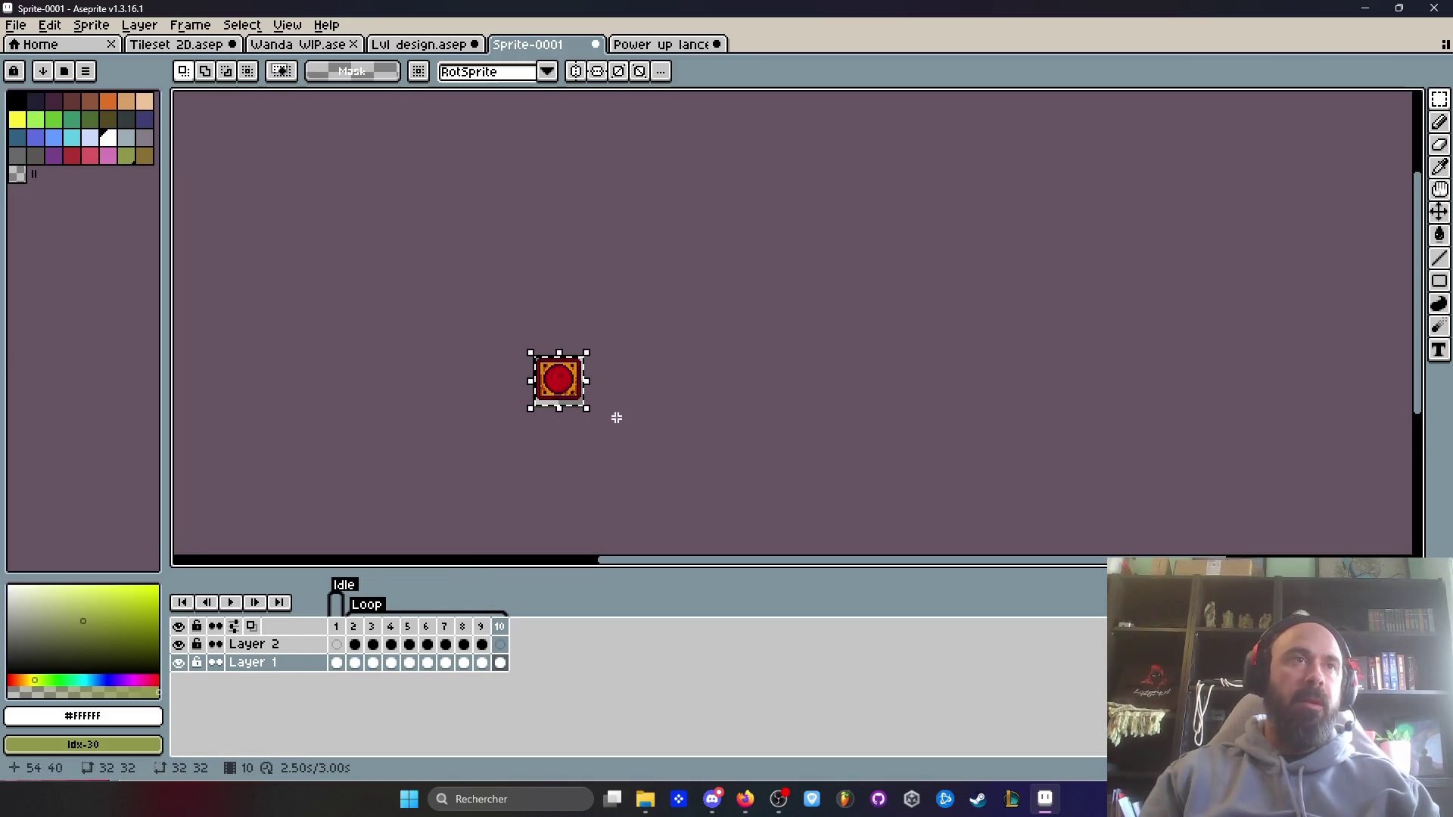
- Nudge the switch artwork down 1 px on both layers across frames 1–10, then open Lvl design.aseprite
{"action": "scroll", "coordinate": [582, 403], "scroll_direction": "up", "scroll_amount": 3}
{"action": "left_click_drag", "start_coordinate": [502, 673], "coordinate": [337, 644]}
{"action": "scroll", "coordinate": [505, 379], "scroll_direction": "up", "scroll_amount": 1}
{"action": "left_click", "coordinate": [508, 388]}
{"action": "left_click_drag", "start_coordinate": [509, 387], "coordinate": [507, 395]}
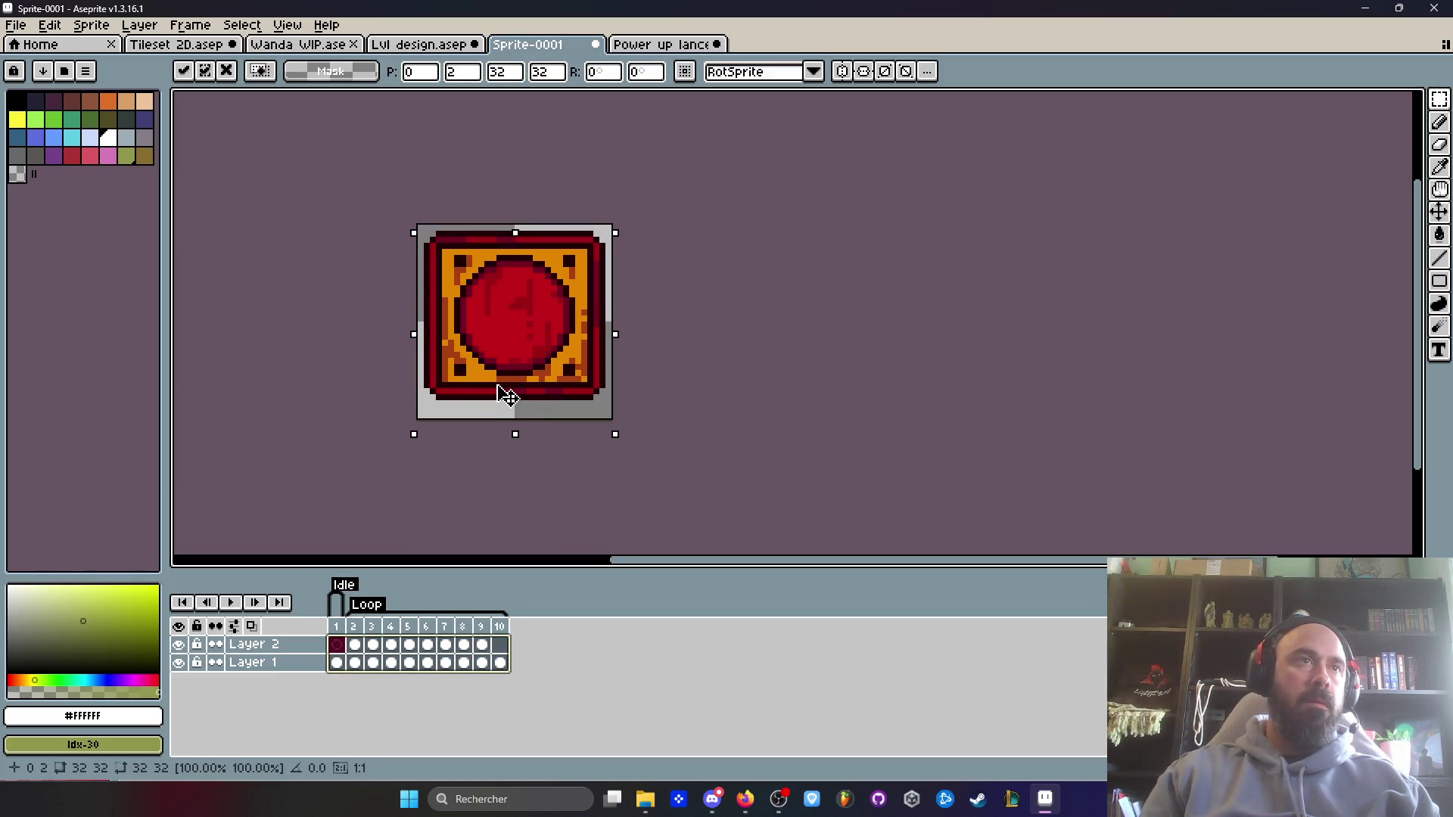
{"action": "key", "text": "Escape"}
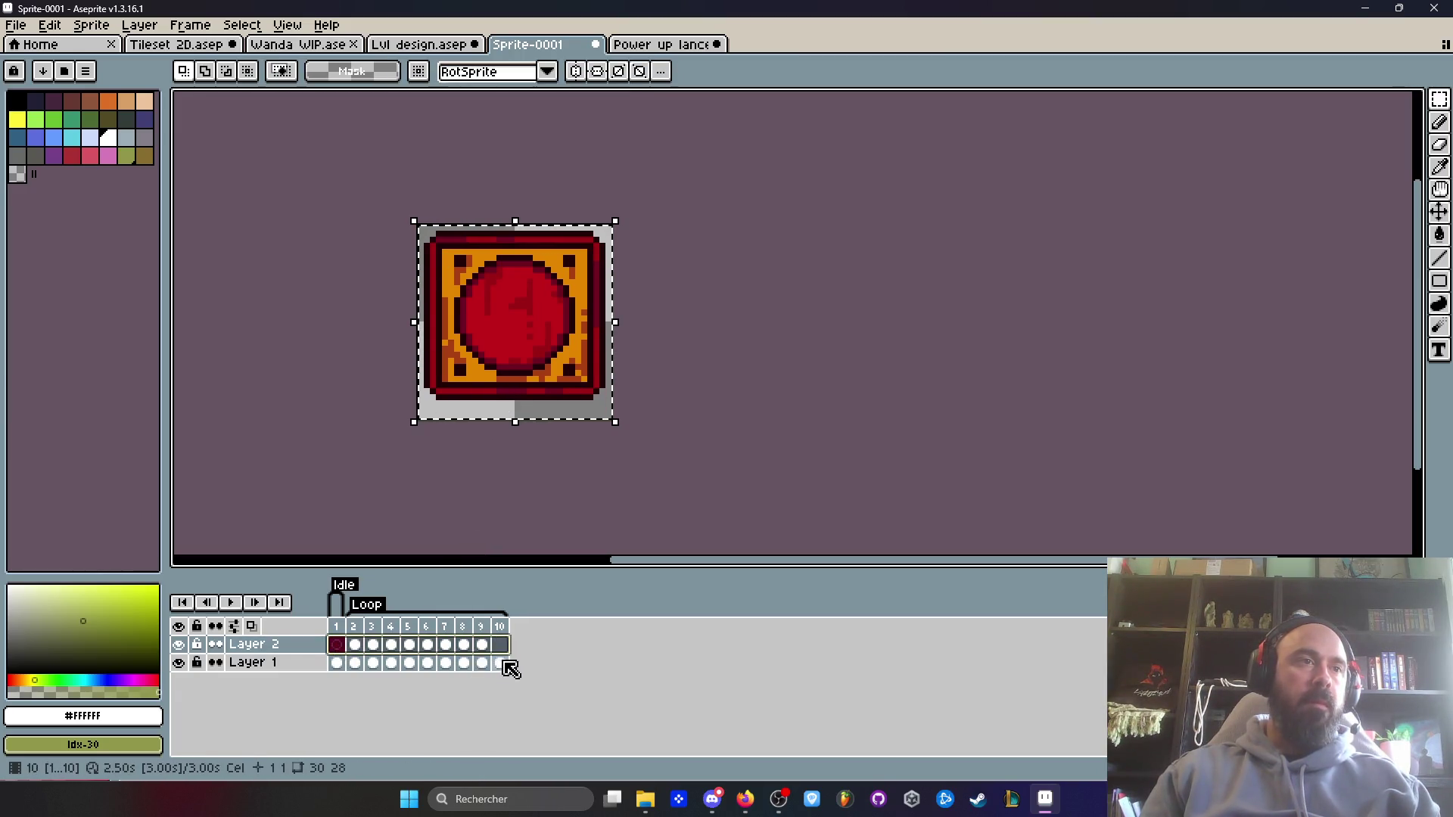
{"action": "left_click", "coordinate": [352, 664]}
{"action": "key", "text": "Left"}
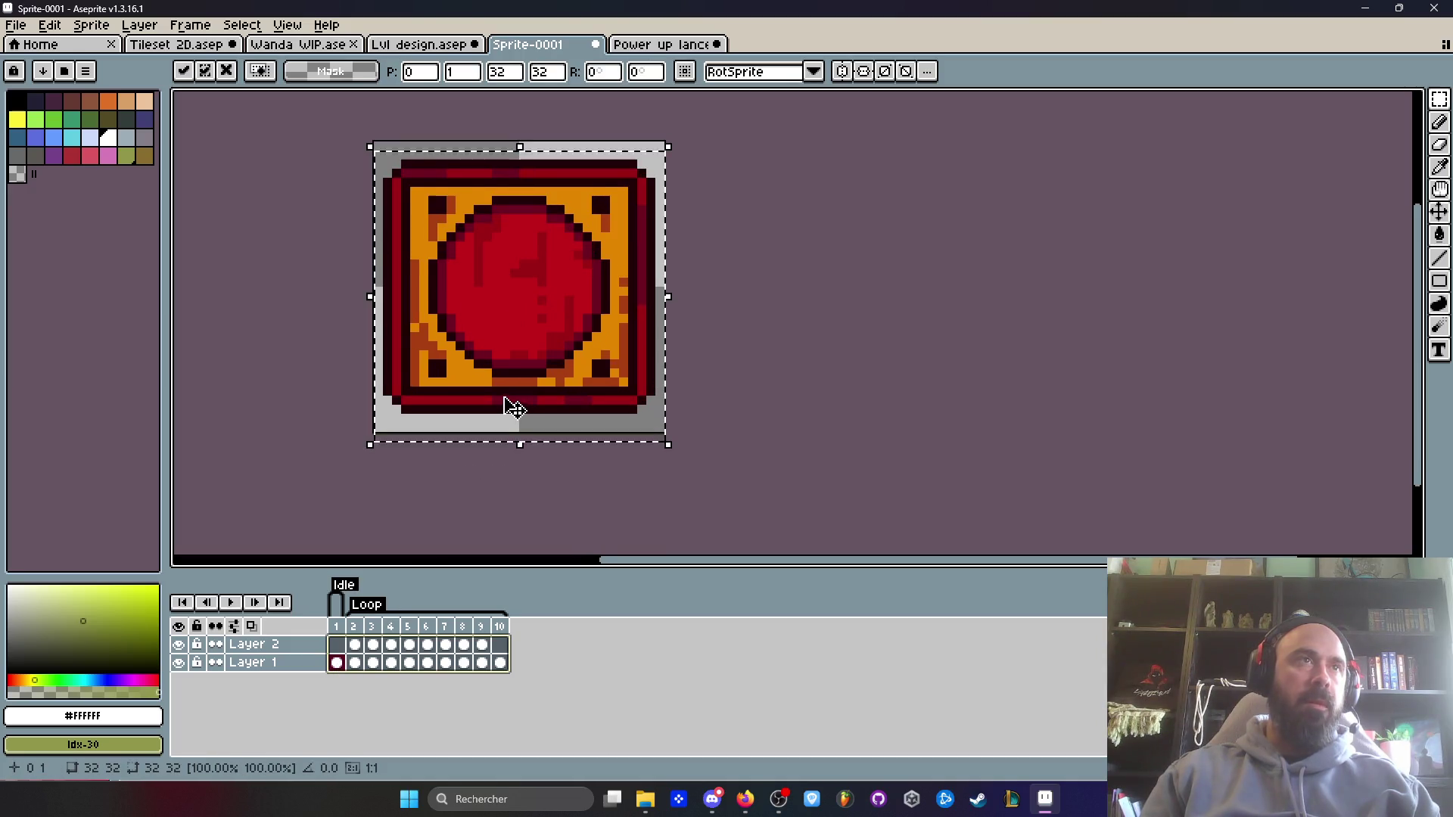
{"action": "scroll", "coordinate": [502, 406], "scroll_direction": "down", "scroll_amount": 2}
{"action": "left_click", "coordinate": [830, 386]}
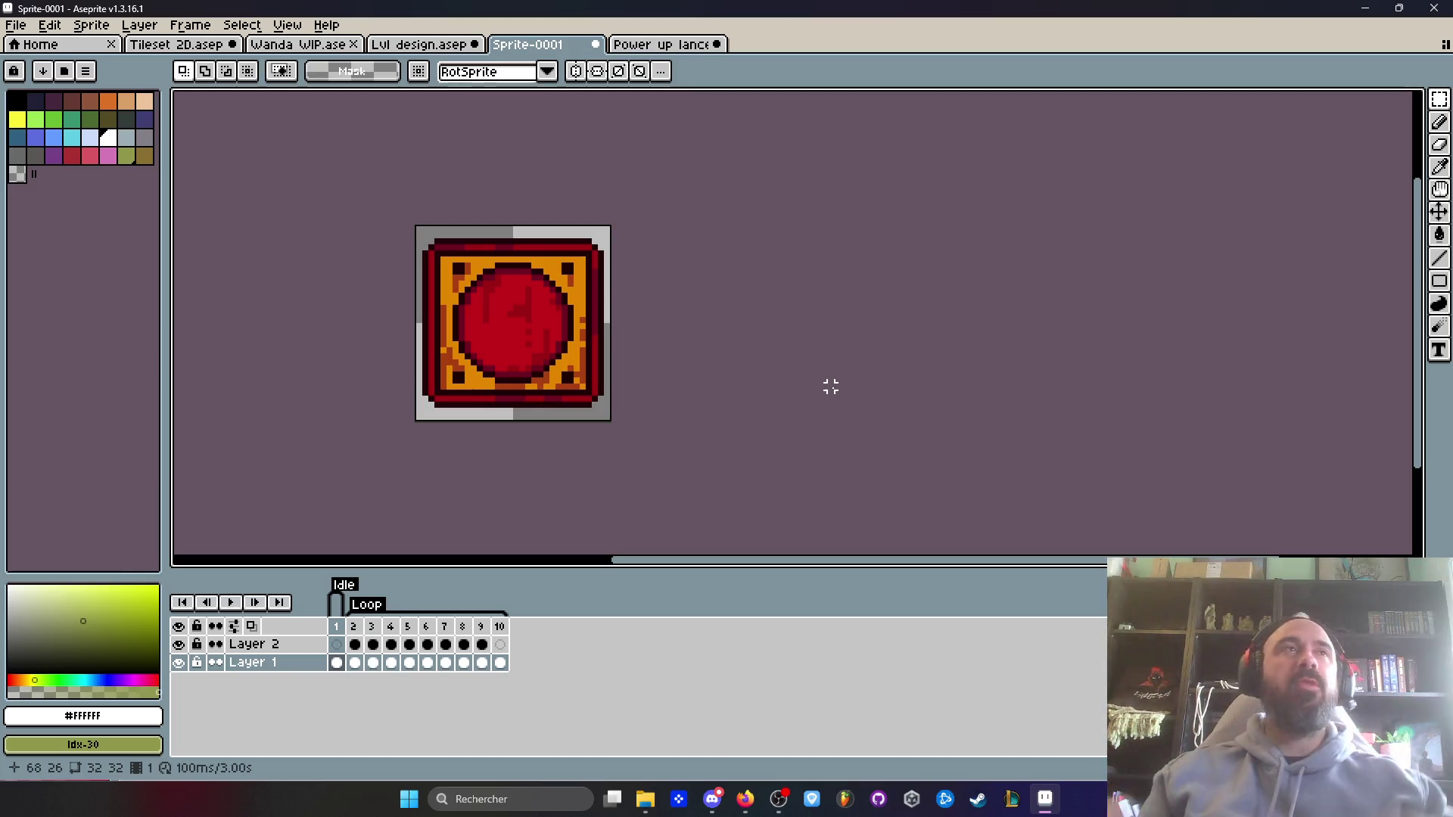
{"action": "left_click", "coordinate": [446, 44]}
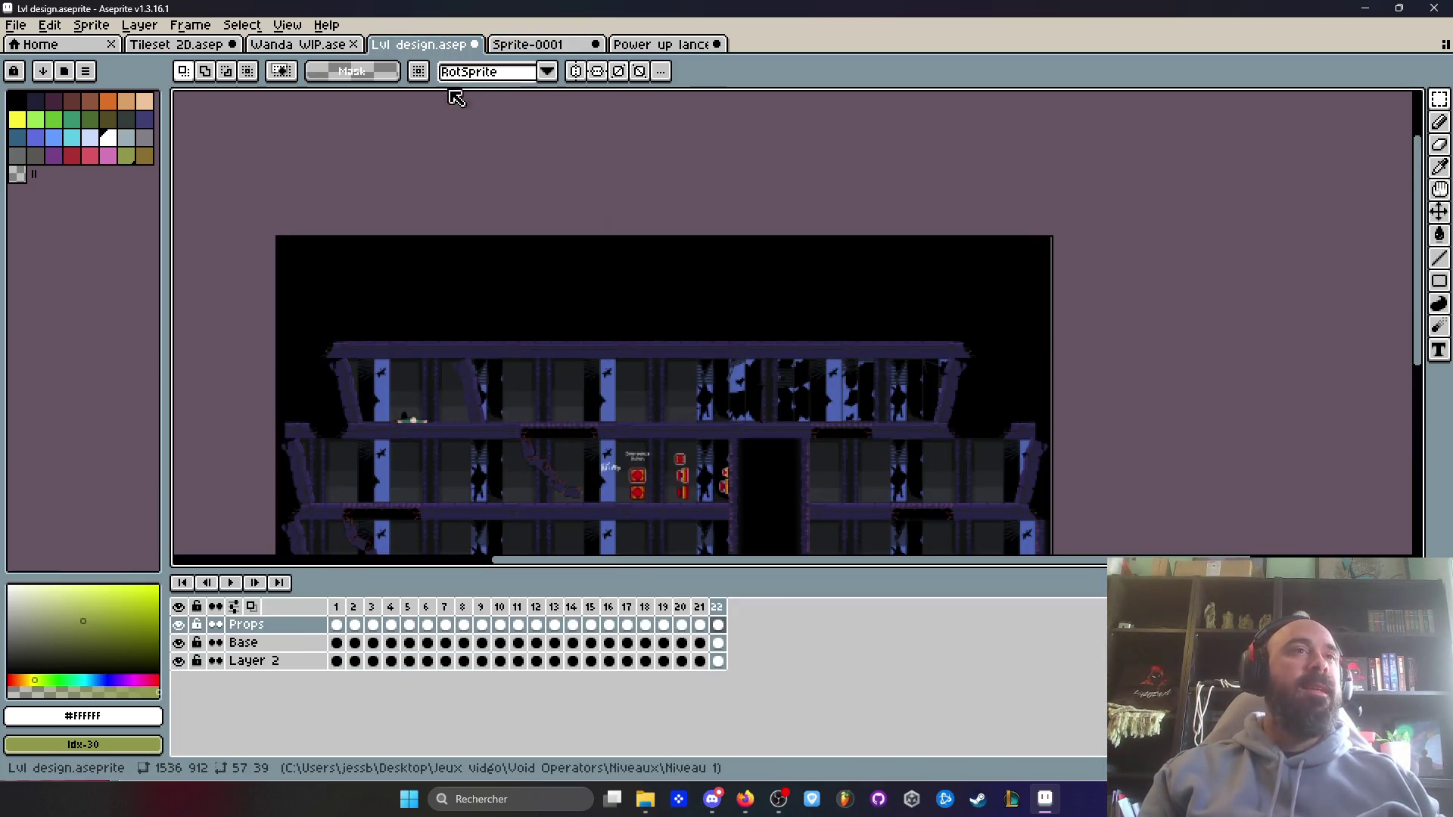
- Zoom in on the Emergency Switch props in the level, then go back to Sprite-0001
{"action": "scroll", "coordinate": [642, 492], "scroll_direction": "up", "scroll_amount": 2}
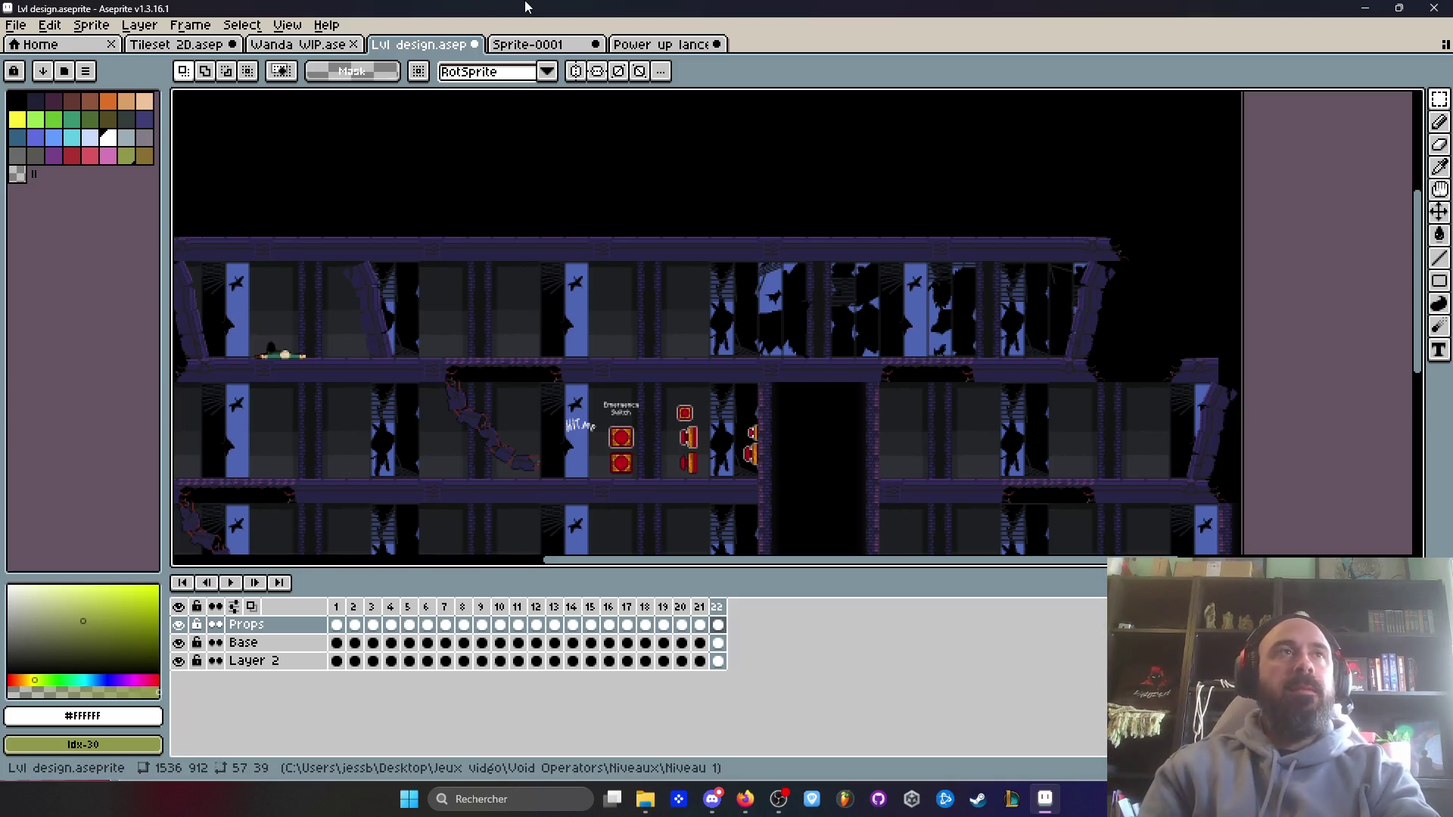
{"action": "scroll", "coordinate": [635, 458], "scroll_direction": "up", "scroll_amount": 5}
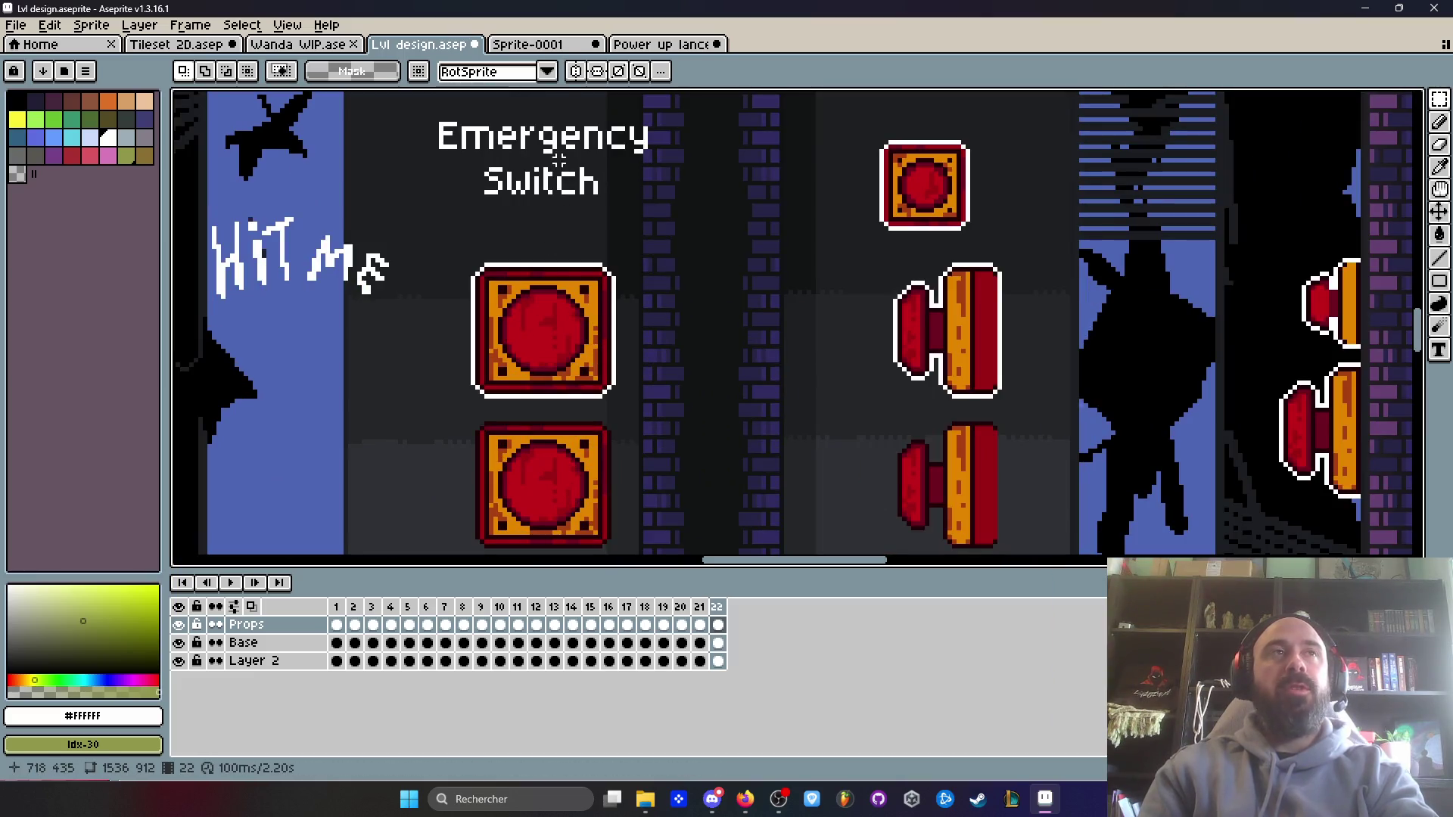
{"action": "left_click", "coordinate": [540, 50]}
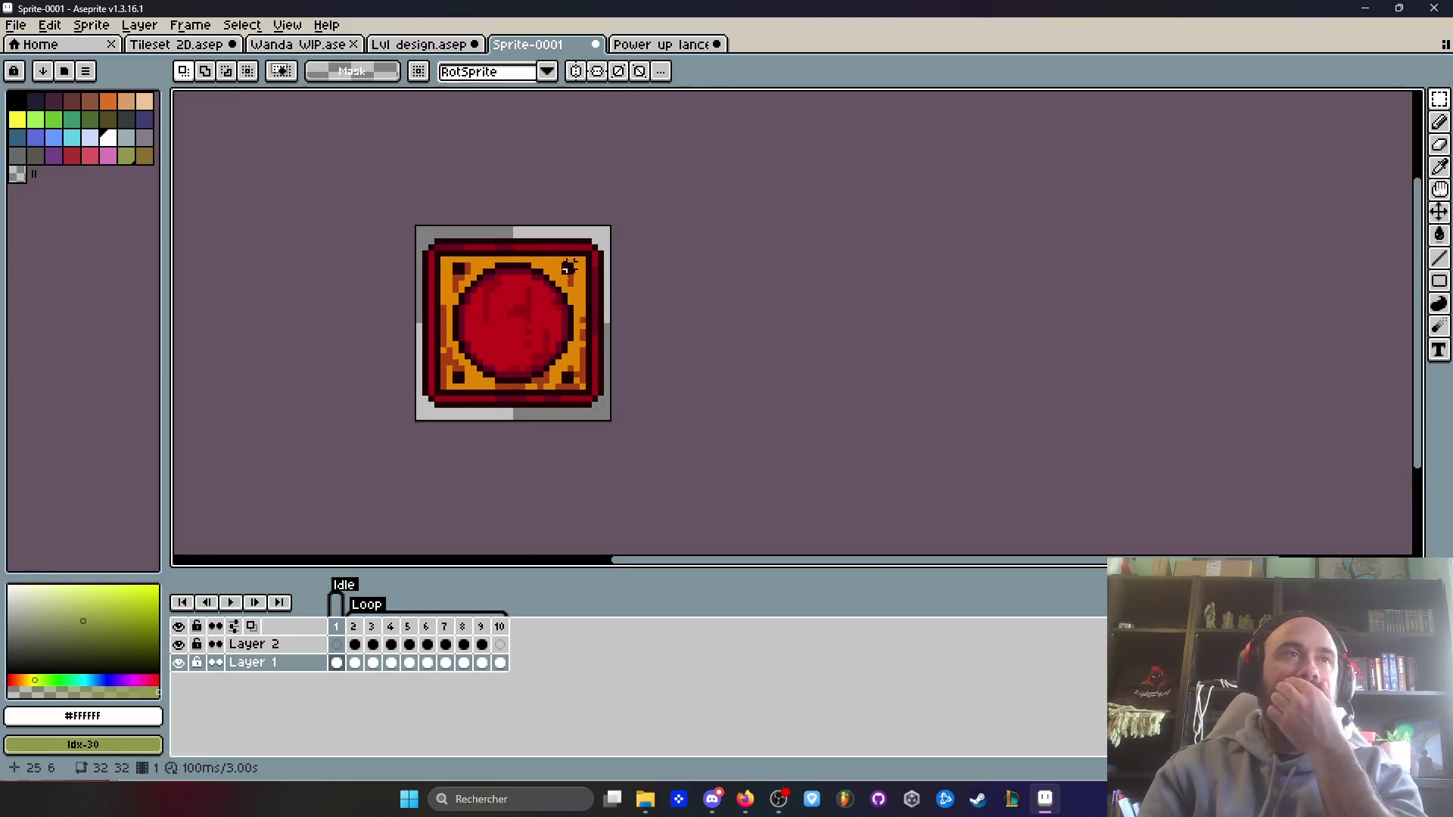
- Paint a black keyhole stem onto the red disc with the pencil
{"action": "left_click", "coordinate": [16, 101]}
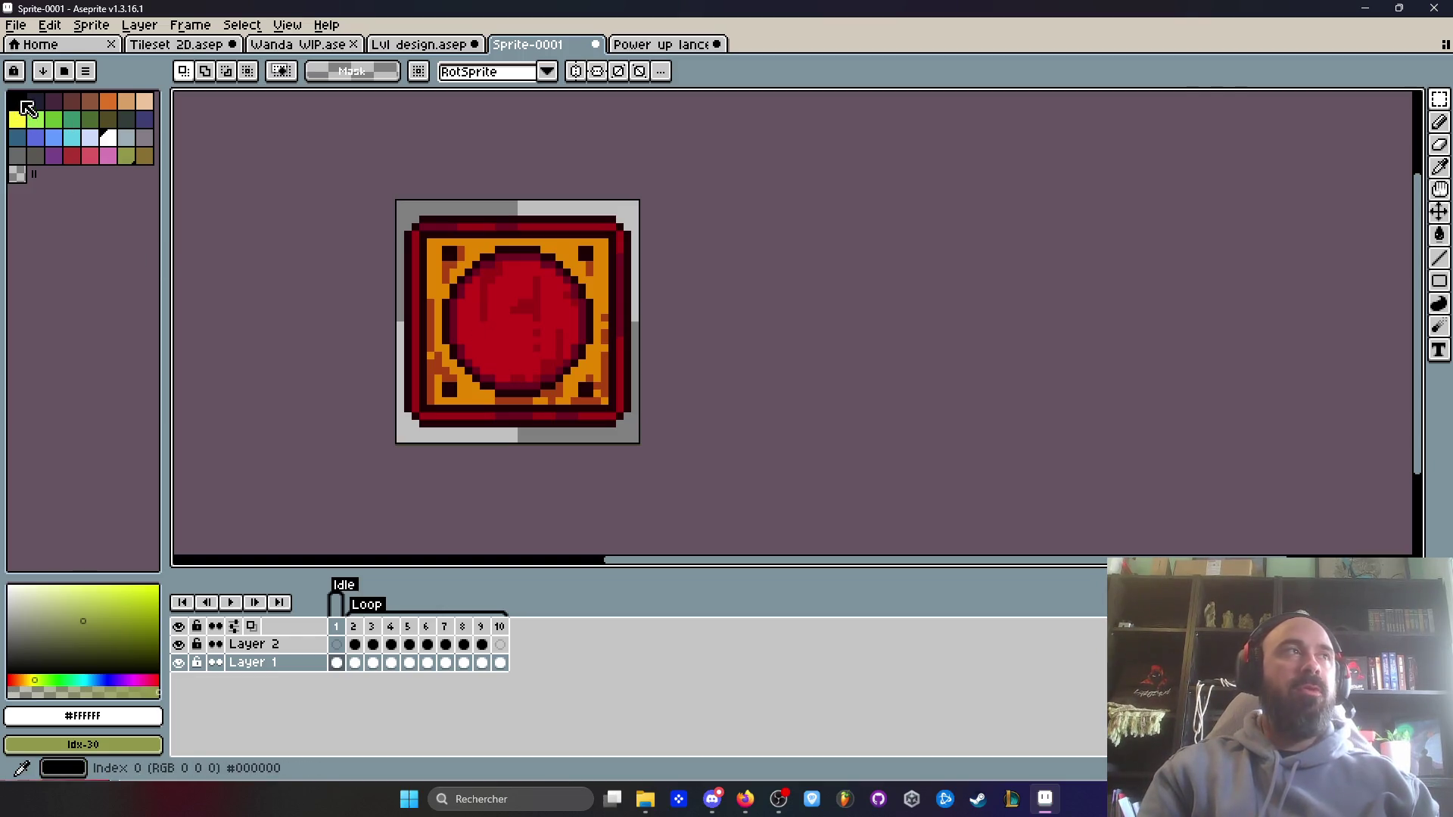
{"action": "scroll", "coordinate": [536, 325], "scroll_direction": "up", "scroll_amount": 5}
{"action": "key", "text": "b"}
{"action": "left_click", "coordinate": [506, 261]}
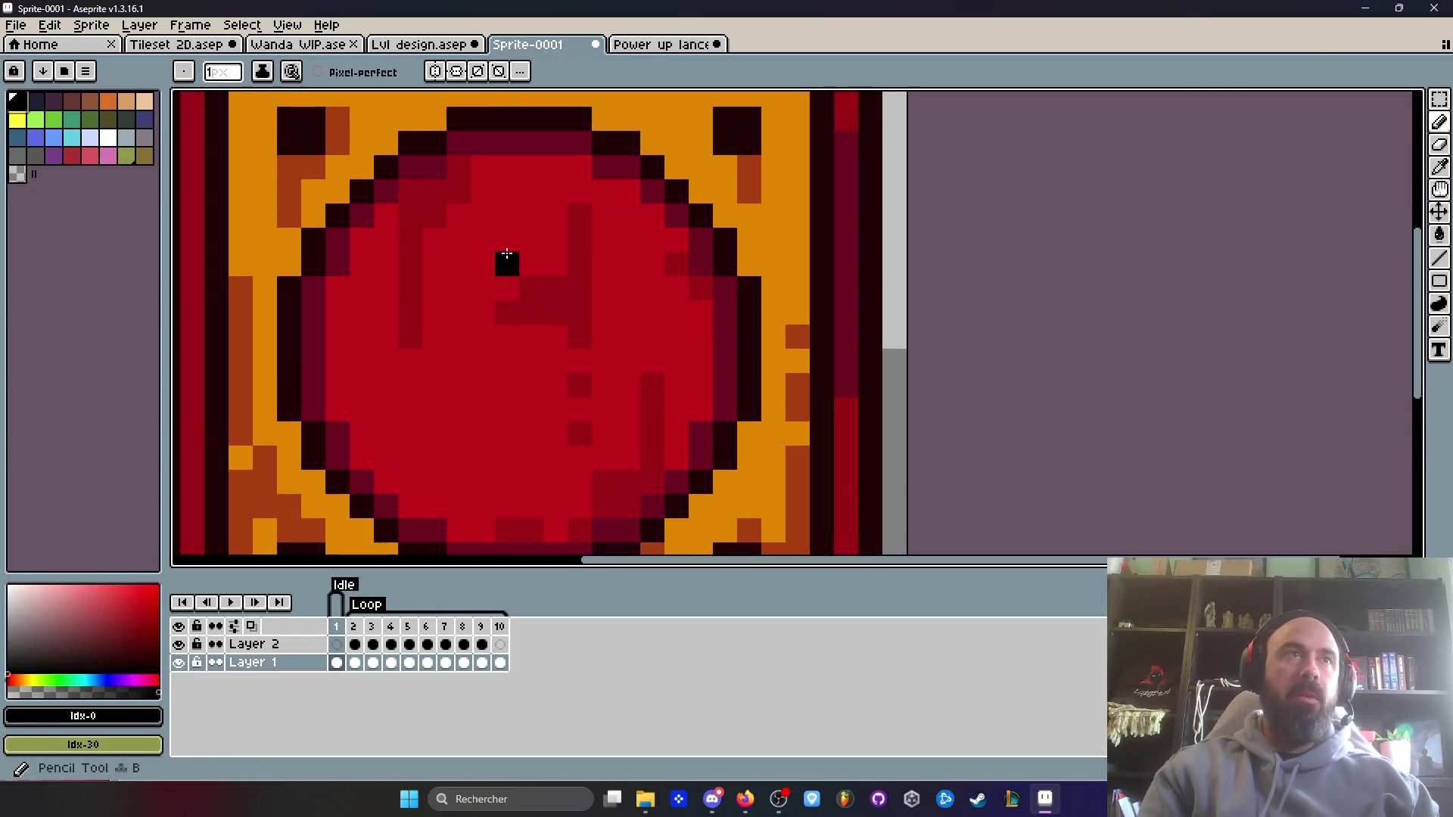
{"action": "mouse_move", "coordinate": [509, 252]}
{"action": "left_mouse_down"}
{"action": "mouse_move", "coordinate": [531, 227]}
{"action": "mouse_move", "coordinate": [529, 383]}
{"action": "mouse_move", "coordinate": [510, 351]}
{"action": "mouse_move", "coordinate": [489, 425]}
{"action": "mouse_move", "coordinate": [510, 400]}
{"action": "left_mouse_up"}
{"action": "key", "text": "ctrl+z"}
{"action": "key", "text": "ctrl+z"}
{"action": "mouse_move", "coordinate": [534, 338]}
{"action": "left_mouse_down"}
{"action": "mouse_move", "coordinate": [557, 447]}
{"action": "mouse_move", "coordinate": [529, 441]}
{"action": "mouse_move", "coordinate": [574, 412]}
{"action": "mouse_move", "coordinate": [567, 441]}
{"action": "left_mouse_up"}
- Sample the disc's dark red and try dark-red keyhole corners and edge, then undo them
{"action": "scroll", "coordinate": [635, 393], "scroll_direction": "down", "scroll_amount": 8}
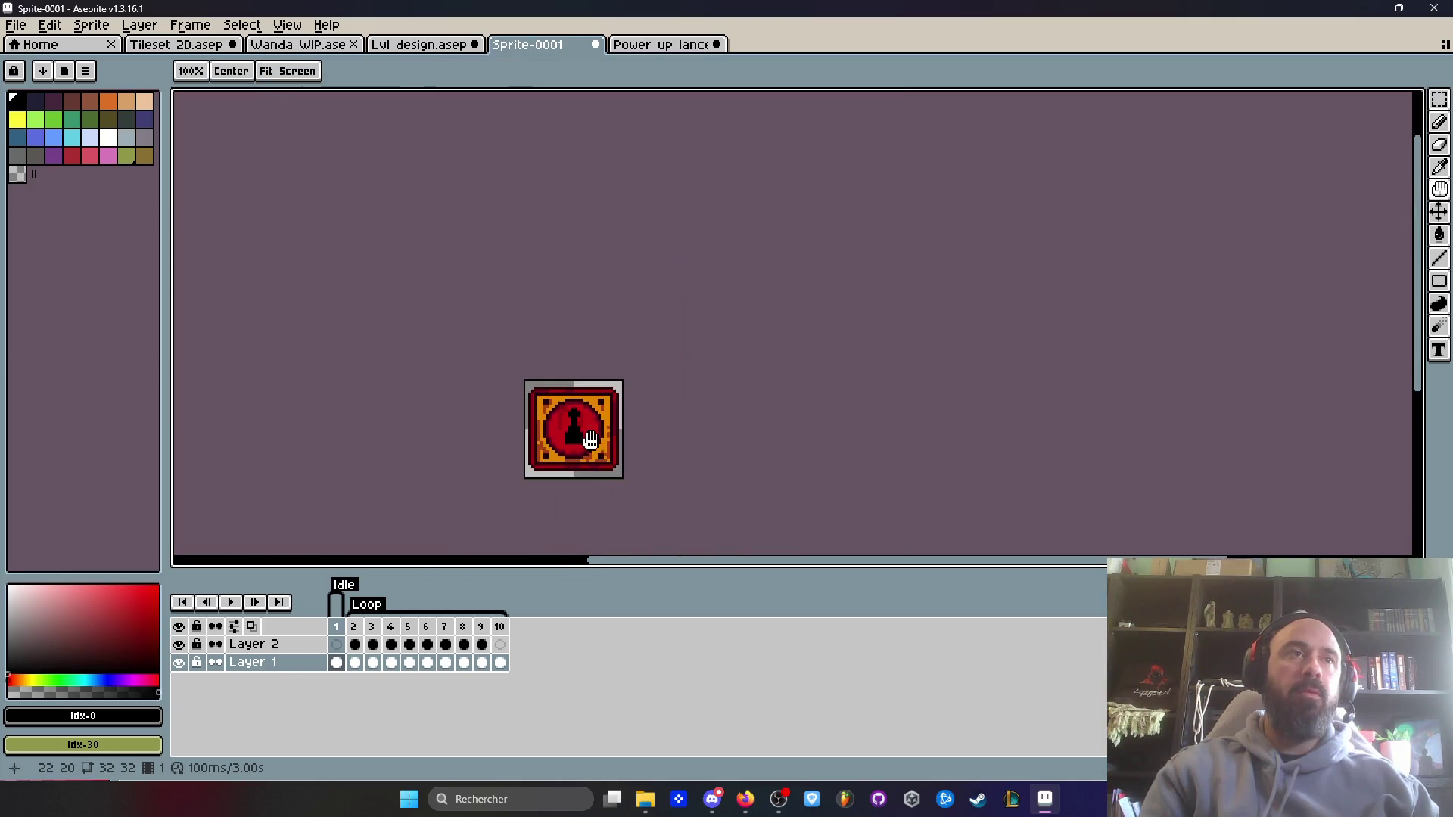
{"action": "scroll", "coordinate": [633, 408], "scroll_direction": "up", "scroll_amount": 4}
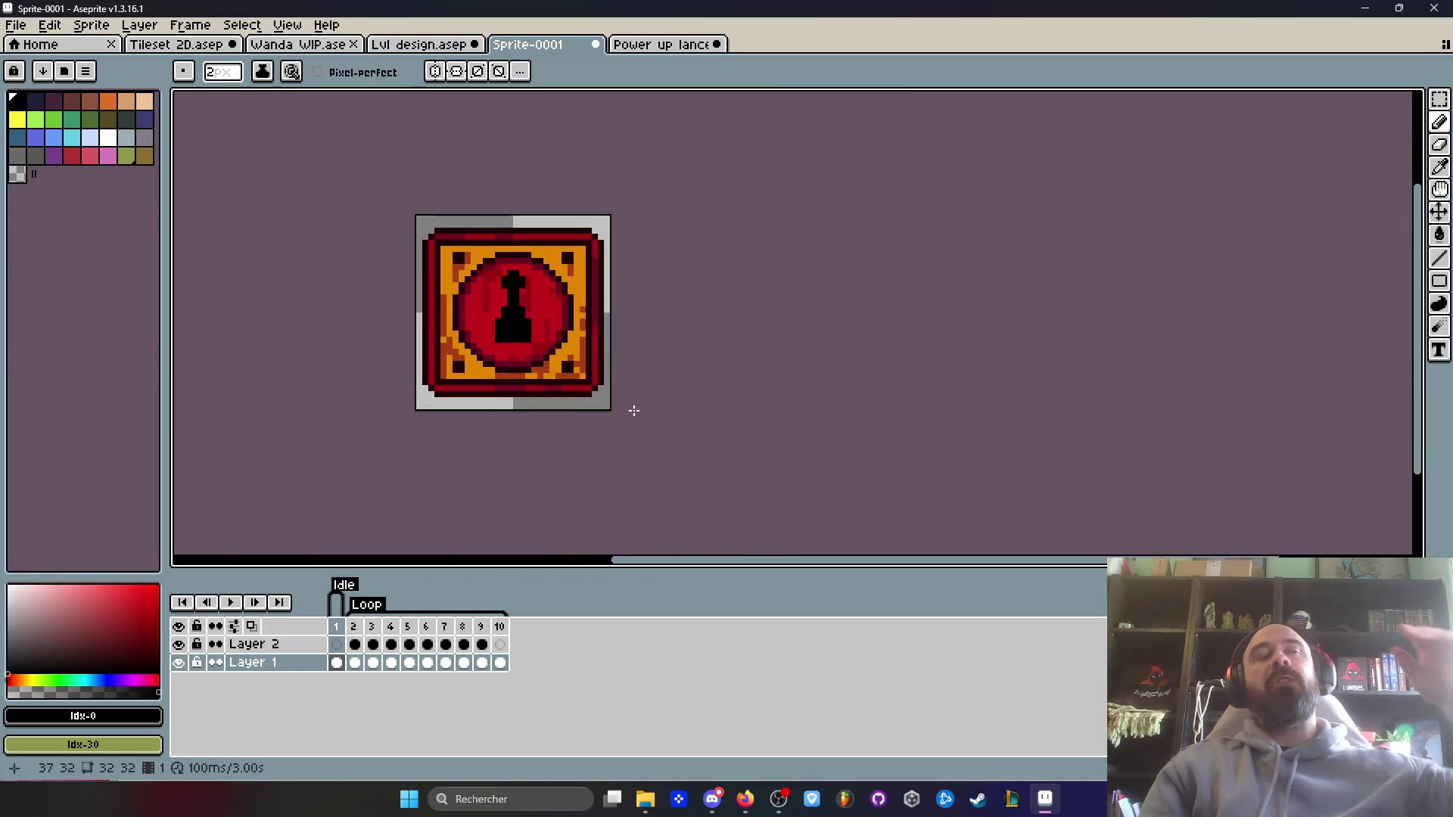
{"action": "scroll", "coordinate": [545, 324], "scroll_direction": "up", "scroll_amount": 1}
{"action": "scroll", "coordinate": [634, 335], "scroll_direction": "down", "scroll_amount": 6}
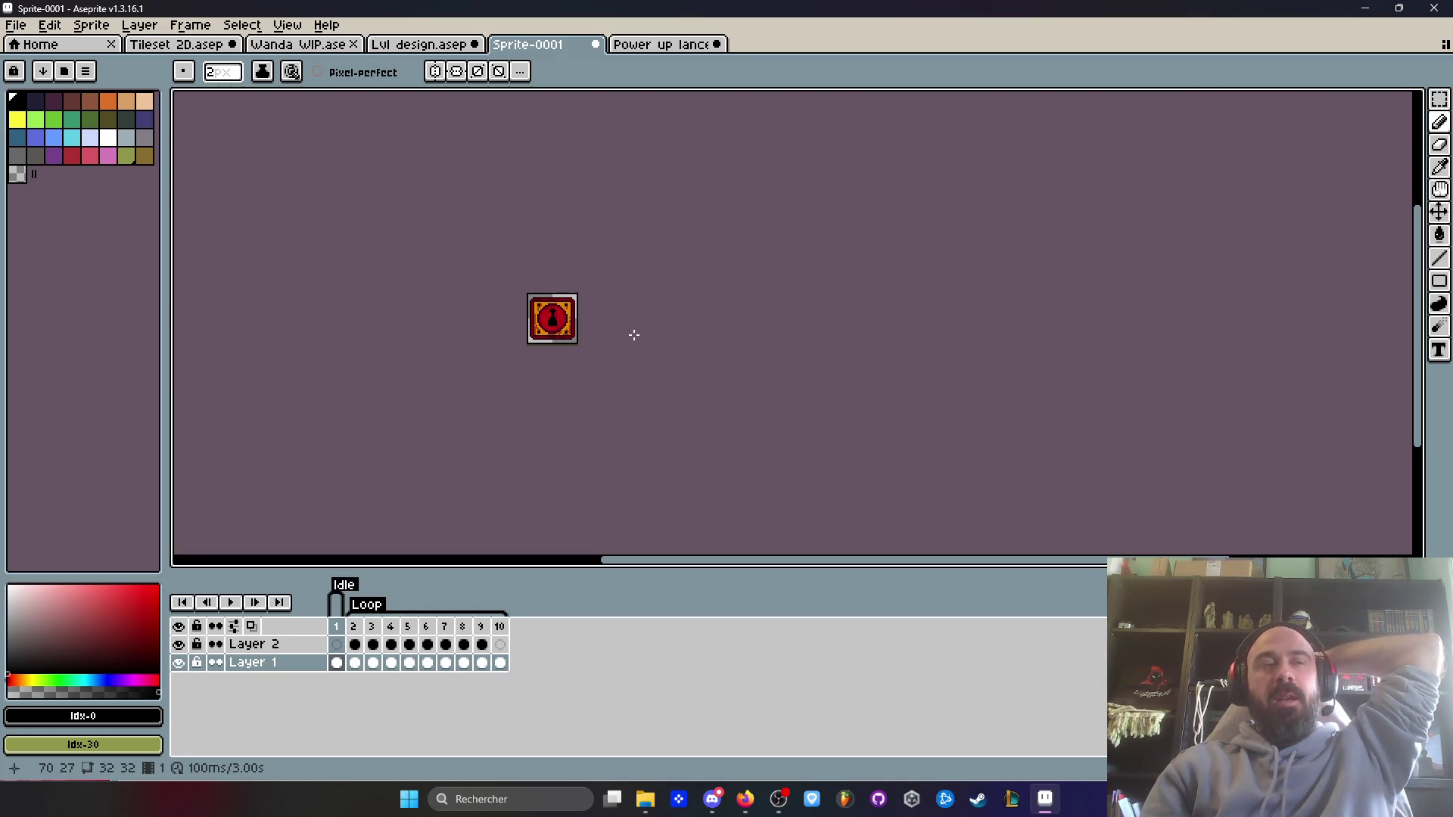
{"action": "scroll", "coordinate": [578, 323], "scroll_direction": "up", "scroll_amount": 4}
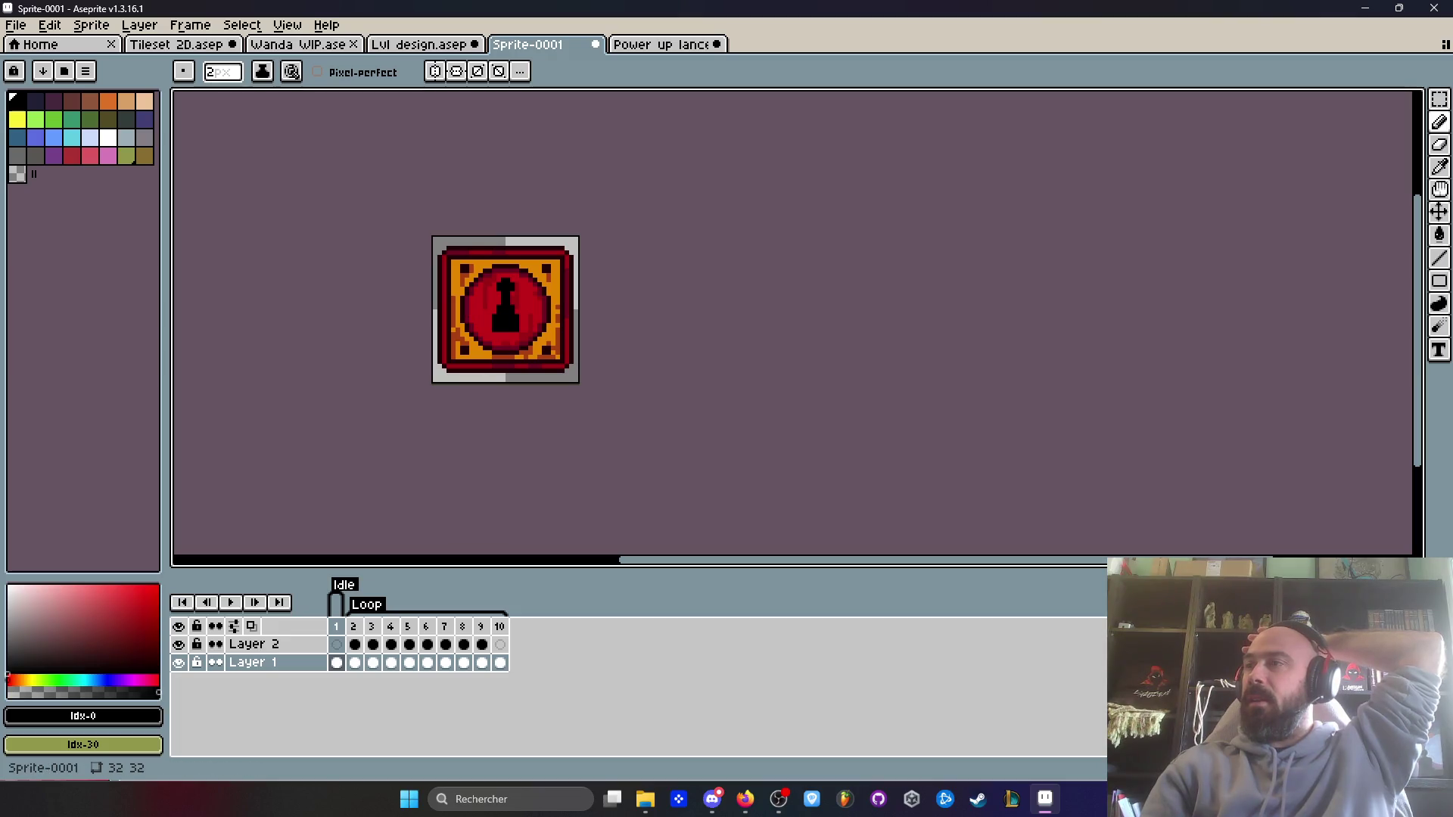
{"action": "key", "text": "alt+Tab"}
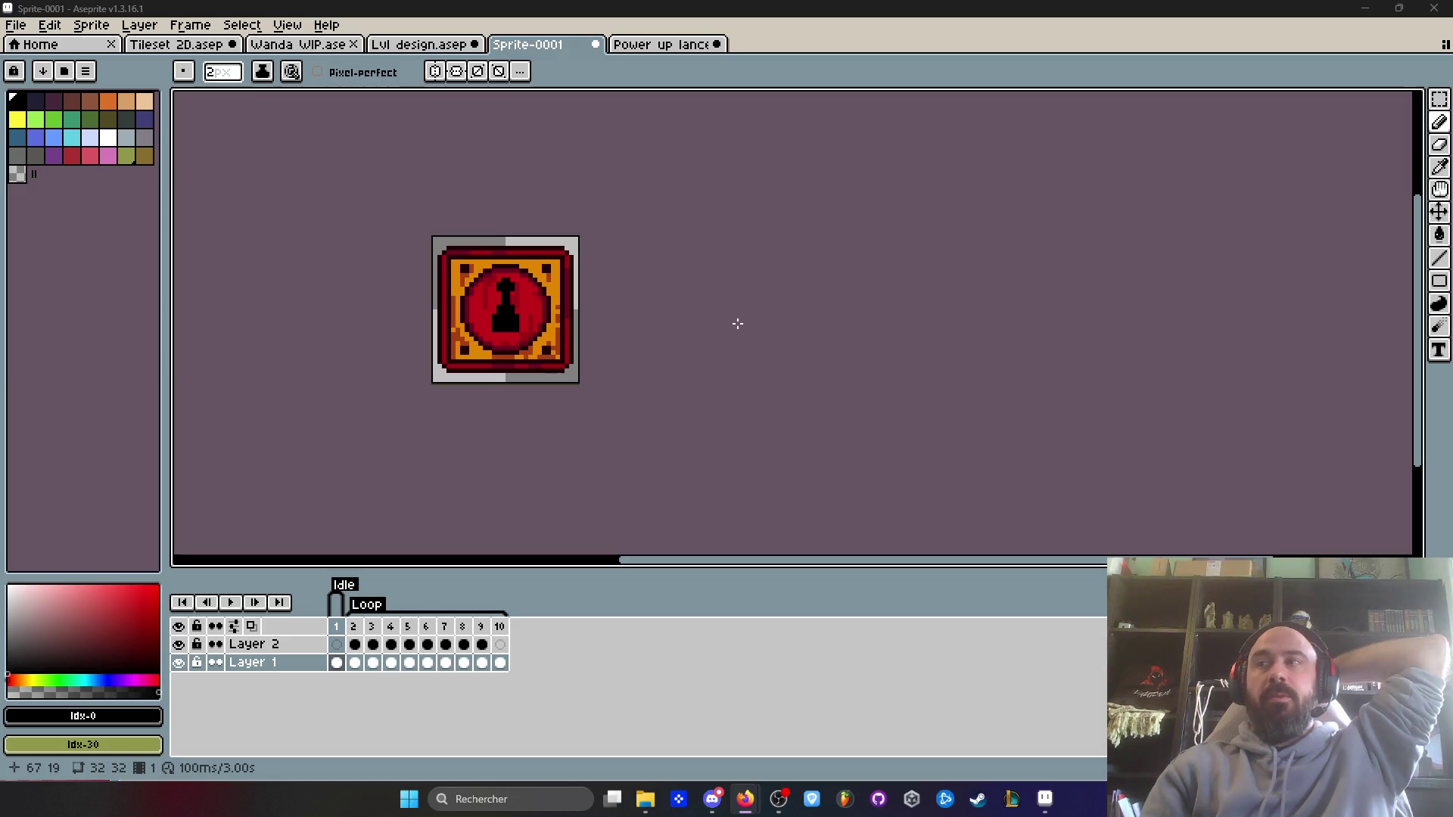
{"action": "scroll", "coordinate": [513, 304], "scroll_direction": "up", "scroll_amount": 3}
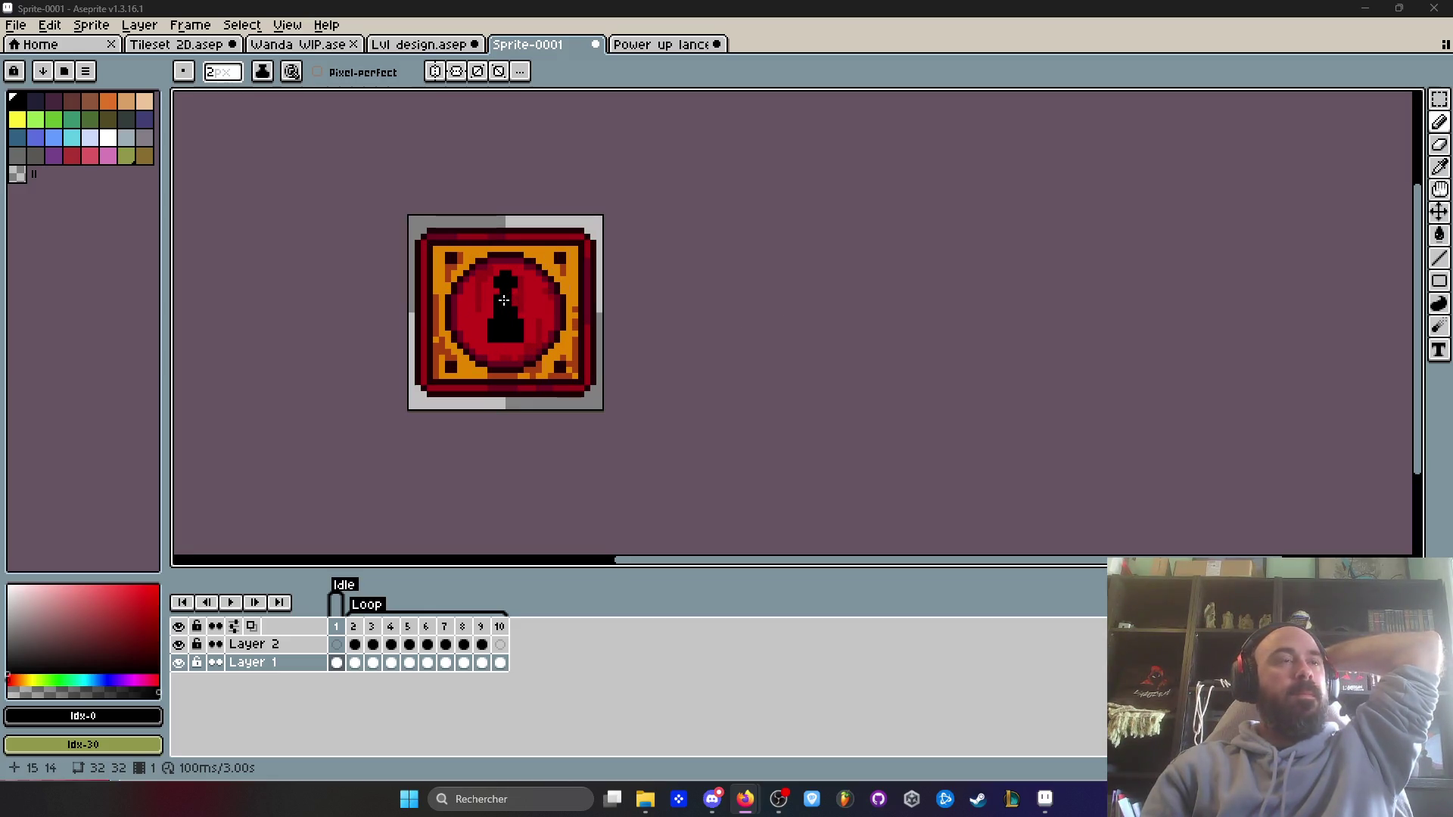
{"action": "scroll", "coordinate": [522, 360], "scroll_direction": "down", "scroll_amount": 2}
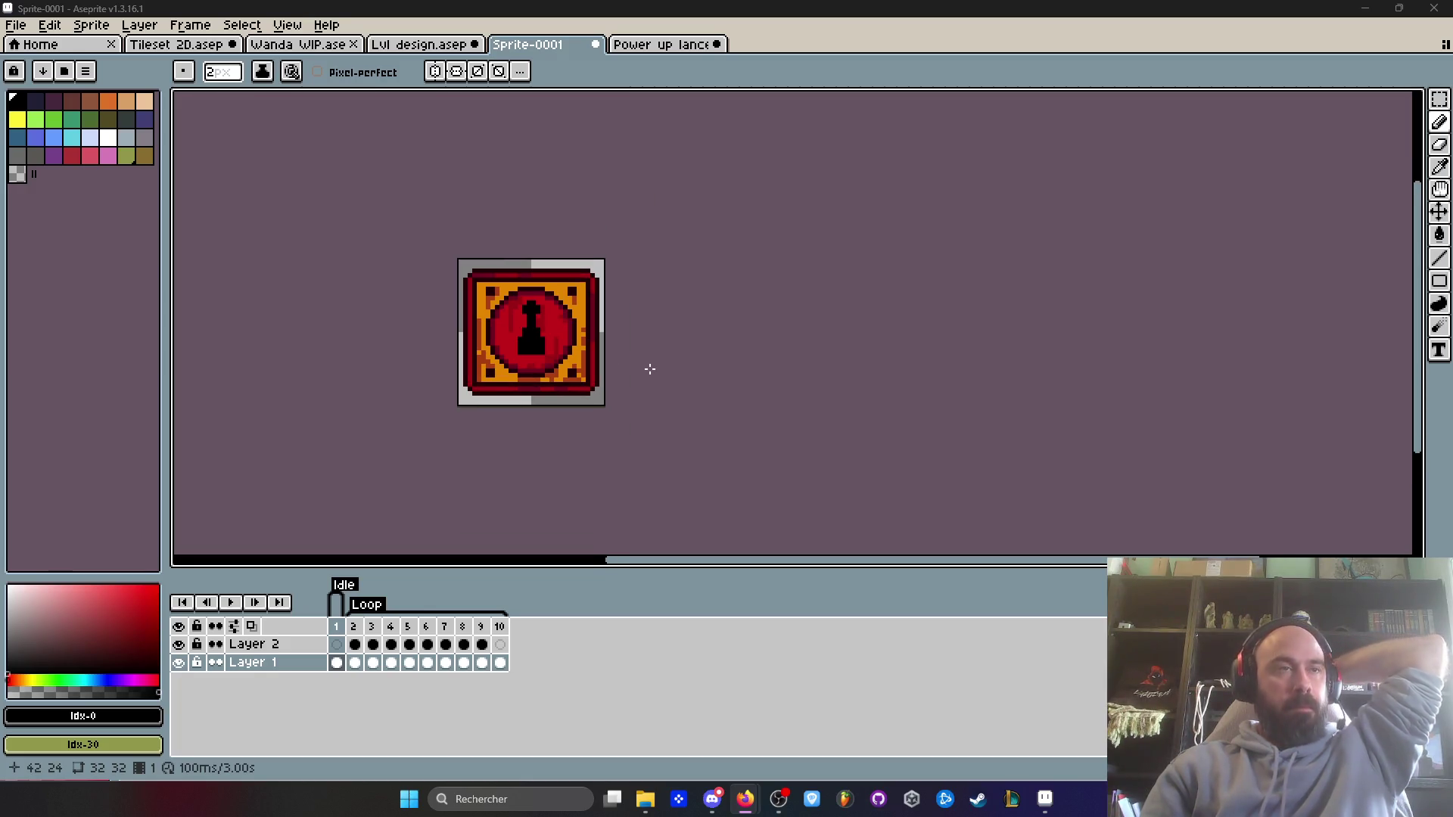
{"action": "scroll", "coordinate": [589, 365], "scroll_direction": "up", "scroll_amount": 5}
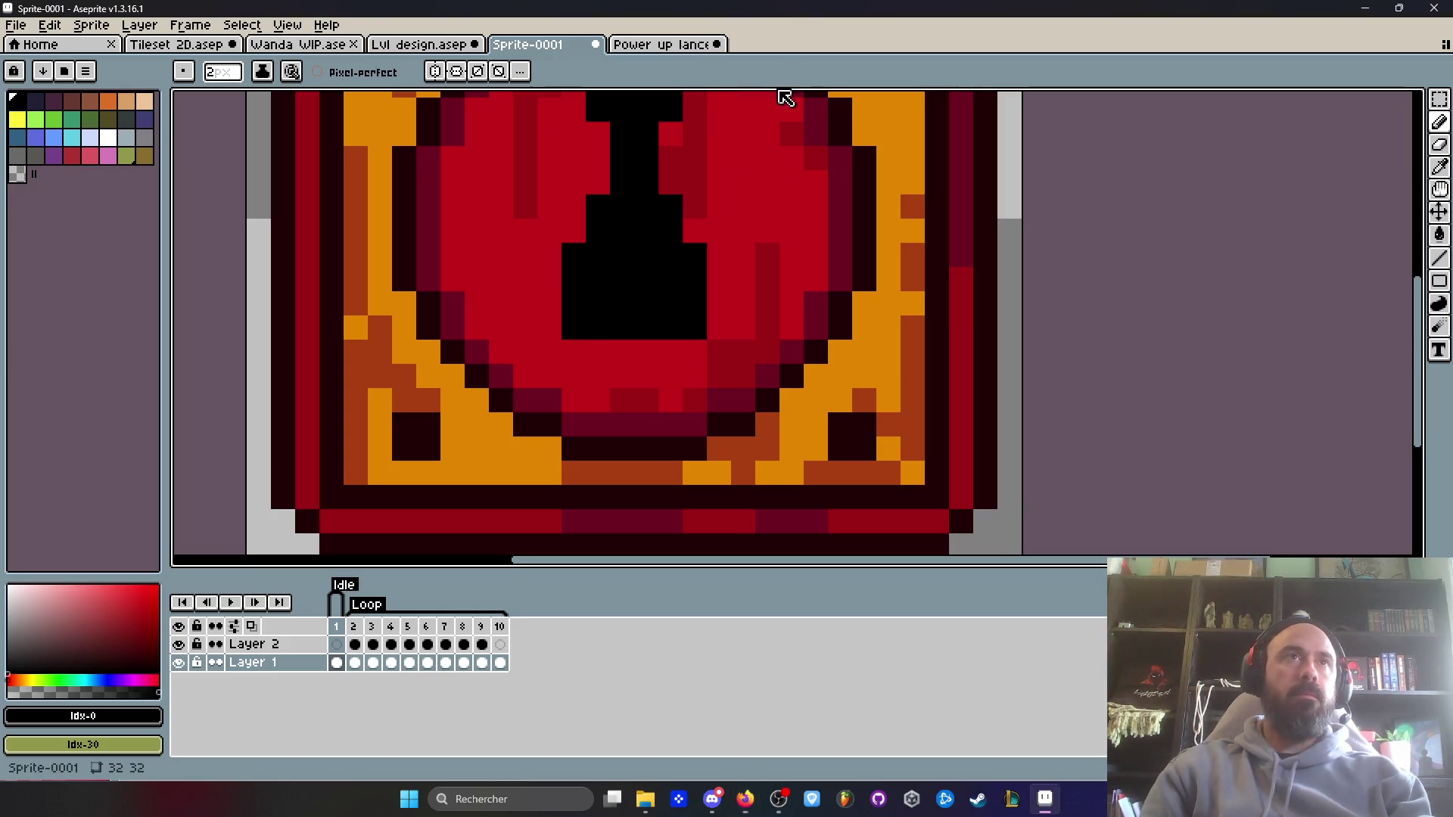
{"action": "key", "text": "i"}
{"action": "left_click", "coordinate": [749, 364]}
{"action": "key", "text": "b"}
{"action": "left_click", "coordinate": [574, 328]}
{"action": "left_click", "coordinate": [695, 328]}
{"action": "scroll", "coordinate": [699, 330], "scroll_direction": "down", "scroll_amount": 3}
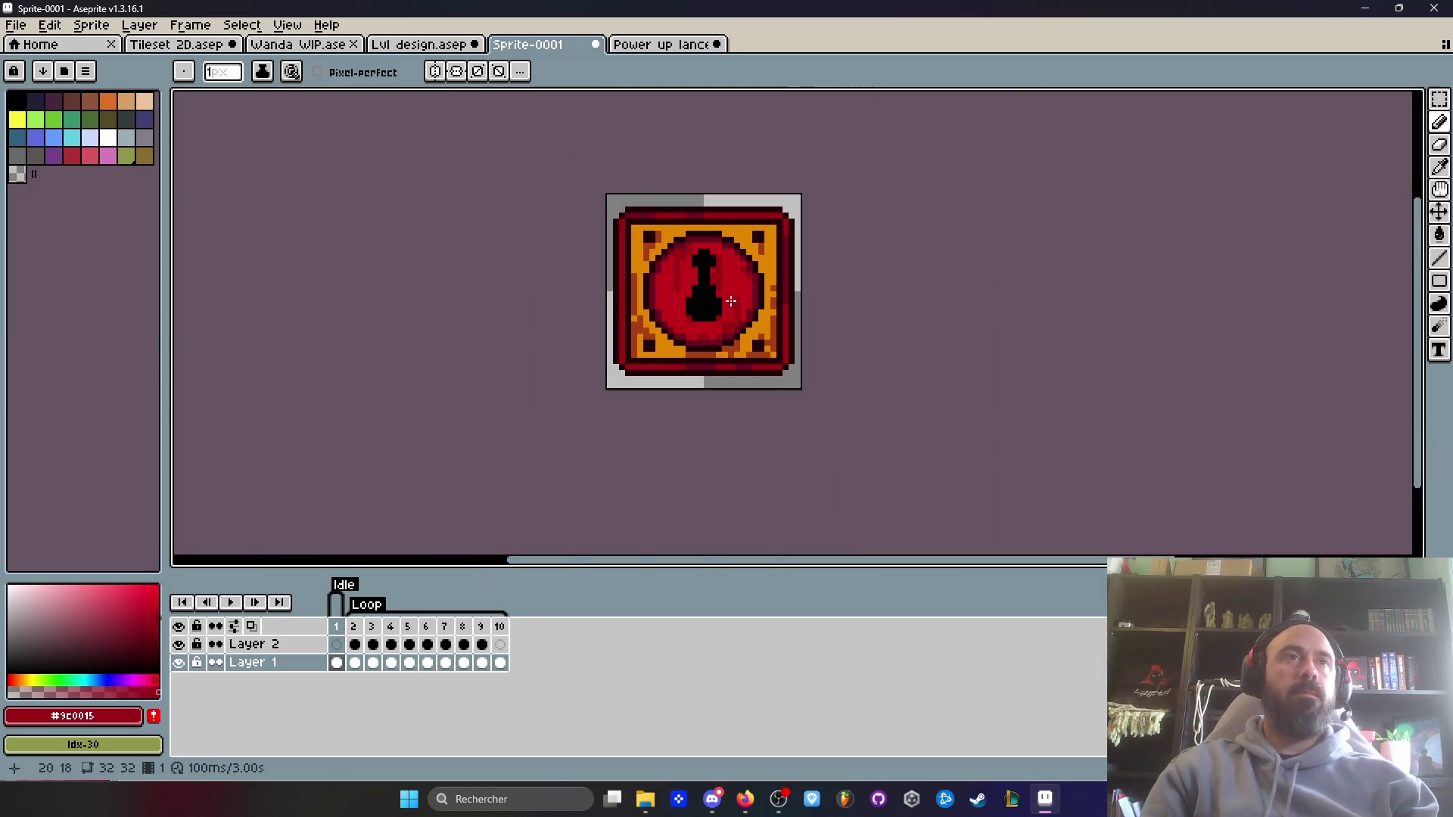
{"action": "scroll", "coordinate": [688, 341], "scroll_direction": "up", "scroll_amount": 3}
{"action": "left_click_drag", "start_coordinate": [649, 288], "coordinate": [688, 343]}
{"action": "key", "text": "ctrl+z"}
{"action": "key", "text": "ctrl+z"}
{"action": "key", "text": "ctrl+z"}
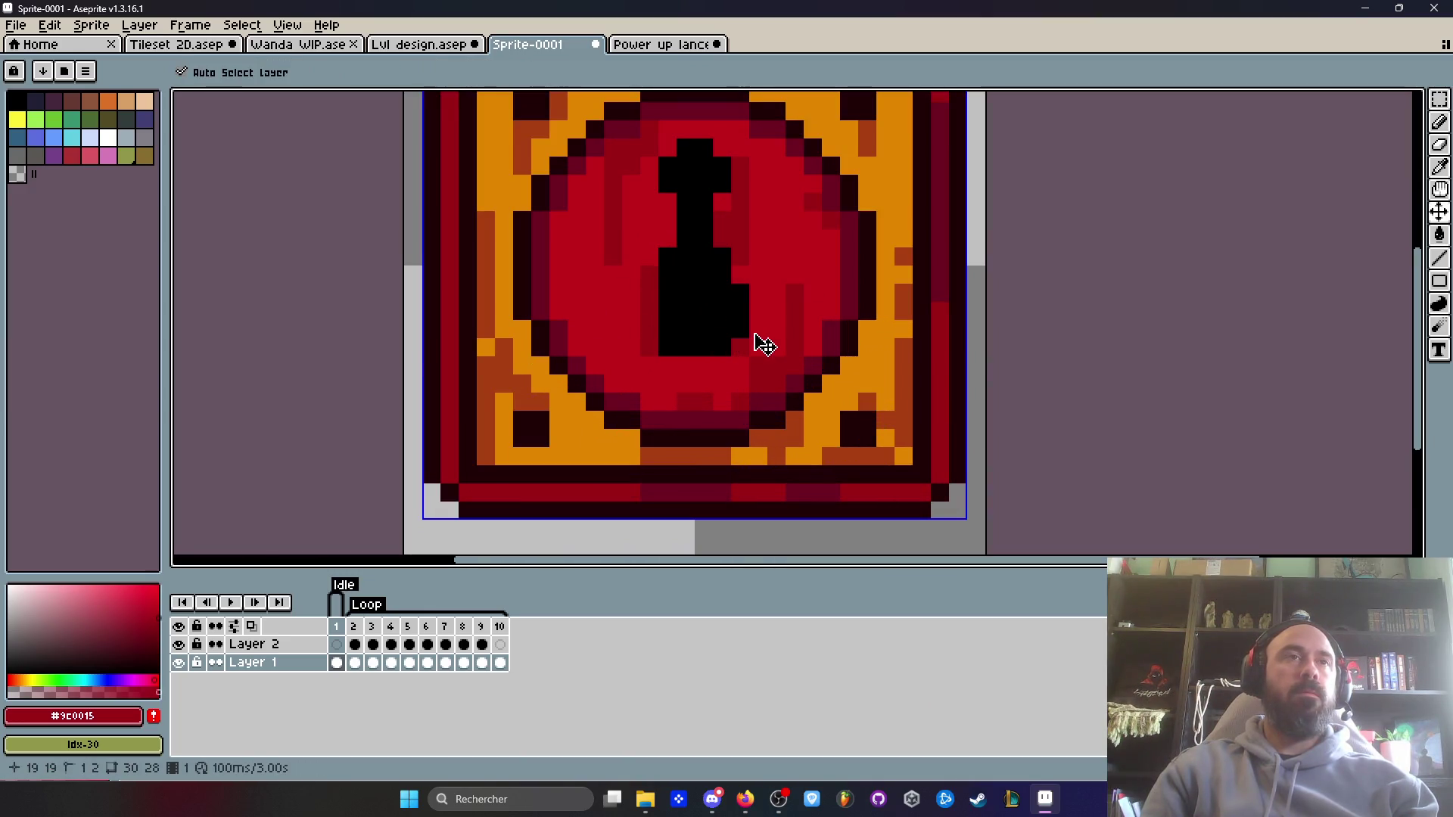
{"action": "scroll", "coordinate": [751, 332], "scroll_direction": "down", "scroll_amount": 5}
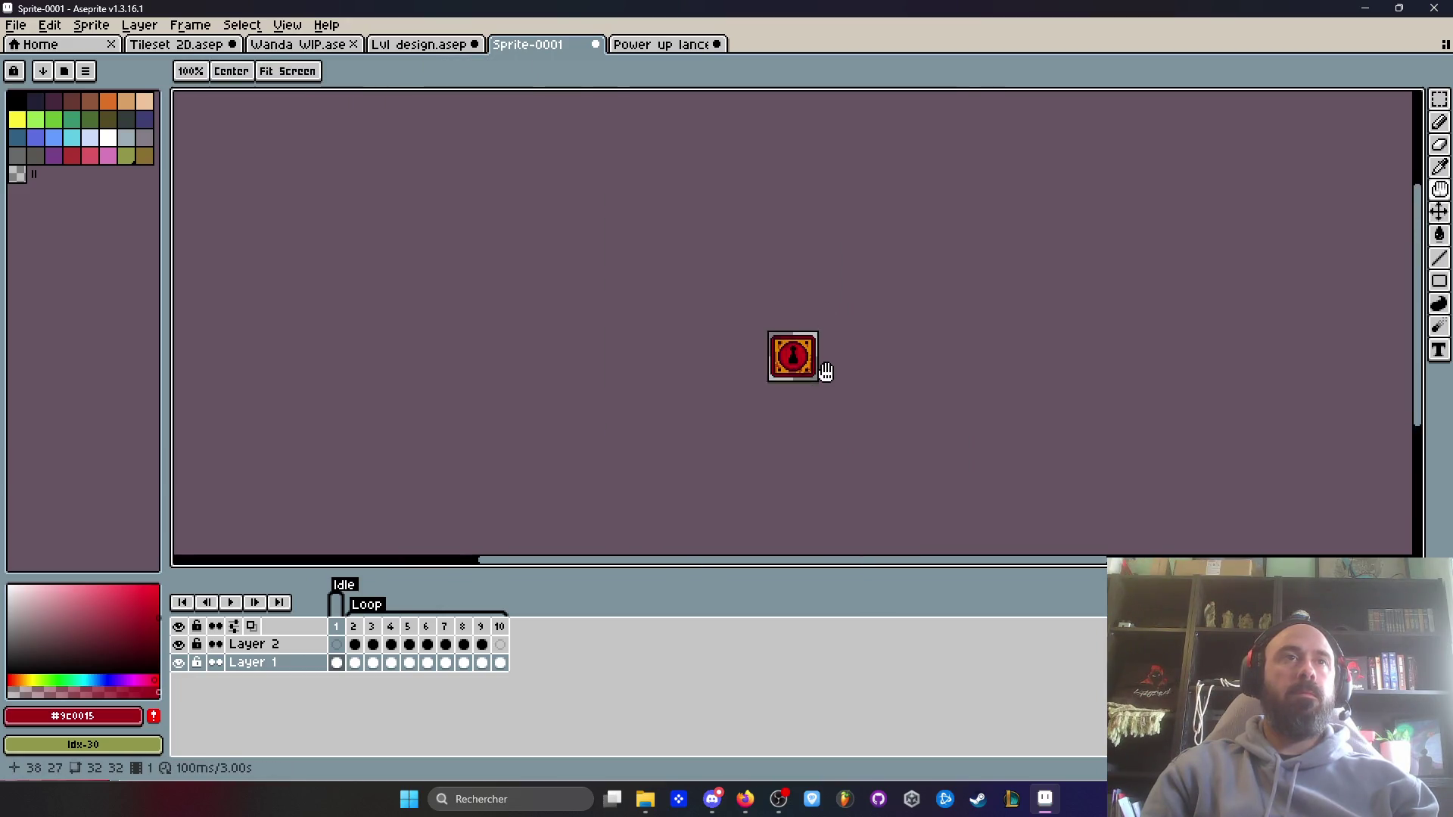
{"action": "scroll", "coordinate": [825, 370], "scroll_direction": "up", "scroll_amount": 1}
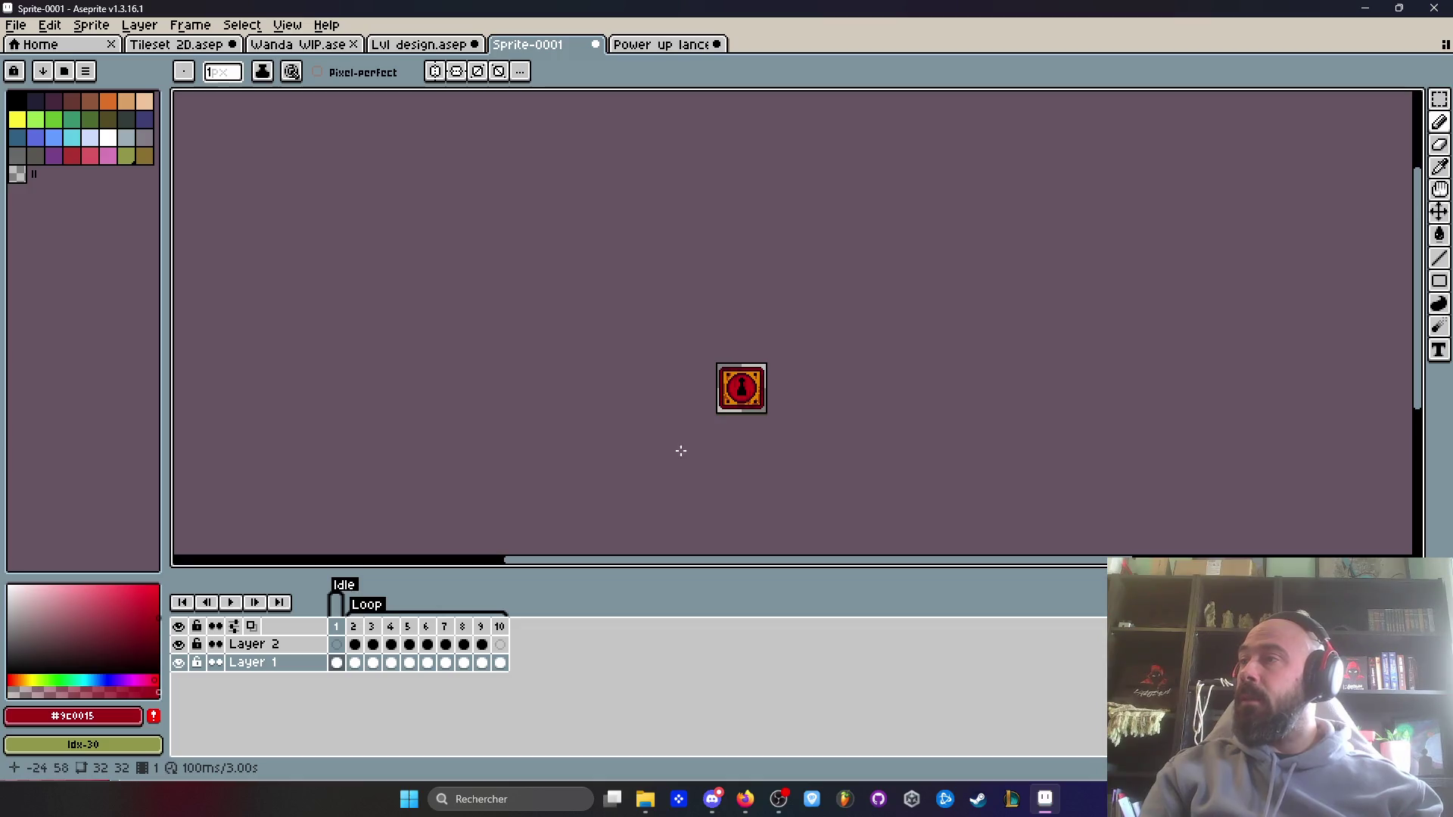
{"action": "scroll", "coordinate": [683, 431], "scroll_direction": "up", "scroll_amount": 5}
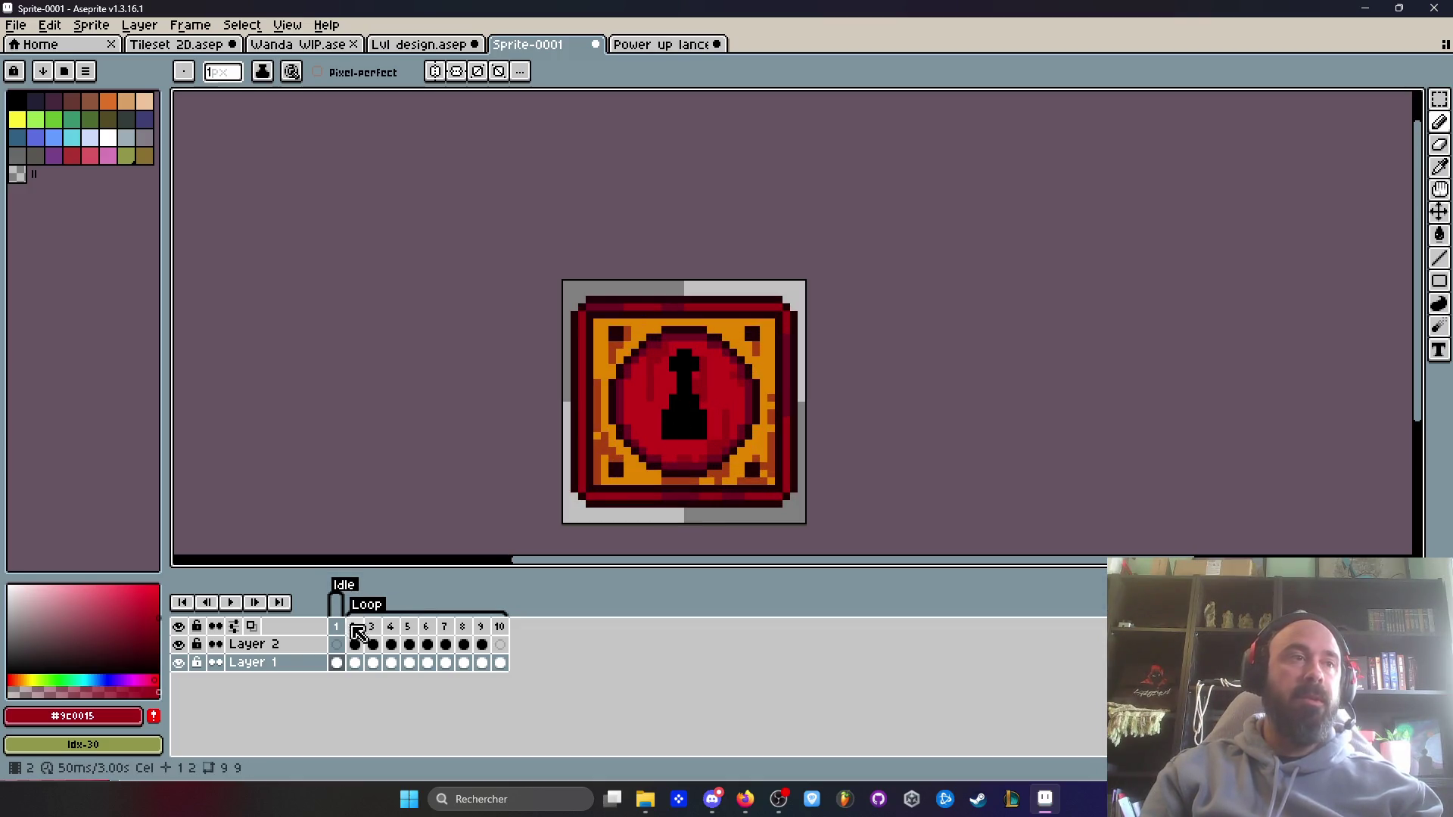
{"action": "scroll", "coordinate": [661, 359], "scroll_direction": "down", "scroll_amount": 1}
{"action": "scroll", "coordinate": [603, 379], "scroll_direction": "down", "scroll_amount": 1}
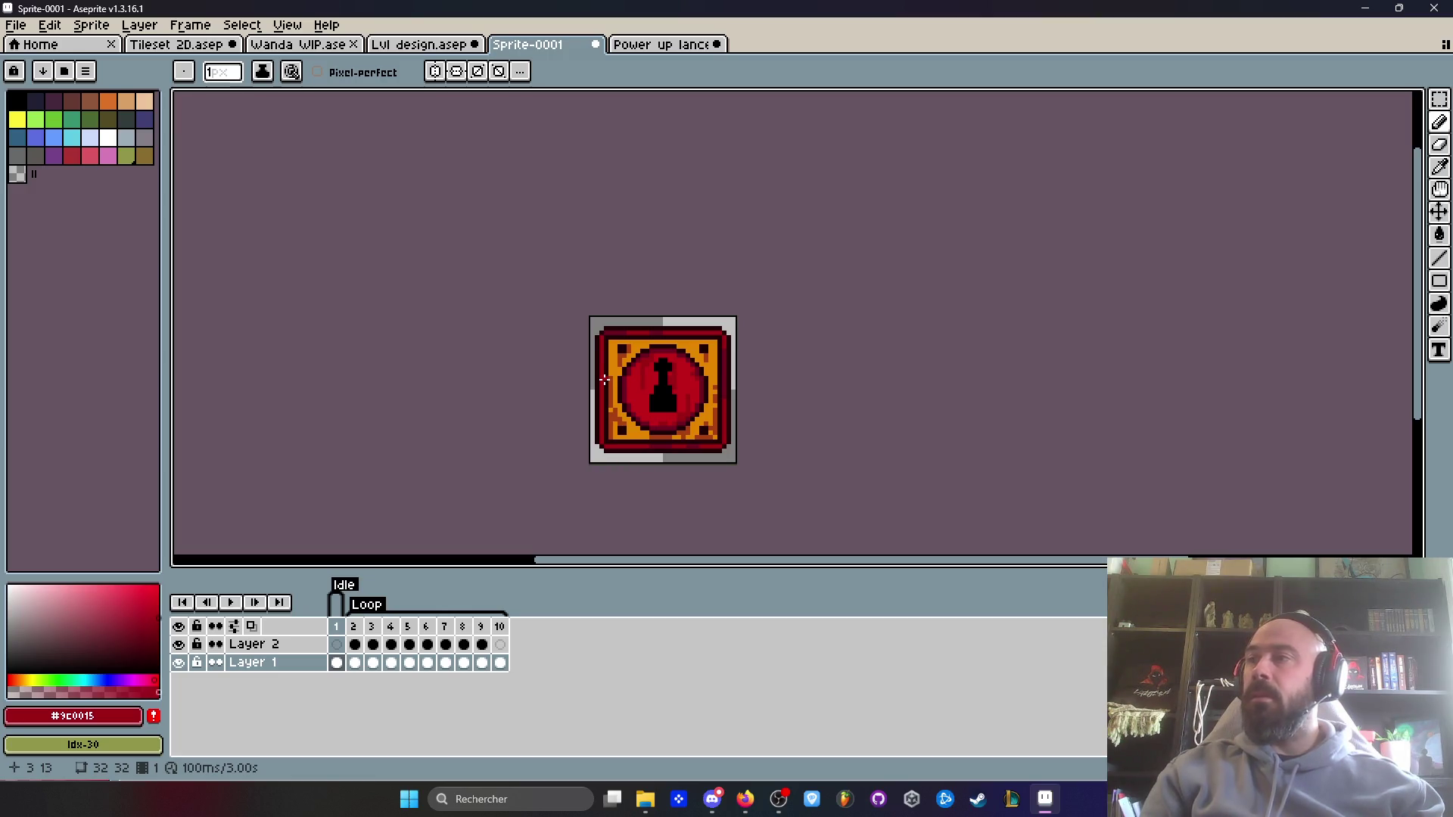
{"action": "scroll", "coordinate": [641, 345], "scroll_direction": "up", "scroll_amount": 2}
{"action": "scroll", "coordinate": [683, 345], "scroll_direction": "up", "scroll_amount": 5}
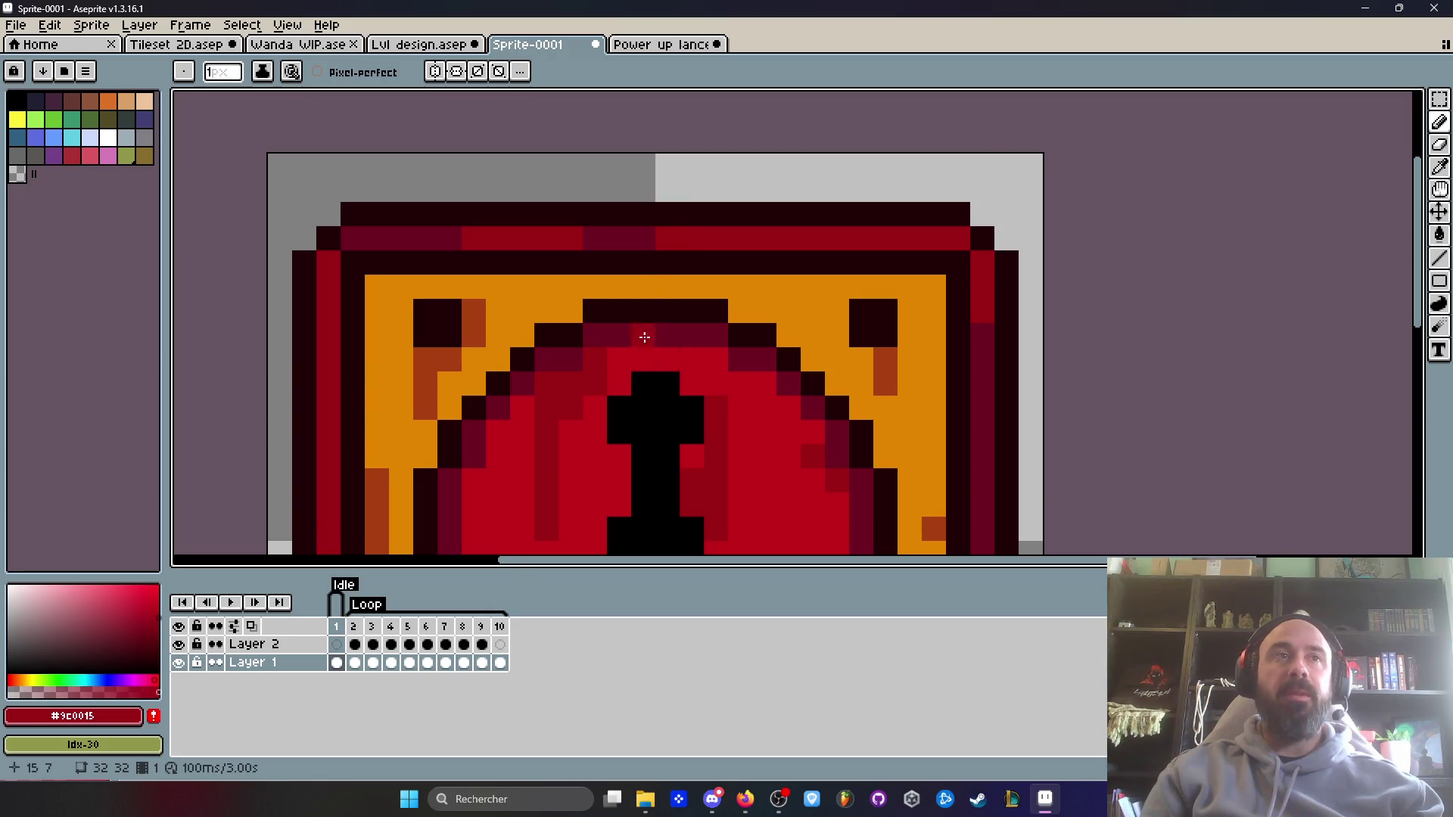
{"action": "scroll", "coordinate": [672, 304], "scroll_direction": "down", "scroll_amount": 4}
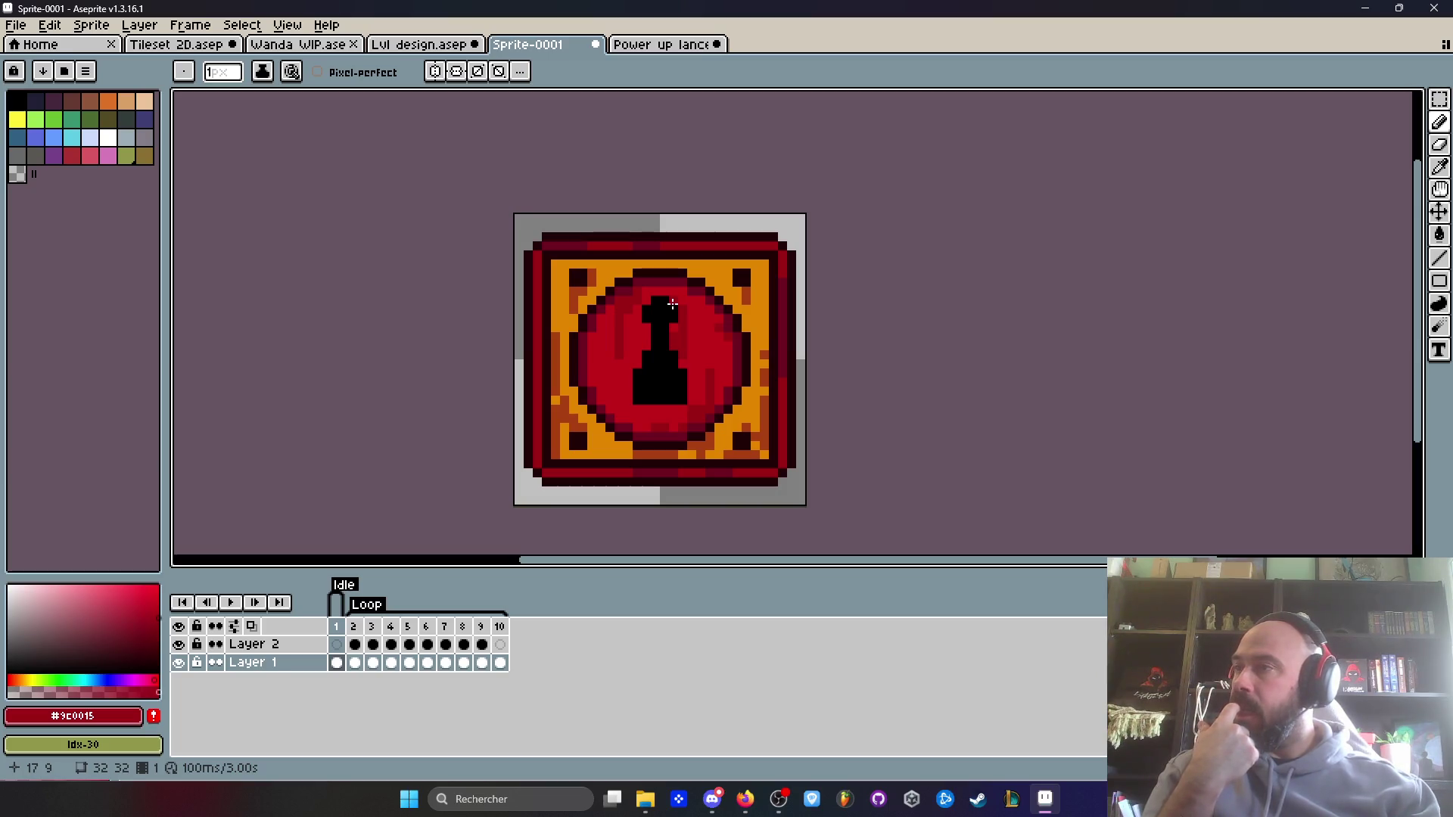
- Enable symmetry drawing with the vertical axis centred on the switch sprite
{"action": "left_click", "coordinate": [455, 71]}
{"action": "left_click_drag", "start_coordinate": [719, 212], "coordinate": [661, 214]}
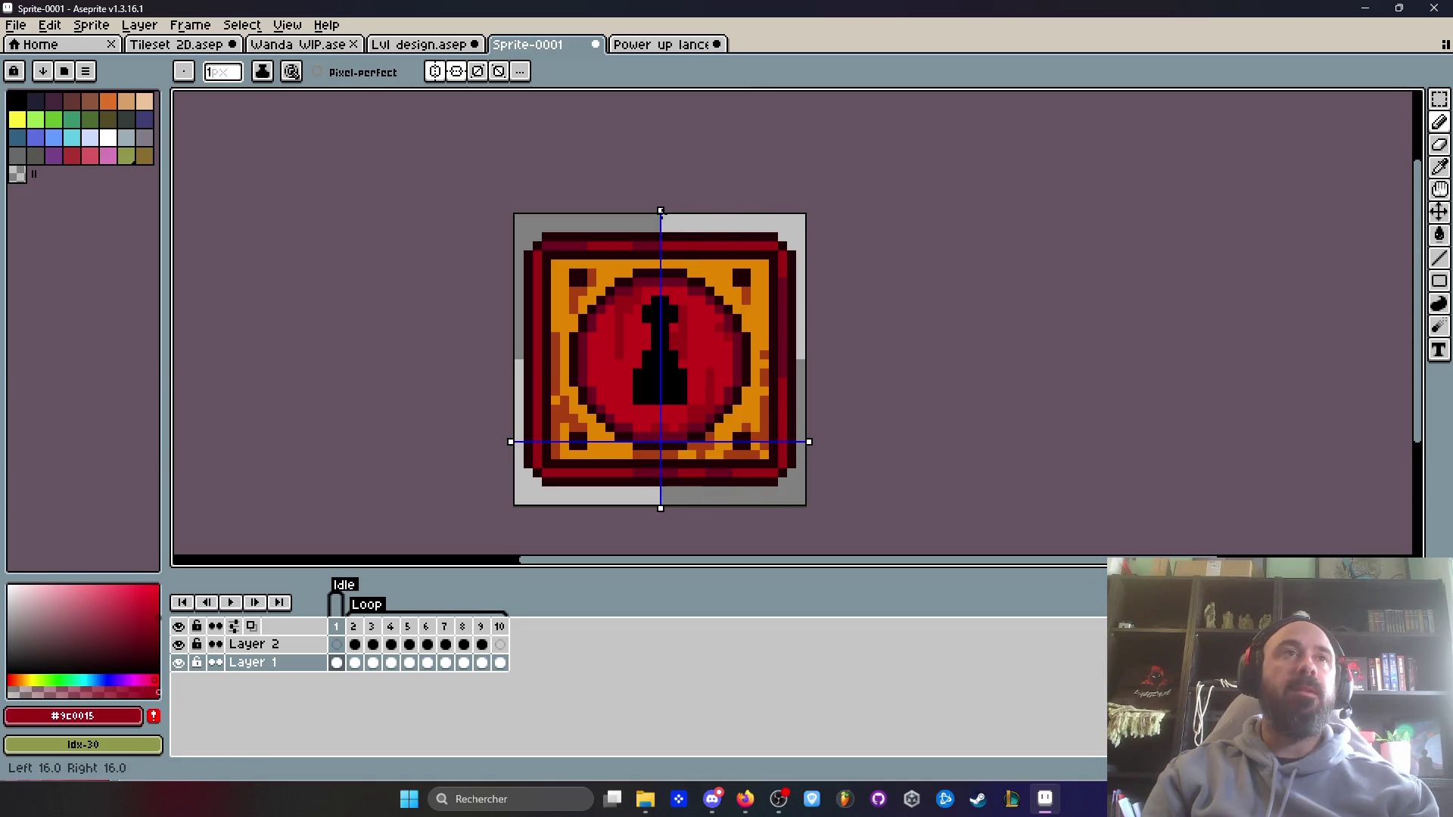
{"action": "scroll", "coordinate": [661, 221], "scroll_direction": "up", "scroll_amount": 8}
{"action": "scroll", "coordinate": [680, 238], "scroll_direction": "down", "scroll_amount": 8}
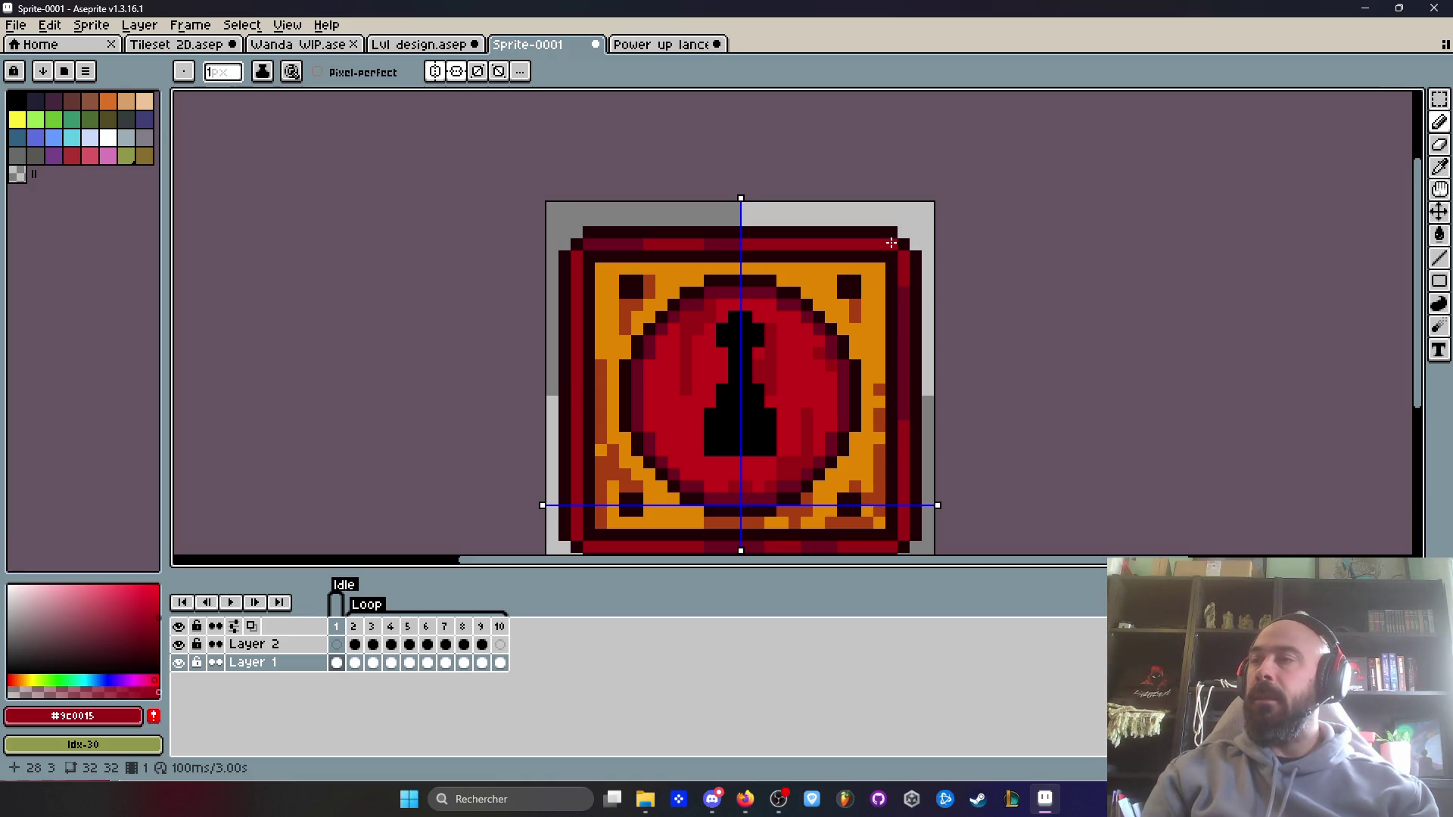
- Paint mirrored red marks on the top border, resetting the brush to 1 px
{"action": "left_click", "coordinate": [824, 236]}
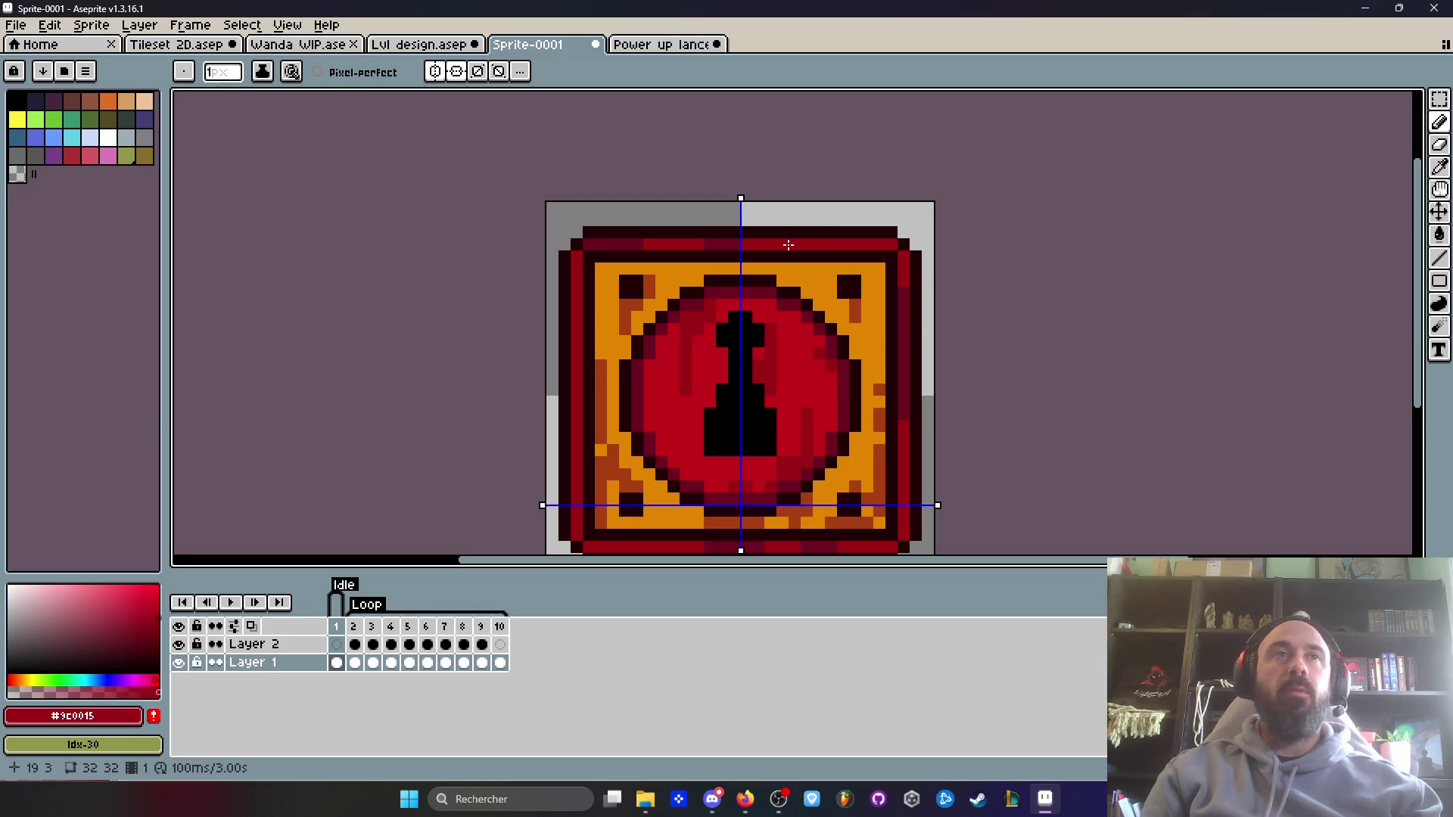
{"action": "key", "text": "plus"}
{"action": "key", "text": "plus"}
{"action": "left_click", "coordinate": [827, 237]}
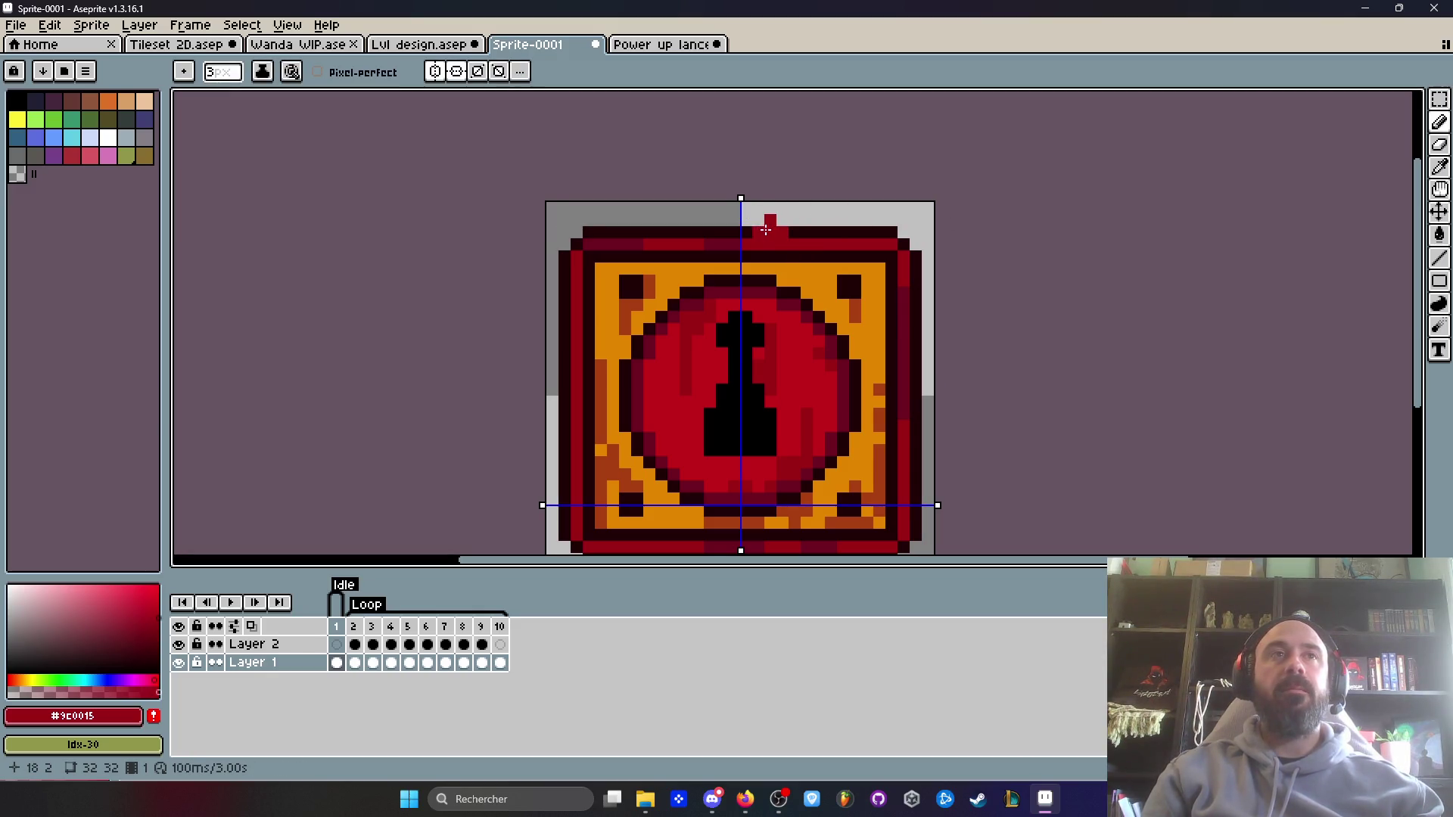
{"action": "key", "text": "minus"}
{"action": "scroll", "coordinate": [741, 216], "scroll_direction": "up", "scroll_amount": 6}
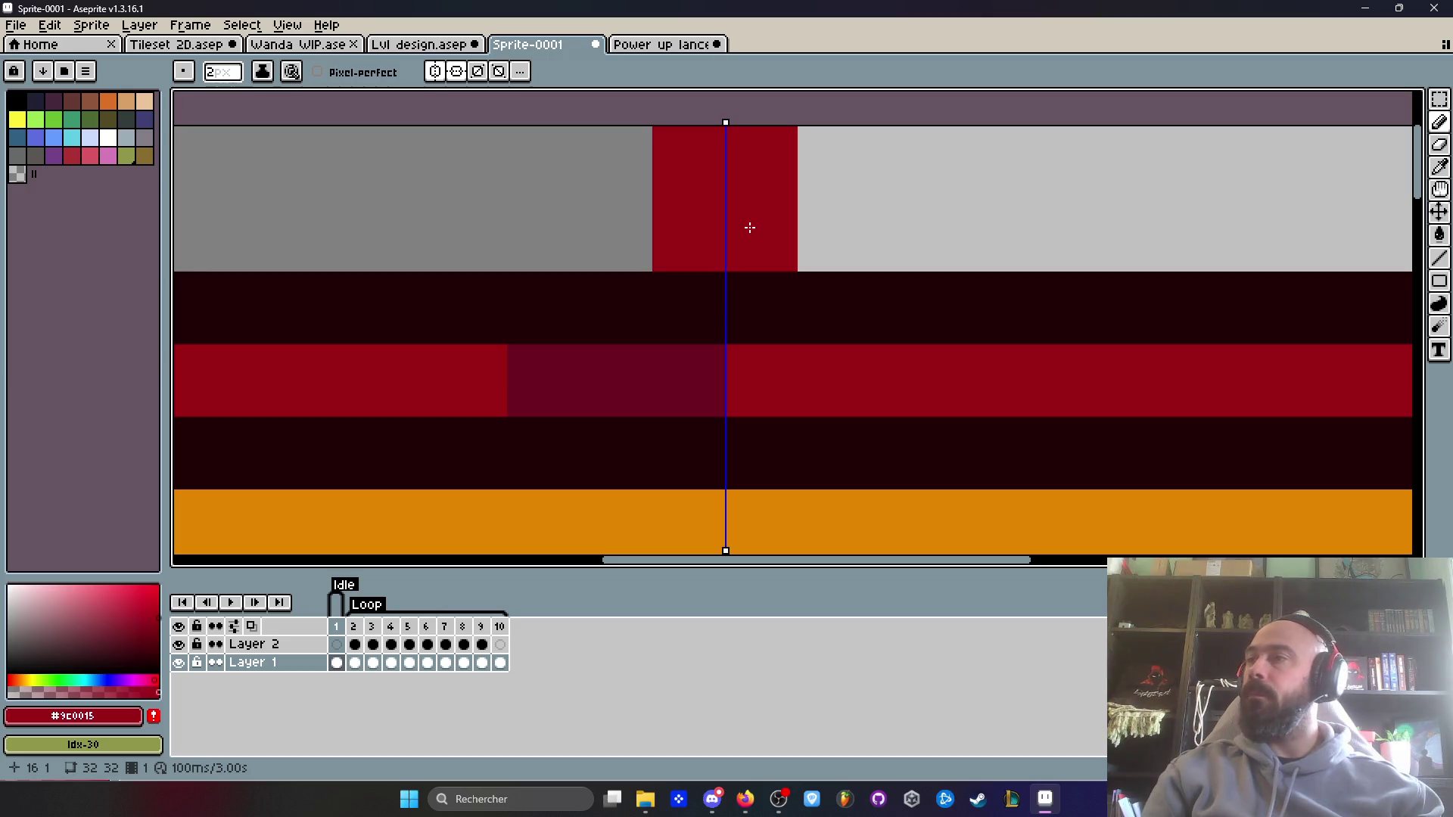
{"action": "key", "text": "minus"}
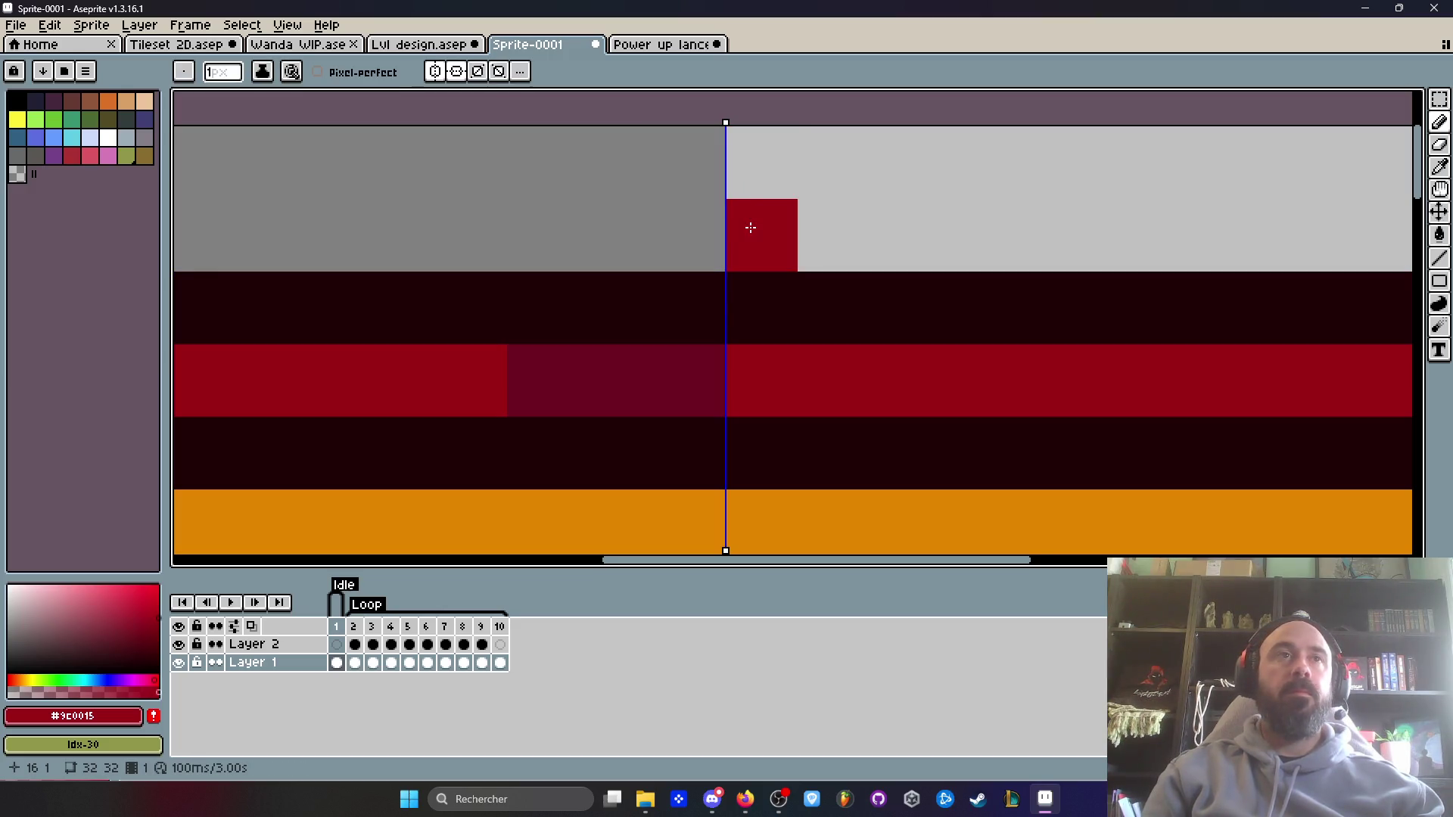
{"action": "scroll", "coordinate": [750, 227], "scroll_direction": "down", "scroll_amount": 8}
{"action": "scroll", "coordinate": [754, 311], "scroll_direction": "up", "scroll_amount": 2}
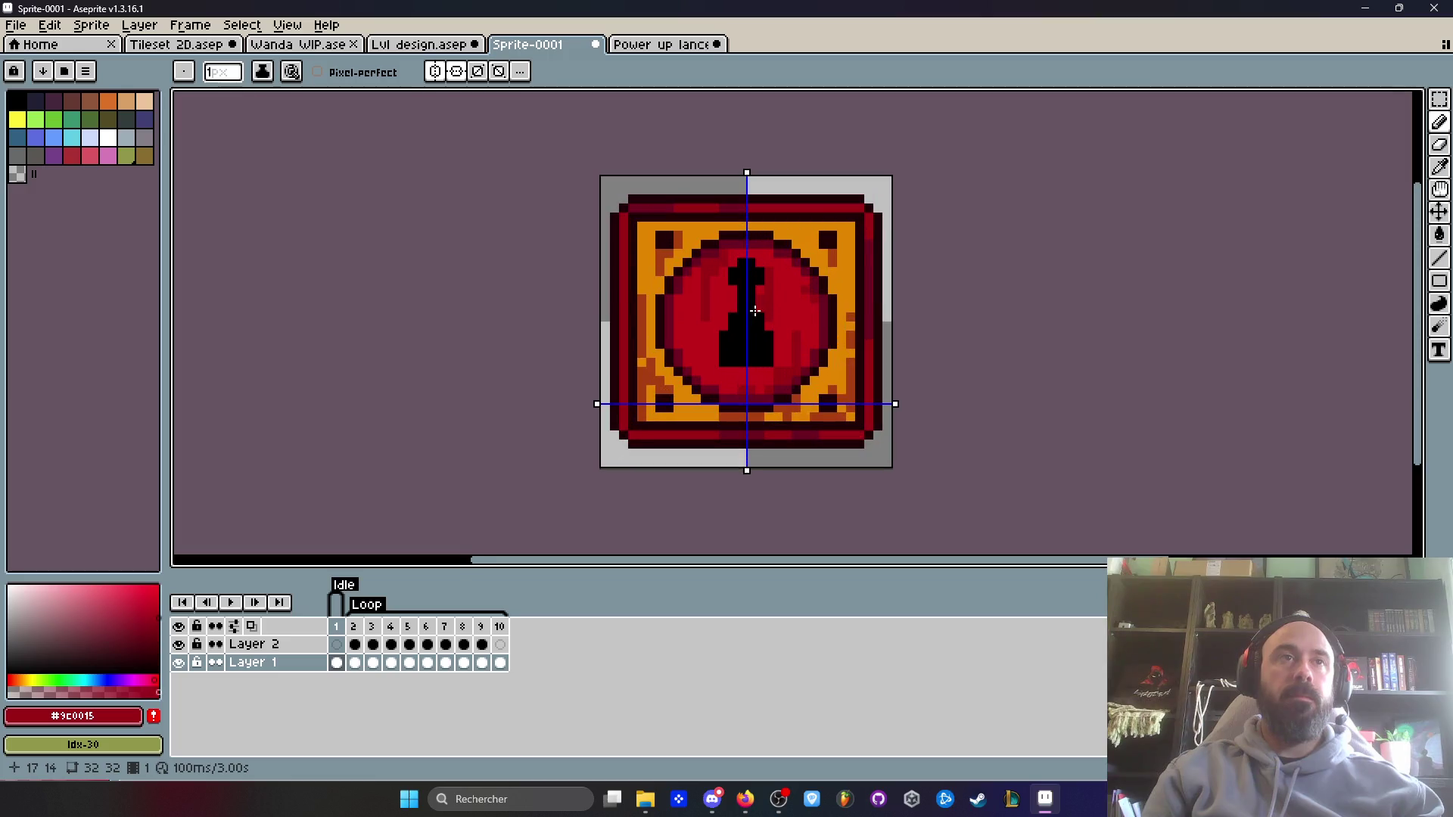
{"action": "scroll", "coordinate": [754, 310], "scroll_direction": "up", "scroll_amount": 4}
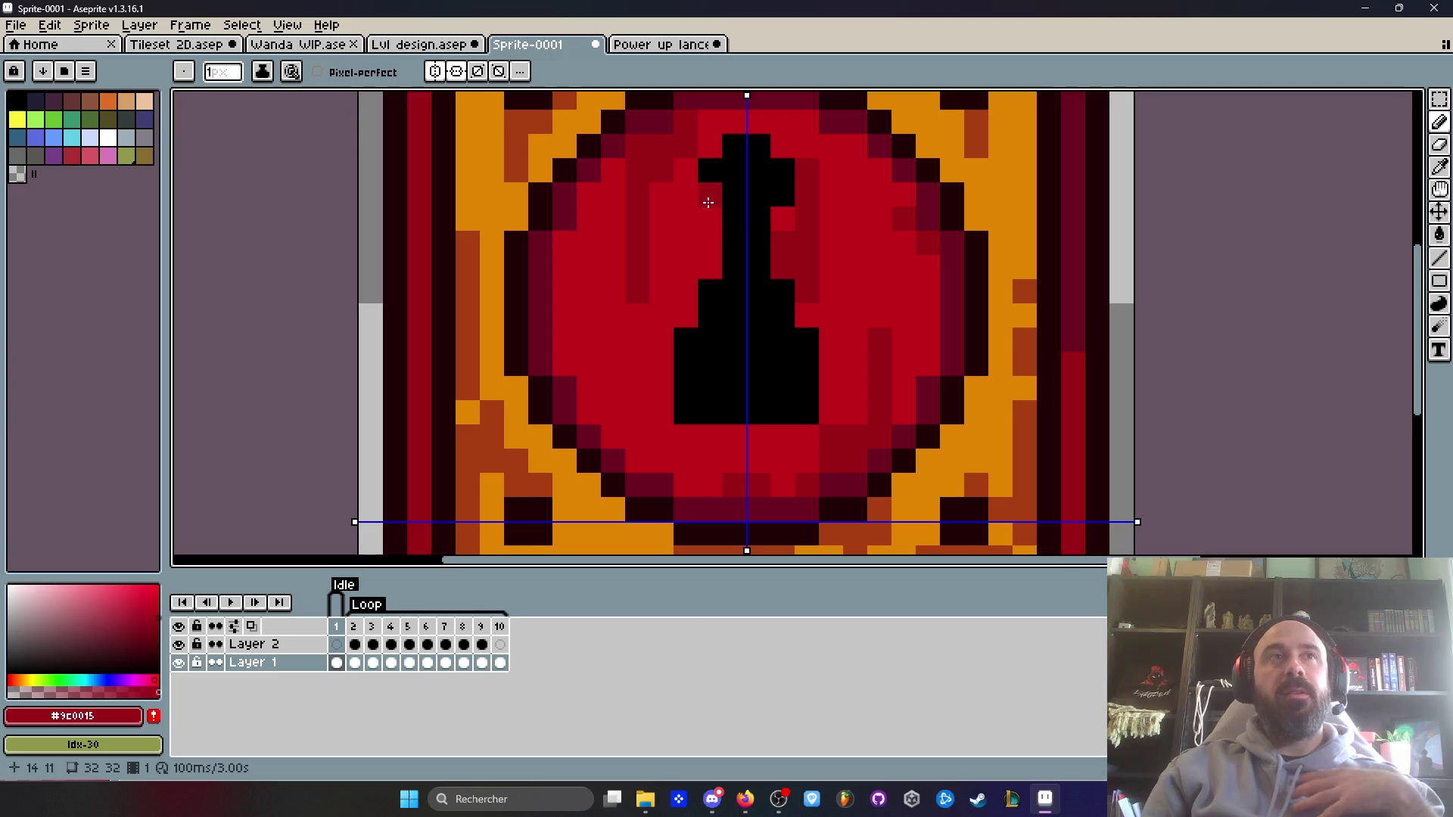
- Add mirrored dark-red and red pixels along the keyhole's edge and lower left column, undoing the last stroke
{"action": "left_click", "coordinate": [710, 292]}
{"action": "left_click", "coordinate": [686, 339]}
{"action": "left_click", "coordinate": [686, 388]}
{"action": "left_click", "coordinate": [685, 413]}
{"action": "left_click", "coordinate": [686, 364]}
{"action": "scroll", "coordinate": [751, 375], "scroll_direction": "down", "scroll_amount": 5}
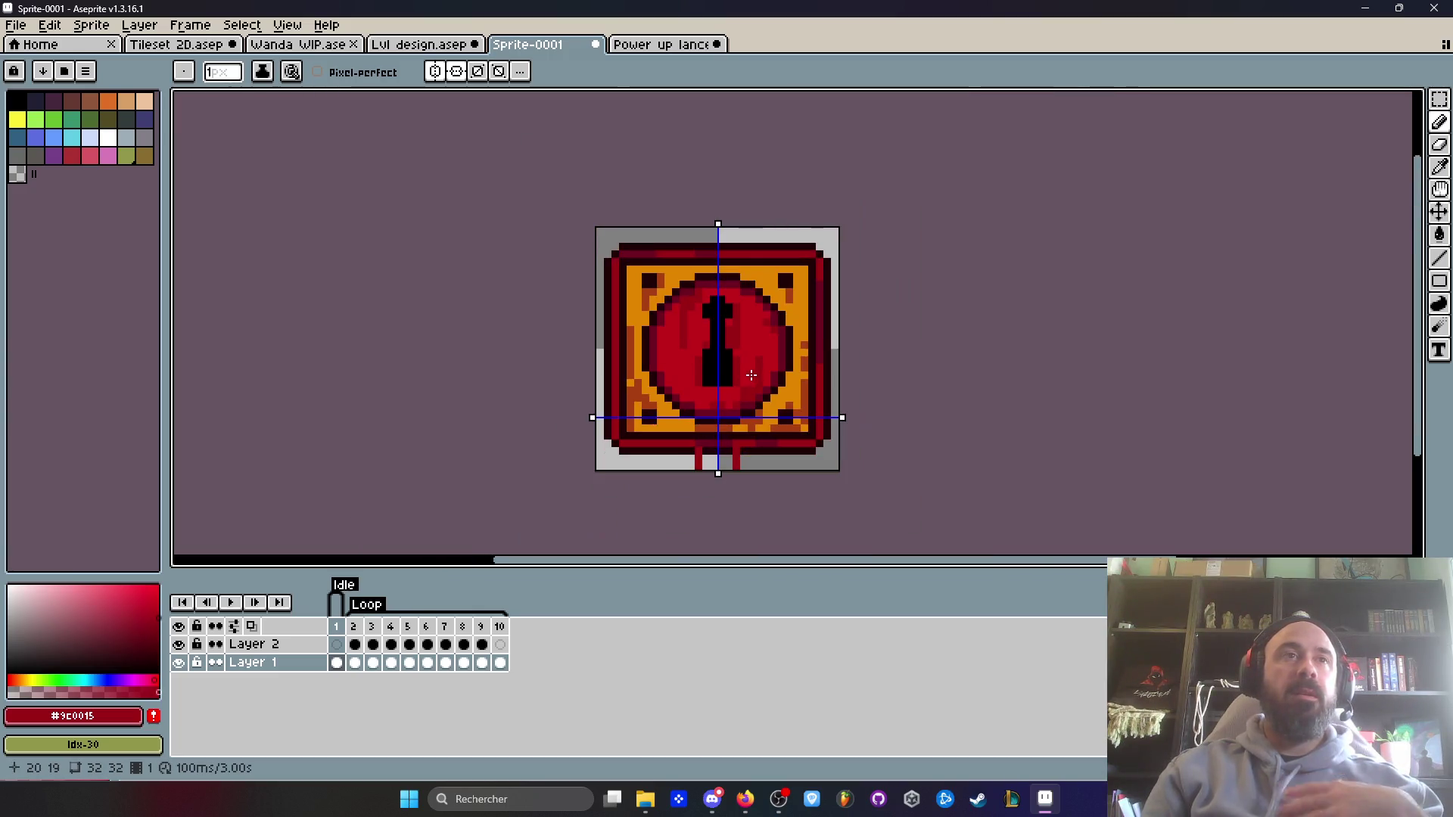
{"action": "key", "text": "v"}
{"action": "key", "text": "ctrl+z"}
{"action": "key", "text": "ctrl+z"}
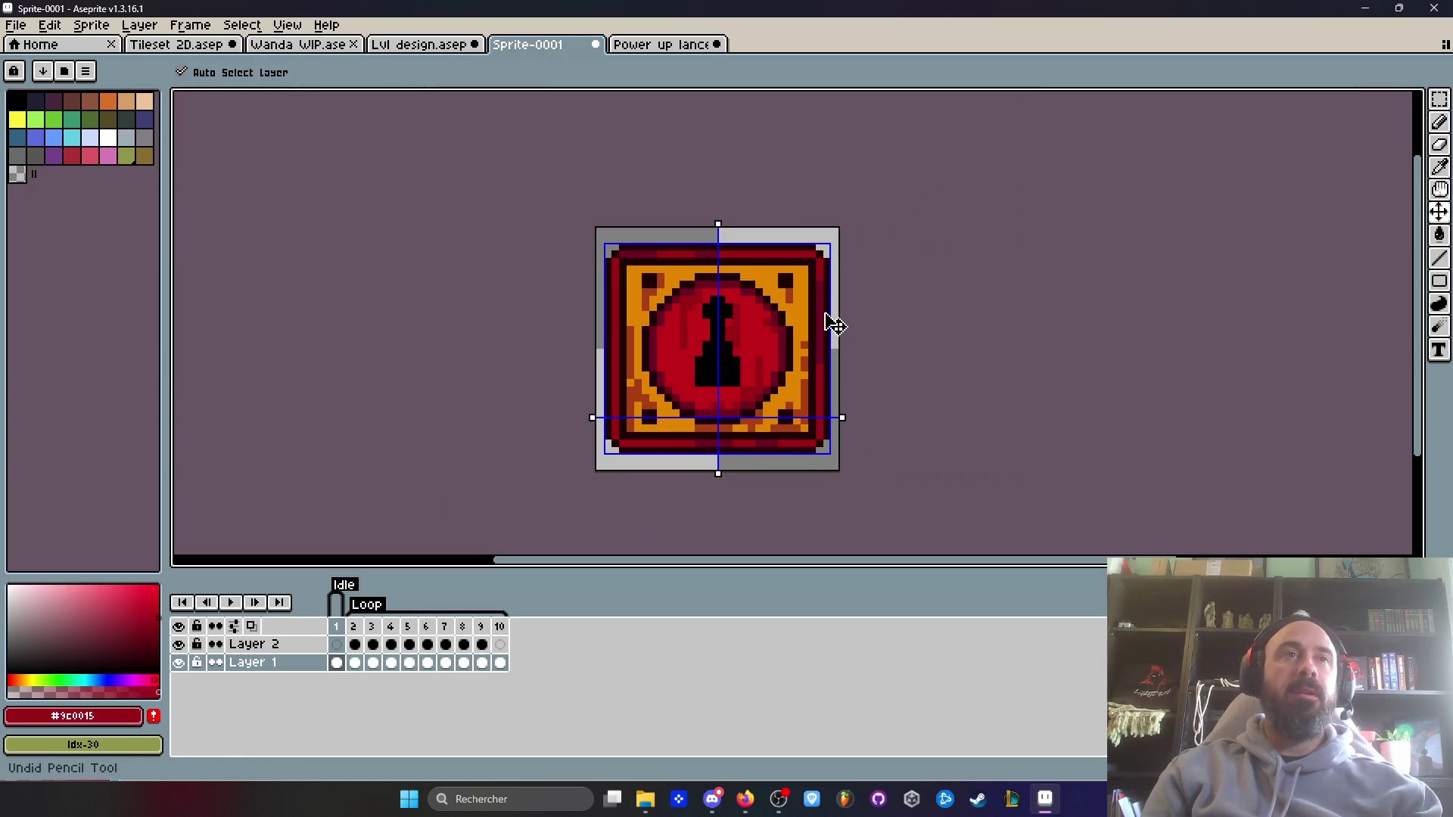
- Return to the pencil and turn off vertical and horizontal mirroring
{"action": "key", "text": "b"}
{"action": "left_click", "coordinate": [437, 73]}
{"action": "left_click", "coordinate": [439, 75]}
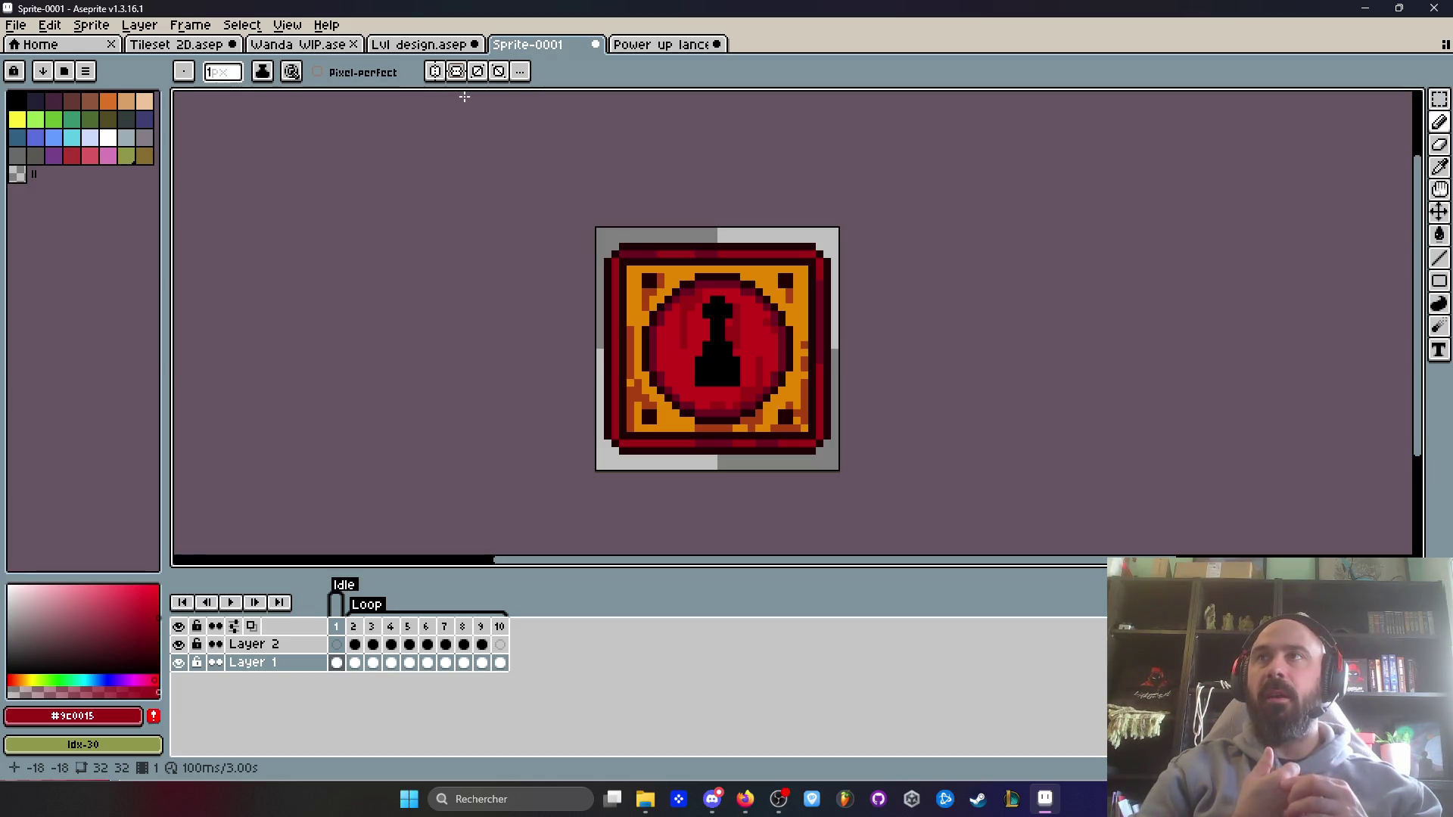
- Check Discord, then move through the power-up sprite tab to the Lvl design document
{"action": "left_click", "coordinate": [719, 800]}
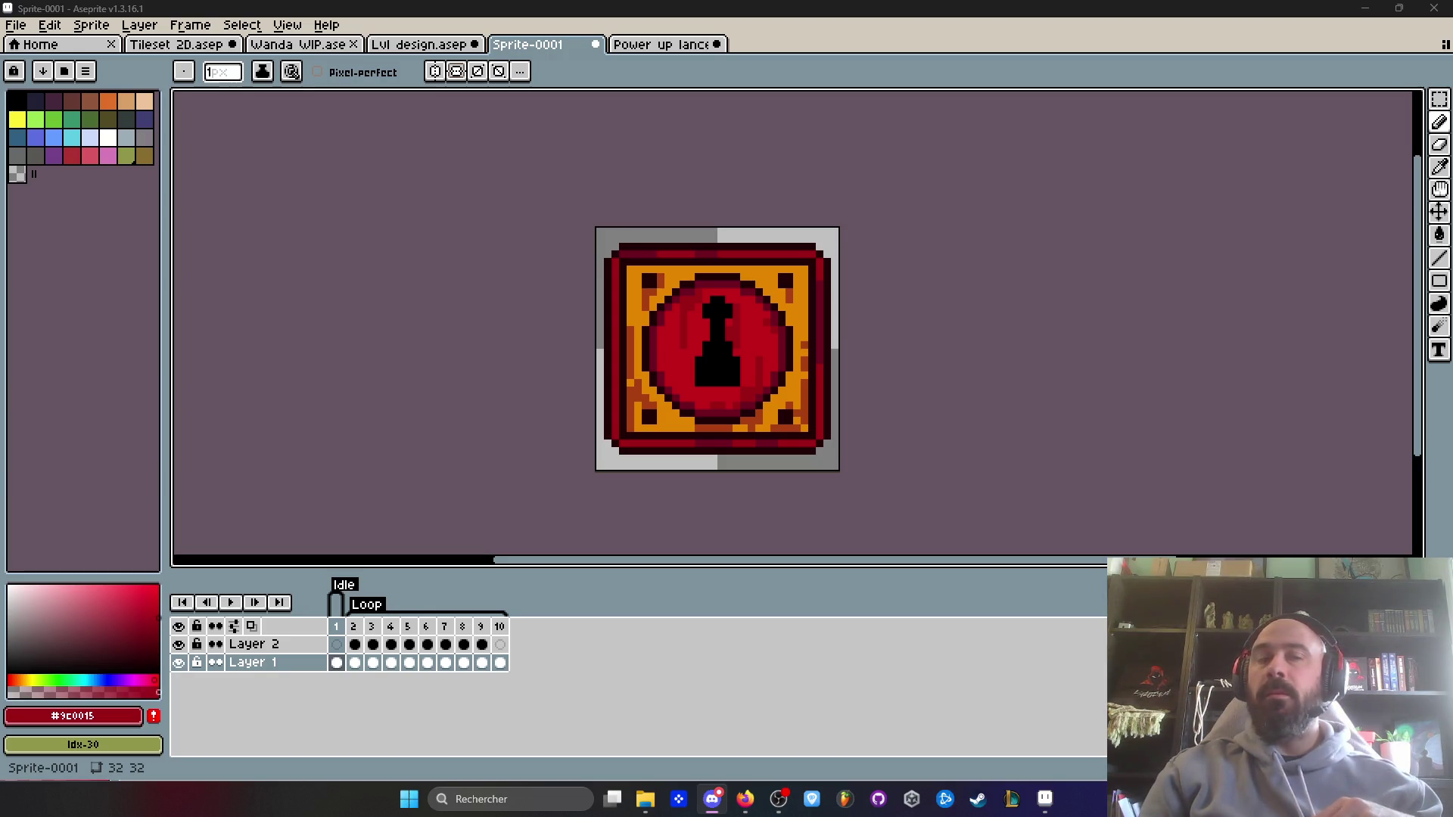
{"action": "scroll", "coordinate": [1245, 301], "scroll_direction": "down", "scroll_amount": 5}
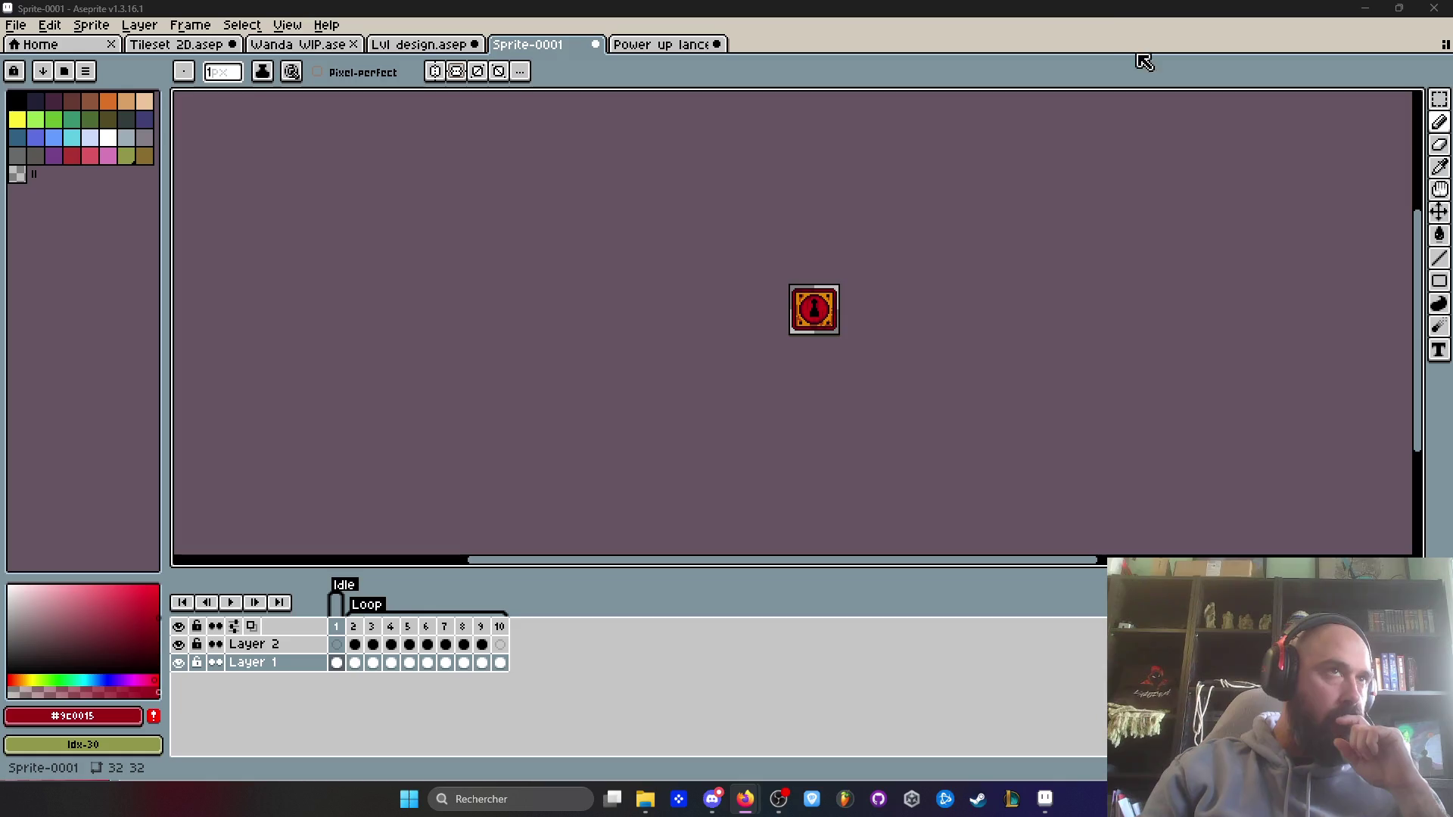
{"action": "left_click", "coordinate": [633, 46]}
{"action": "left_click", "coordinate": [417, 45]}
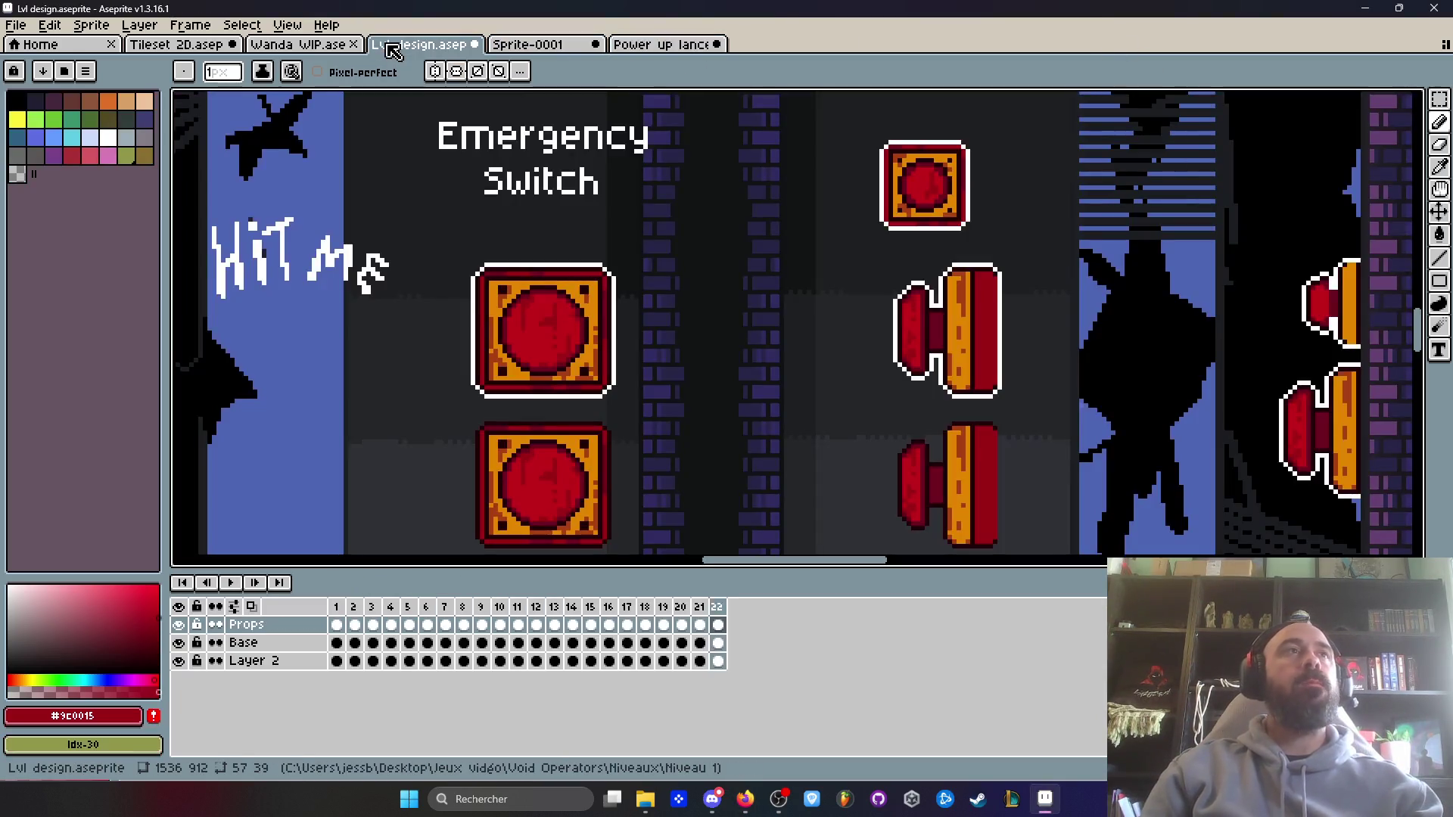
- In the Tileset 2D sheet, marquee-select the red door panel and move it slightly upward
{"action": "left_click", "coordinate": [299, 45]}
{"action": "left_click", "coordinate": [200, 47]}
{"action": "scroll", "coordinate": [621, 305], "scroll_direction": "up", "scroll_amount": 4}
{"action": "key", "text": "m"}
{"action": "mouse_move", "coordinate": [604, 157]}
{"action": "left_mouse_down"}
{"action": "mouse_move", "coordinate": [747, 277]}
{"action": "mouse_move", "coordinate": [824, 470]}
{"action": "mouse_move", "coordinate": [812, 463]}
{"action": "left_mouse_up"}
{"action": "mouse_move", "coordinate": [756, 386]}
{"action": "left_mouse_down"}
{"action": "mouse_move", "coordinate": [687, 179]}
{"action": "mouse_move", "coordinate": [752, 411]}
{"action": "left_mouse_up"}
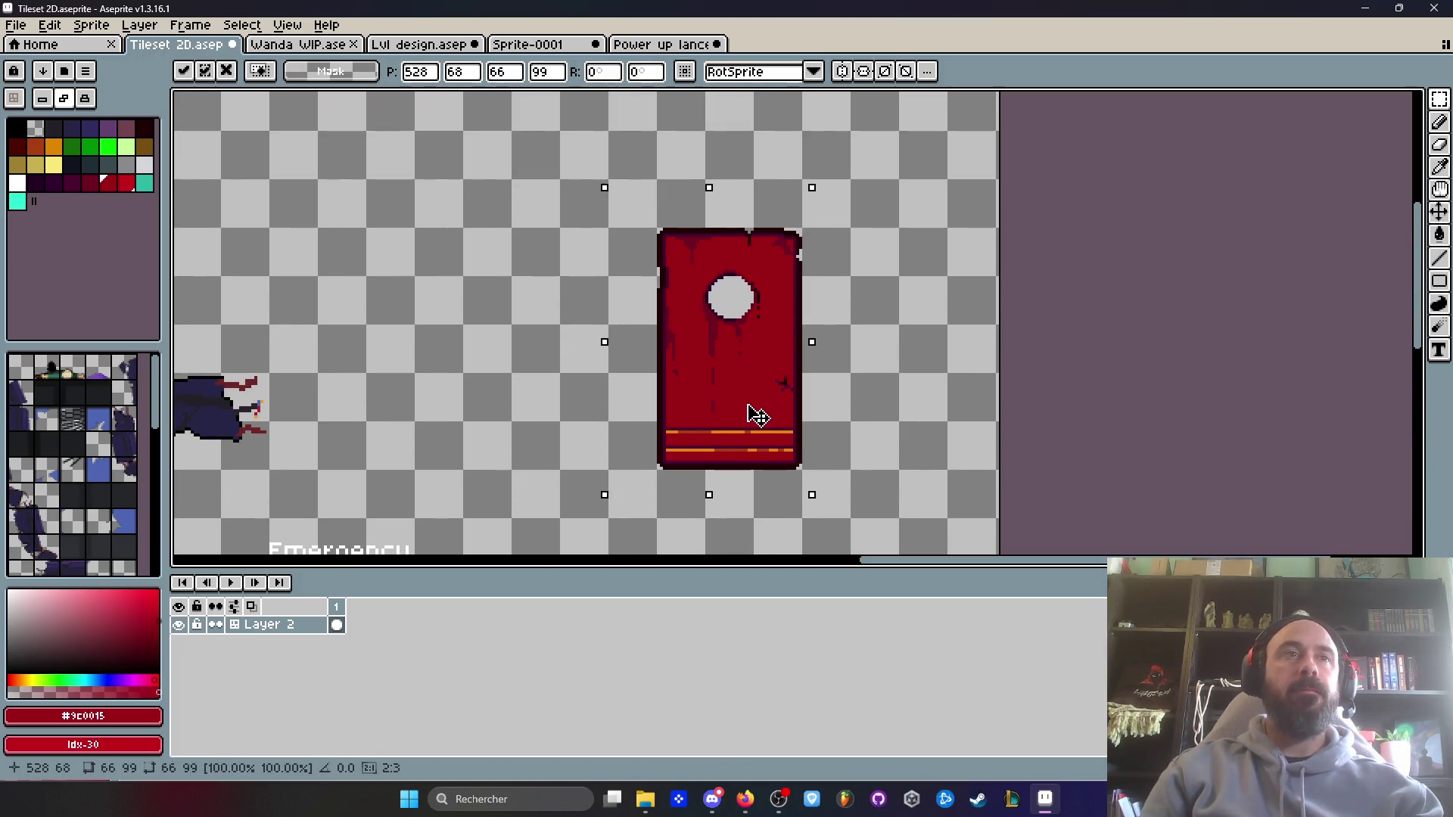
{"action": "key", "text": "Return"}
{"action": "scroll", "coordinate": [659, 296], "scroll_direction": "up", "scroll_amount": 2}
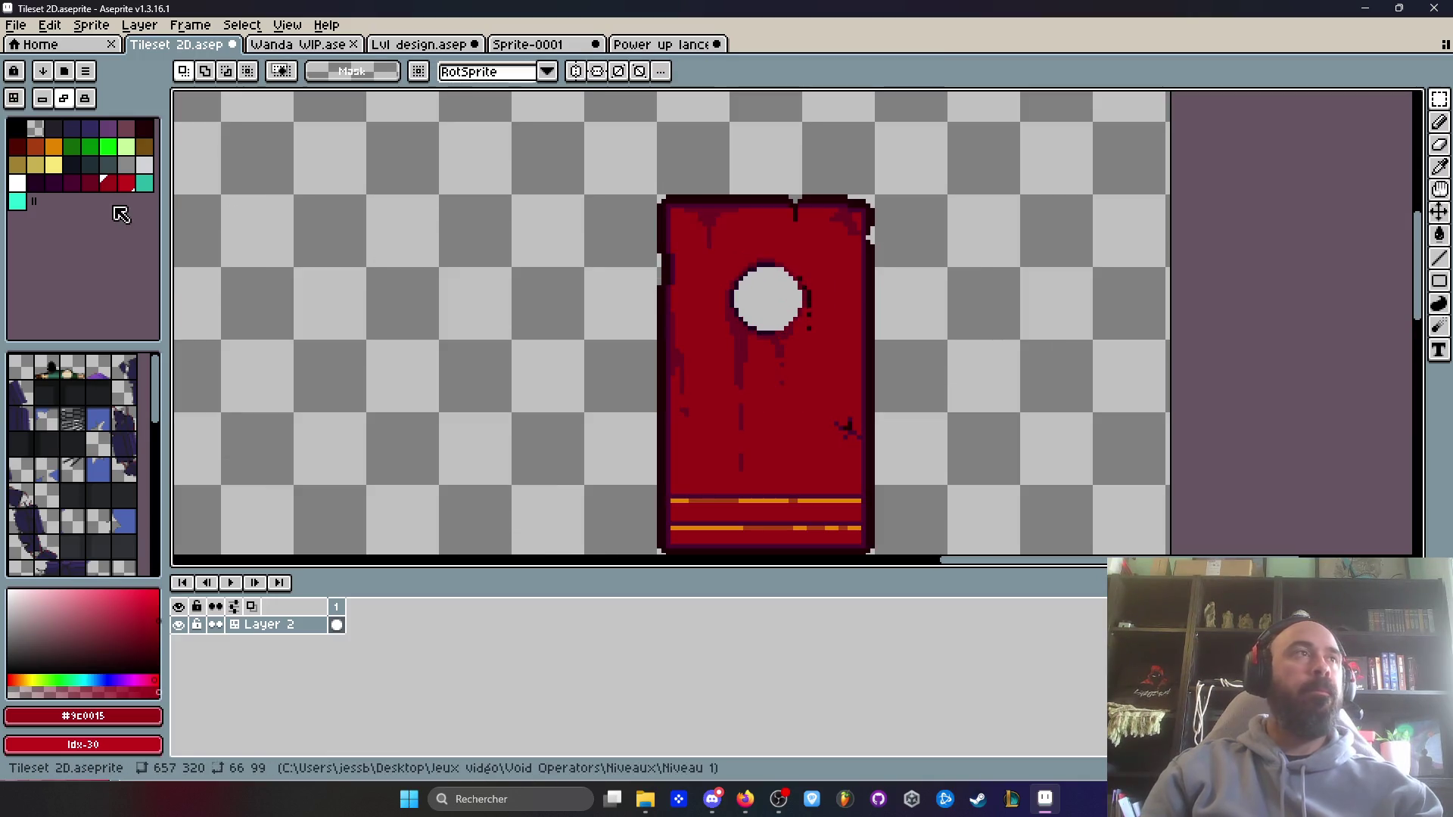
- Choose the bright green Idx-13 as the drawing colour
{"action": "key", "text": "h"}
{"action": "scroll", "coordinate": [600, 350], "scroll_direction": "down", "scroll_amount": 2}
{"action": "scroll", "coordinate": [705, 308], "scroll_direction": "up", "scroll_amount": 4}
{"action": "scroll", "coordinate": [705, 308], "scroll_direction": "up", "scroll_amount": 1}
{"action": "key", "text": "m"}
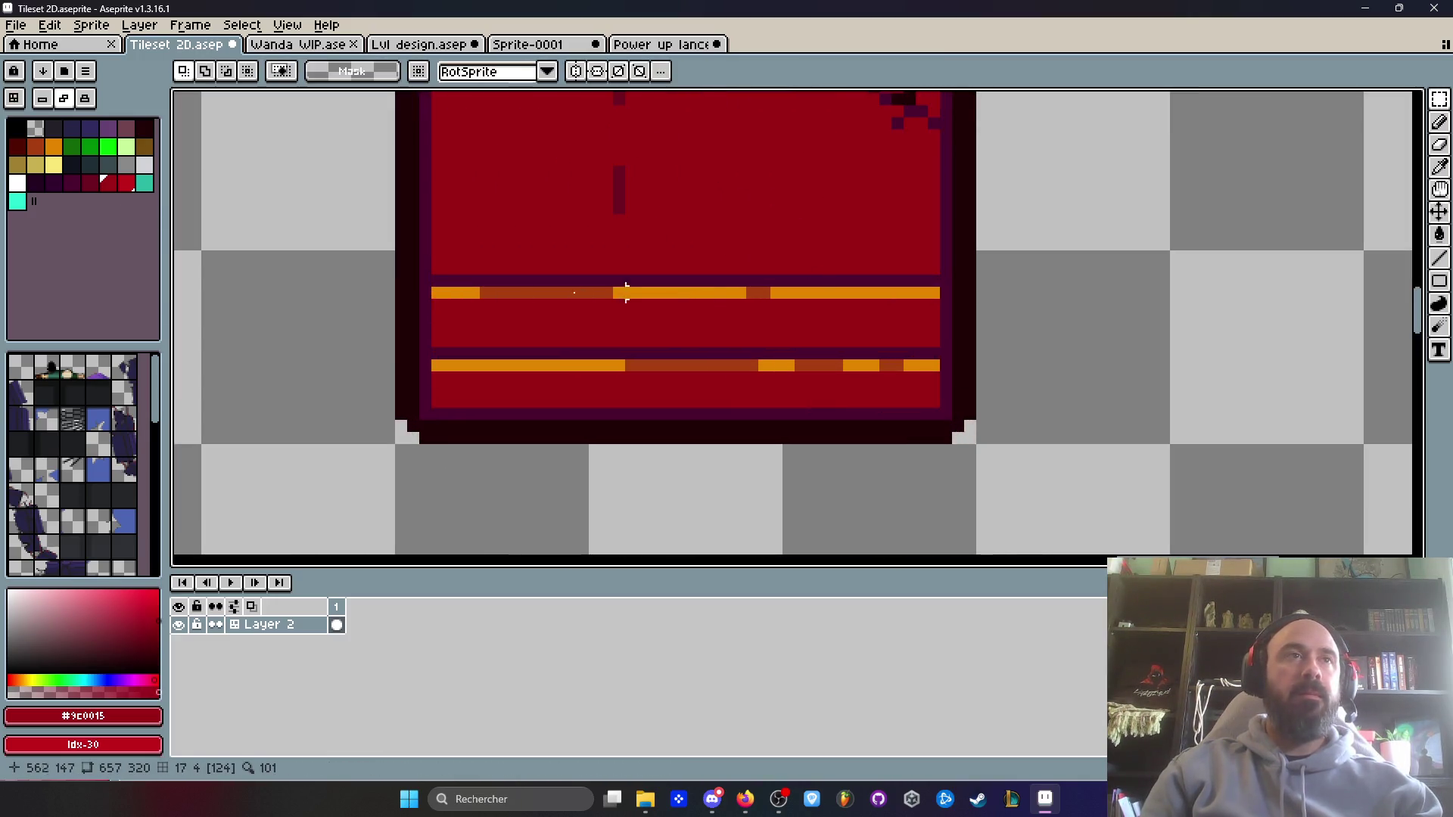
{"action": "left_click", "coordinate": [89, 145]}
{"action": "left_click", "coordinate": [108, 145]}
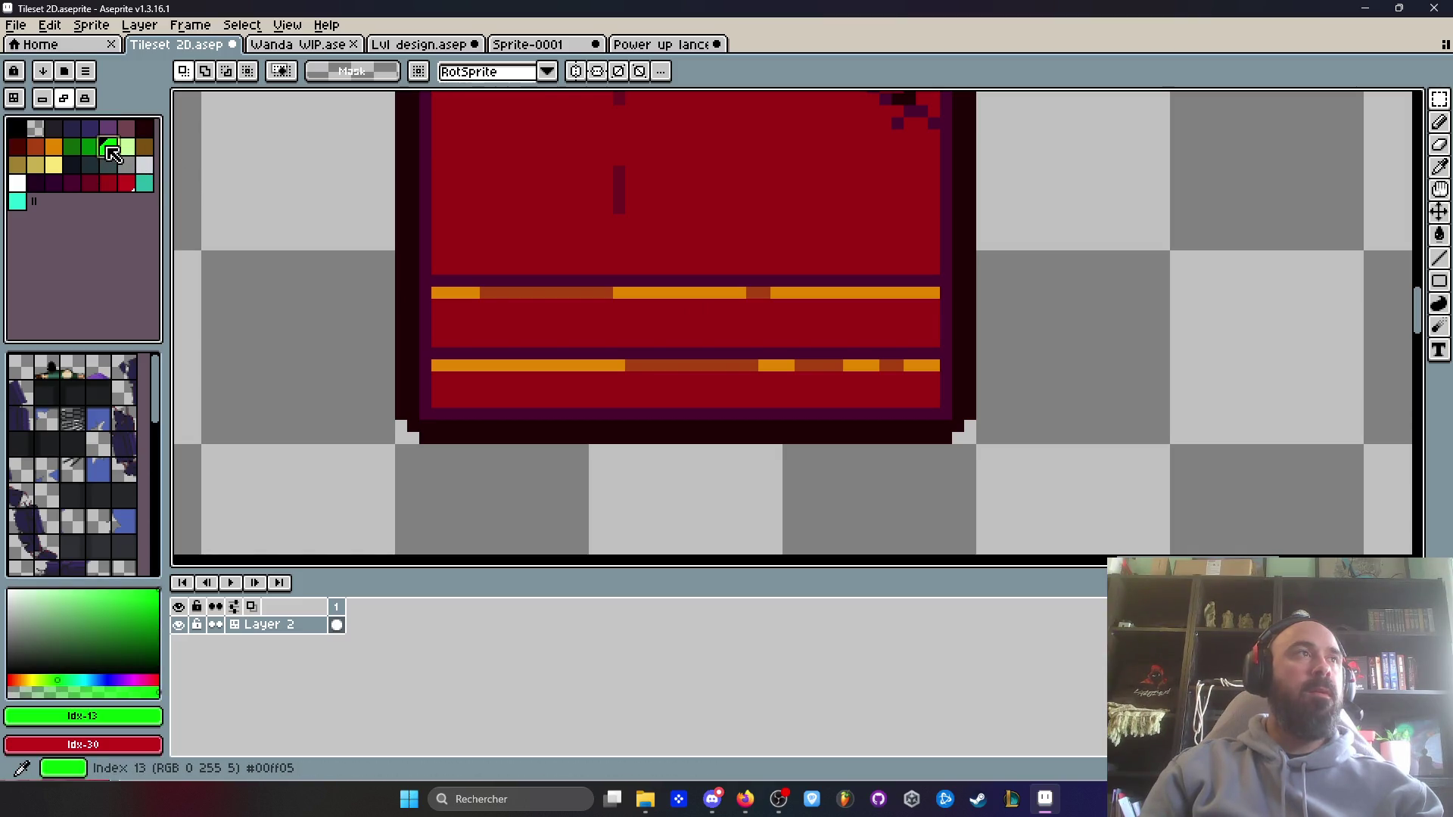
{"action": "scroll", "coordinate": [484, 299], "scroll_direction": "up", "scroll_amount": 1}
- Paint Bucket every segment of the door's upper orange stripe bright green
{"action": "key", "text": "g"}
{"action": "left_click", "coordinate": [454, 284]}
{"action": "left_click", "coordinate": [514, 284]}
{"action": "left_click", "coordinate": [696, 285]}
{"action": "left_click", "coordinate": [892, 285]}
{"action": "left_click", "coordinate": [957, 299]}
{"action": "key", "text": "ctrl+z"}
{"action": "left_click", "coordinate": [945, 286]}
- Paint Bucket every segment of the lower orange stripe bright green
{"action": "left_click", "coordinate": [917, 377]}
{"action": "key", "text": "ctrl+z"}
{"action": "left_click", "coordinate": [919, 392]}
{"action": "left_click", "coordinate": [749, 392]}
{"action": "left_click", "coordinate": [673, 392]}
{"action": "left_click", "coordinate": [984, 392]}
{"action": "left_click", "coordinate": [1046, 392]}
{"action": "left_click", "coordinate": [1091, 392]}
{"action": "left_click", "coordinate": [1137, 392]}
{"action": "scroll", "coordinate": [1070, 385], "scroll_direction": "down", "scroll_amount": 6}
{"action": "scroll", "coordinate": [1071, 386], "scroll_direction": "up", "scroll_amount": 5}
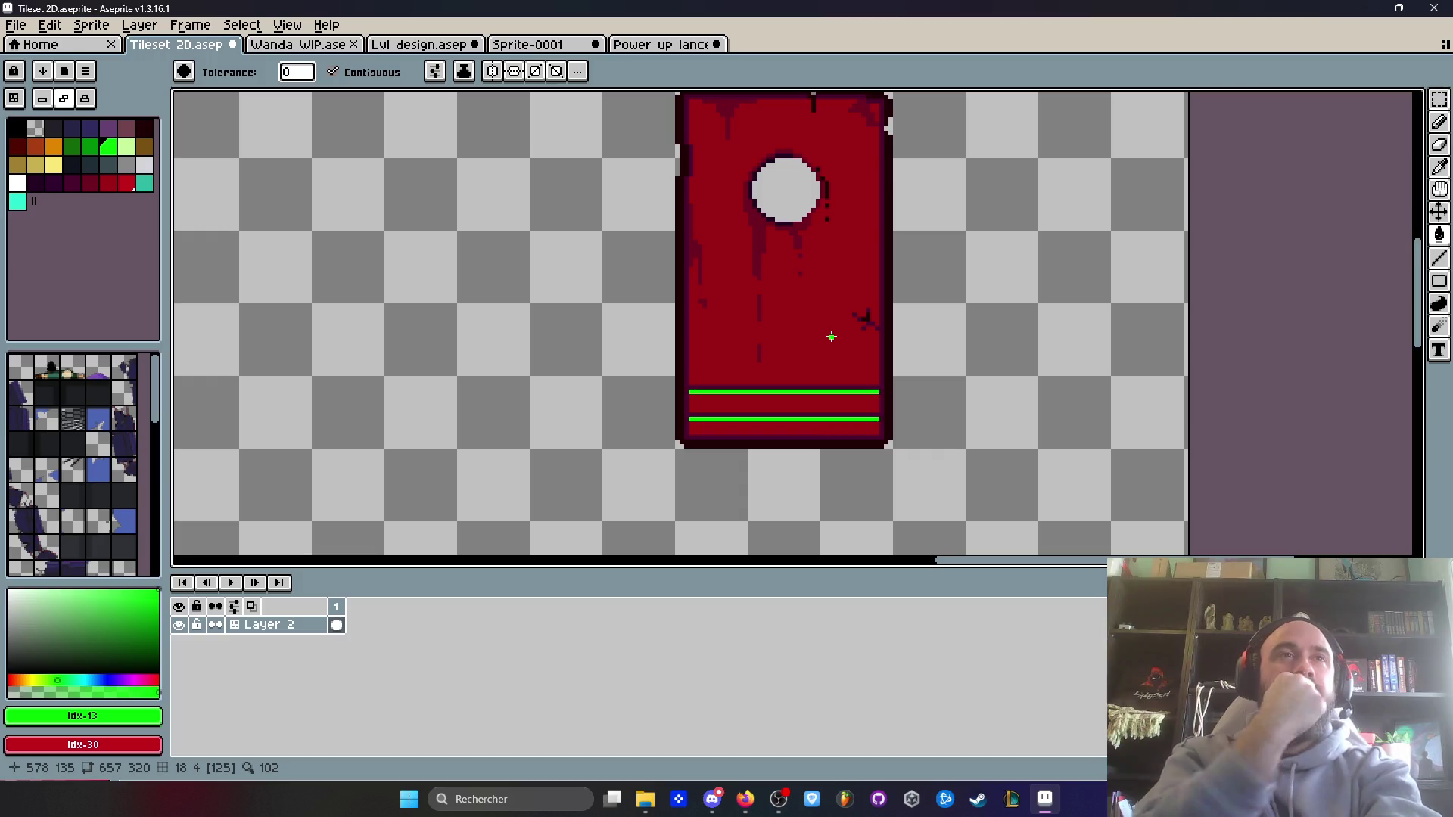
- Copy the green-striped door and place the duplicate beside the original
{"action": "key", "text": "m"}
{"action": "scroll", "coordinate": [831, 336], "scroll_direction": "down", "scroll_amount": 2}
{"action": "mouse_move", "coordinate": [697, 157]}
{"action": "left_mouse_down"}
{"action": "mouse_move", "coordinate": [817, 253]}
{"action": "mouse_move", "coordinate": [908, 439]}
{"action": "left_mouse_up"}
{"action": "left_click_drag", "start_coordinate": [801, 350], "coordinate": [603, 356], "text": "ctrl"}
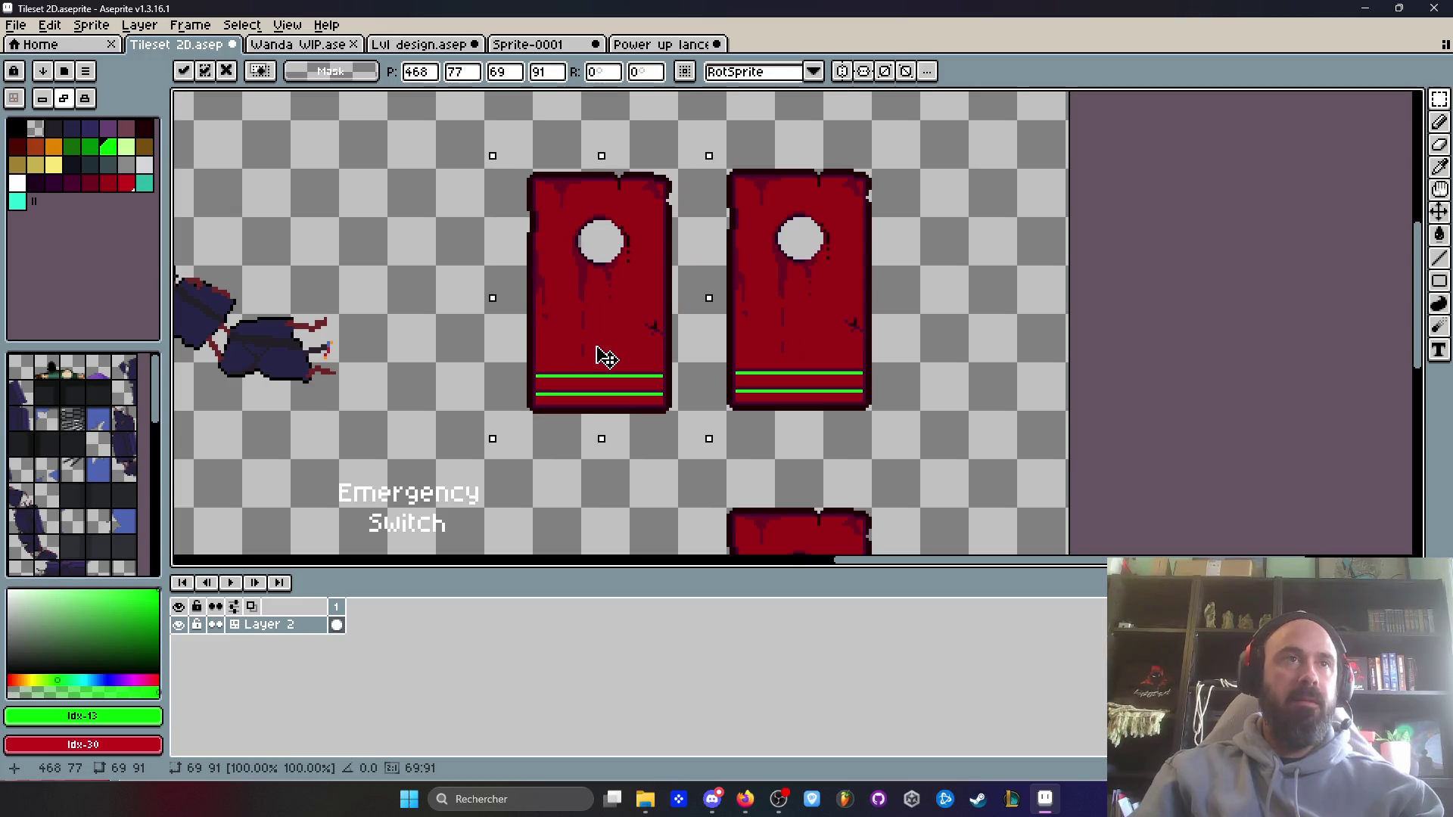
{"action": "key", "text": "ctrl+d"}
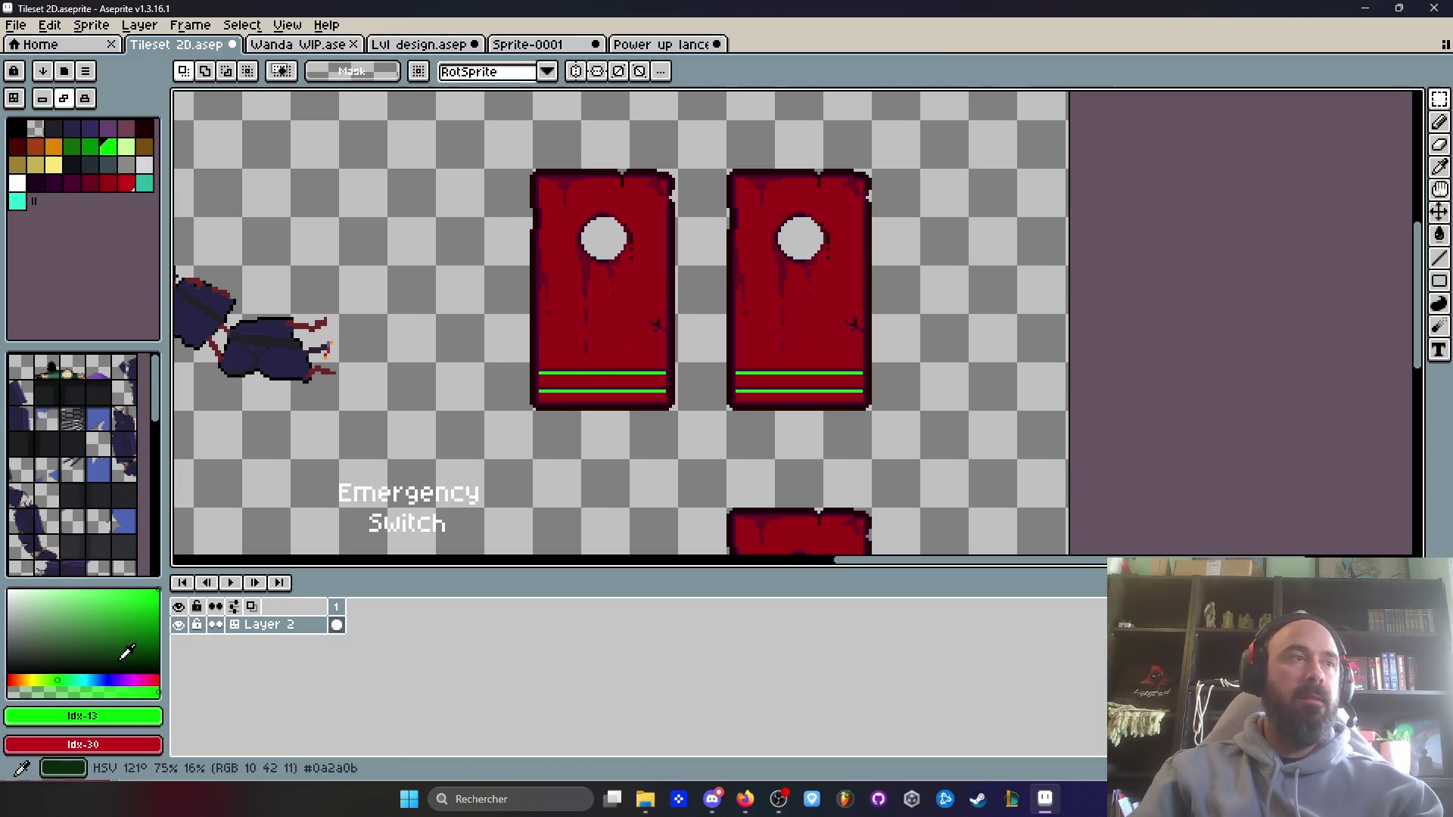
- Fill the left door's upper and lower stripes blue
{"action": "left_click", "coordinate": [106, 679]}
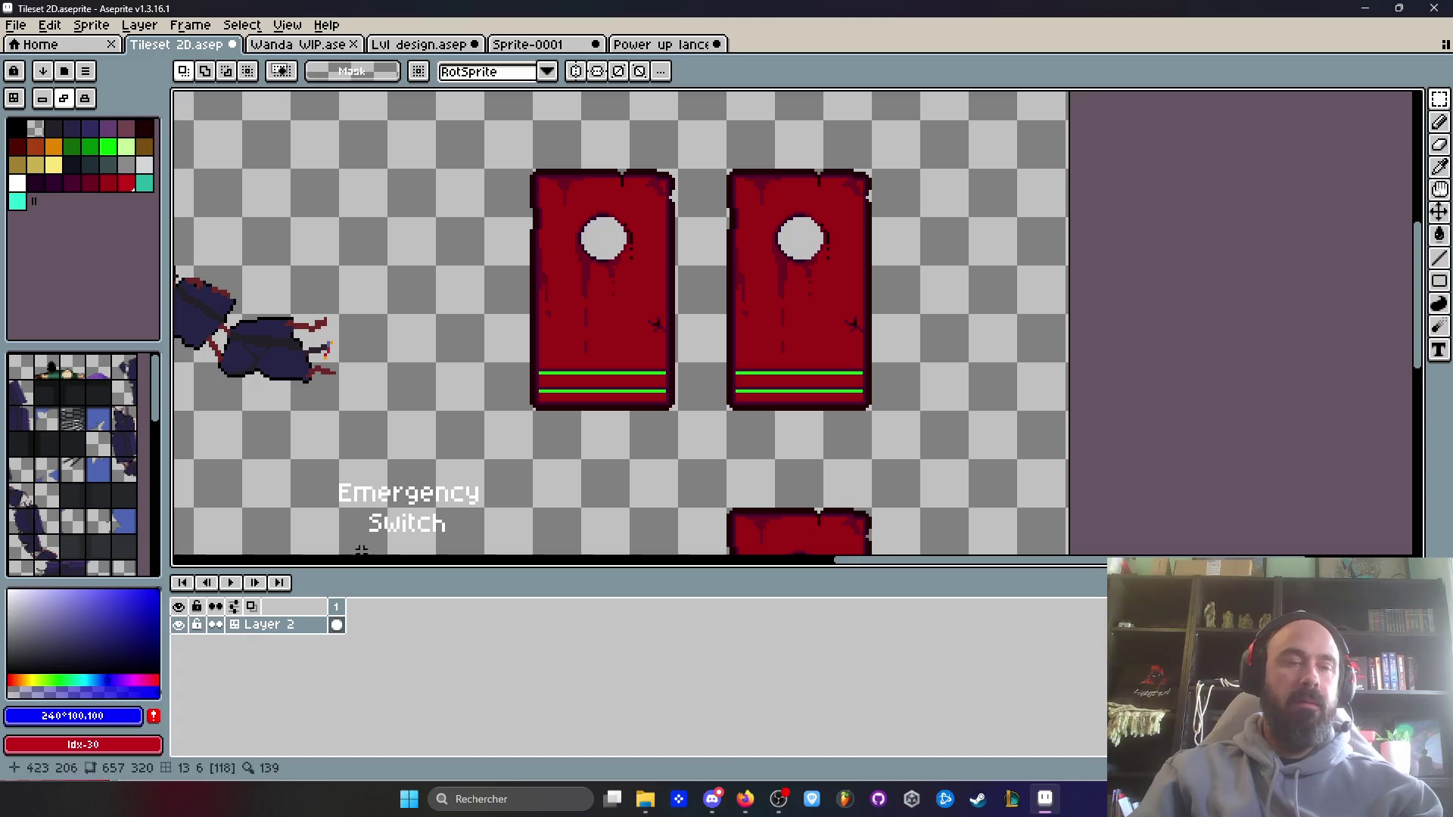
{"action": "key", "text": "g"}
{"action": "scroll", "coordinate": [623, 387], "scroll_direction": "up", "scroll_amount": 1}
{"action": "left_click", "coordinate": [617, 371]}
{"action": "left_click", "coordinate": [600, 406]}
{"action": "scroll", "coordinate": [599, 404], "scroll_direction": "down", "scroll_amount": 1}
{"action": "scroll", "coordinate": [794, 300], "scroll_direction": "down", "scroll_amount": 2}
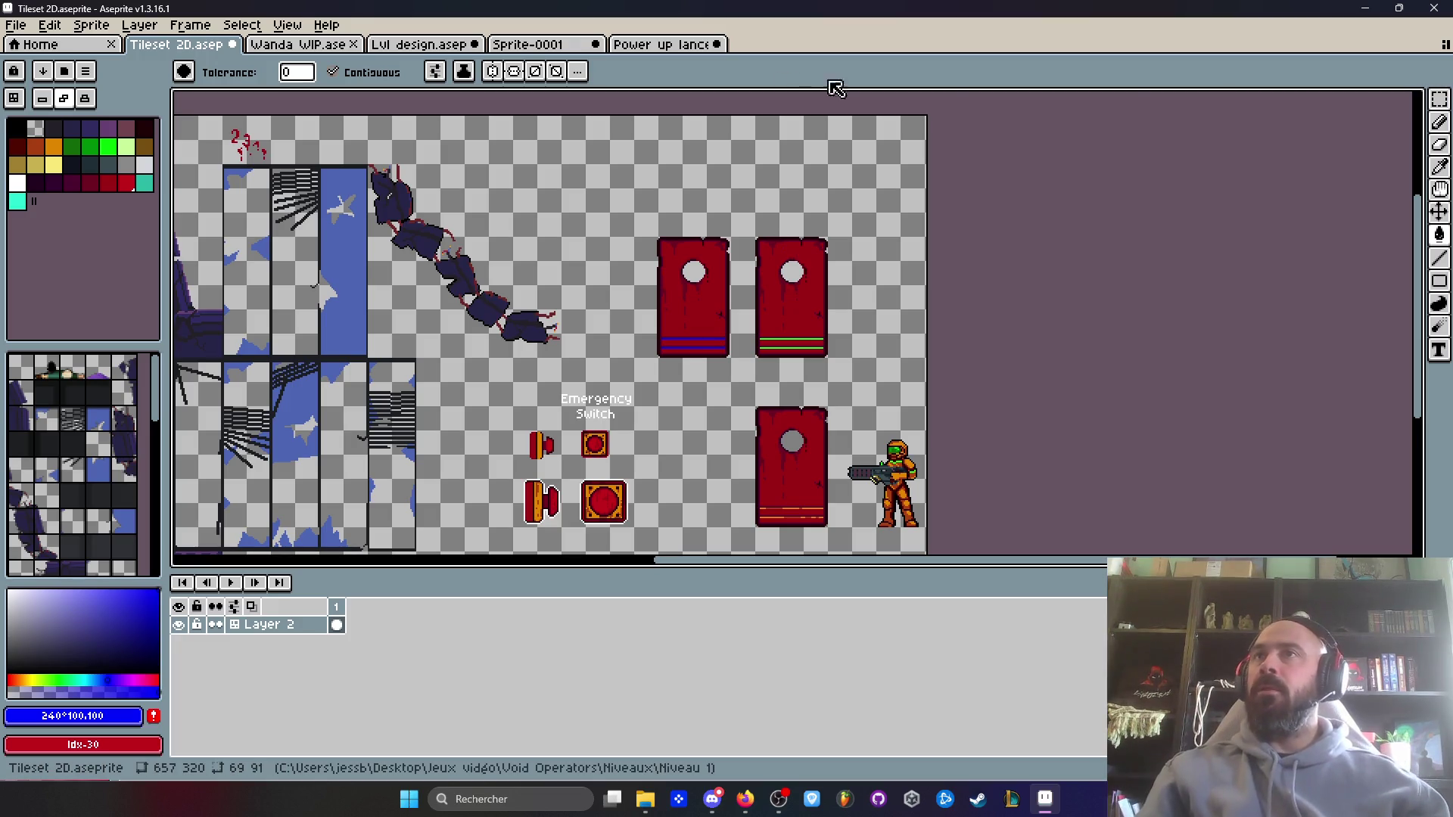
- Take a Win+Shift+S screen capture of the tileset
{"action": "key", "text": "alt+Tab"}
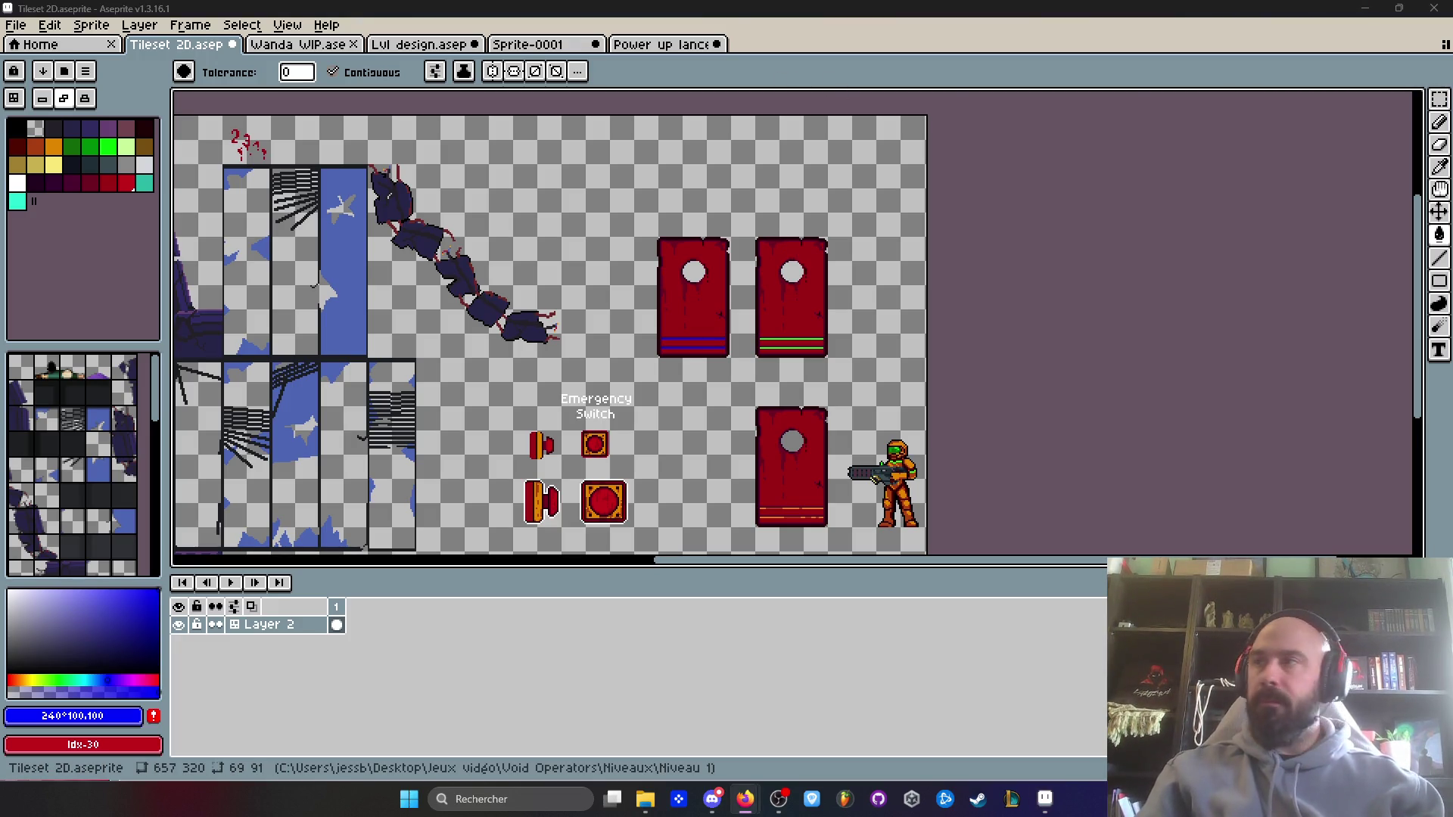
{"action": "key", "text": "super+shift+s"}
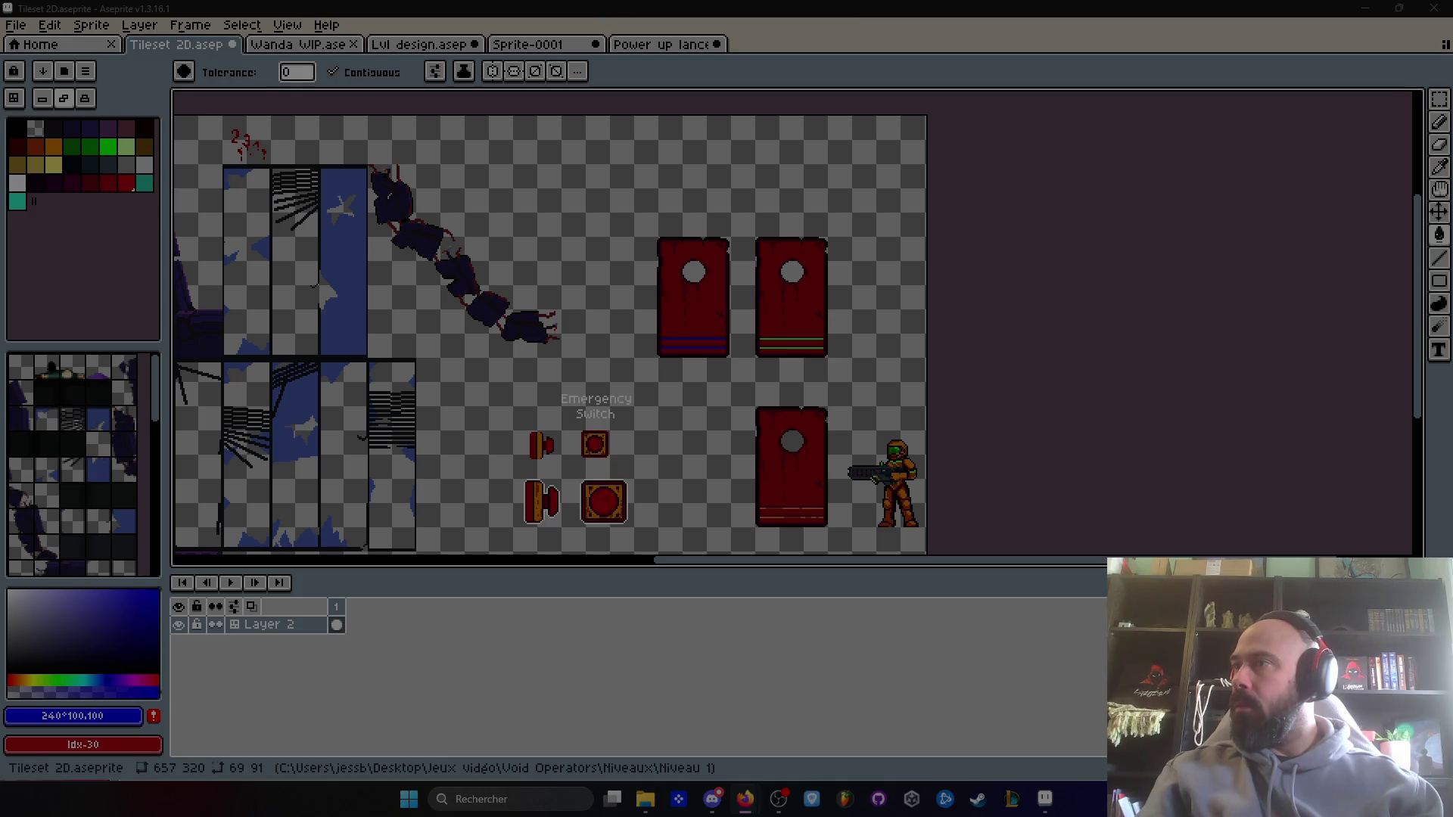
{"action": "key", "text": "Escape"}
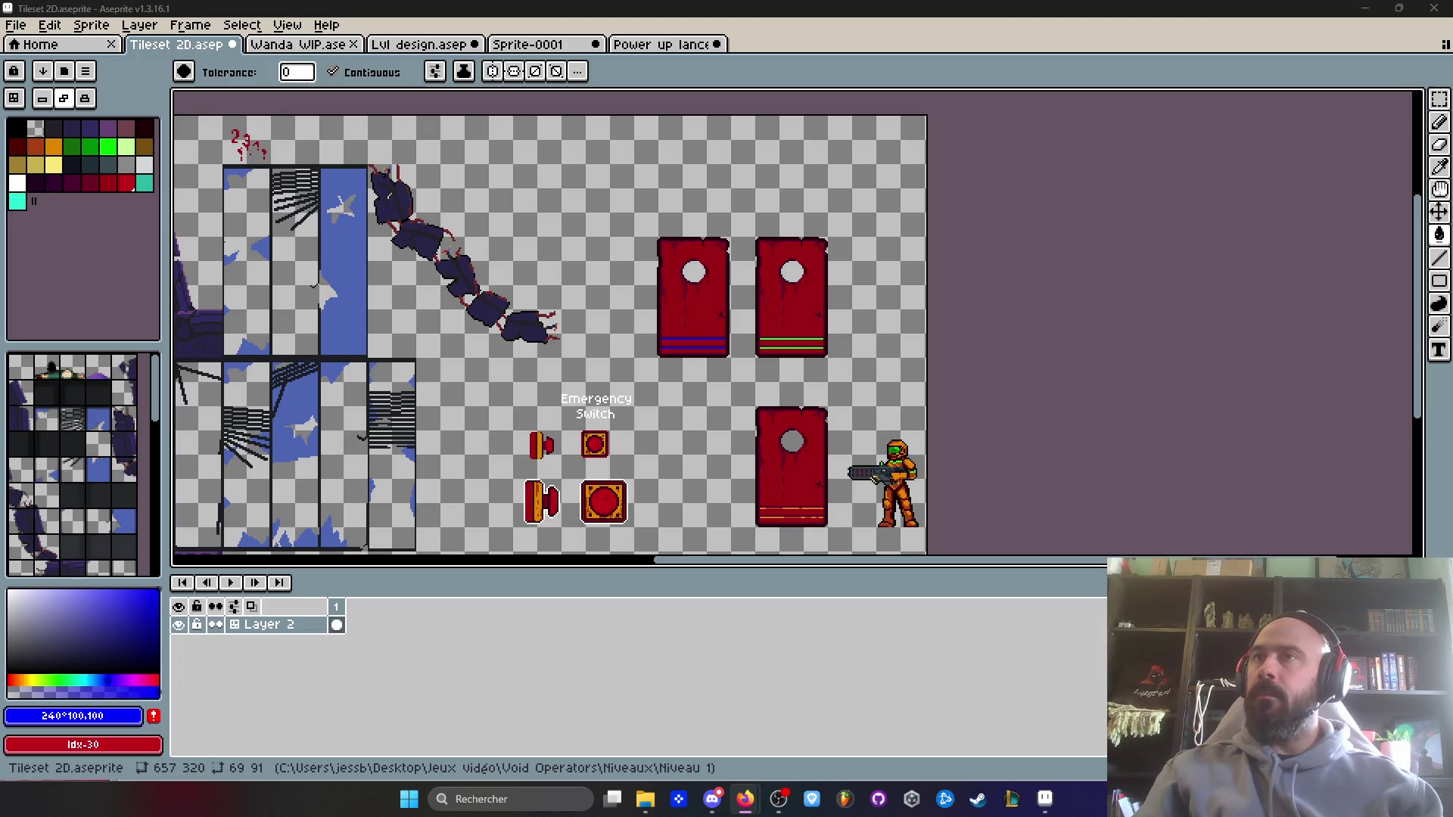
{"action": "key", "text": "alt+Tab"}
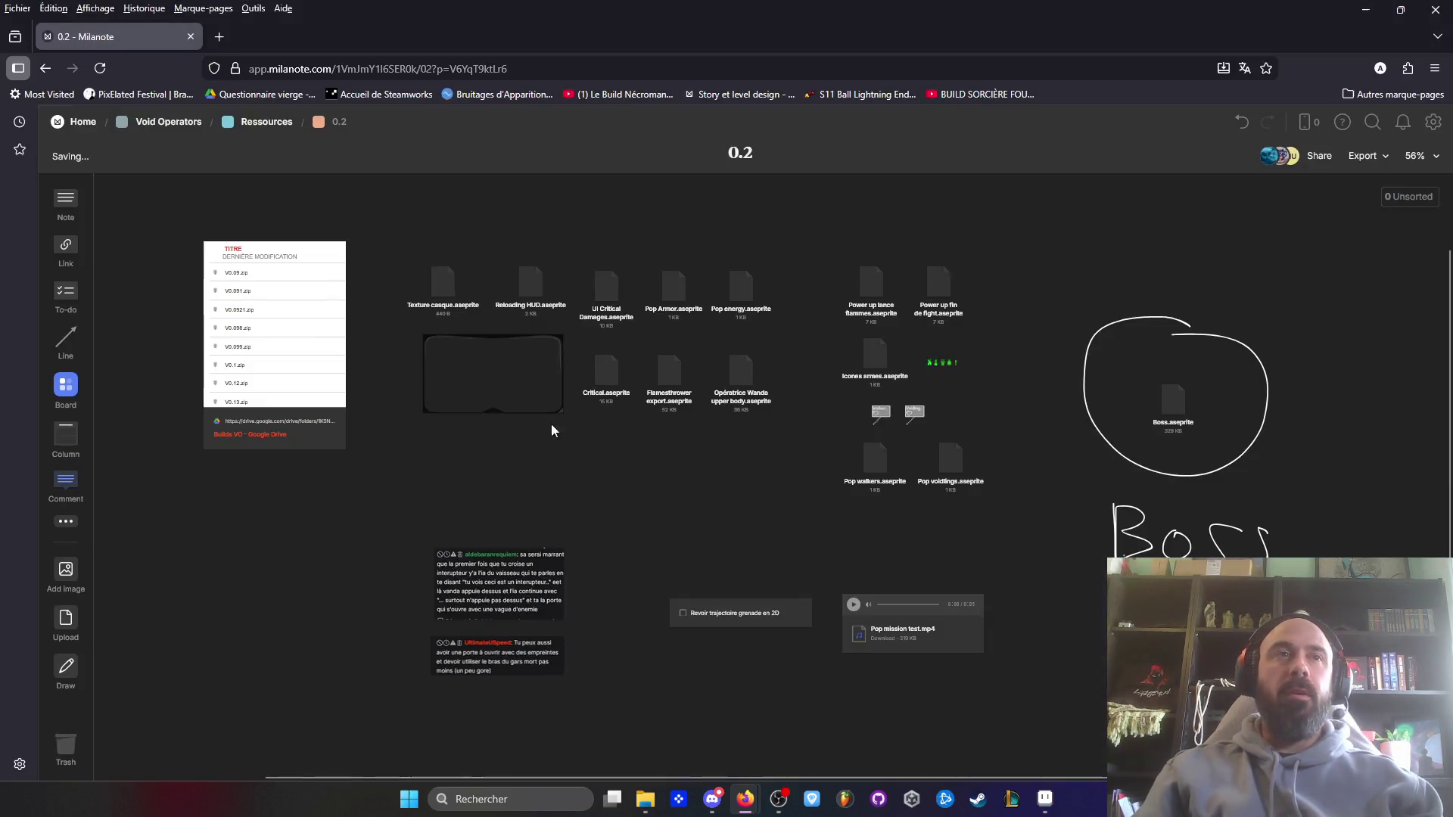
- Scroll the Milanote 0.2 resources board, then return to Tileset 2D in Aseprite
{"action": "scroll", "coordinate": [460, 641], "scroll_direction": "down", "scroll_amount": 3}
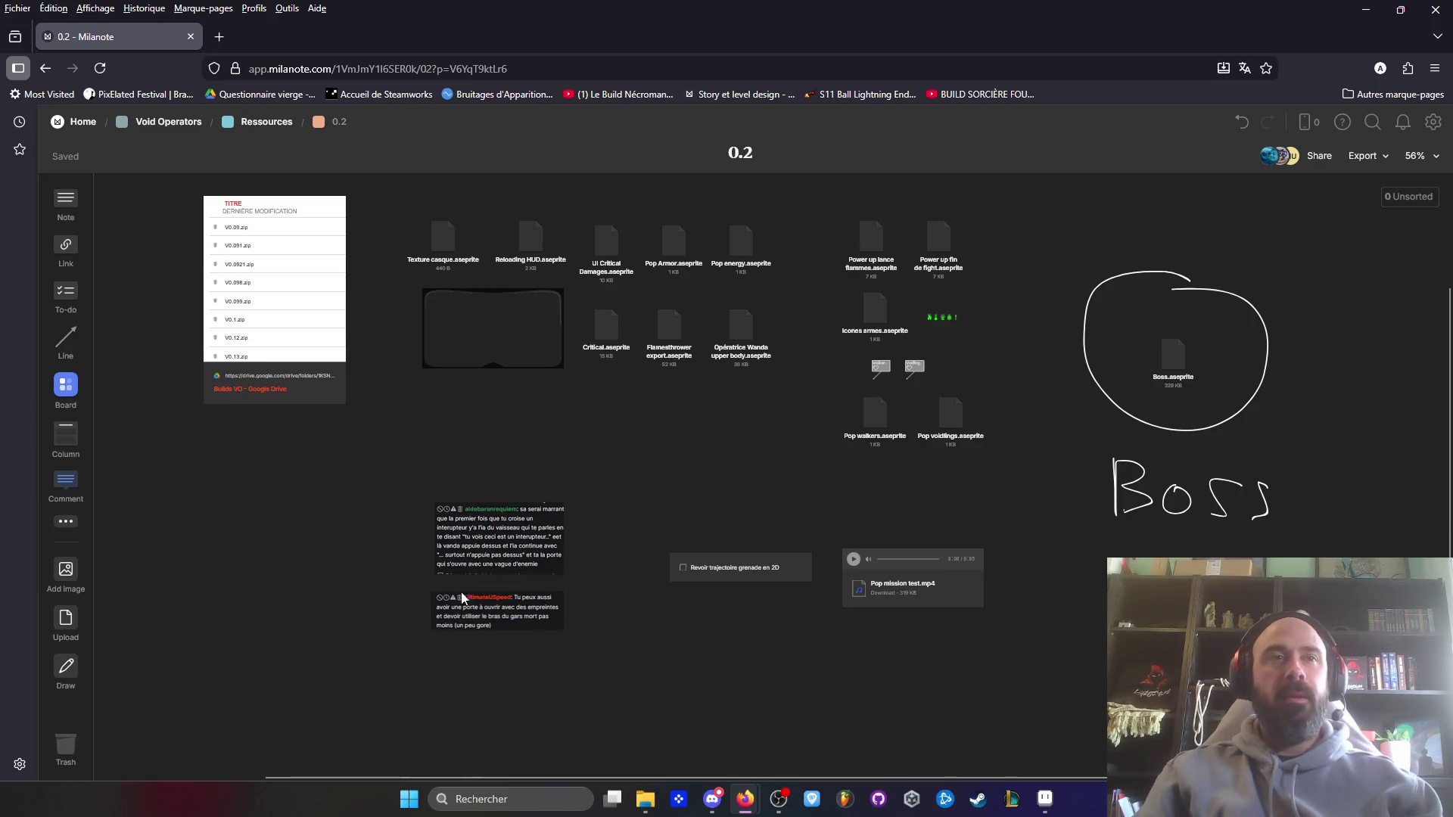
{"action": "key", "text": "alt+Tab"}
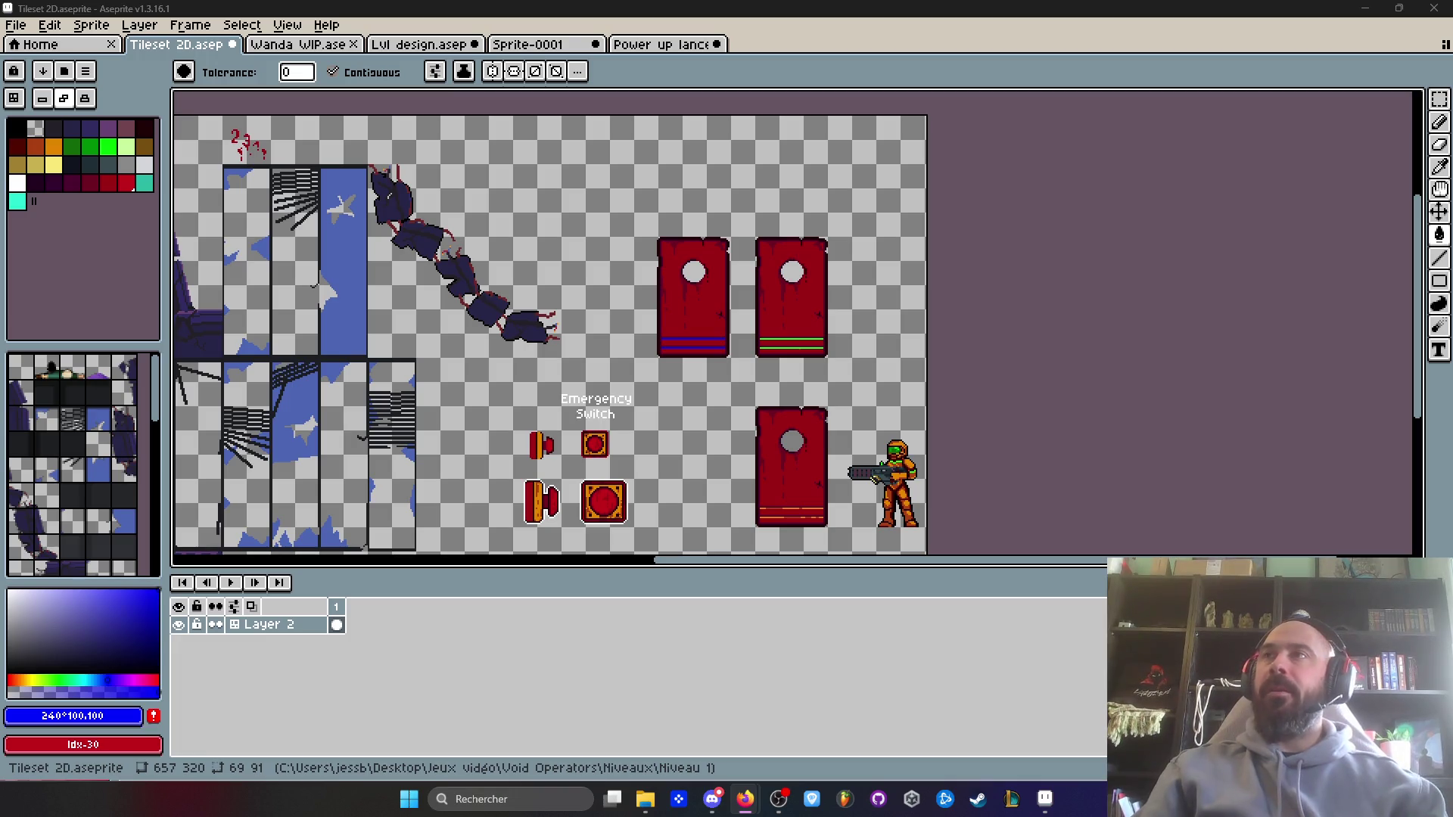
- Move the large Emergency Switch sprite about 18 px right and down
{"action": "scroll", "coordinate": [619, 423], "scroll_direction": "up", "scroll_amount": 3}
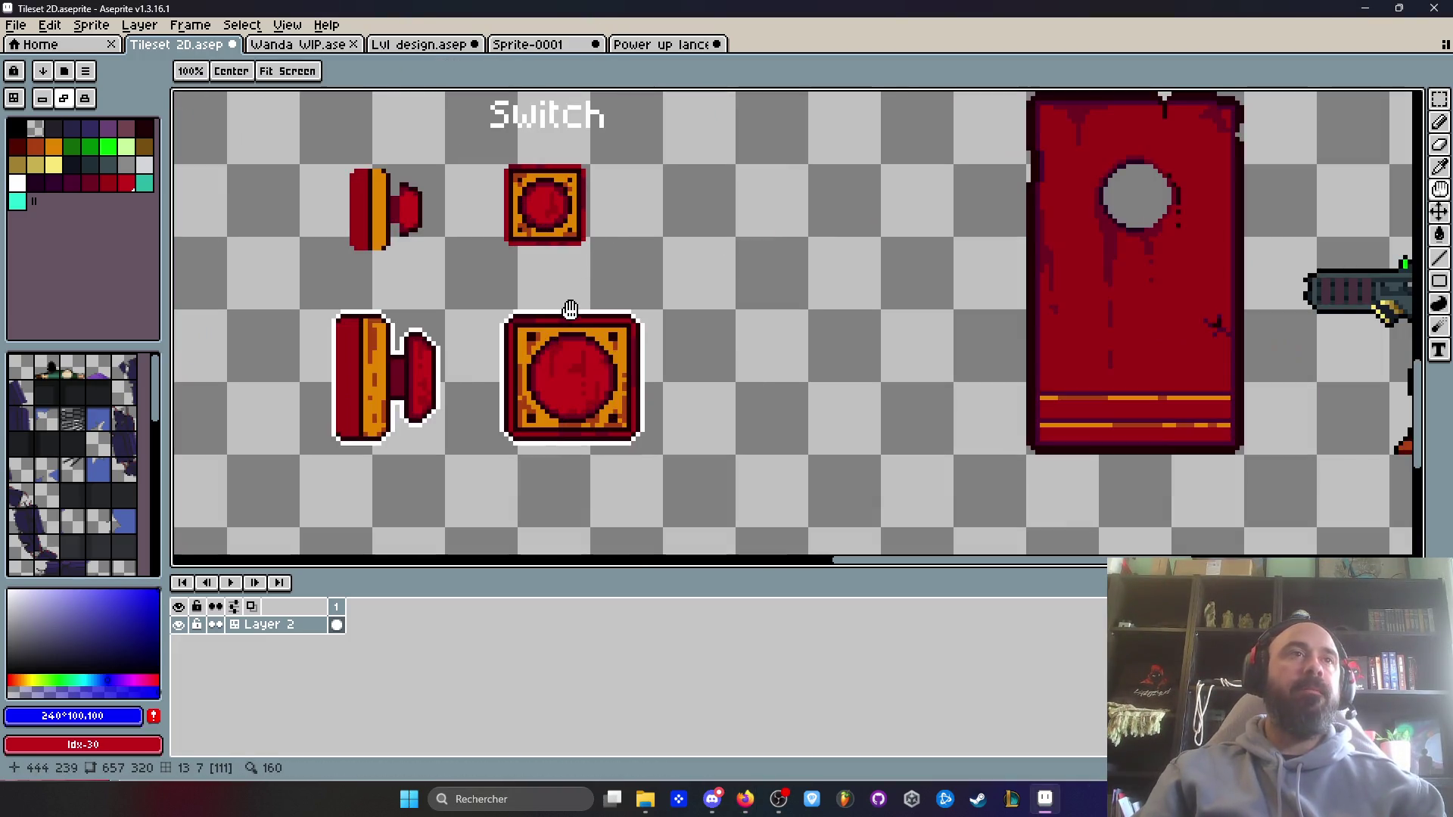
{"action": "key", "text": "m"}
{"action": "mouse_move", "coordinate": [464, 280]}
{"action": "left_mouse_down"}
{"action": "mouse_move", "coordinate": [649, 431]}
{"action": "mouse_move", "coordinate": [616, 406]}
{"action": "mouse_move", "coordinate": [629, 414]}
{"action": "left_mouse_up"}
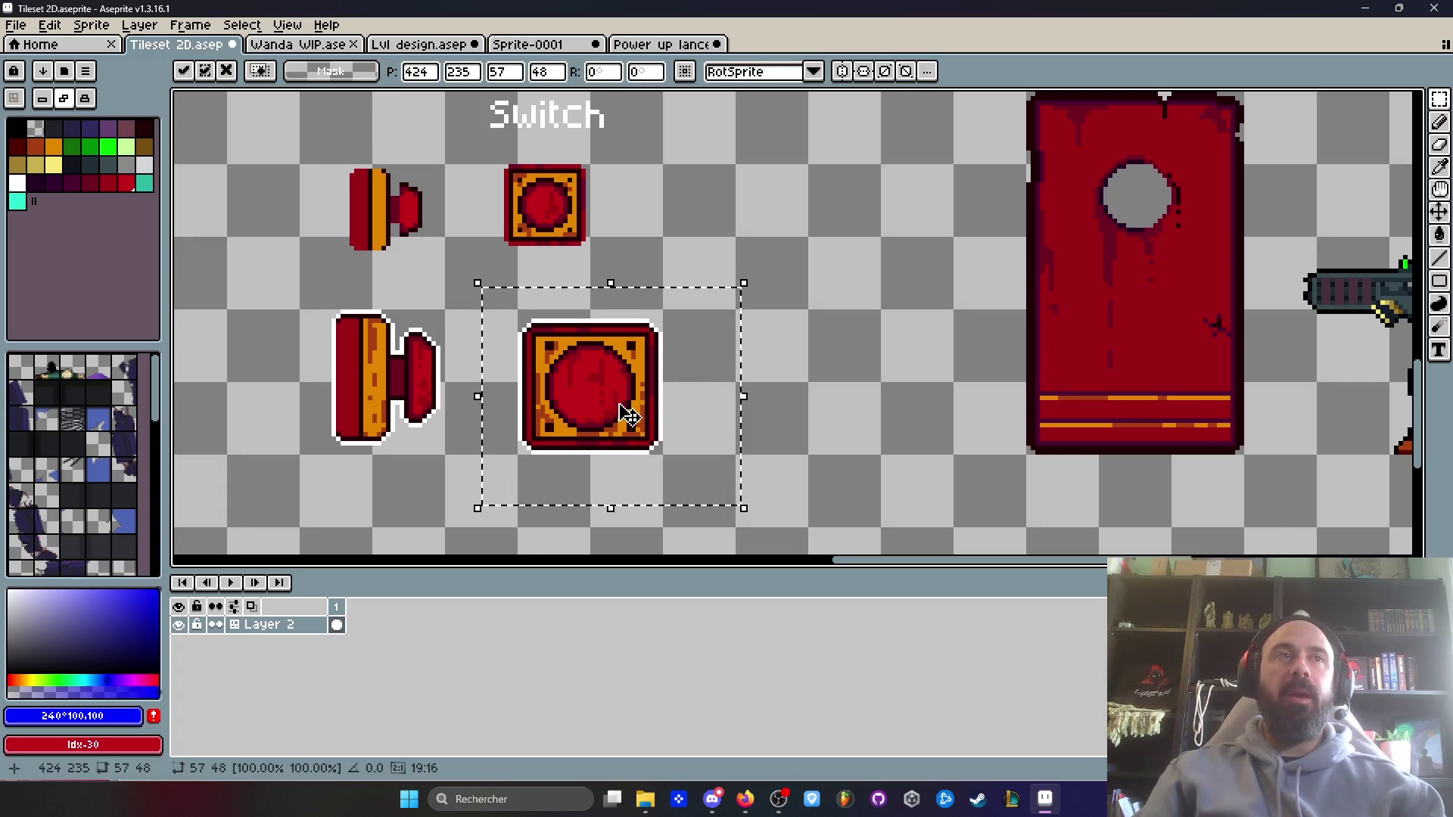
{"action": "scroll", "coordinate": [628, 415], "scroll_direction": "down", "scroll_amount": 1}
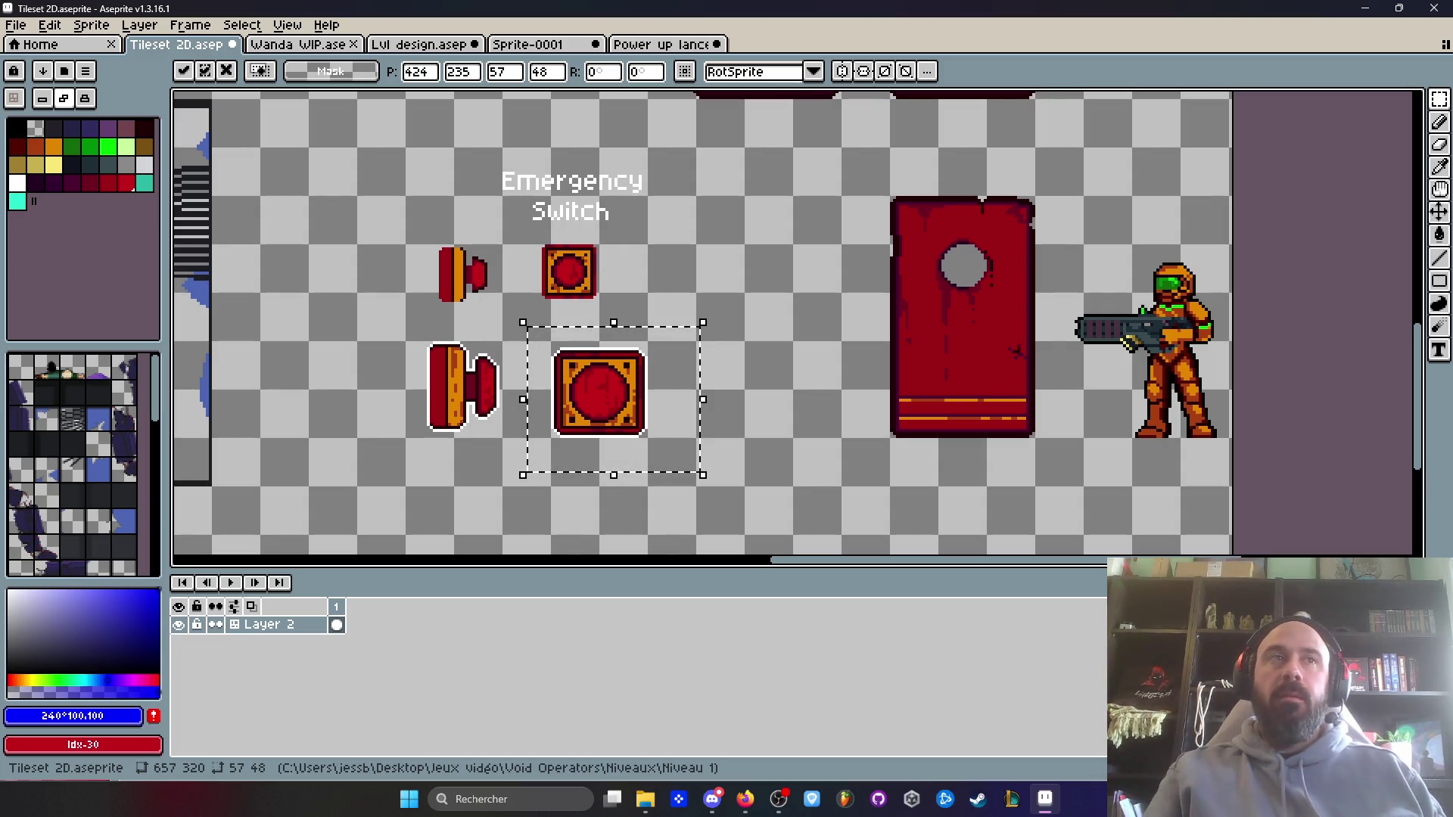
{"action": "scroll", "coordinate": [833, 300], "scroll_direction": "up", "scroll_amount": 3}
{"action": "scroll", "coordinate": [839, 301], "scroll_direction": "down", "scroll_amount": 4}
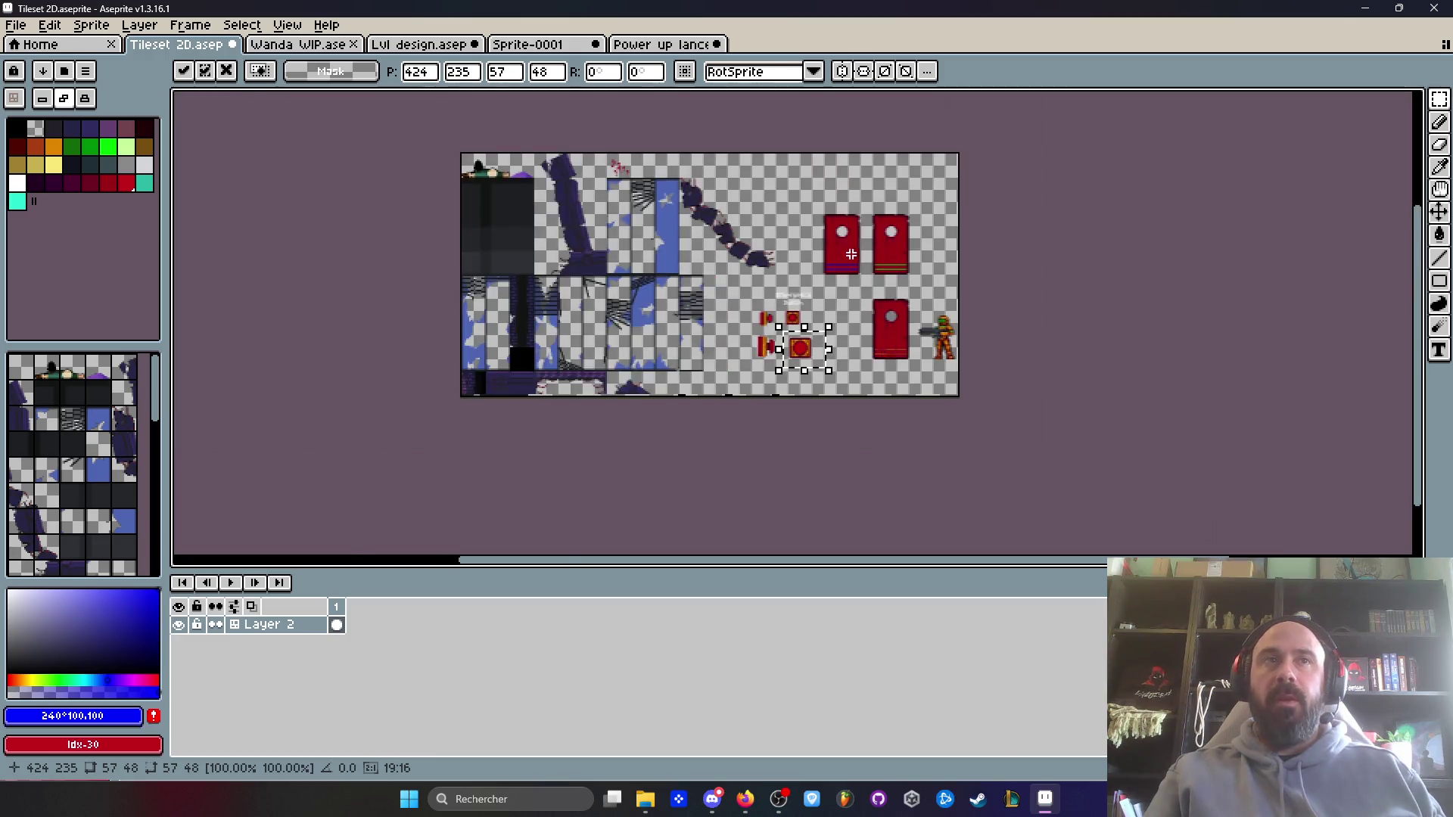
{"action": "scroll", "coordinate": [847, 299], "scroll_direction": "up", "scroll_amount": 2}
{"action": "scroll", "coordinate": [852, 295], "scroll_direction": "down", "scroll_amount": 2}
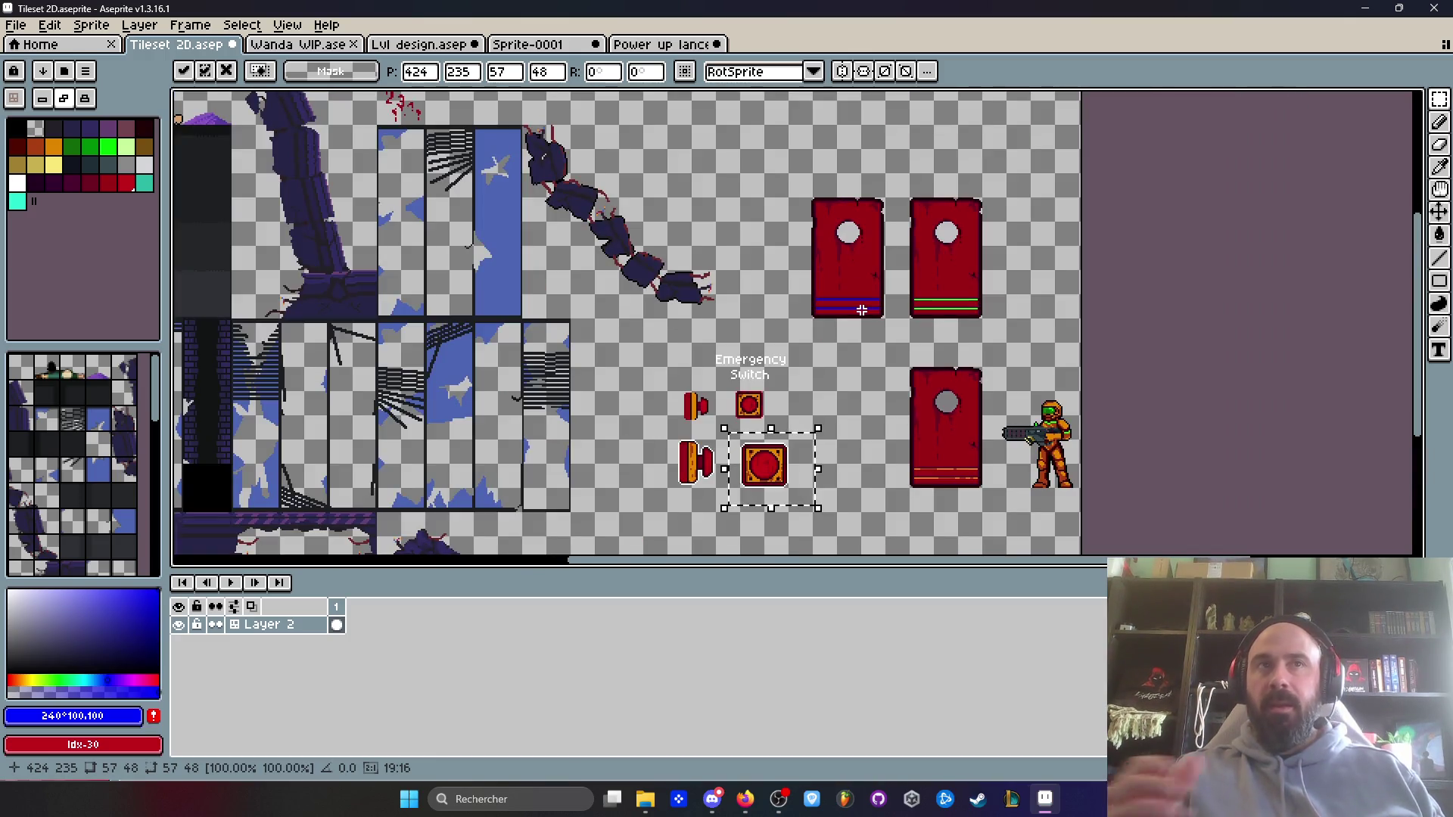
{"action": "scroll", "coordinate": [861, 309], "scroll_direction": "up", "scroll_amount": 3}
- Fill the left door's porthole dark grey and both red bands door grey
{"action": "key", "text": "g"}
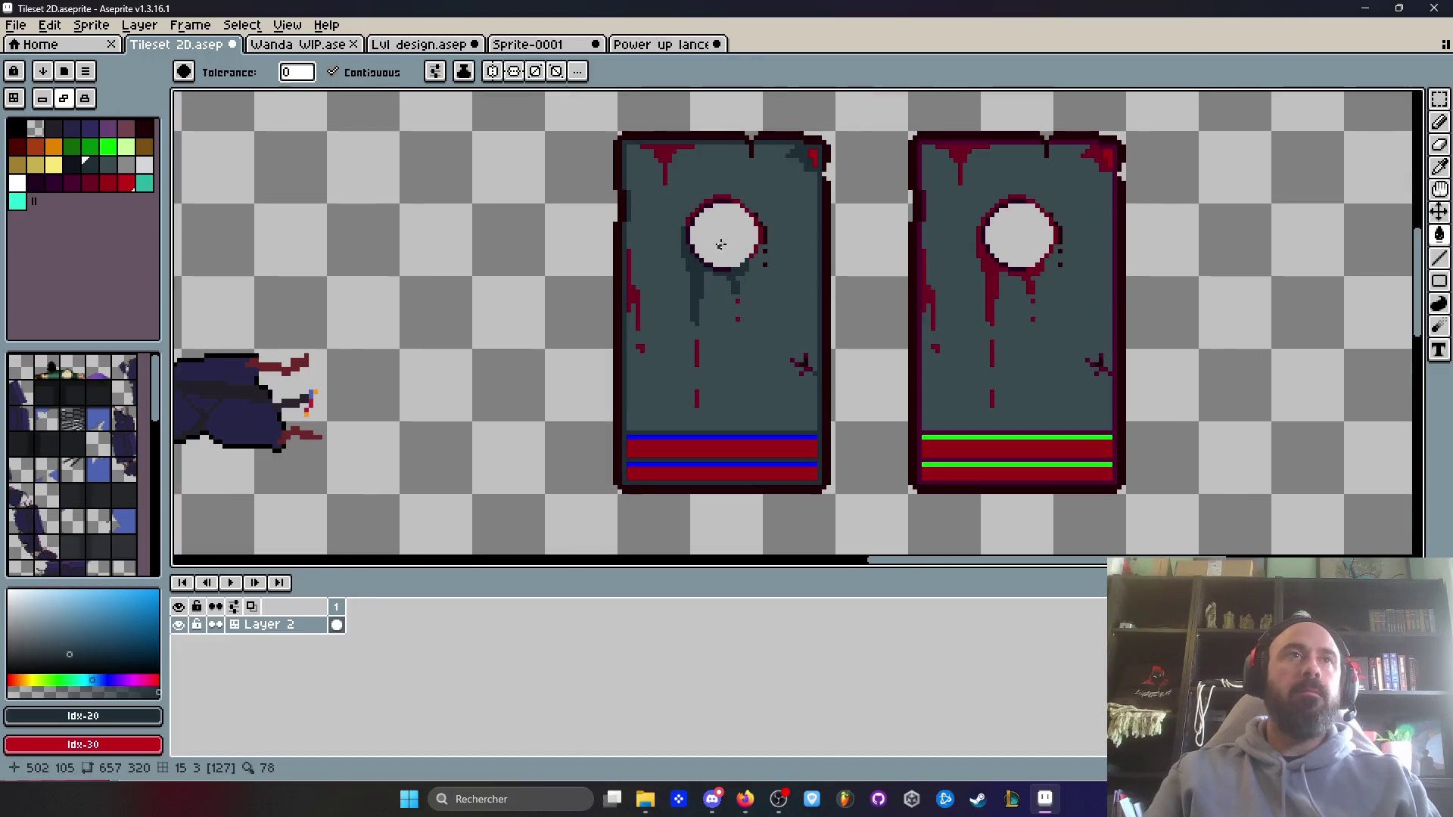
{"action": "left_click", "coordinate": [723, 204]}
{"action": "left_click", "coordinate": [748, 295], "text": "alt"}
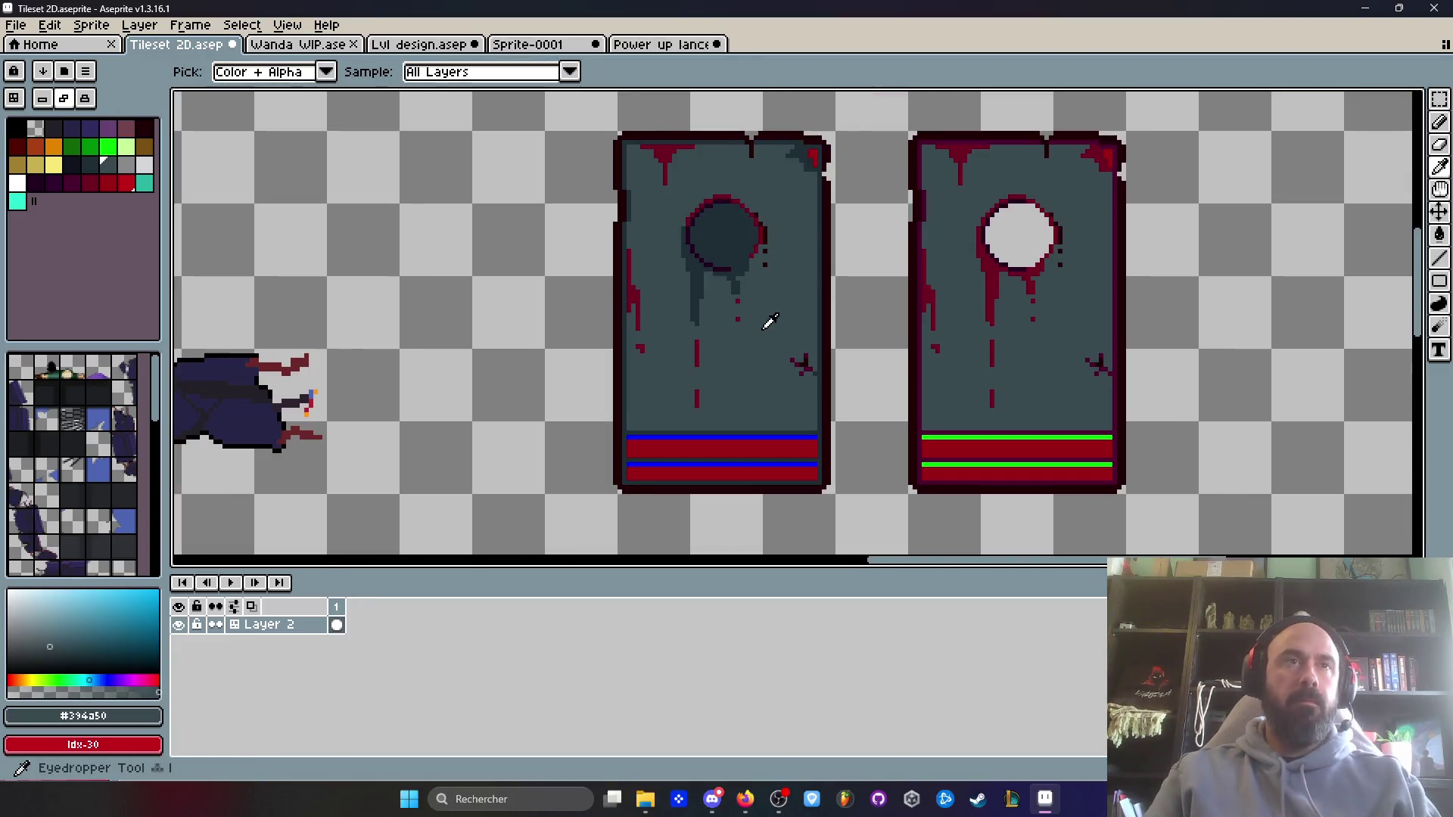
{"action": "scroll", "coordinate": [738, 244], "scroll_direction": "down", "scroll_amount": 3}
{"action": "scroll", "coordinate": [745, 250], "scroll_direction": "up", "scroll_amount": 2}
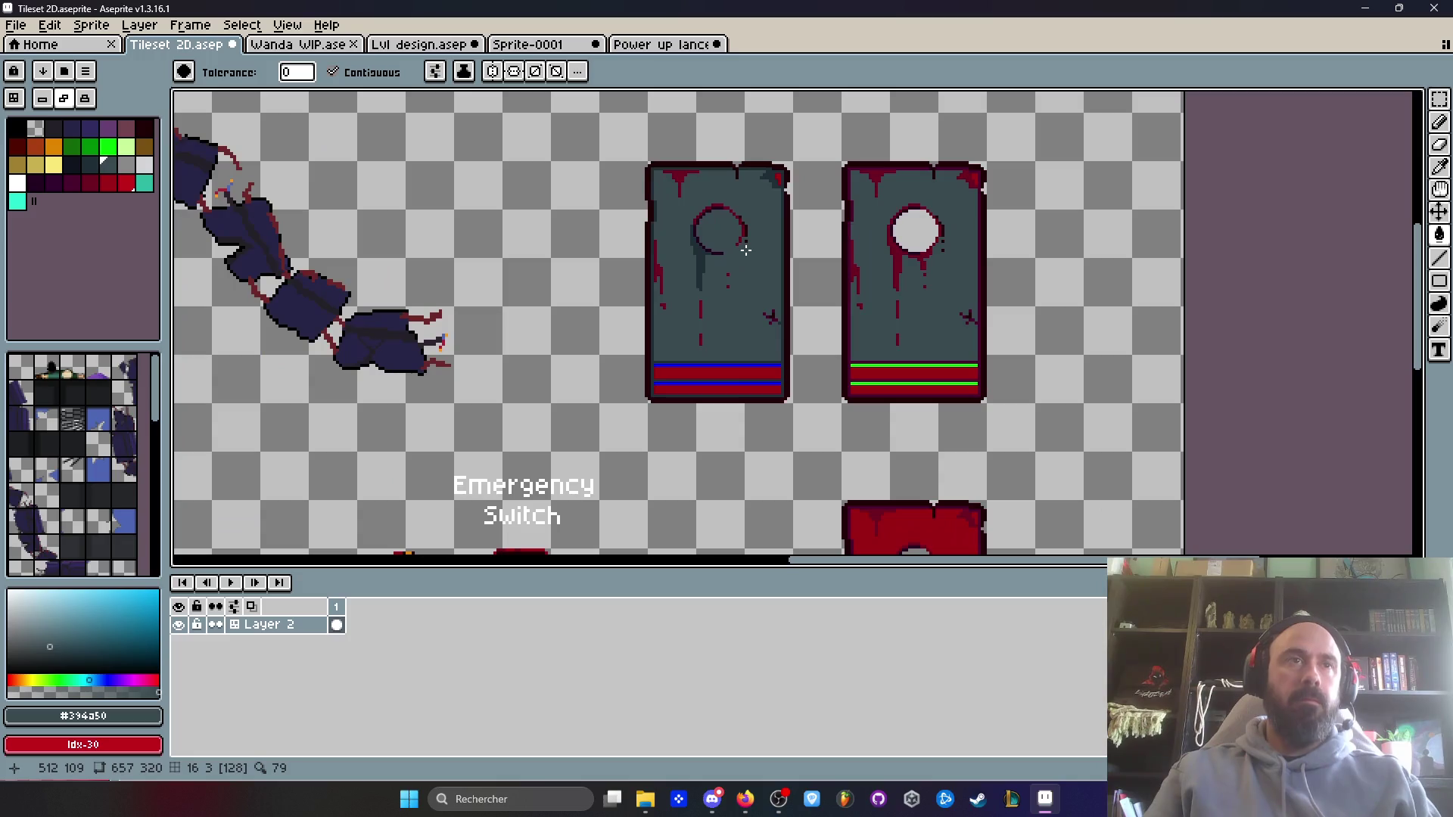
{"action": "scroll", "coordinate": [729, 375], "scroll_direction": "up", "scroll_amount": 1}
{"action": "left_click", "coordinate": [730, 374]}
{"action": "left_click", "coordinate": [729, 396]}
{"action": "scroll", "coordinate": [665, 318], "scroll_direction": "down", "scroll_amount": 1}
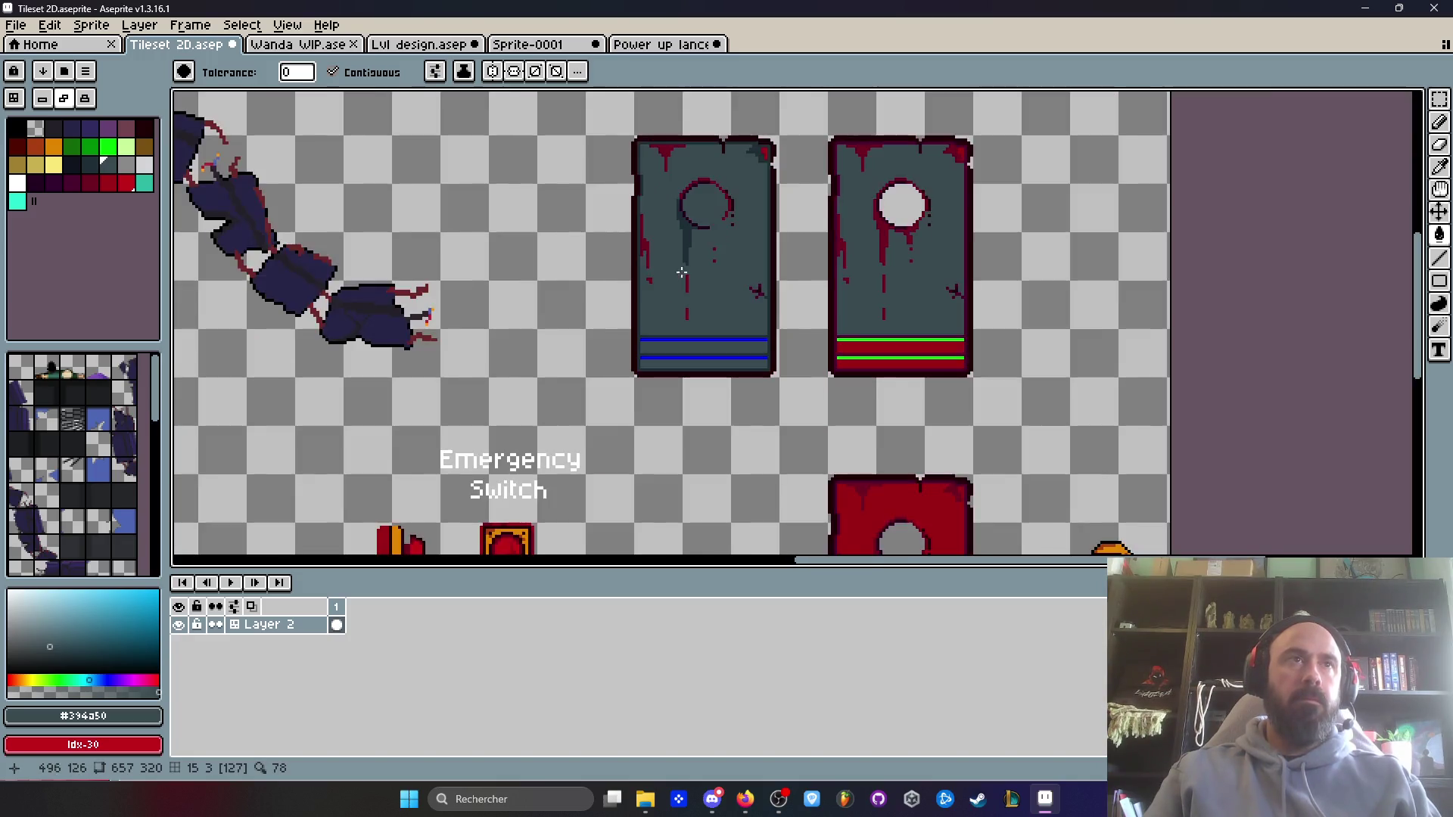
{"action": "scroll", "coordinate": [611, 248], "scroll_direction": "up", "scroll_amount": 2}
- Fill the red drip, small spot and dash grey, undoing an accidental background fill
{"action": "left_click", "coordinate": [631, 283]}
{"action": "left_click", "coordinate": [632, 315]}
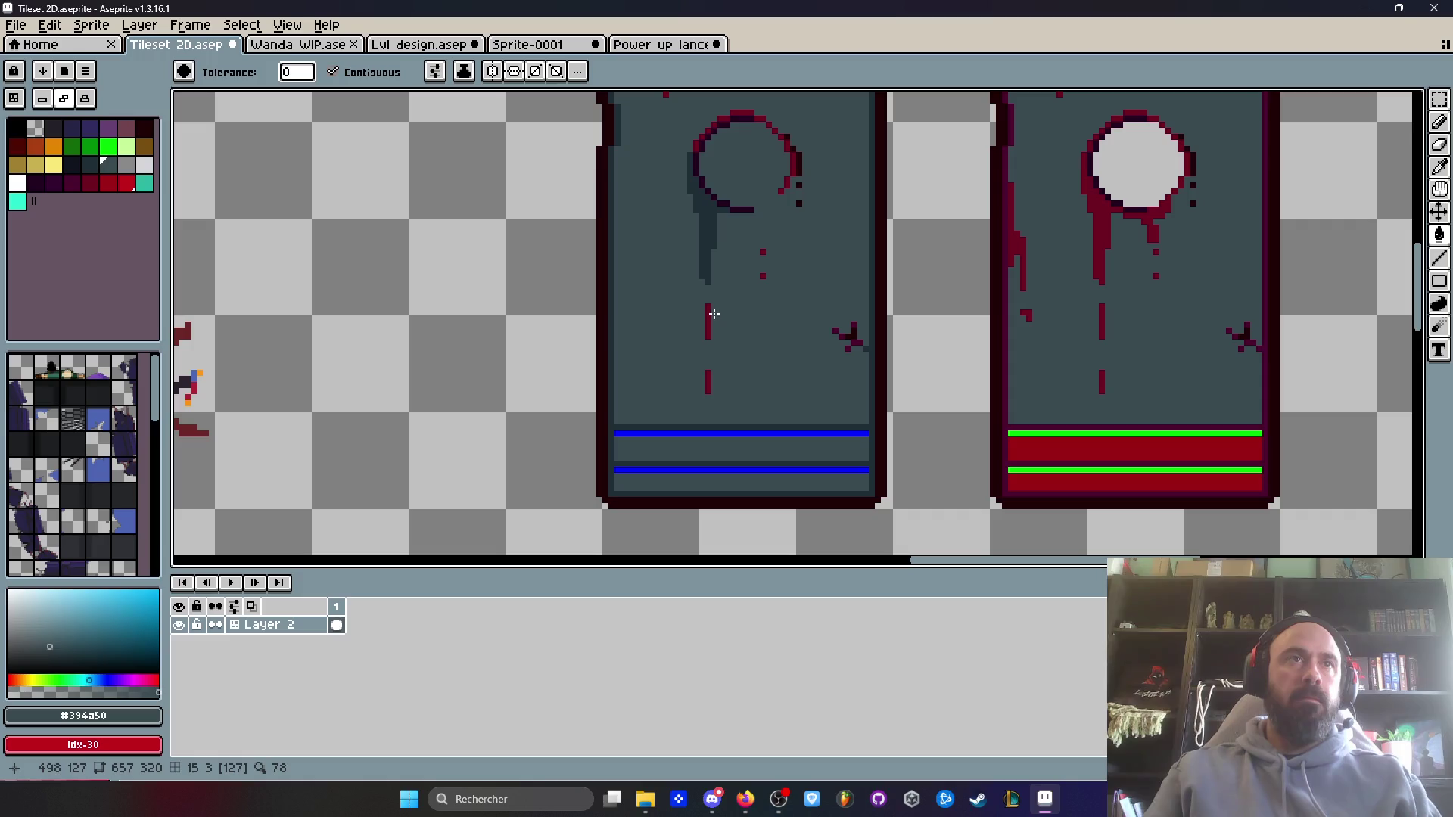
{"action": "scroll", "coordinate": [709, 312], "scroll_direction": "up", "scroll_amount": 1}
{"action": "left_click", "coordinate": [701, 358]}
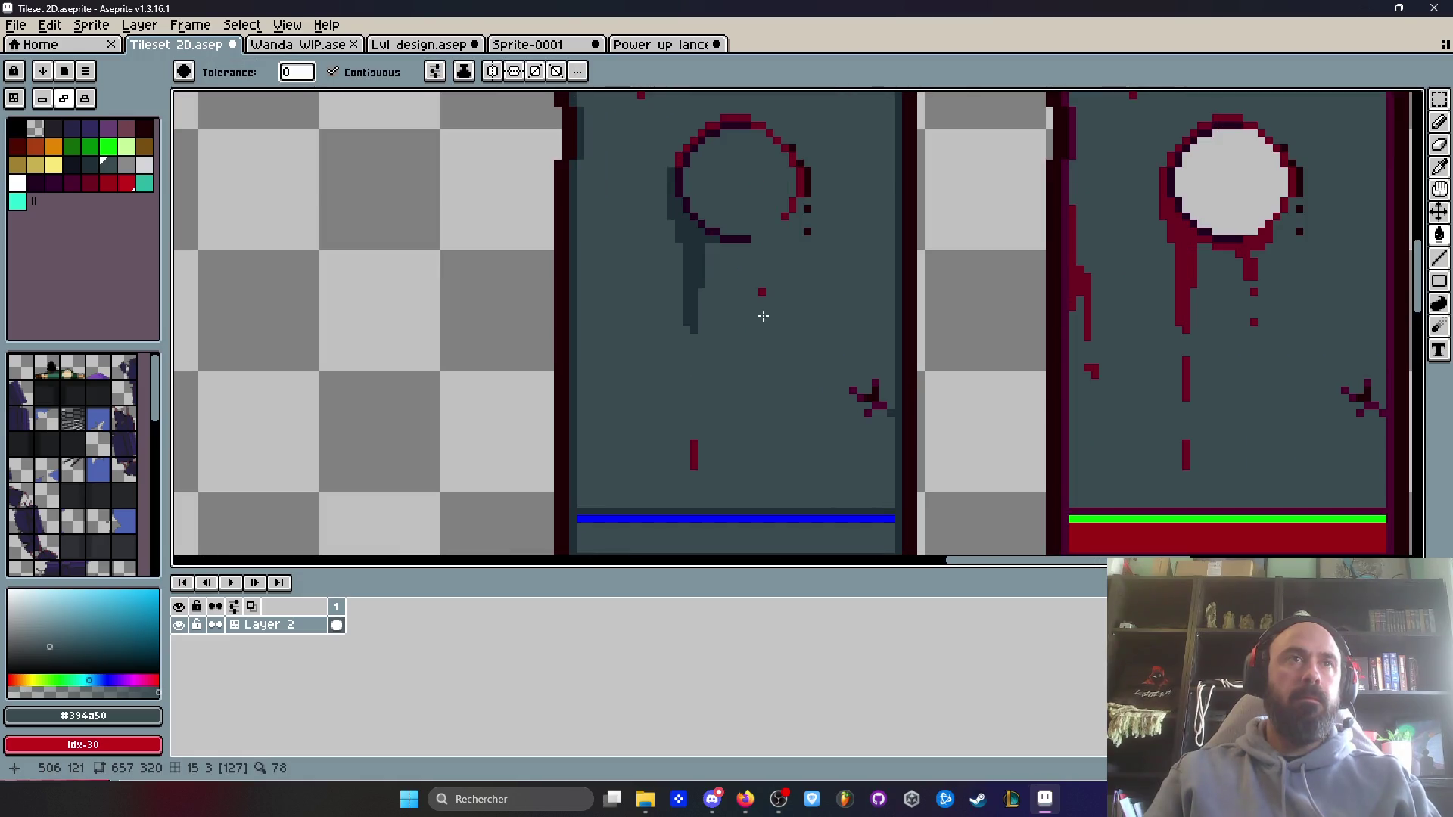
{"action": "left_click", "coordinate": [880, 395]}
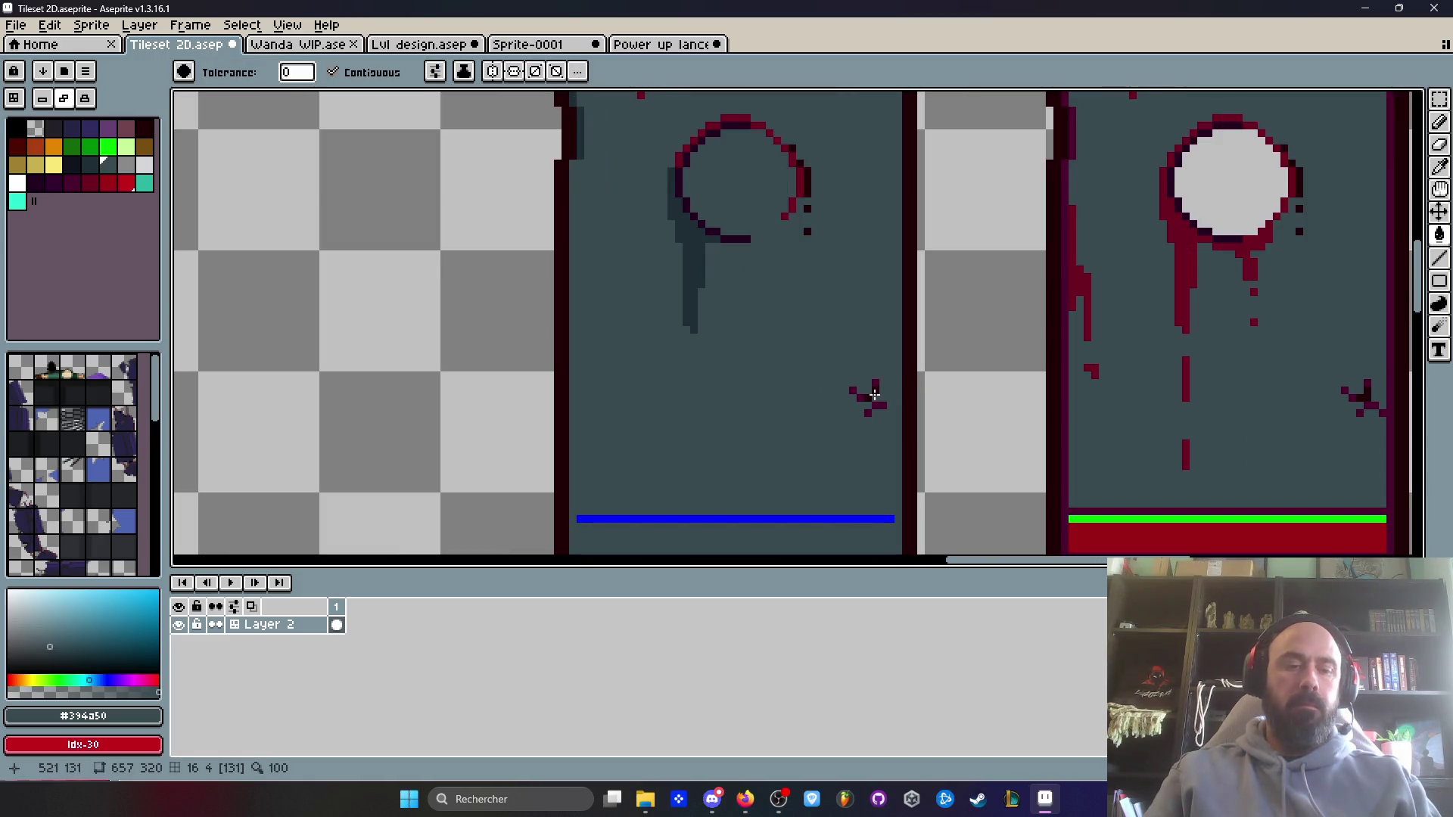
{"action": "key", "text": "ctrl+z"}
- Pencil door grey over the splatter, porthole ring and top corner marks
{"action": "key", "text": "b"}
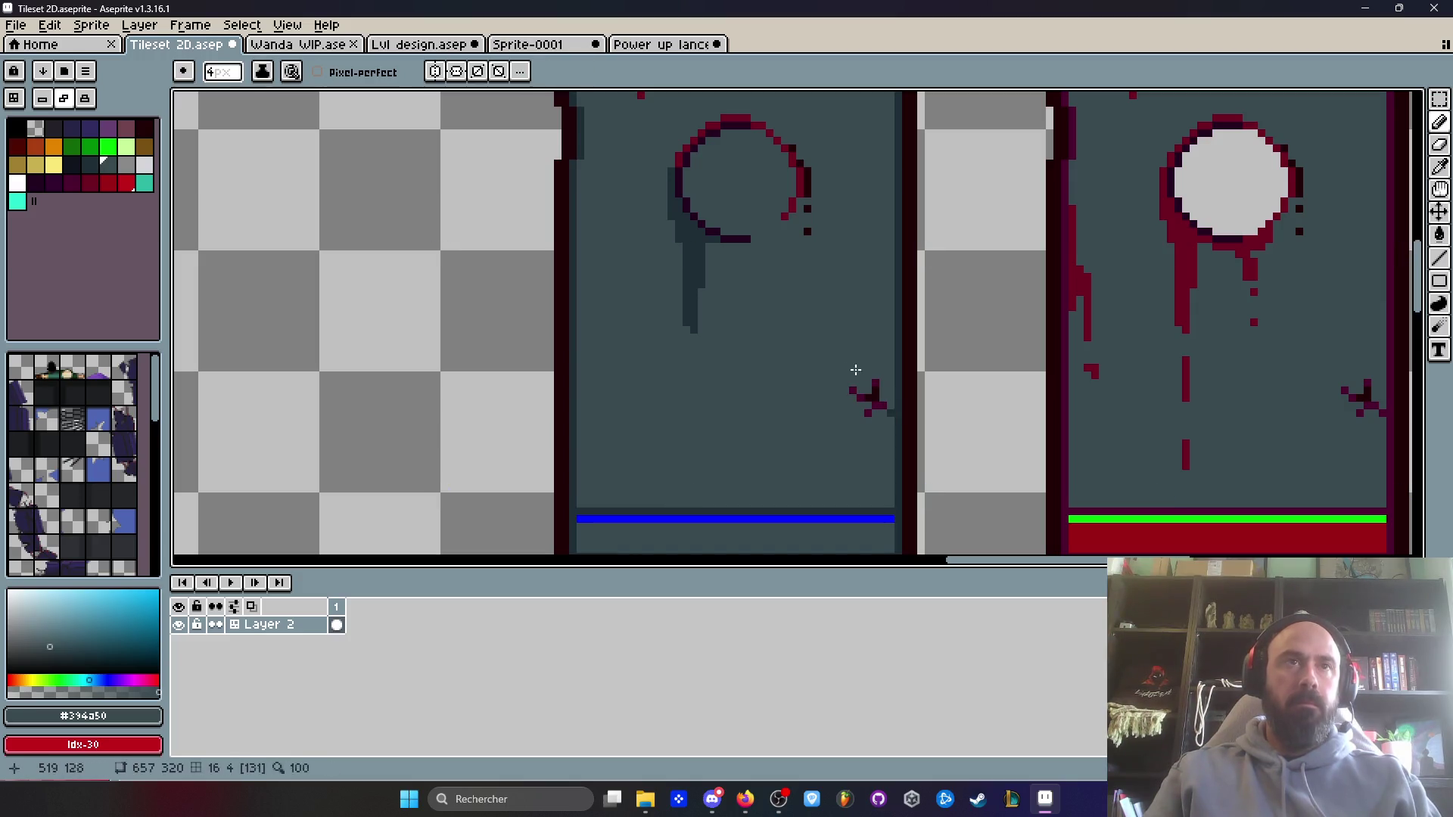
{"action": "left_click_drag", "start_coordinate": [855, 398], "coordinate": [878, 419]}
{"action": "key", "text": "space"}
{"action": "left_click_drag", "start_coordinate": [765, 302], "coordinate": [742, 454]}
{"action": "mouse_move", "coordinate": [760, 242]}
{"action": "left_mouse_down"}
{"action": "mouse_move", "coordinate": [675, 264]}
{"action": "mouse_move", "coordinate": [671, 398]}
{"action": "mouse_move", "coordinate": [790, 310]}
{"action": "left_mouse_up"}
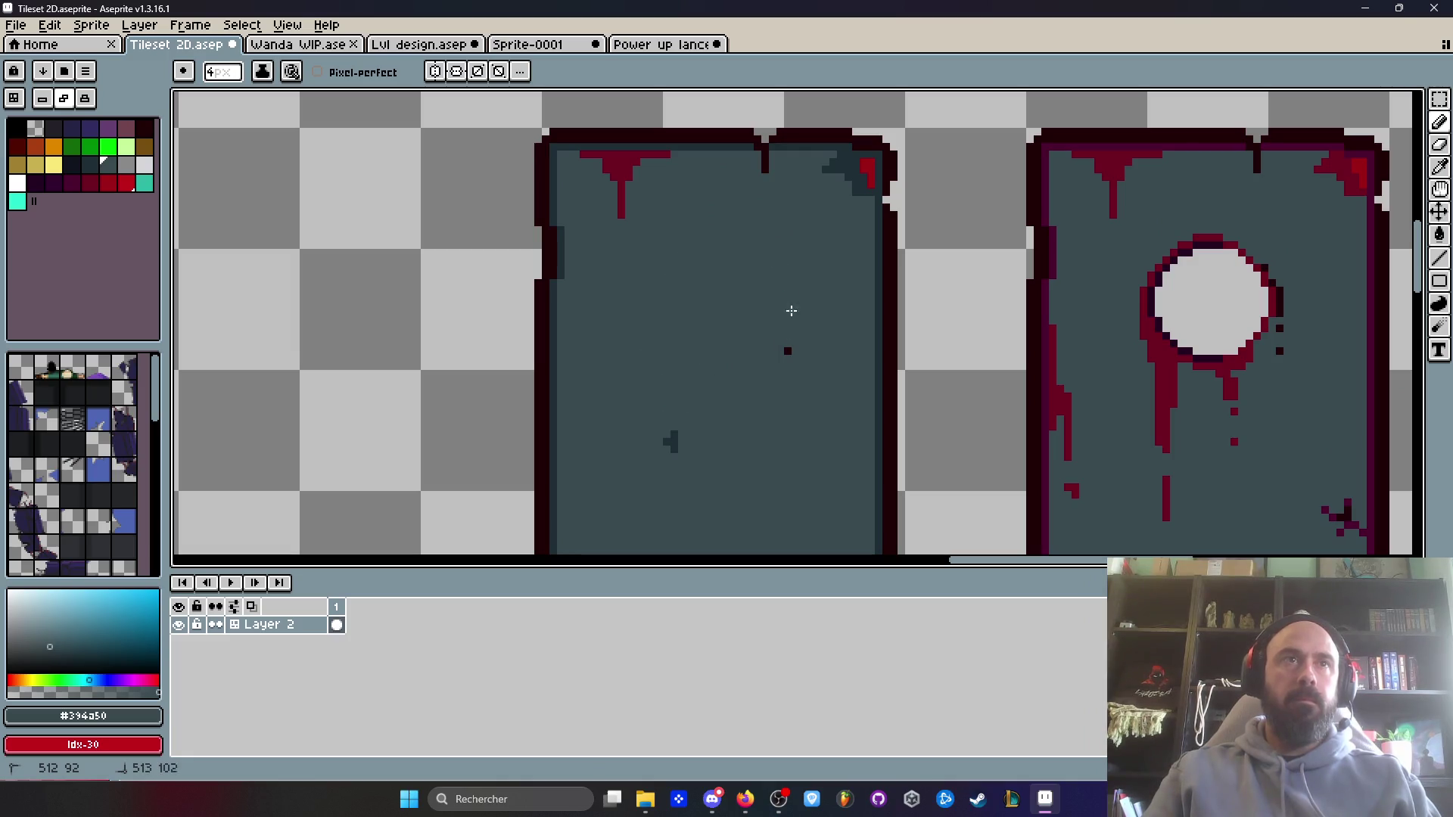
{"action": "mouse_move", "coordinate": [641, 226]}
{"action": "left_mouse_down"}
{"action": "mouse_move", "coordinate": [574, 169]}
{"action": "mouse_move", "coordinate": [836, 175]}
{"action": "mouse_move", "coordinate": [855, 201]}
{"action": "left_mouse_up"}
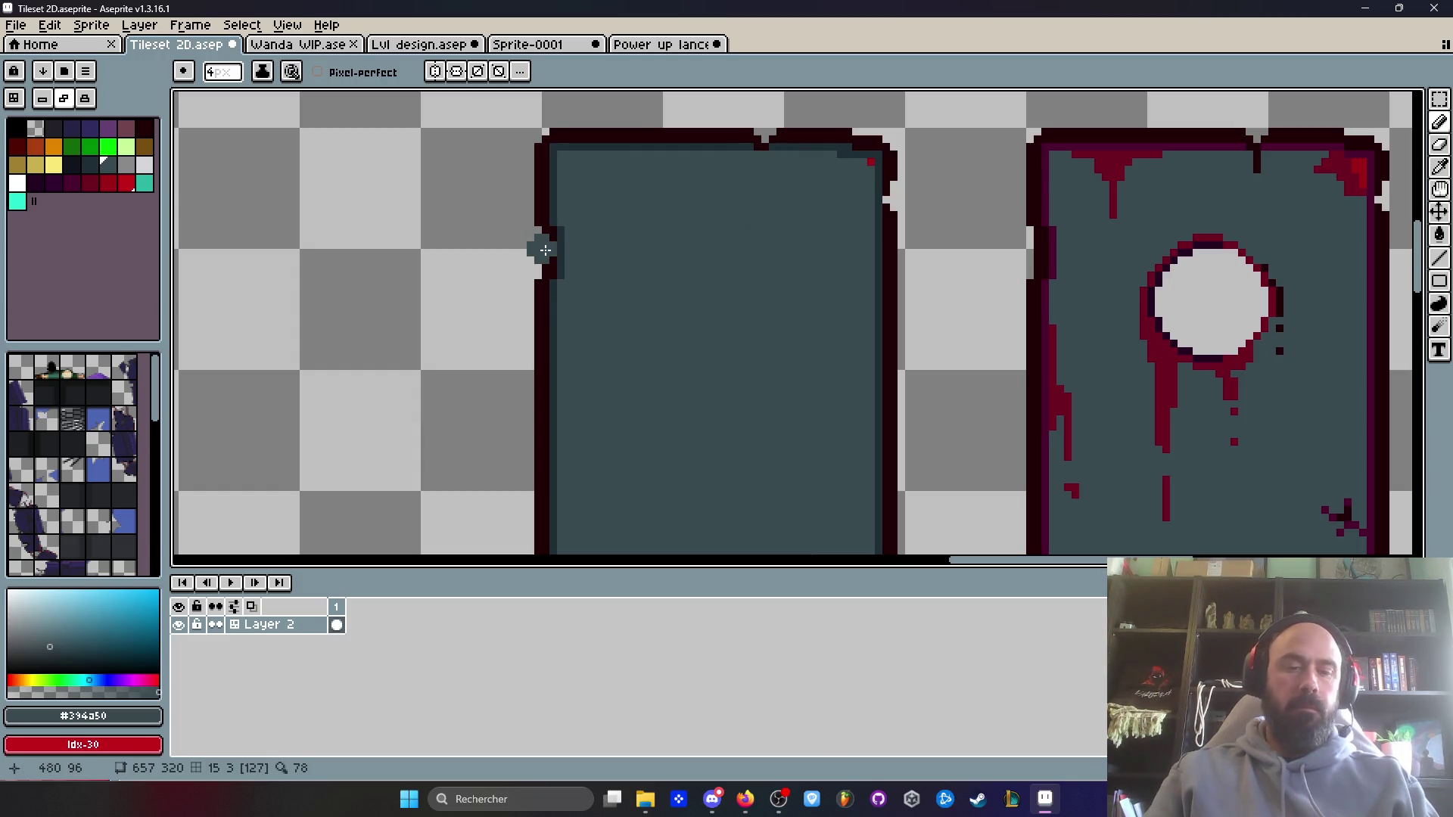
- Try shifting a strip of the door's edge right, then undo it
{"action": "key", "text": "m"}
{"action": "scroll", "coordinate": [545, 250], "scroll_direction": "down", "scroll_amount": 3}
{"action": "scroll", "coordinate": [629, 238], "scroll_direction": "up", "scroll_amount": 3}
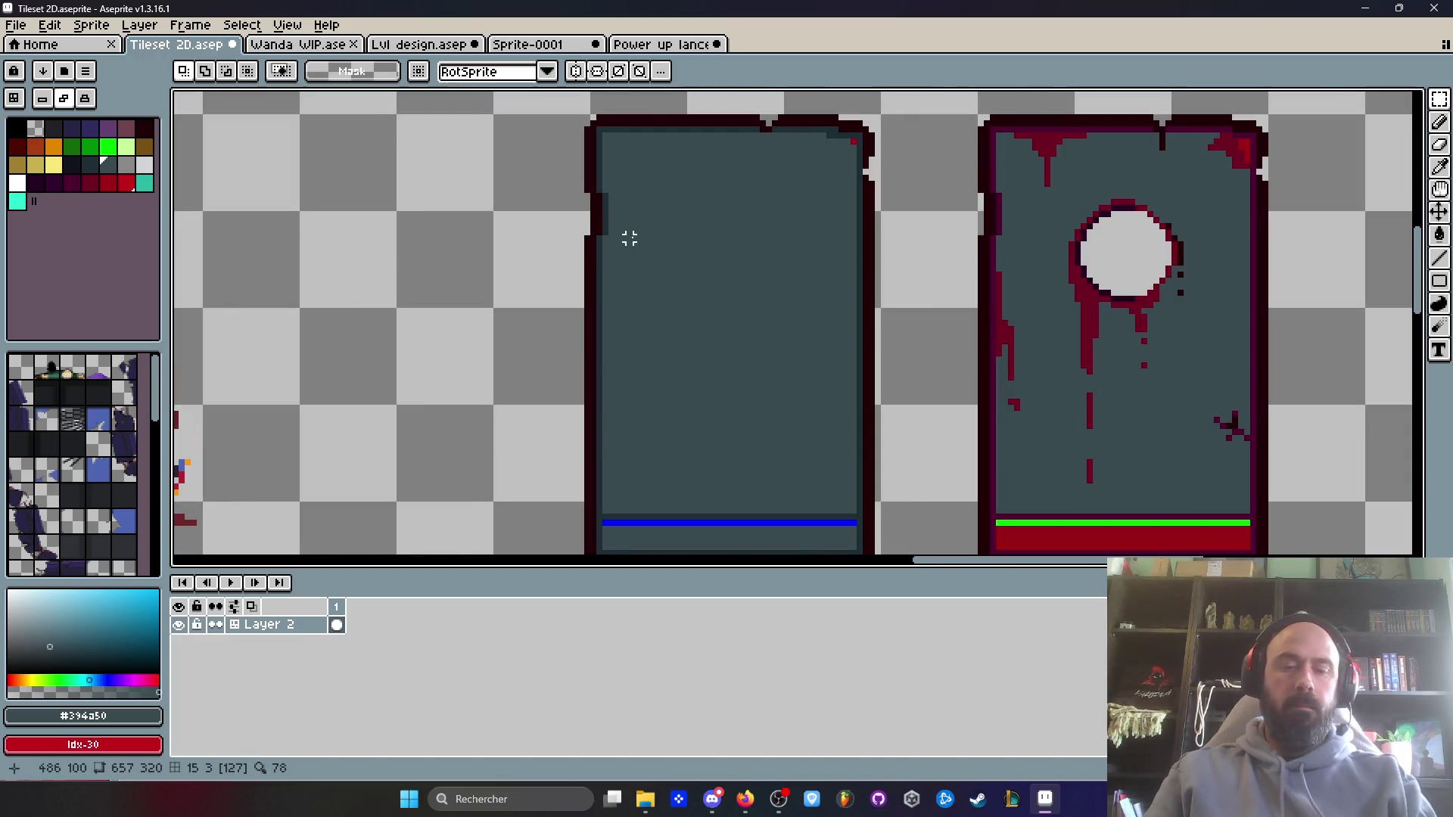
{"action": "scroll", "coordinate": [538, 204], "scroll_direction": "up", "scroll_amount": 3}
{"action": "mouse_move", "coordinate": [560, 181]}
{"action": "left_mouse_down"}
{"action": "mouse_move", "coordinate": [605, 262]}
{"action": "mouse_move", "coordinate": [597, 243]}
{"action": "left_mouse_up"}
{"action": "key", "text": "ctrl+d"}
{"action": "key", "text": "b"}
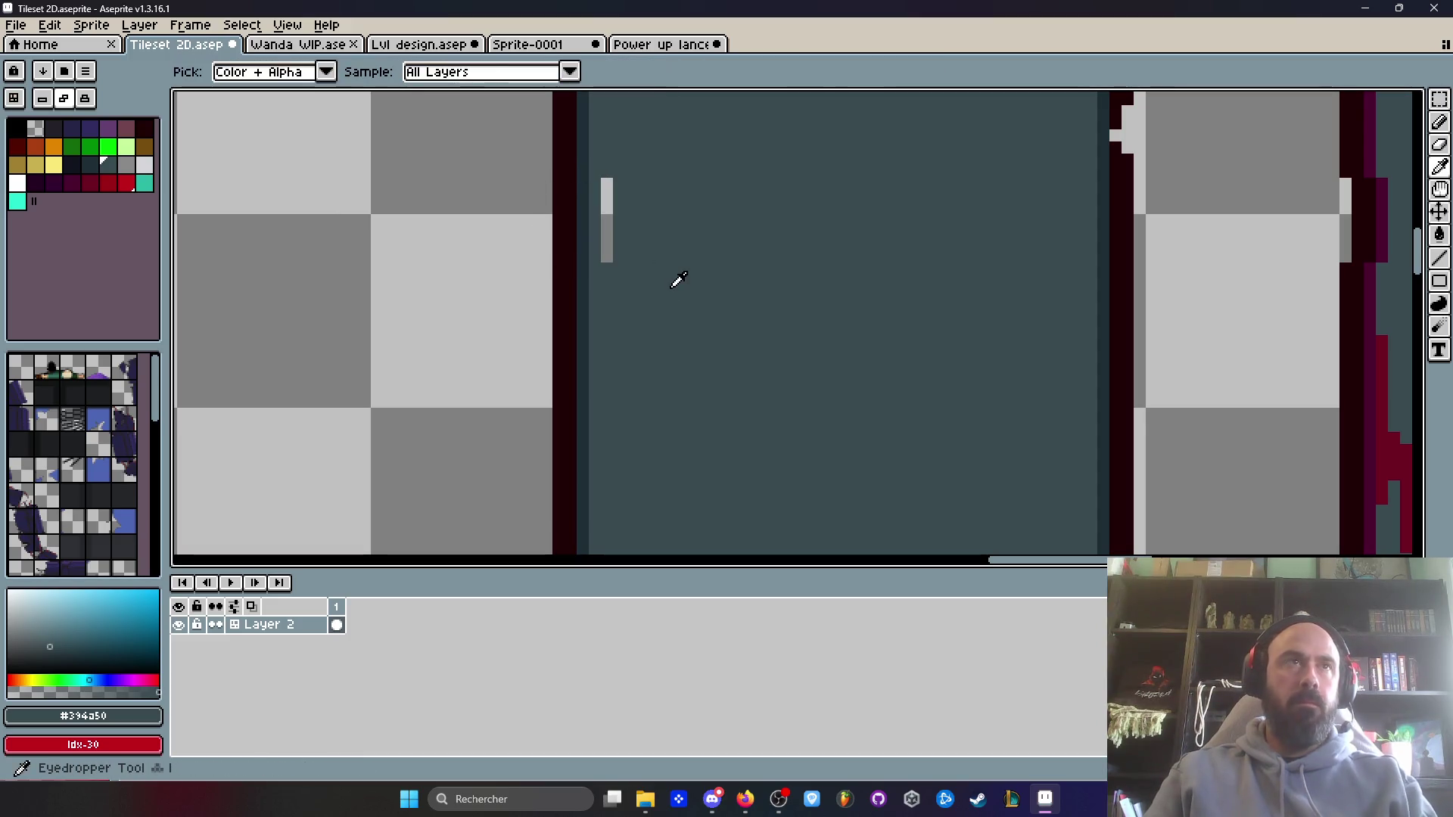
{"action": "key", "text": "ctrl+z"}
{"action": "key", "text": "h"}
{"action": "scroll", "coordinate": [724, 293], "scroll_direction": "down", "scroll_amount": 3}
{"action": "scroll", "coordinate": [734, 276], "scroll_direction": "up", "scroll_amount": 4}
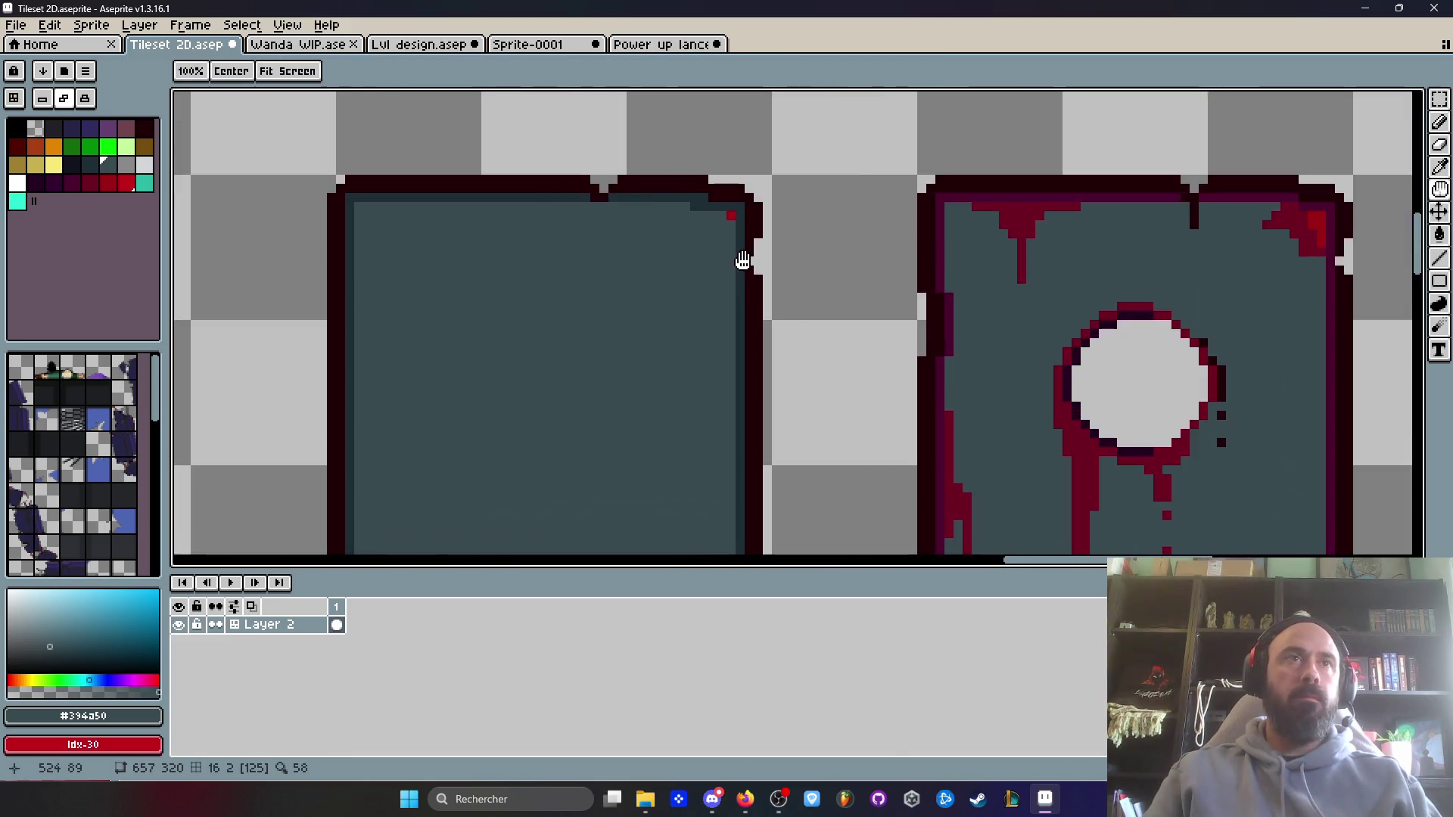
- Fill light gaps along the door's side and top edges with the dark outline colour
{"action": "key", "text": "i"}
{"action": "left_click", "coordinate": [771, 187]}
{"action": "key", "text": "b"}
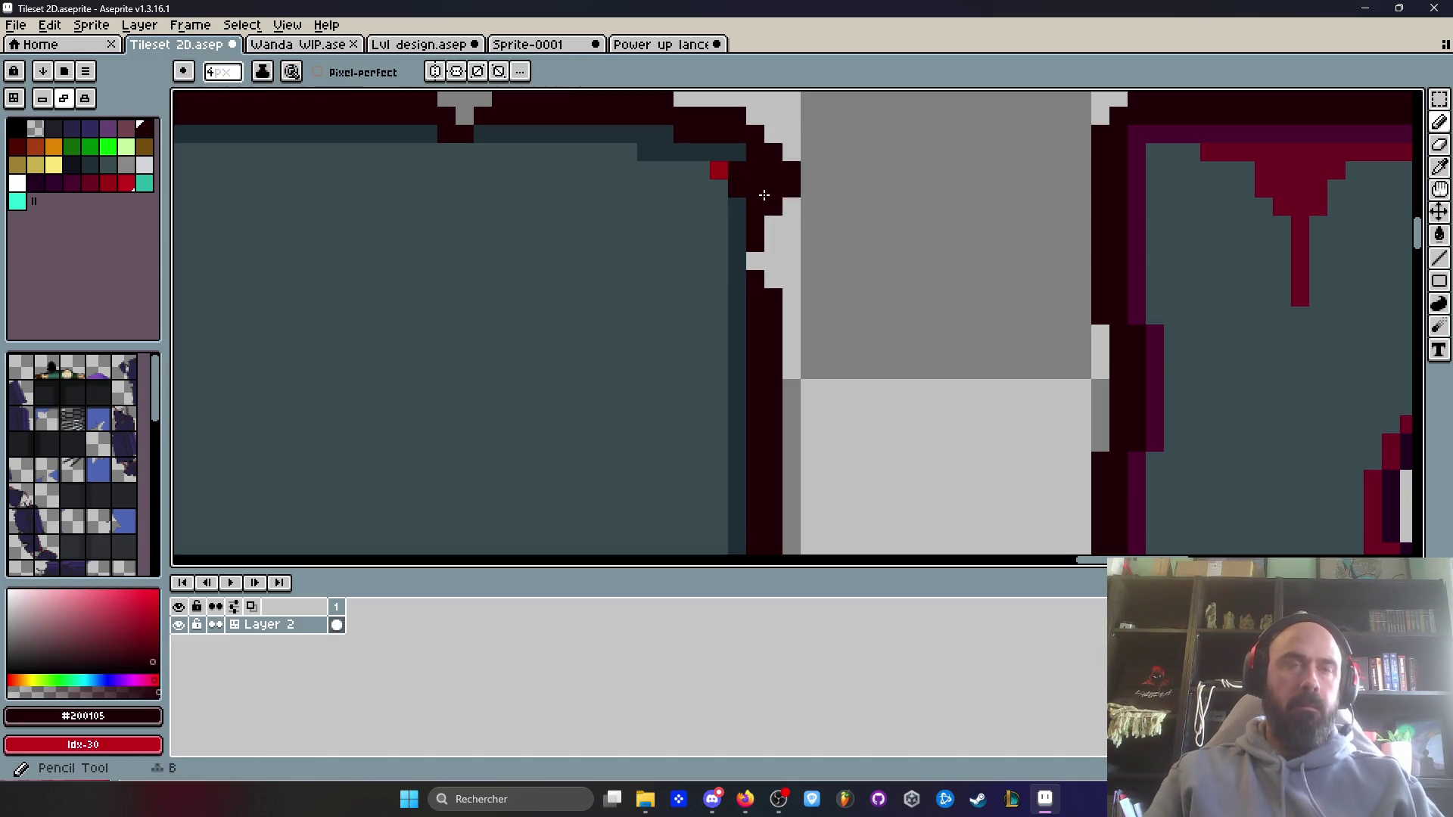
{"action": "mouse_move", "coordinate": [772, 219]}
{"action": "left_mouse_down"}
{"action": "mouse_move", "coordinate": [757, 261]}
{"action": "mouse_move", "coordinate": [774, 257]}
{"action": "left_mouse_up"}
{"action": "left_click_drag", "start_coordinate": [757, 187], "coordinate": [746, 301]}
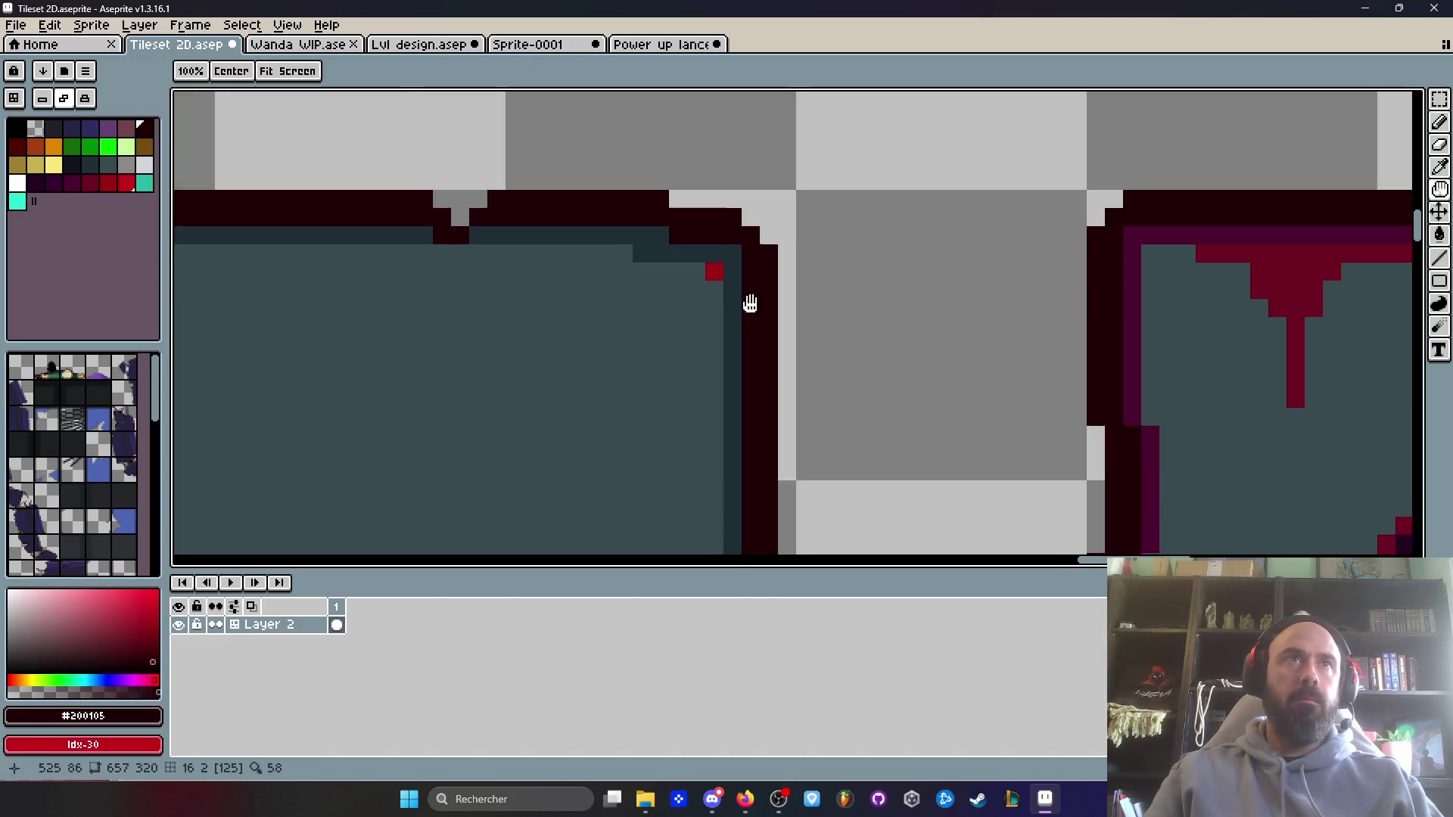
{"action": "left_click_drag", "start_coordinate": [472, 211], "coordinate": [427, 211]}
{"action": "left_click", "coordinate": [454, 229]}
{"action": "left_click_drag", "start_coordinate": [617, 217], "coordinate": [738, 219]}
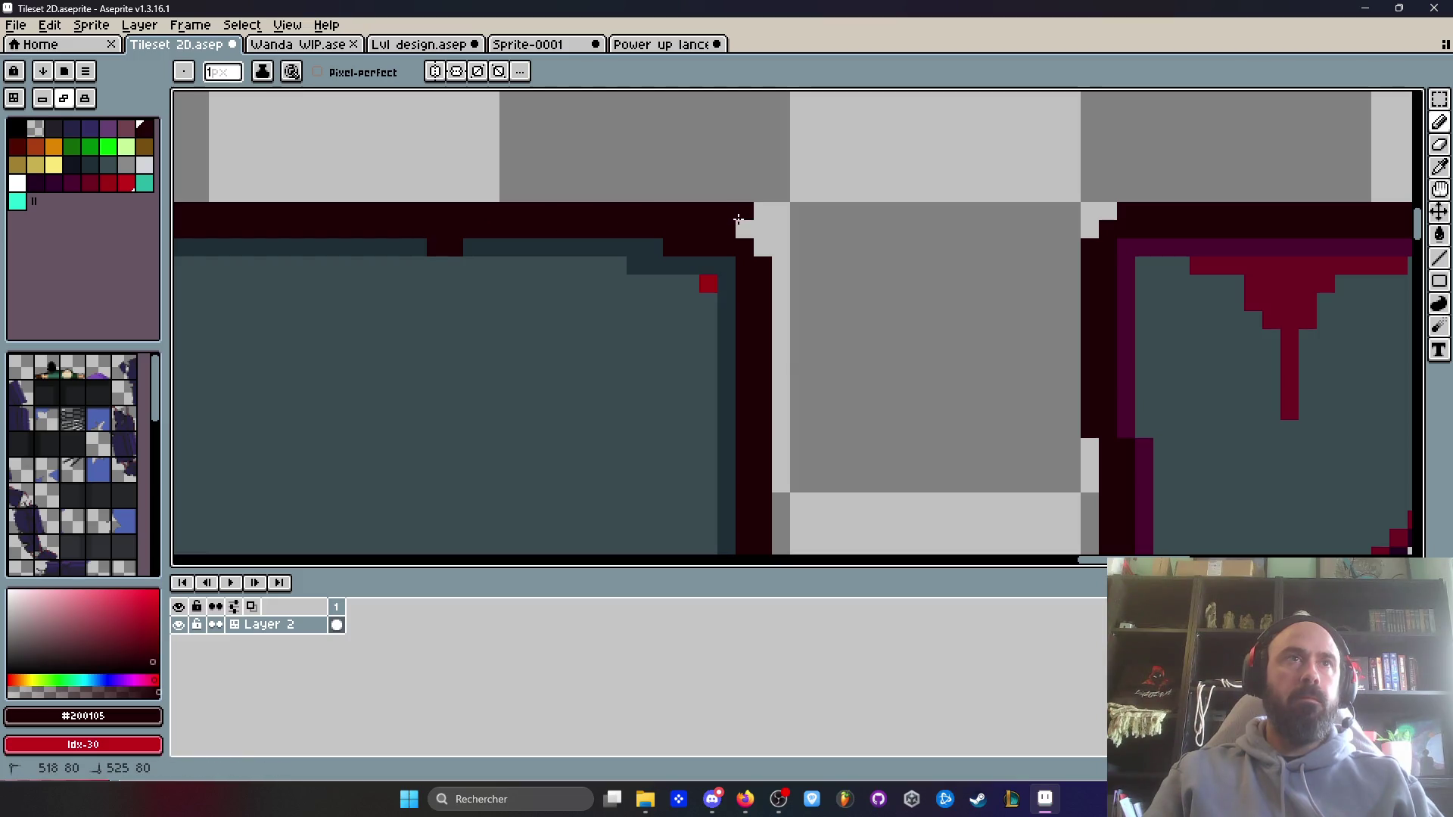
{"action": "right_click", "coordinate": [745, 211]}
{"action": "scroll", "coordinate": [831, 265], "scroll_direction": "down", "scroll_amount": 4}
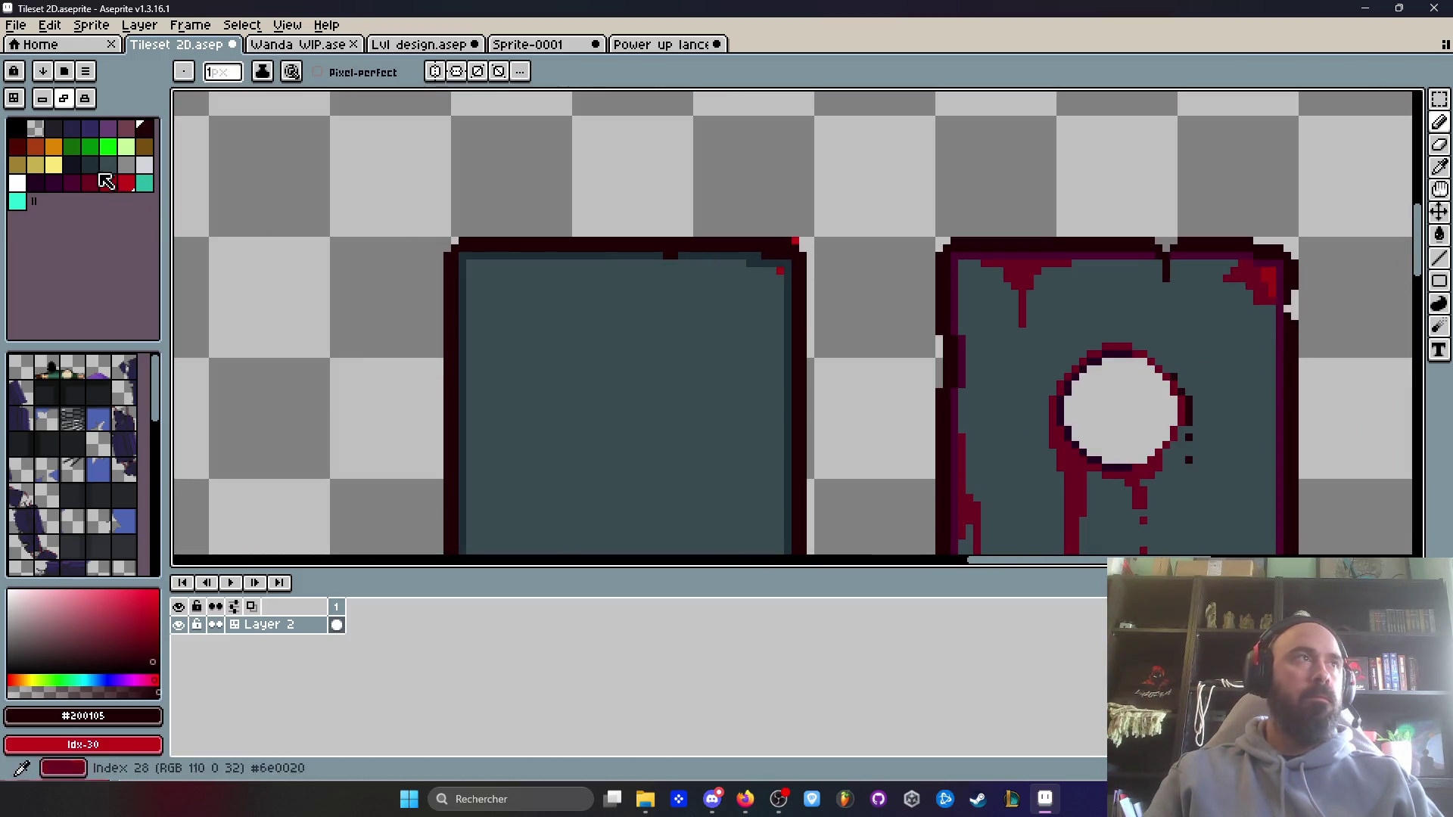
{"action": "right_click", "coordinate": [43, 128]}
{"action": "scroll", "coordinate": [760, 210], "scroll_direction": "up", "scroll_amount": 2}
{"action": "left_click", "coordinate": [783, 322]}
{"action": "key", "text": "ctrl+z"}
- Shade the door's inner top edge darker teal, then touch it up with door grey
{"action": "left_click", "coordinate": [564, 279], "text": "alt"}
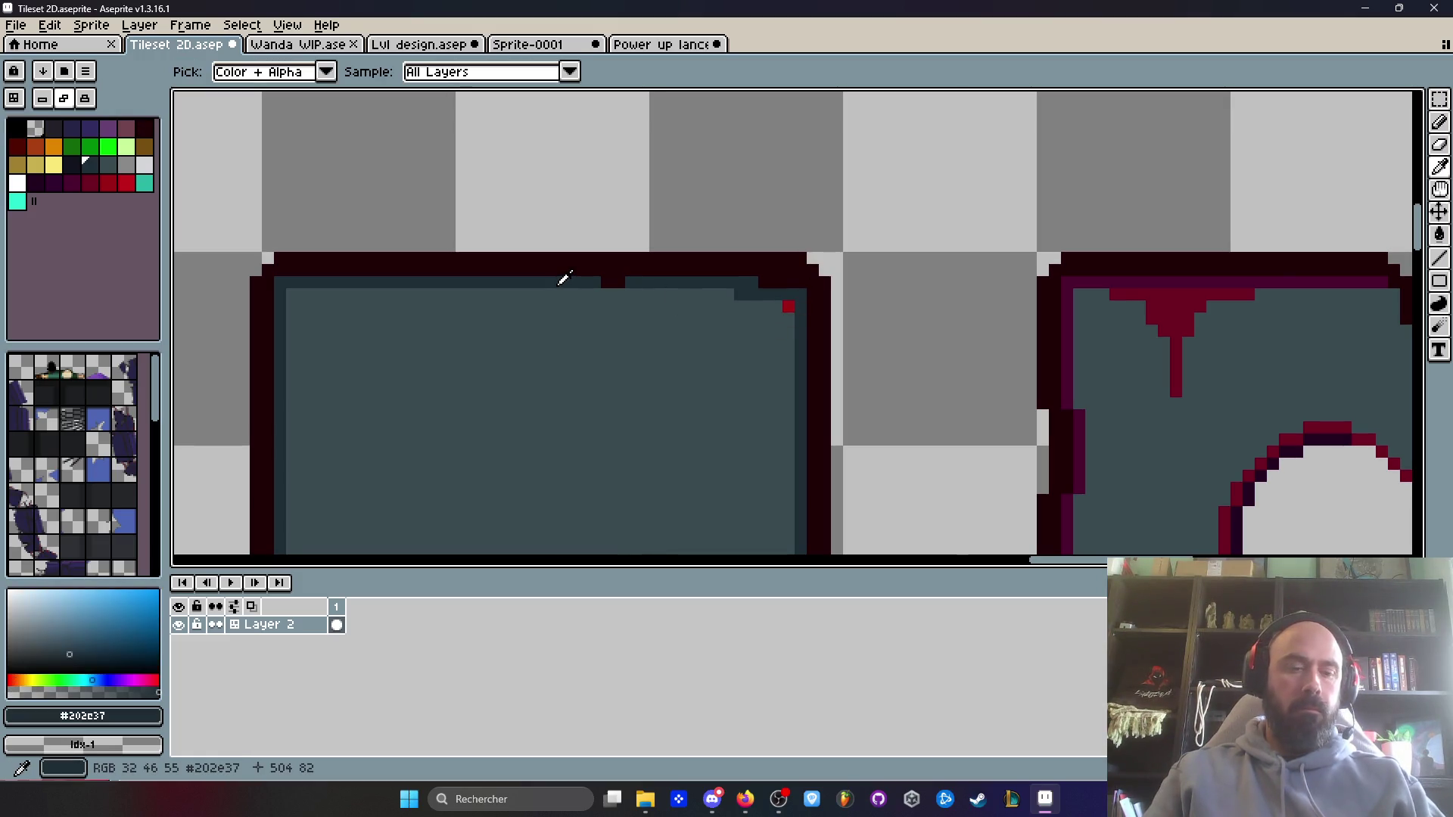
{"action": "scroll", "coordinate": [564, 279], "scroll_direction": "up", "scroll_amount": 1}
{"action": "mouse_move", "coordinate": [600, 282]}
{"action": "left_mouse_down"}
{"action": "mouse_move", "coordinate": [850, 285]}
{"action": "mouse_move", "coordinate": [879, 323]}
{"action": "left_mouse_up"}
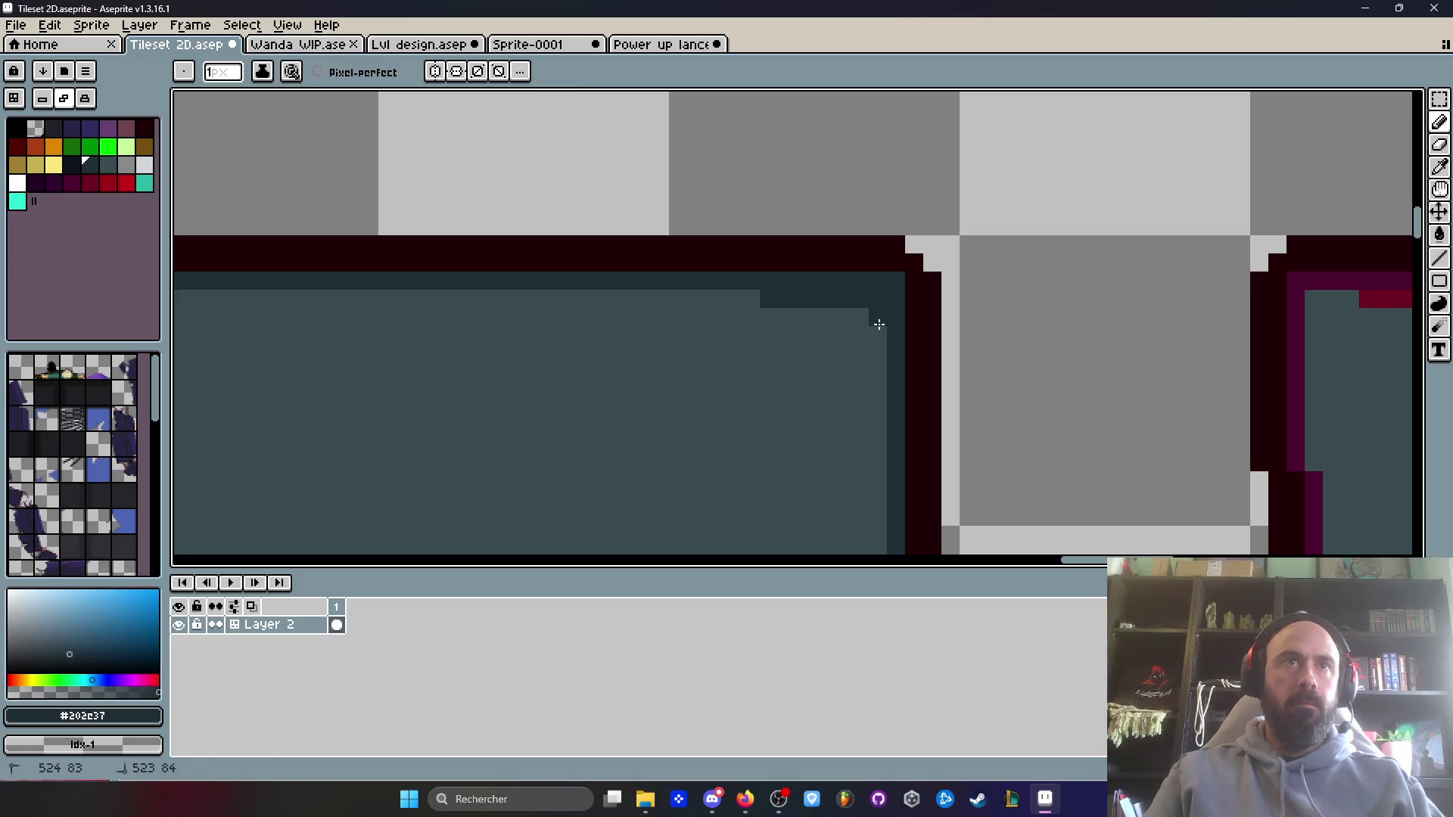
{"action": "left_click", "coordinate": [785, 367], "text": "alt"}
{"action": "mouse_move", "coordinate": [776, 303]}
{"action": "left_mouse_down"}
{"action": "mouse_move", "coordinate": [868, 308]}
{"action": "mouse_move", "coordinate": [782, 283]}
{"action": "mouse_move", "coordinate": [736, 367]}
{"action": "left_mouse_up"}
{"action": "scroll", "coordinate": [853, 298], "scroll_direction": "down", "scroll_amount": 4}
{"action": "scroll", "coordinate": [772, 286], "scroll_direction": "down", "scroll_amount": 2}
{"action": "scroll", "coordinate": [810, 298], "scroll_direction": "down", "scroll_amount": 1}
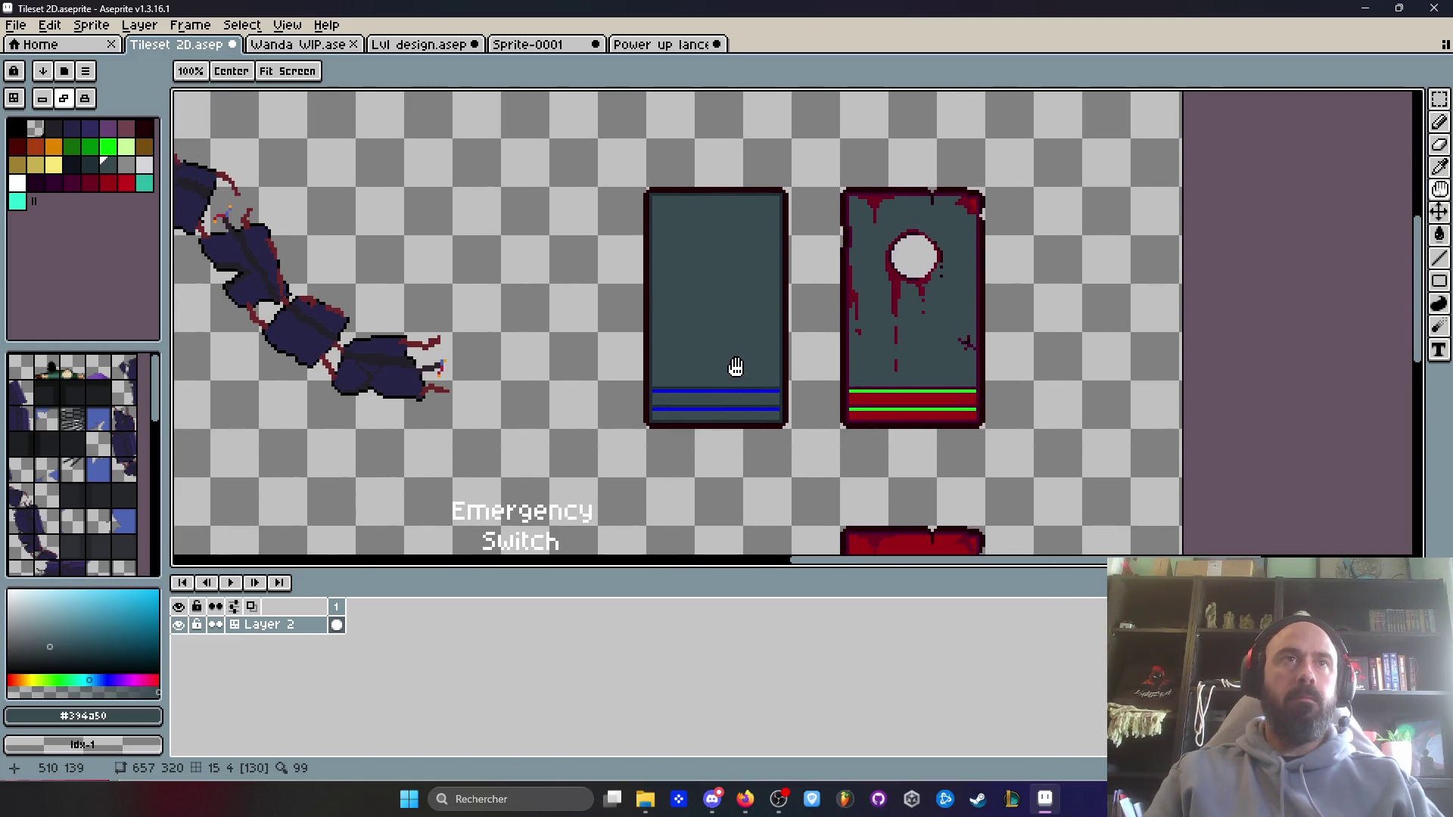
- Delete the right door, copy the blank left door into its place, and nudge it right
{"action": "key", "text": "m"}
{"action": "mouse_move", "coordinate": [817, 160]}
{"action": "left_mouse_down"}
{"action": "mouse_move", "coordinate": [952, 320]}
{"action": "mouse_move", "coordinate": [1029, 458]}
{"action": "left_mouse_up"}
{"action": "key", "text": "Delete"}
{"action": "left_click_drag", "start_coordinate": [632, 166], "coordinate": [834, 459]}
{"action": "left_click_drag", "start_coordinate": [730, 337], "coordinate": [944, 345]}
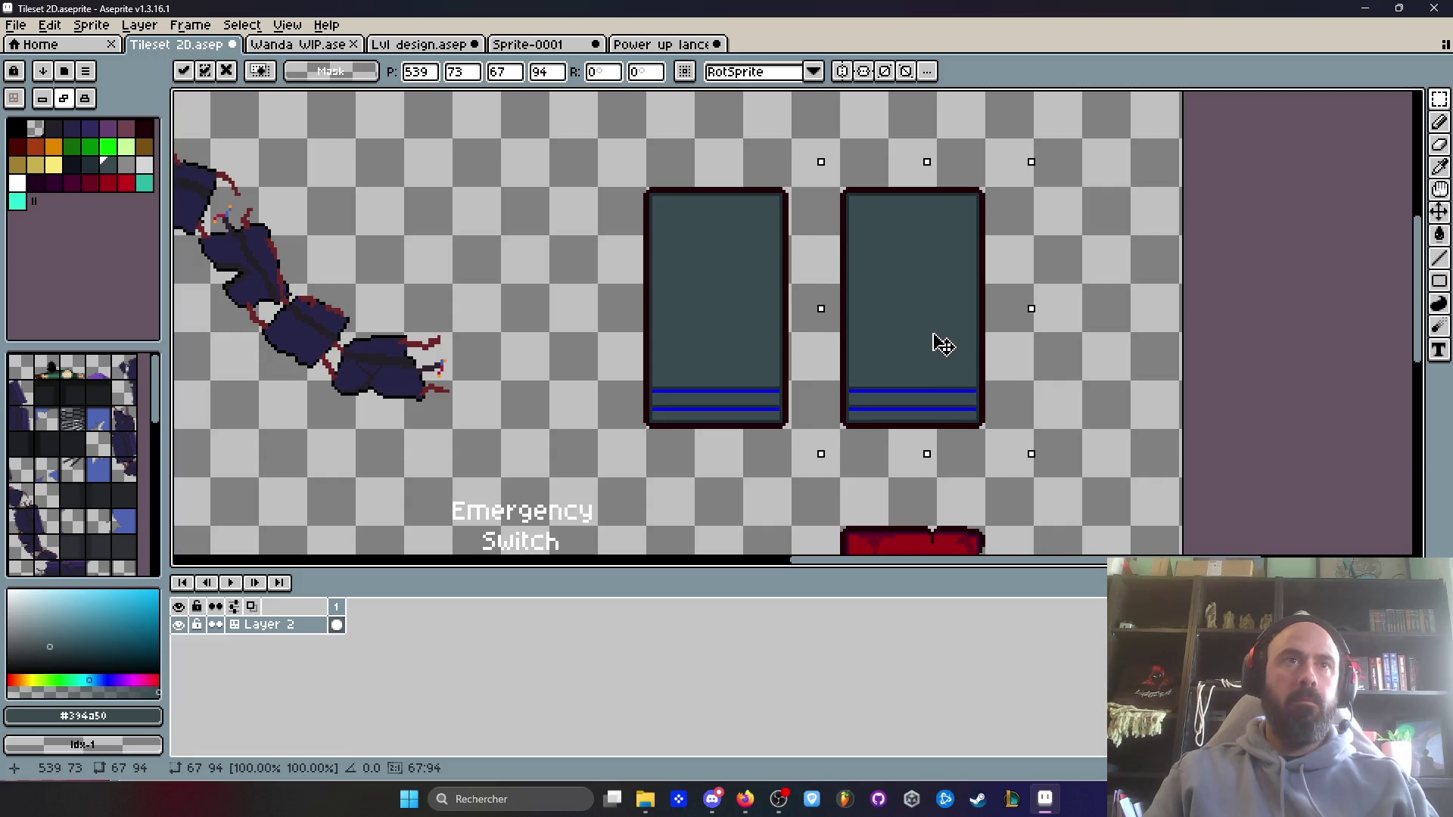
{"action": "key", "text": "Return"}
{"action": "left_click_drag", "start_coordinate": [593, 150], "coordinate": [814, 444]}
{"action": "left_click_drag", "start_coordinate": [778, 383], "coordinate": [782, 382]}
{"action": "key", "text": "Return"}
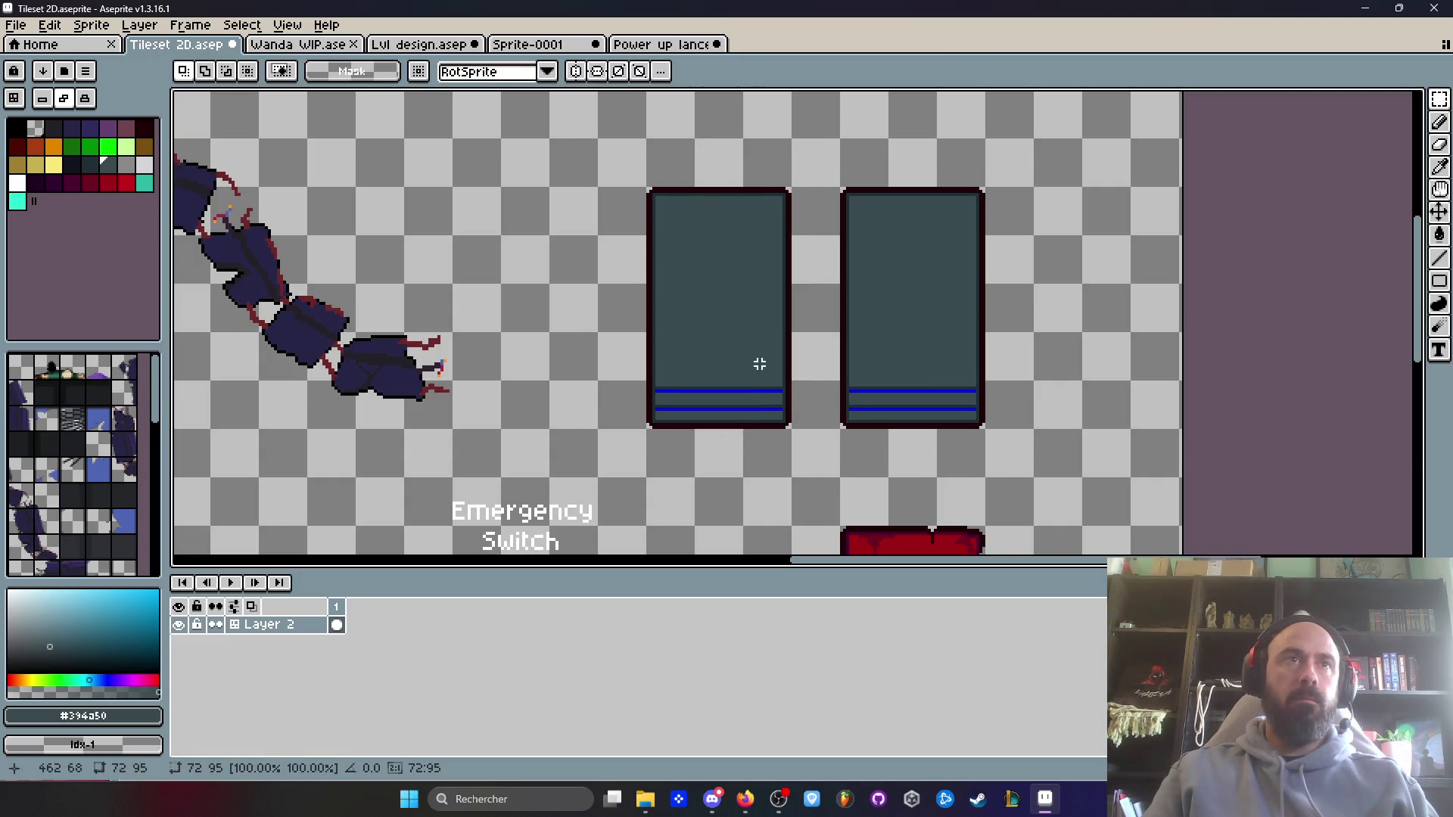
{"action": "mouse_move", "coordinate": [578, 158]}
{"action": "left_mouse_down"}
{"action": "mouse_move", "coordinate": [872, 217]}
{"action": "mouse_move", "coordinate": [1028, 306]}
{"action": "mouse_move", "coordinate": [1029, 328]}
{"action": "mouse_move", "coordinate": [1031, 279]}
{"action": "mouse_move", "coordinate": [1031, 306]}
{"action": "left_mouse_up"}
- Raise the upper halves of both selected door tops and confirm the move
{"action": "scroll", "coordinate": [1031, 306], "scroll_direction": "up", "scroll_amount": 1}
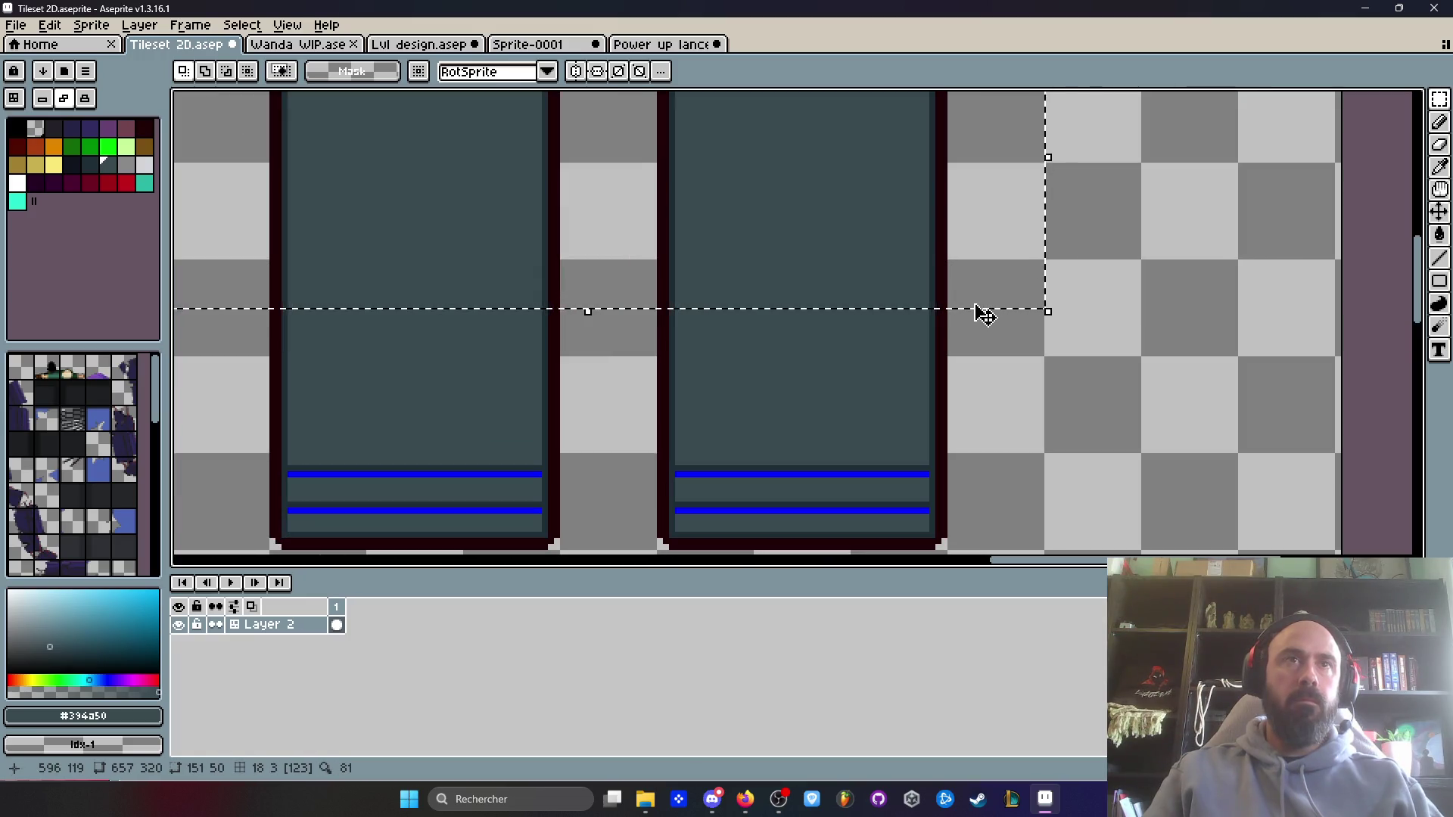
{"action": "scroll", "coordinate": [938, 295], "scroll_direction": "down", "scroll_amount": 1}
{"action": "left_click", "coordinate": [906, 258]}
{"action": "mouse_move", "coordinate": [907, 259]}
{"action": "left_mouse_down"}
{"action": "mouse_move", "coordinate": [898, 224]}
{"action": "mouse_move", "coordinate": [911, 220]}
{"action": "mouse_move", "coordinate": [898, 217]}
{"action": "left_mouse_up"}
{"action": "key", "text": "Return"}
- Sample dark red #200105 and pencil a line along the panel's bottom edge
{"action": "scroll", "coordinate": [682, 251], "scroll_direction": "up", "scroll_amount": 2}
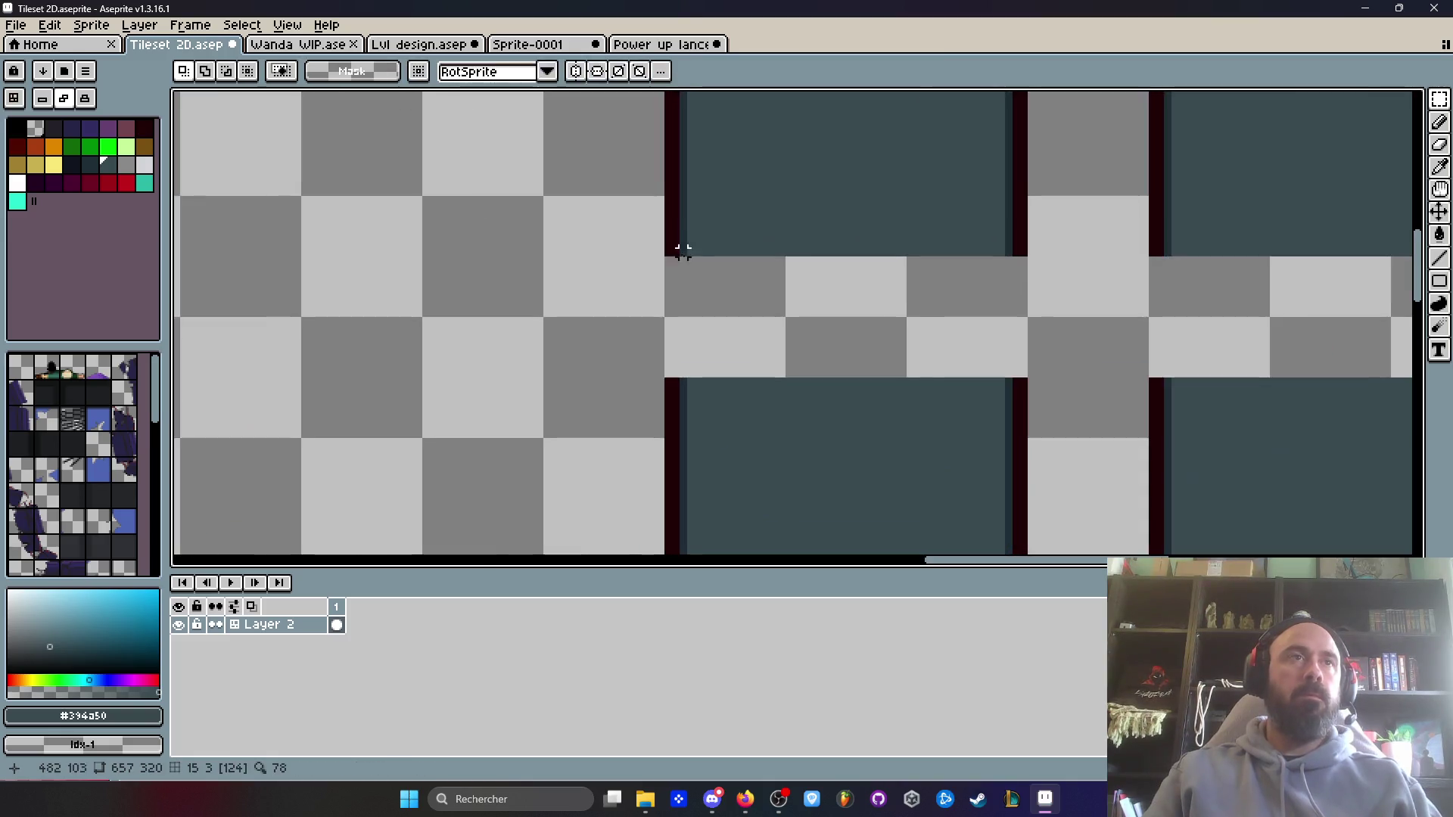
{"action": "scroll", "coordinate": [655, 243], "scroll_direction": "up", "scroll_amount": 1}
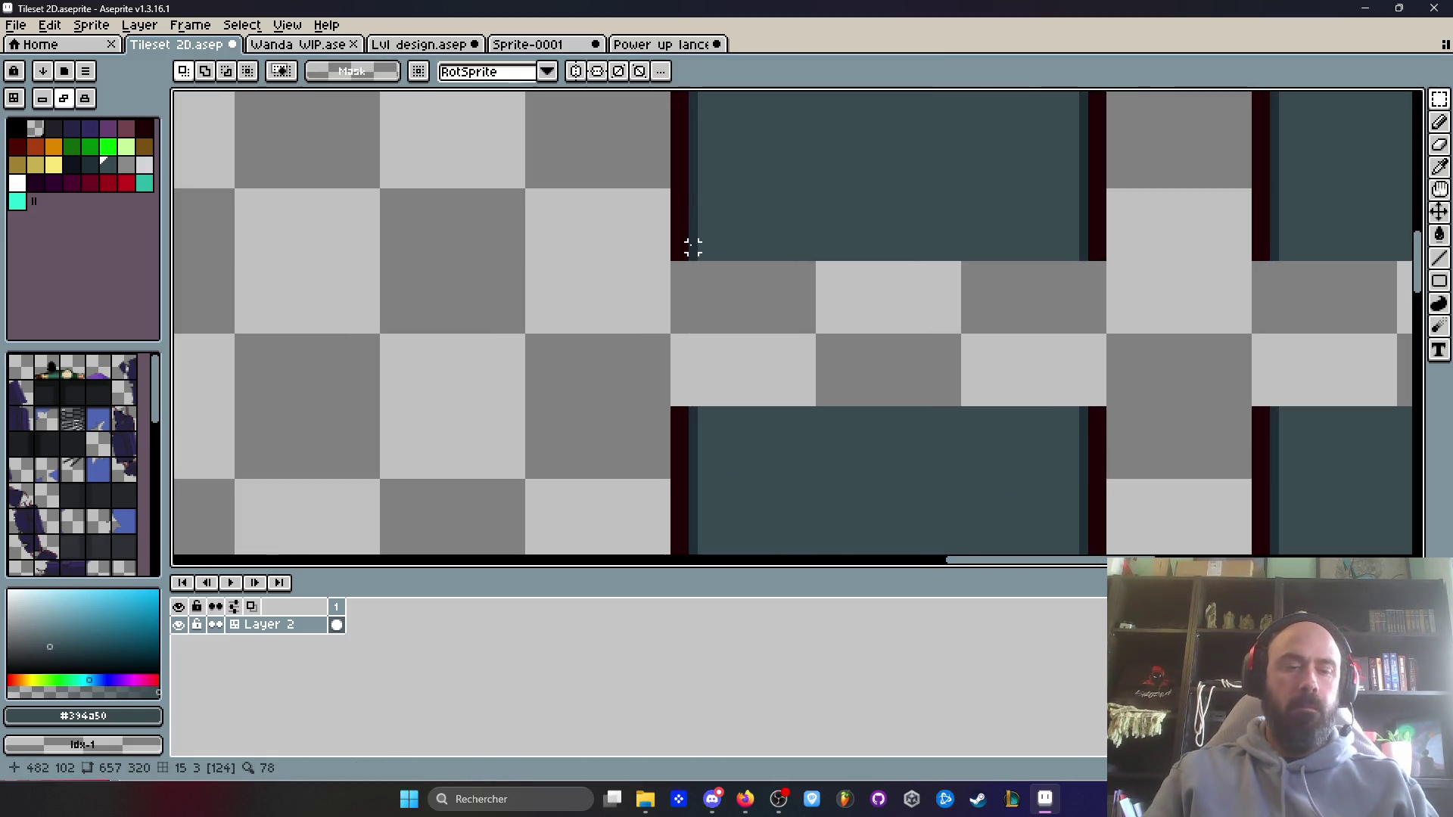
{"action": "left_click", "coordinate": [675, 220], "text": "alt"}
{"action": "key", "text": "h"}
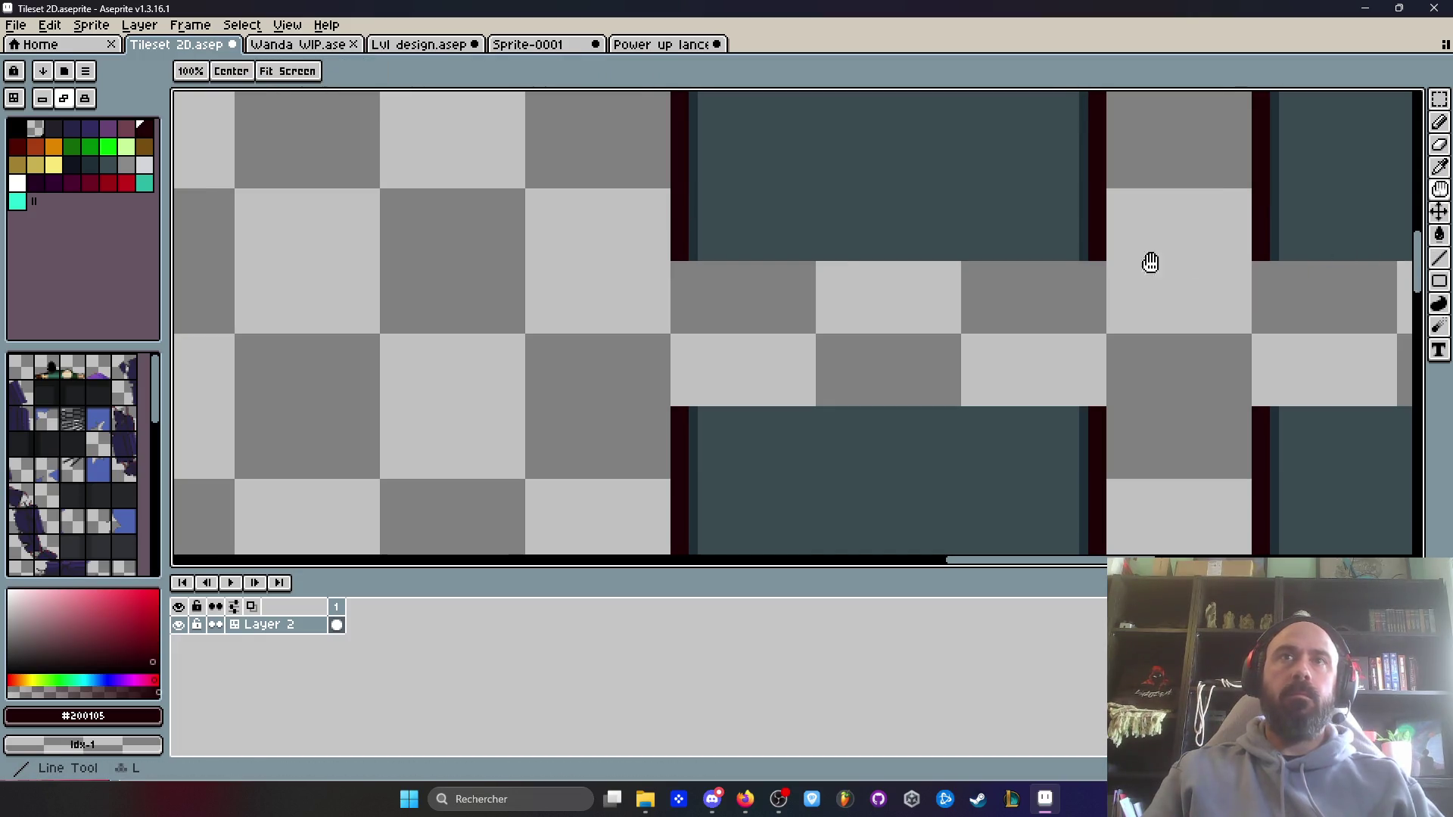
{"action": "scroll", "coordinate": [334, 269], "scroll_direction": "up", "scroll_amount": 1}
{"action": "key", "text": "b"}
{"action": "scroll", "coordinate": [338, 283], "scroll_direction": "left", "scroll_amount": 2}
{"action": "left_click_drag", "start_coordinate": [336, 294], "coordinate": [865, 295]}
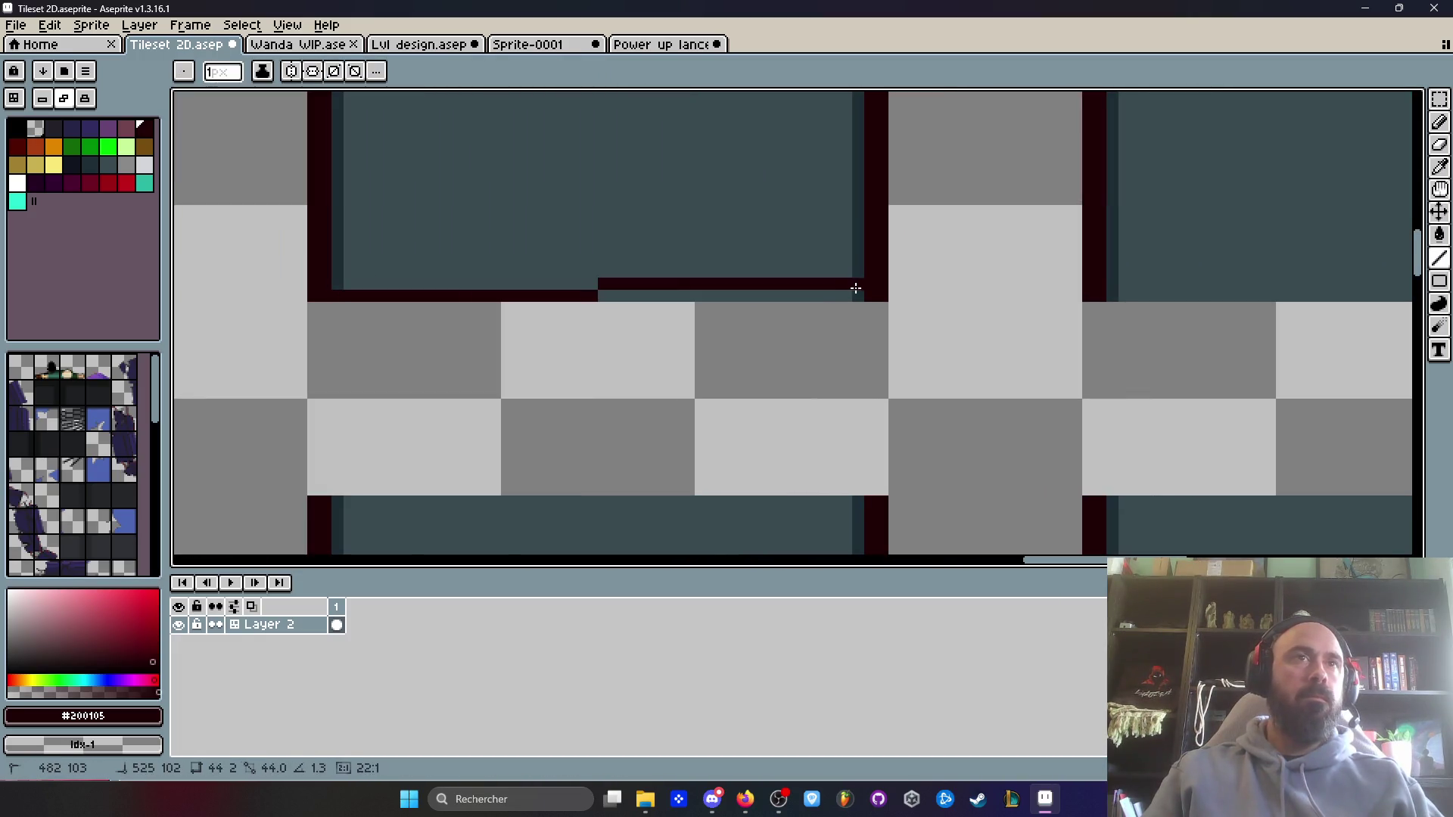
{"action": "scroll", "coordinate": [870, 296], "scroll_direction": "down", "scroll_amount": 3}
- Delete the duplicate right-hand column of two panels
{"action": "key", "text": "m"}
{"action": "left_click_drag", "start_coordinate": [853, 156], "coordinate": [1097, 509]}
{"action": "key", "text": "Delete"}
- Draw a dark line along the lower panel's top edge, undoing a stray corner pixel
{"action": "scroll", "coordinate": [690, 285], "scroll_direction": "up", "scroll_amount": 2}
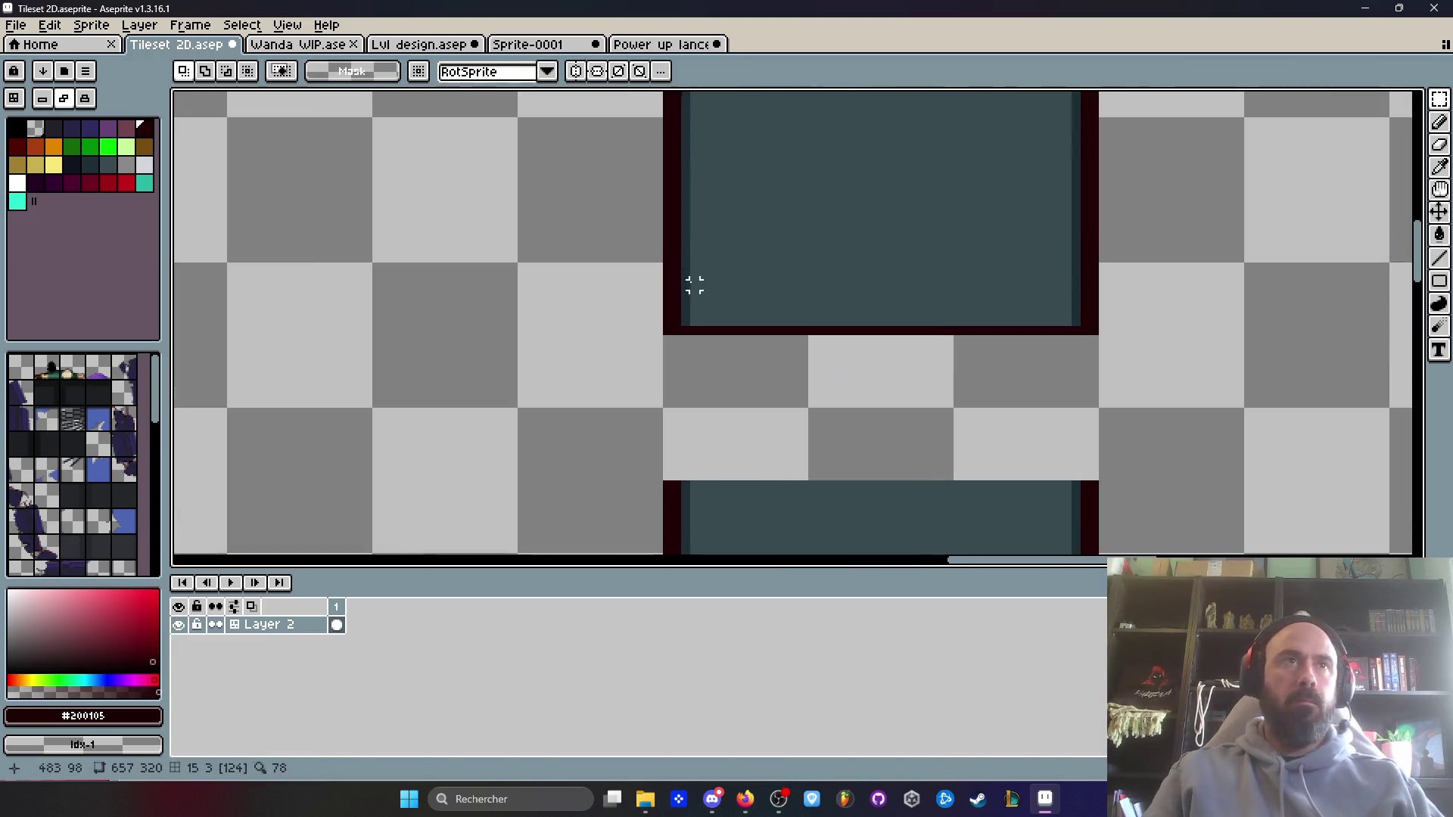
{"action": "scroll", "coordinate": [681, 398], "scroll_direction": "up", "scroll_amount": 3}
{"action": "key", "text": "i"}
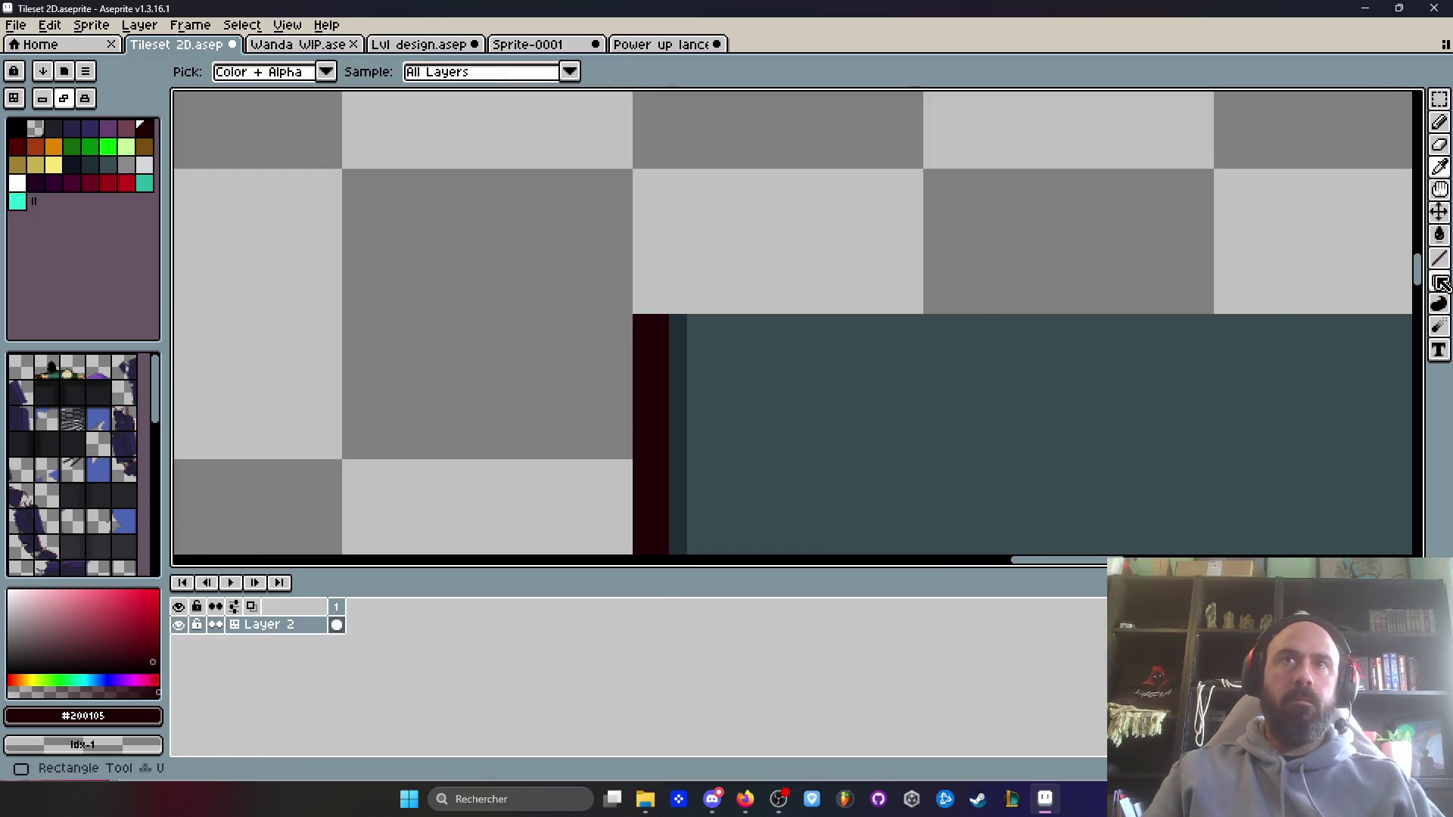
{"action": "left_click", "coordinate": [1439, 258]}
{"action": "scroll", "coordinate": [669, 320], "scroll_direction": "down", "scroll_amount": 1}
{"action": "left_click_drag", "start_coordinate": [668, 322], "coordinate": [1072, 322]}
{"action": "key", "text": "ctrl+z"}
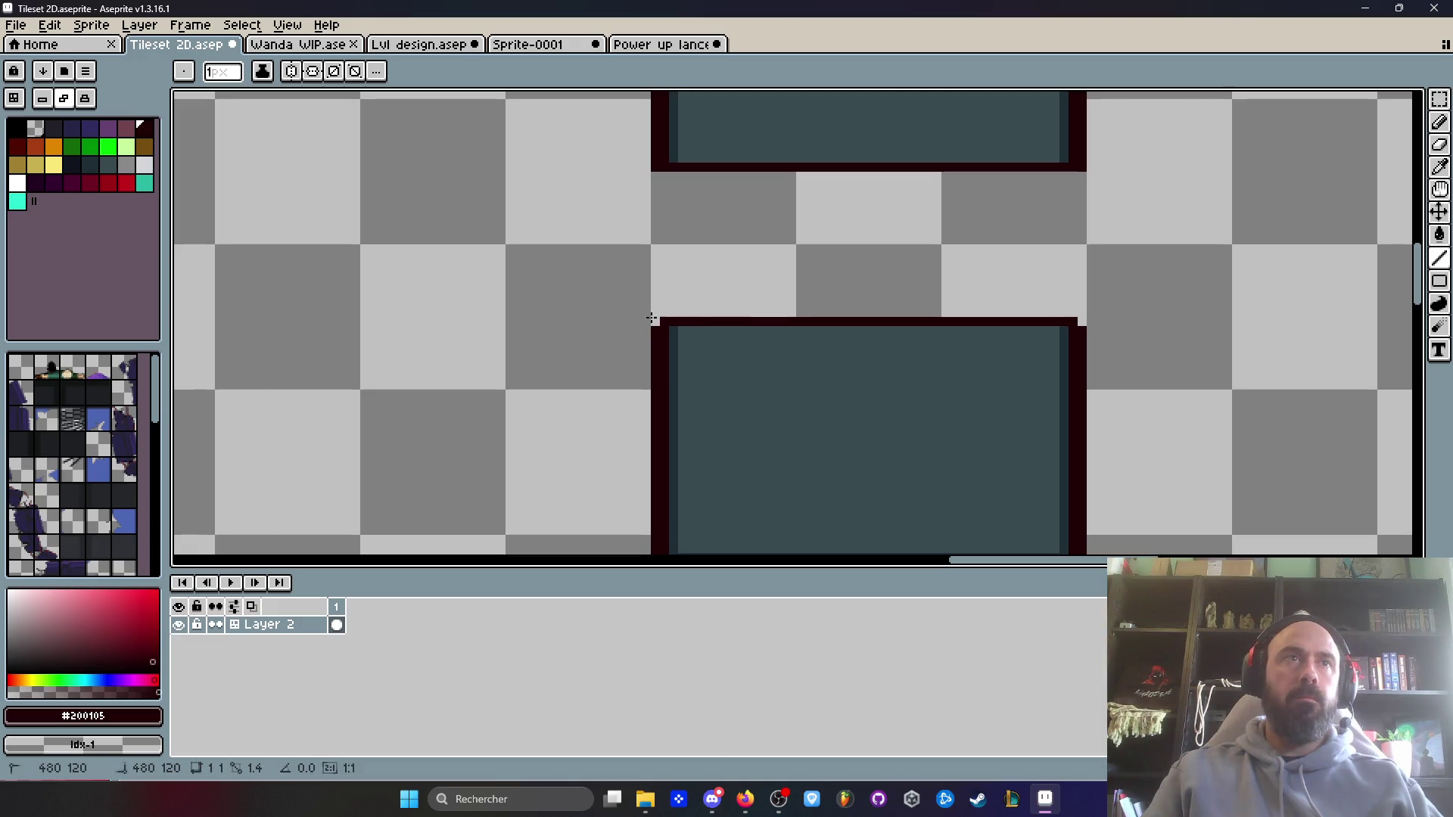
{"action": "scroll", "coordinate": [1078, 167], "scroll_direction": "down", "scroll_amount": 3}
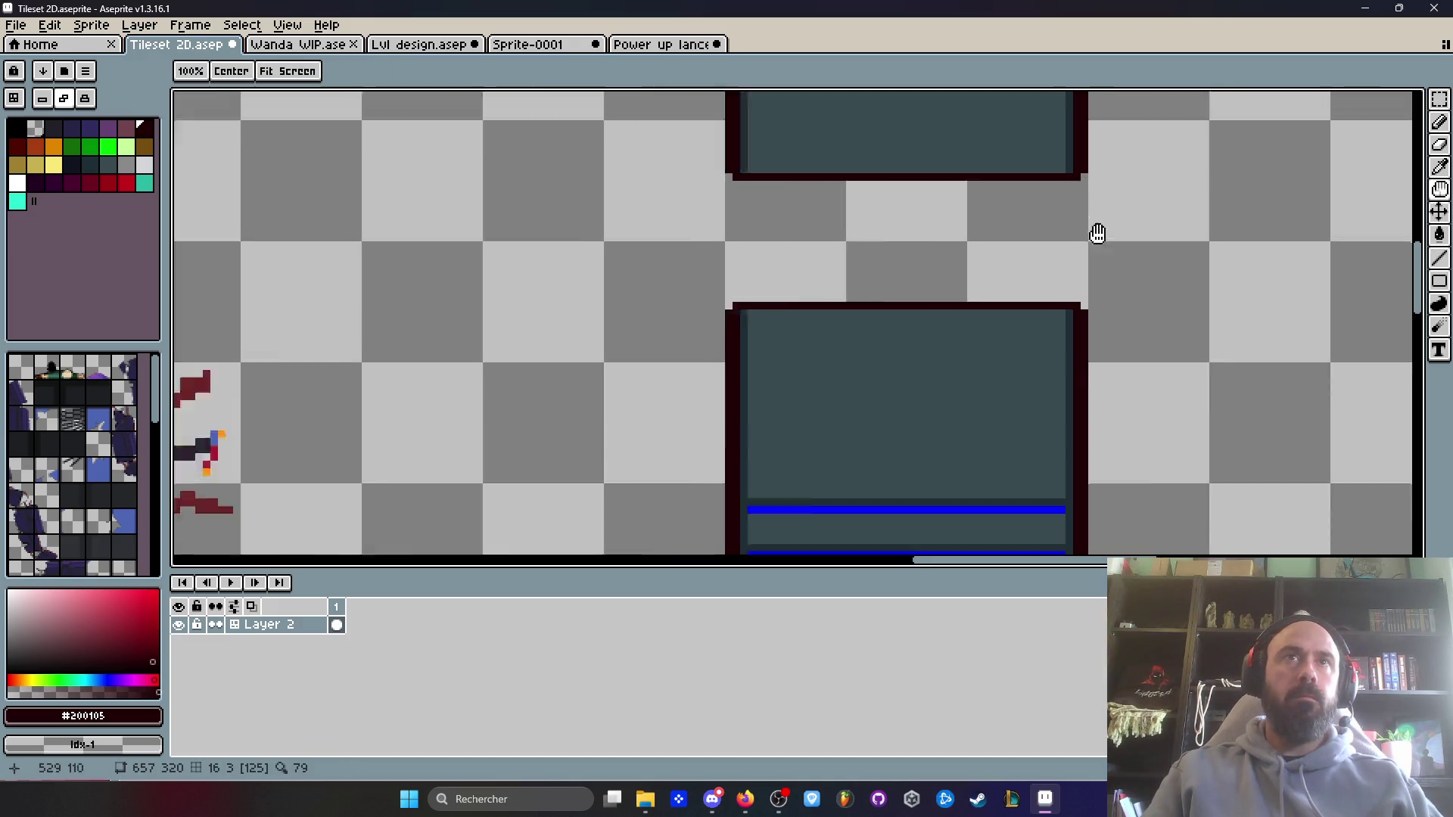
{"action": "scroll", "coordinate": [899, 308], "scroll_direction": "up", "scroll_amount": 2}
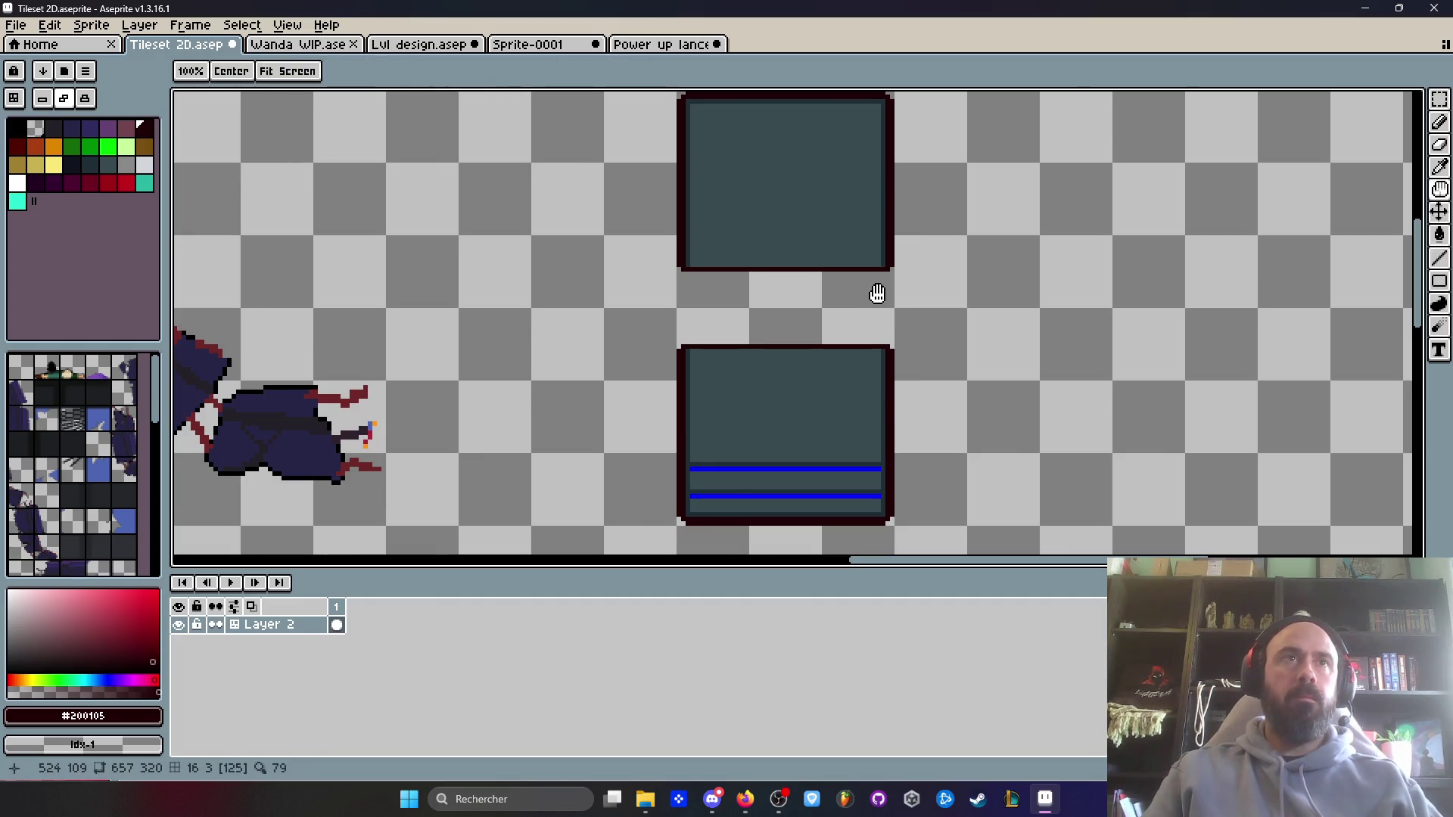
{"action": "scroll", "coordinate": [877, 295], "scroll_direction": "down", "scroll_amount": 1}
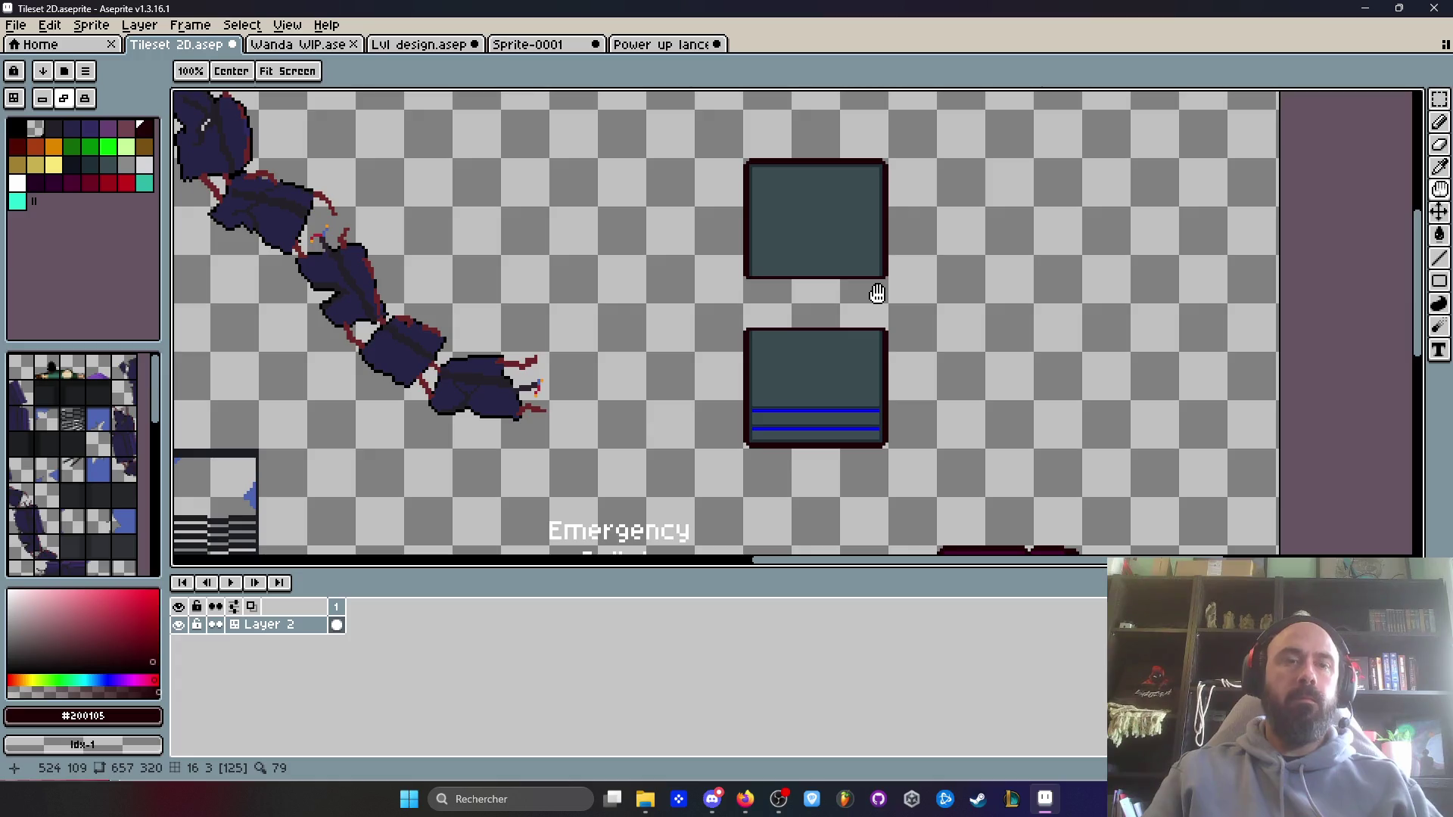
- Move the top panel up to leave a gap between the two panels
{"action": "key", "text": "m"}
{"action": "mouse_move", "coordinate": [668, 139]}
{"action": "left_mouse_down"}
{"action": "mouse_move", "coordinate": [923, 260]}
{"action": "mouse_move", "coordinate": [880, 301]}
{"action": "mouse_move", "coordinate": [863, 256]}
{"action": "left_mouse_up"}
{"action": "scroll", "coordinate": [922, 265], "scroll_direction": "up", "scroll_amount": 1}
{"action": "scroll", "coordinate": [882, 309], "scroll_direction": "down", "scroll_amount": 1}
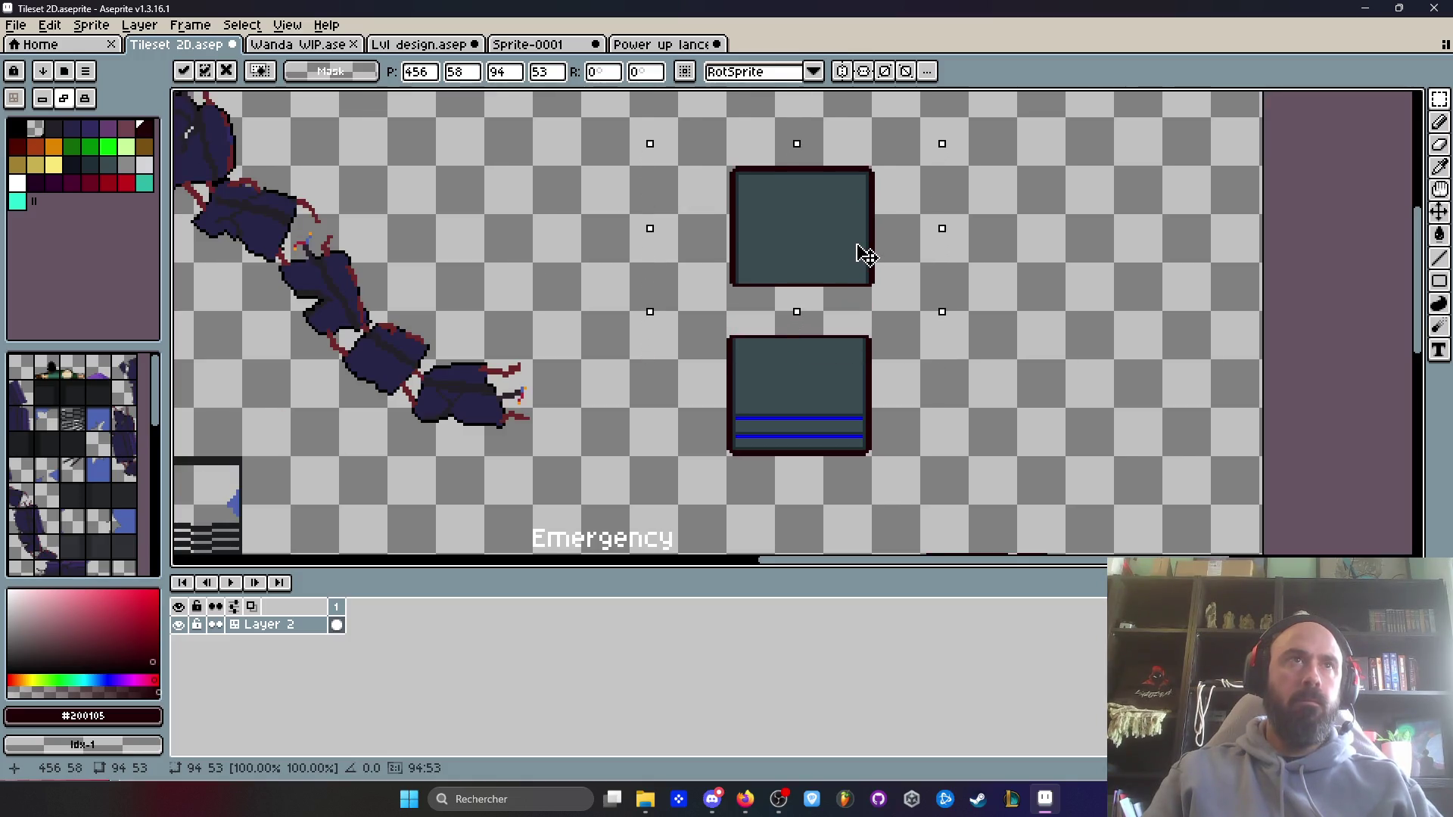
{"action": "key", "text": "ctrl+d"}
{"action": "scroll", "coordinate": [848, 261], "scroll_direction": "up", "scroll_amount": 3}
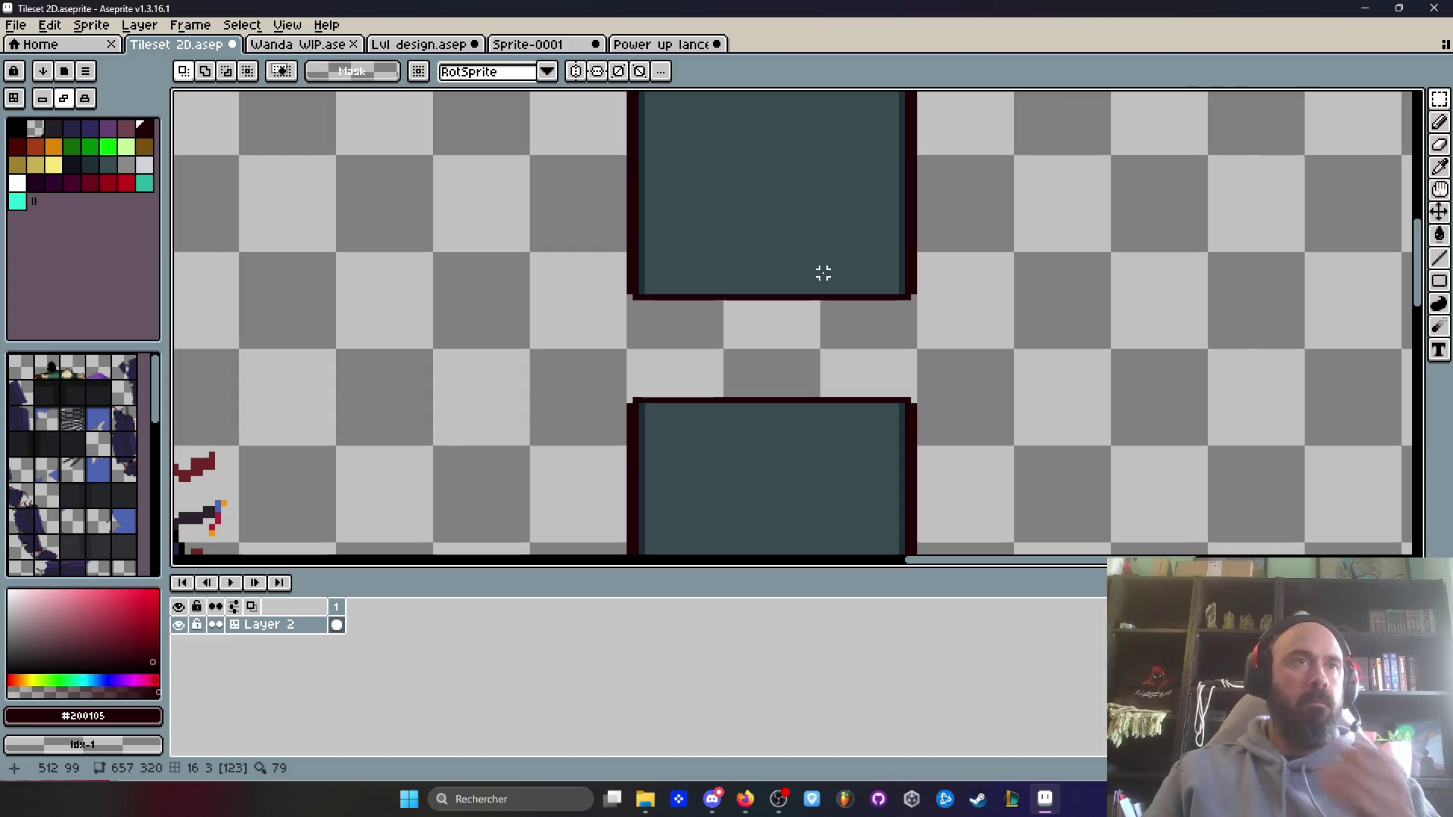
{"action": "scroll", "coordinate": [804, 279], "scroll_direction": "up", "scroll_amount": 1}
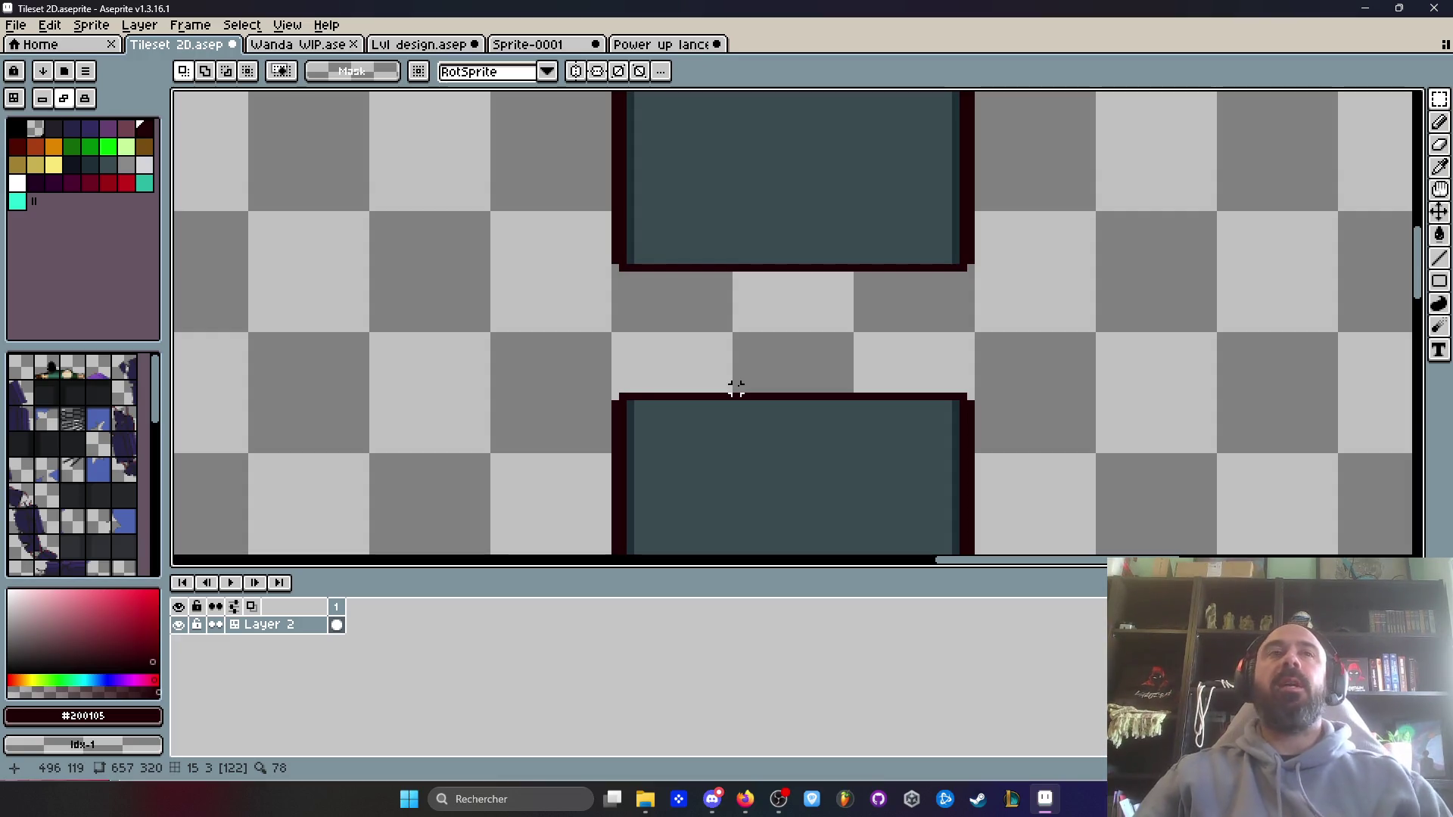
{"action": "scroll", "coordinate": [736, 388], "scroll_direction": "down", "scroll_amount": 5}
{"action": "scroll", "coordinate": [746, 397], "scroll_direction": "up", "scroll_amount": 3}
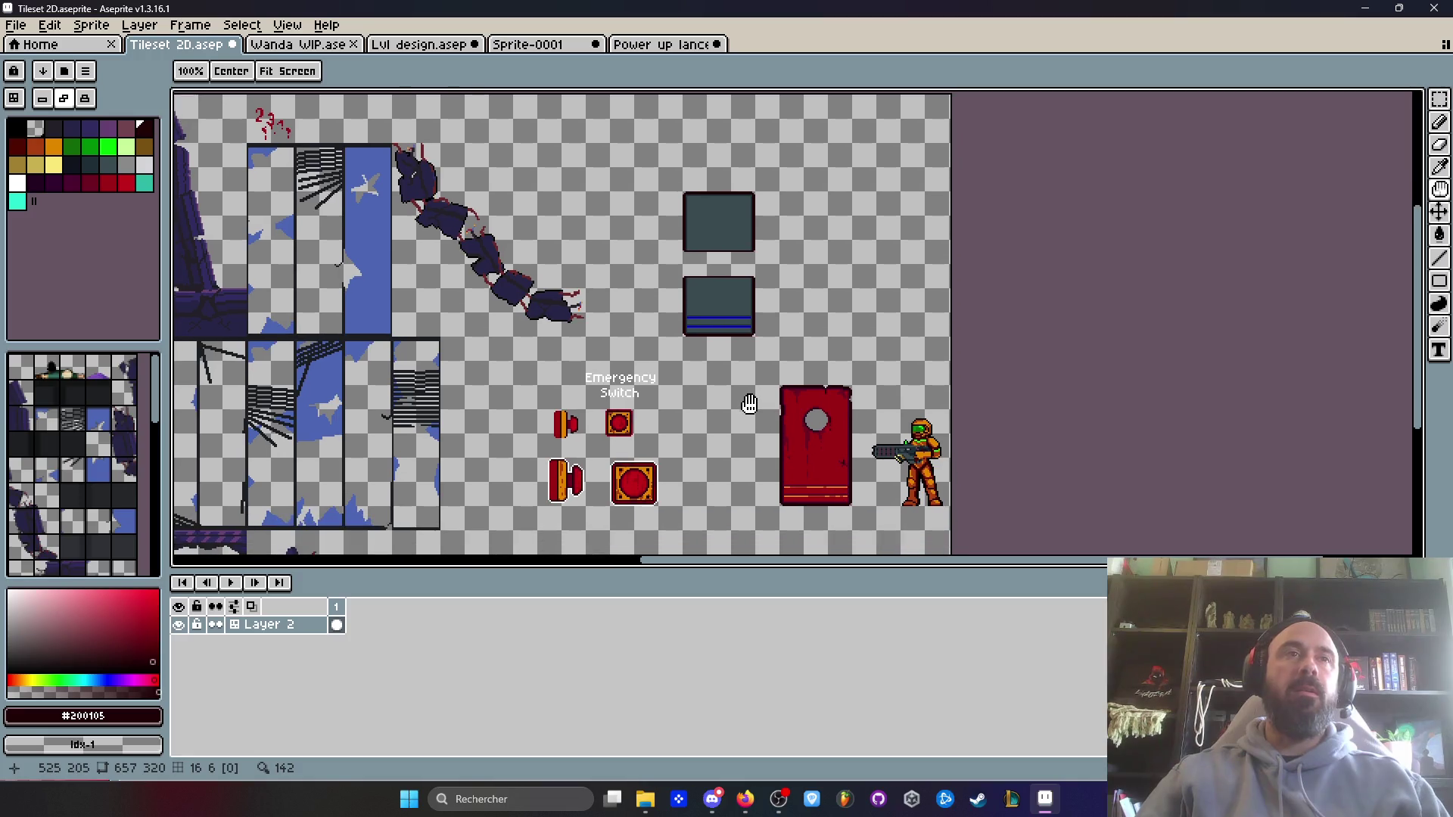
- Move both slate panels to the right and drop them in place
{"action": "key", "text": "m"}
{"action": "scroll", "coordinate": [724, 208], "scroll_direction": "up", "scroll_amount": 2}
{"action": "left_click_drag", "start_coordinate": [617, 156], "coordinate": [856, 488]}
{"action": "mouse_move", "coordinate": [703, 442]}
{"action": "left_mouse_down"}
{"action": "mouse_move", "coordinate": [993, 445]}
{"action": "mouse_move", "coordinate": [982, 448]}
{"action": "left_mouse_up"}
{"action": "scroll", "coordinate": [981, 448], "scroll_direction": "down", "scroll_amount": 3}
{"action": "scroll", "coordinate": [891, 338], "scroll_direction": "up", "scroll_amount": 3}
{"action": "left_click_drag", "start_coordinate": [892, 339], "coordinate": [820, 356]}
{"action": "scroll", "coordinate": [820, 357], "scroll_direction": "down", "scroll_amount": 3}
{"action": "scroll", "coordinate": [827, 297], "scroll_direction": "up", "scroll_amount": 3}
{"action": "scroll", "coordinate": [827, 297], "scroll_direction": "up", "scroll_amount": 1}
{"action": "scroll", "coordinate": [859, 256], "scroll_direction": "down", "scroll_amount": 1}
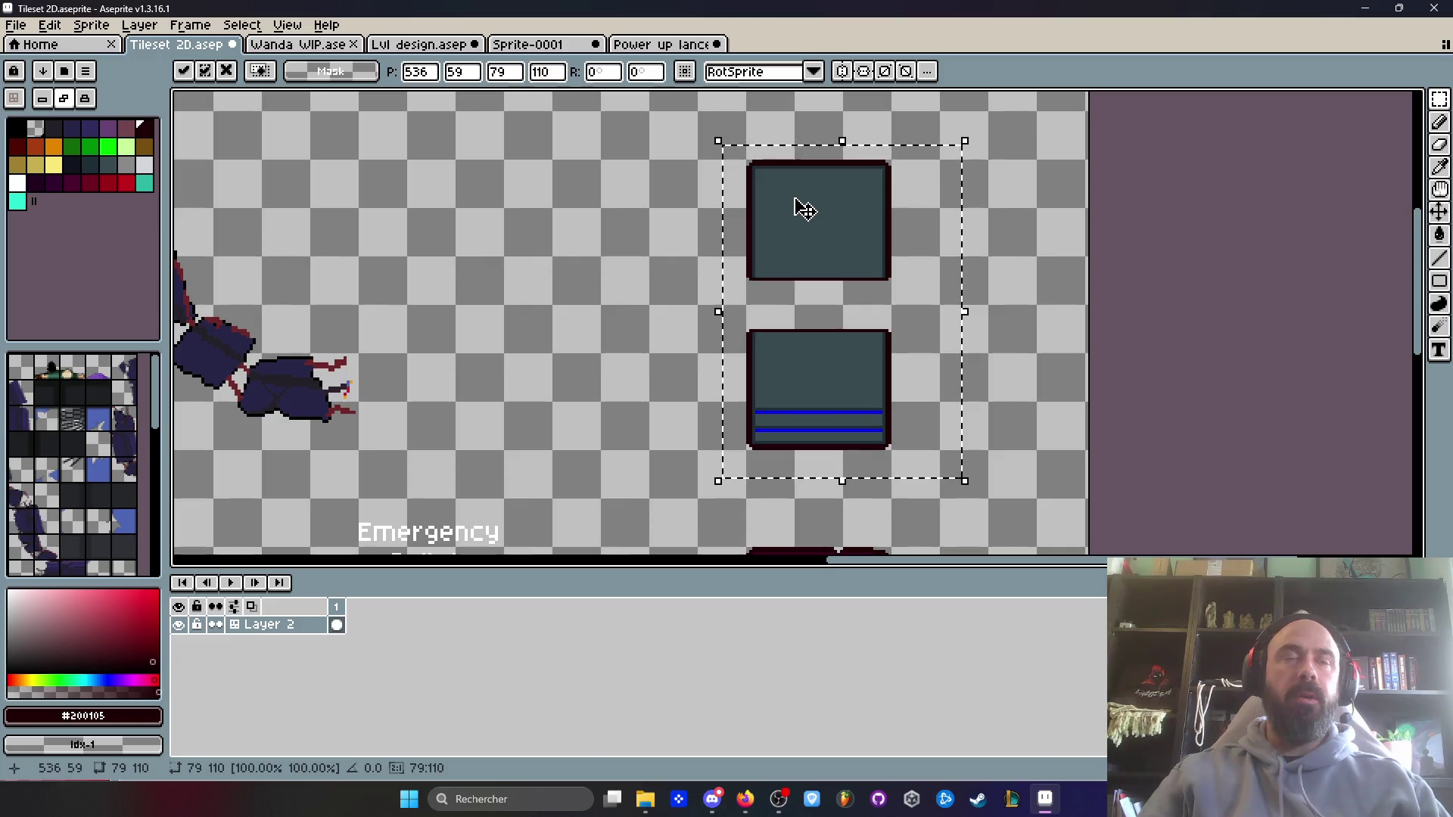
{"action": "left_click", "coordinate": [701, 139]}
{"action": "left_click_drag", "start_coordinate": [702, 136], "coordinate": [811, 474]}
{"action": "left_click", "coordinate": [818, 458]}
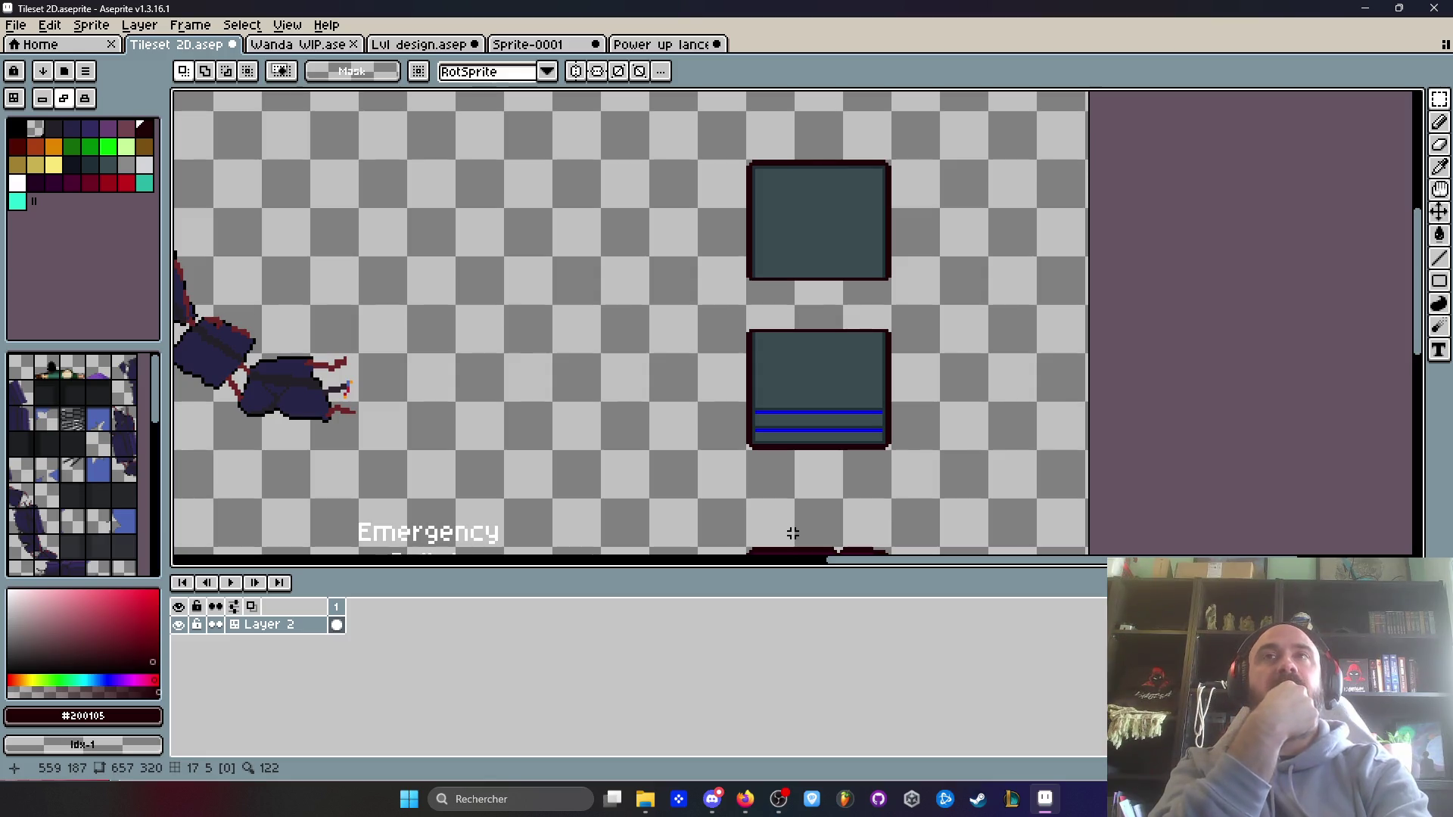
- Copy the red door and squeeze the copy into a thin side-profile strip beside it
{"action": "scroll", "coordinate": [787, 529], "scroll_direction": "down", "scroll_amount": 2}
{"action": "scroll", "coordinate": [838, 331], "scroll_direction": "up", "scroll_amount": 3}
{"action": "left_click_drag", "start_coordinate": [838, 332], "coordinate": [824, 292]}
{"action": "key", "text": "m"}
{"action": "mouse_move", "coordinate": [690, 246]}
{"action": "left_mouse_down"}
{"action": "mouse_move", "coordinate": [848, 442]}
{"action": "mouse_move", "coordinate": [878, 533]}
{"action": "left_mouse_up"}
{"action": "mouse_move", "coordinate": [779, 427]}
{"action": "left_mouse_down"}
{"action": "mouse_move", "coordinate": [765, 385]}
{"action": "mouse_move", "coordinate": [788, 392]}
{"action": "mouse_move", "coordinate": [619, 393]}
{"action": "left_mouse_up"}
{"action": "mouse_move", "coordinate": [699, 356]}
{"action": "left_mouse_down"}
{"action": "mouse_move", "coordinate": [526, 364]}
{"action": "mouse_move", "coordinate": [629, 368]}
{"action": "mouse_move", "coordinate": [616, 366]}
{"action": "left_mouse_up"}
{"action": "key", "text": "Return"}
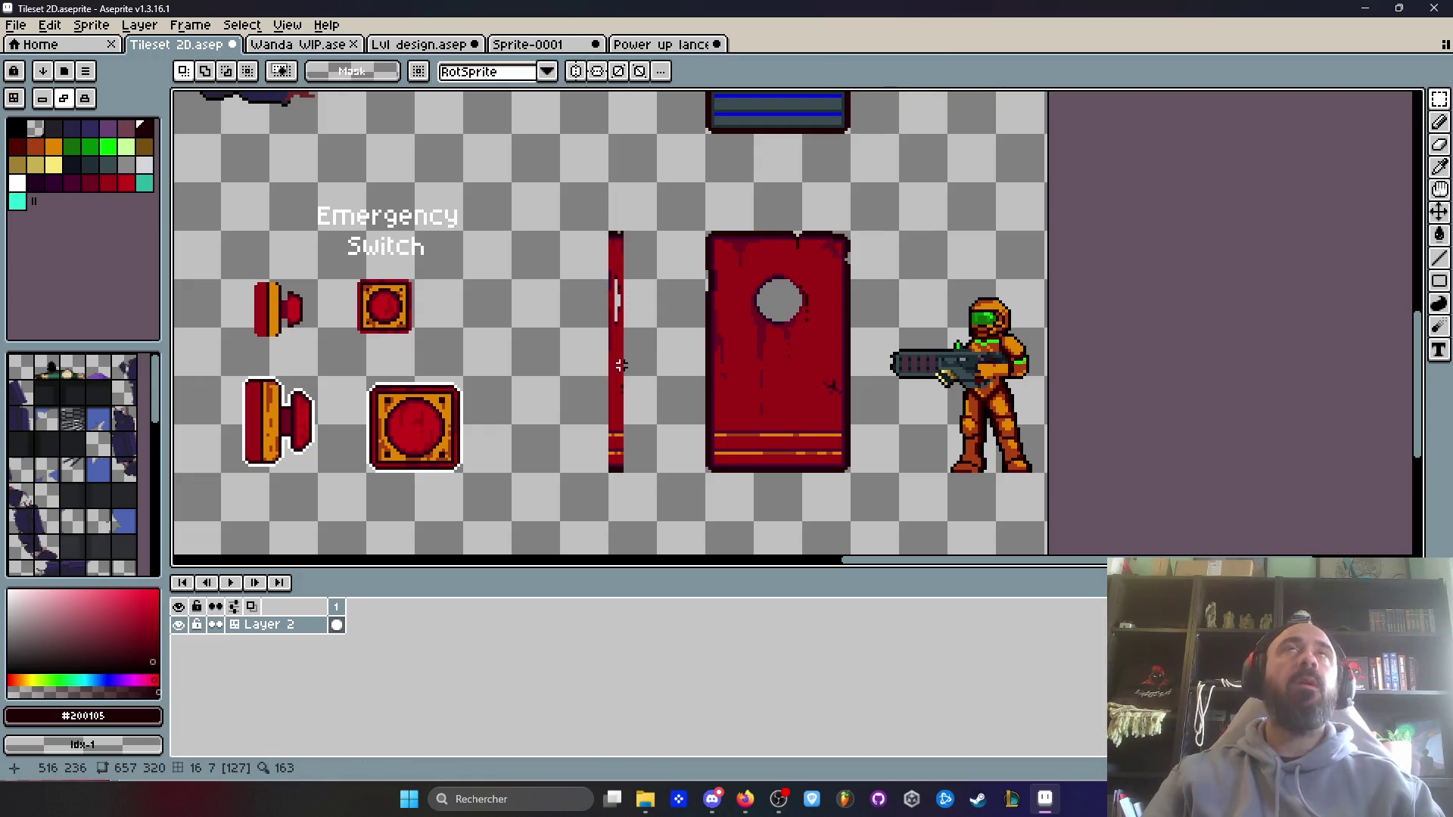
- Draw dark red lines down the side-profile strip's left edge
{"action": "scroll", "coordinate": [626, 275], "scroll_direction": "up", "scroll_amount": 3}
{"action": "scroll", "coordinate": [625, 240], "scroll_direction": "up", "scroll_amount": 2}
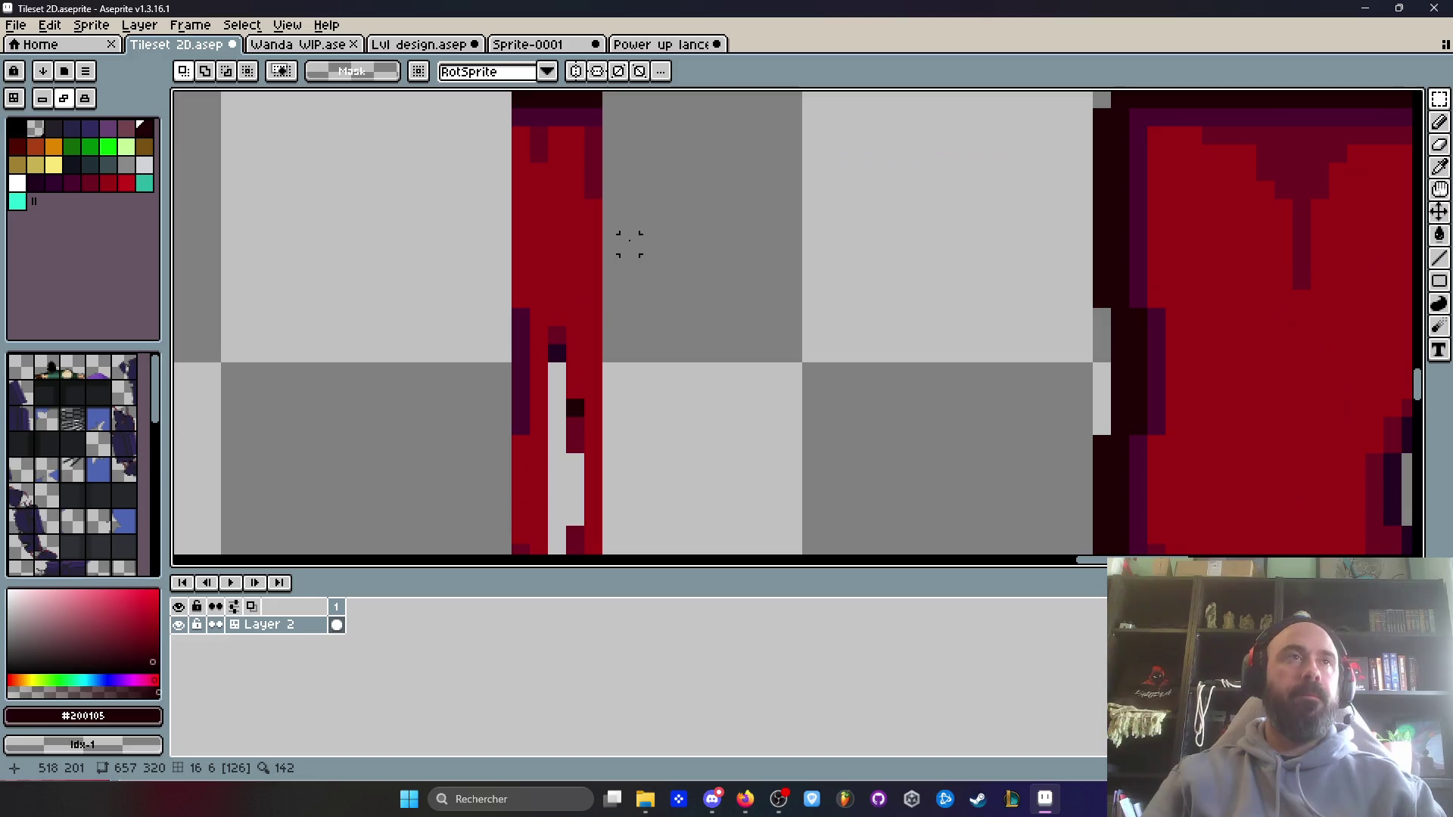
{"action": "key", "text": "i"}
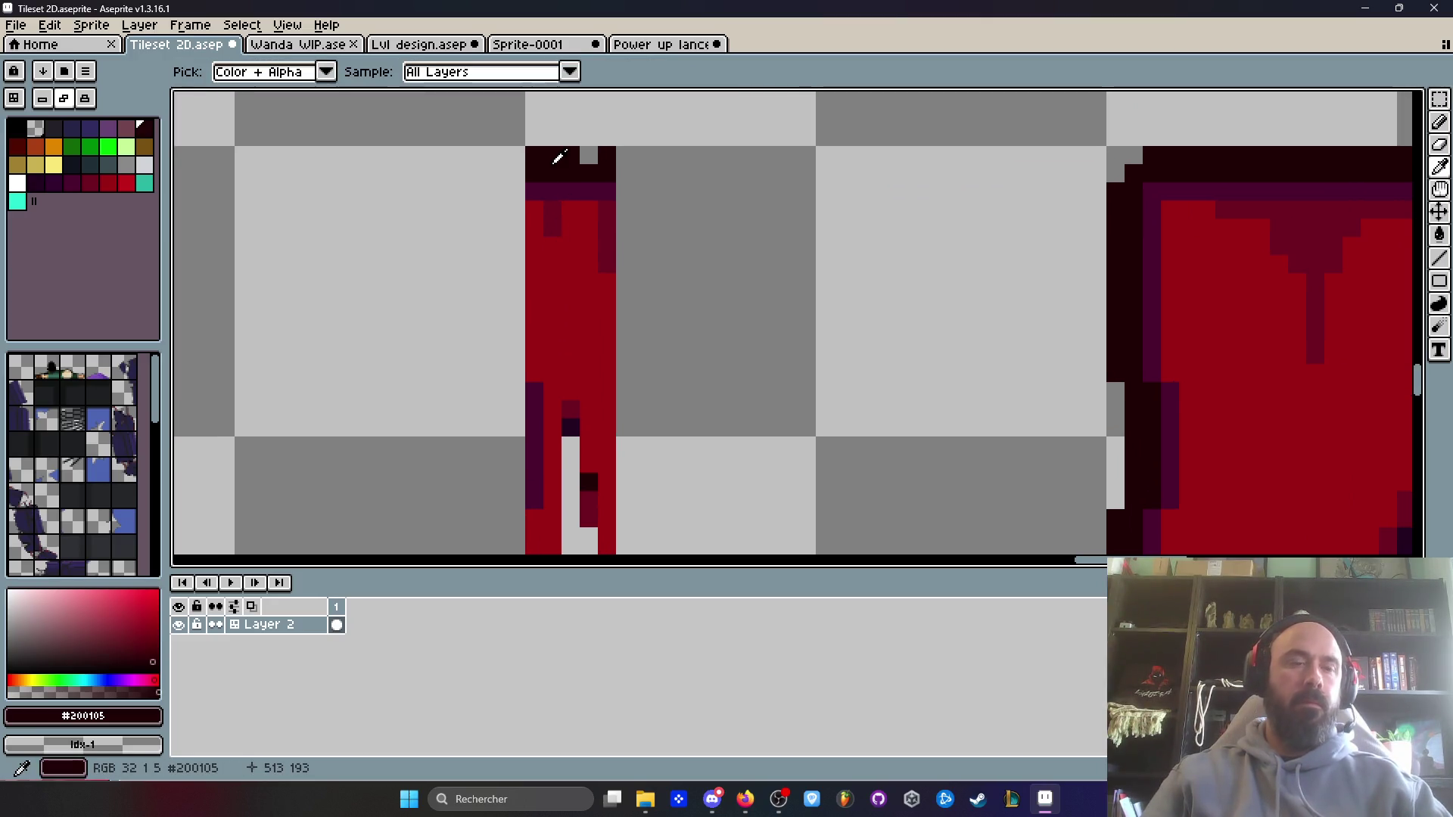
{"action": "scroll", "coordinate": [565, 156], "scroll_direction": "up", "scroll_amount": 1}
{"action": "key", "text": "b"}
{"action": "scroll", "coordinate": [607, 171], "scroll_direction": "down", "scroll_amount": 3}
{"action": "scroll", "coordinate": [607, 171], "scroll_direction": "up", "scroll_amount": 2}
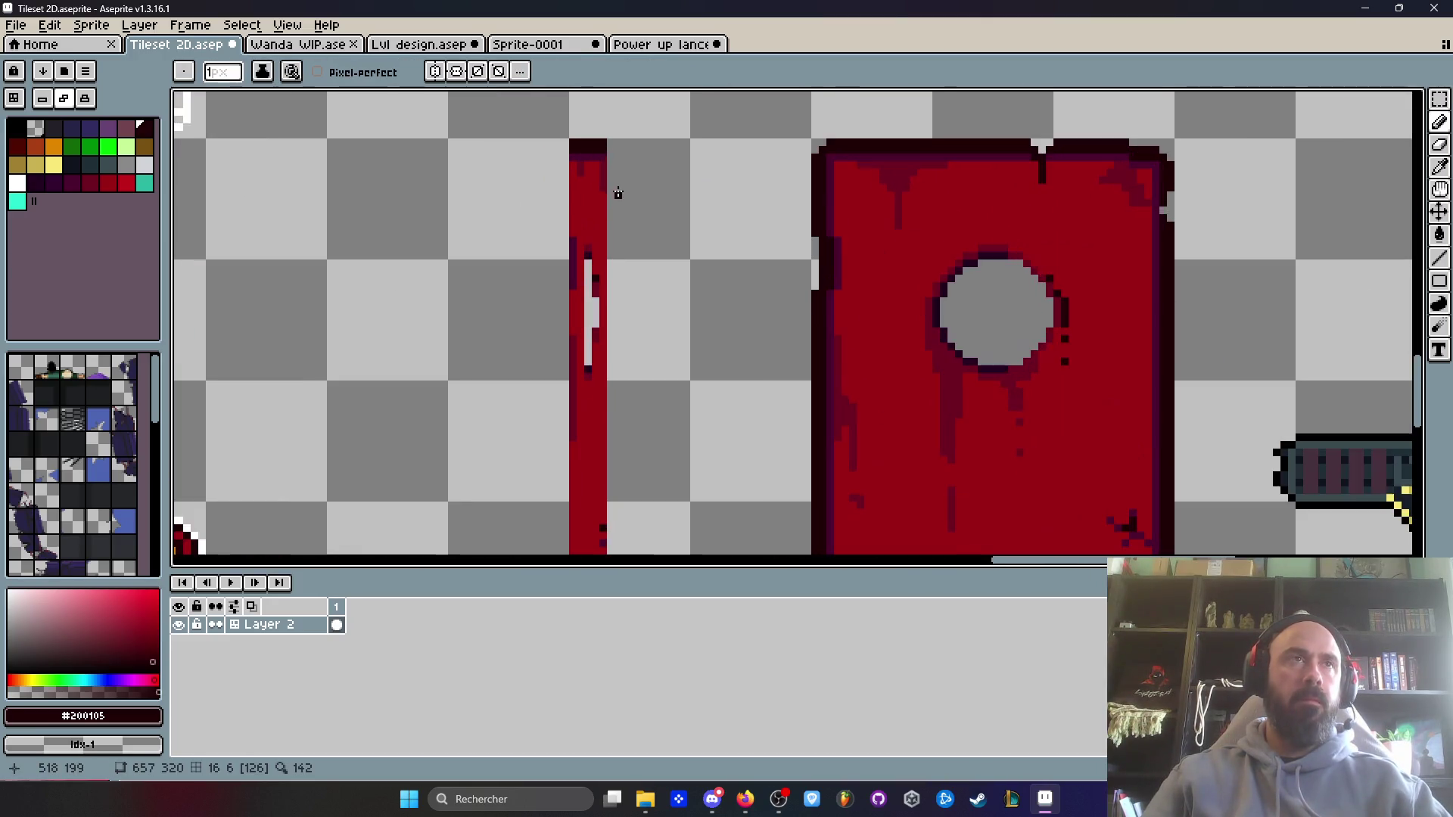
{"action": "key", "text": "i"}
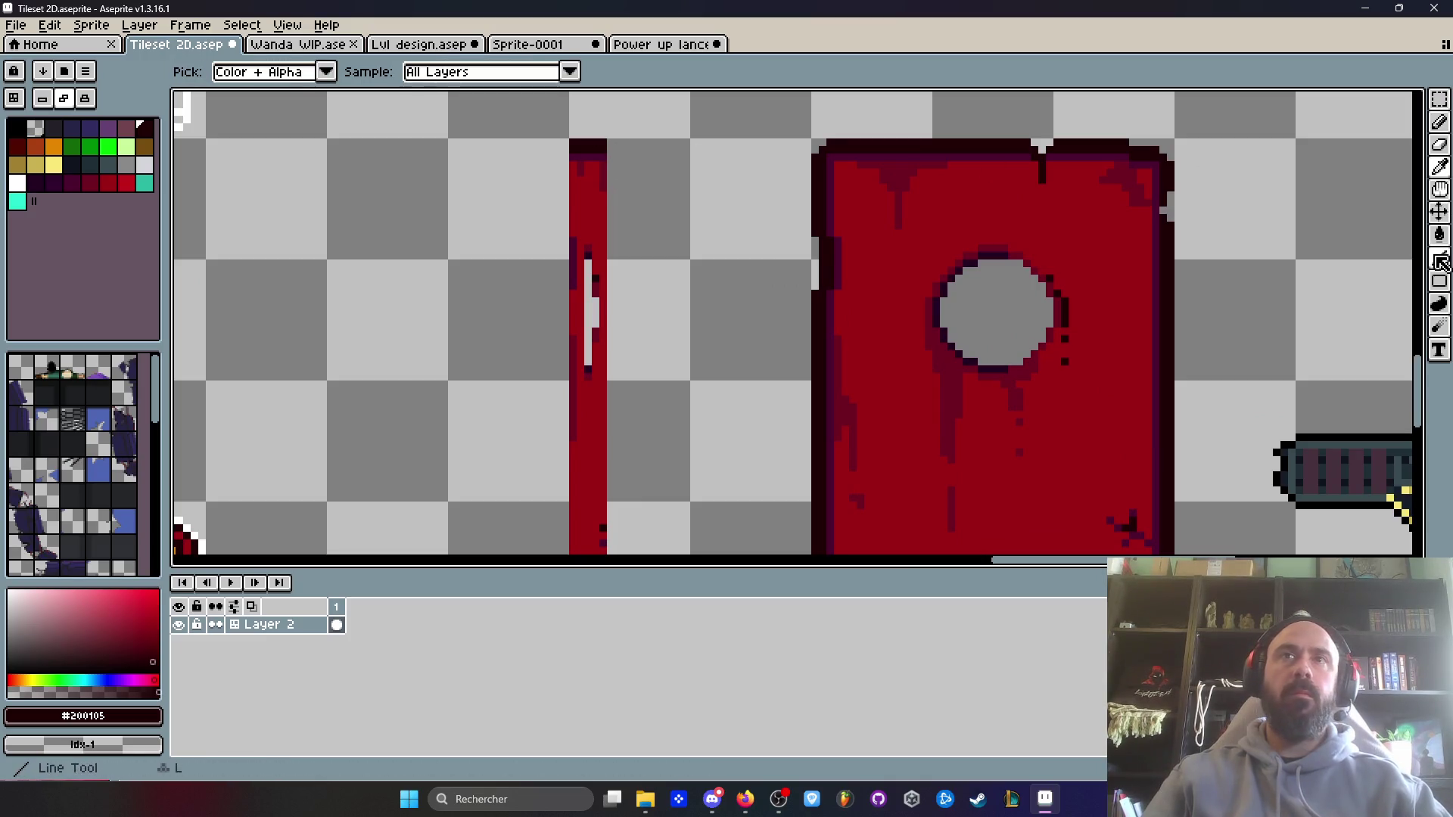
{"action": "key", "text": "b"}
{"action": "scroll", "coordinate": [641, 187], "scroll_direction": "up", "scroll_amount": 1}
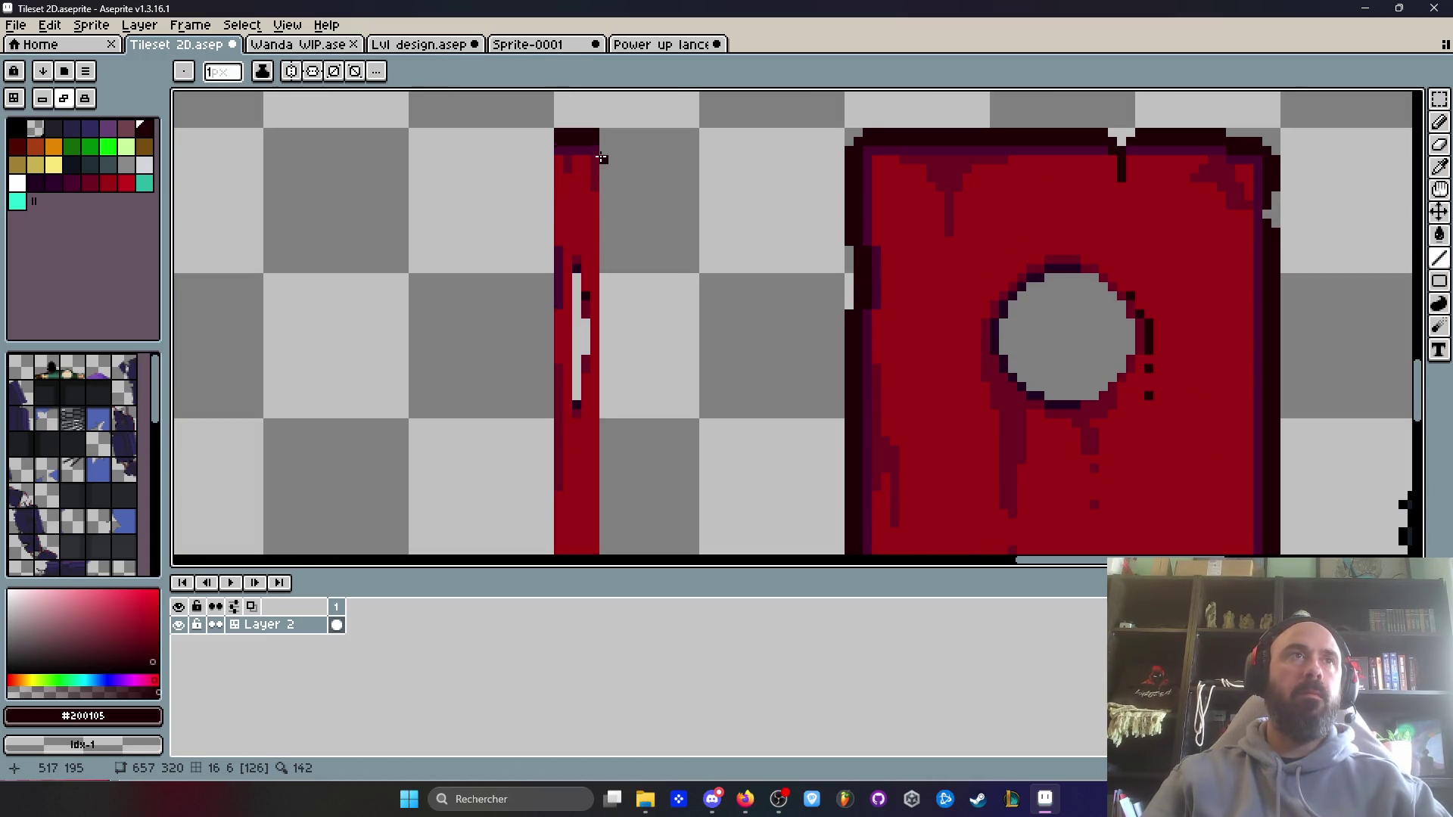
{"action": "scroll", "coordinate": [595, 148], "scroll_direction": "down", "scroll_amount": 1}
{"action": "scroll", "coordinate": [598, 149], "scroll_direction": "up", "scroll_amount": 1}
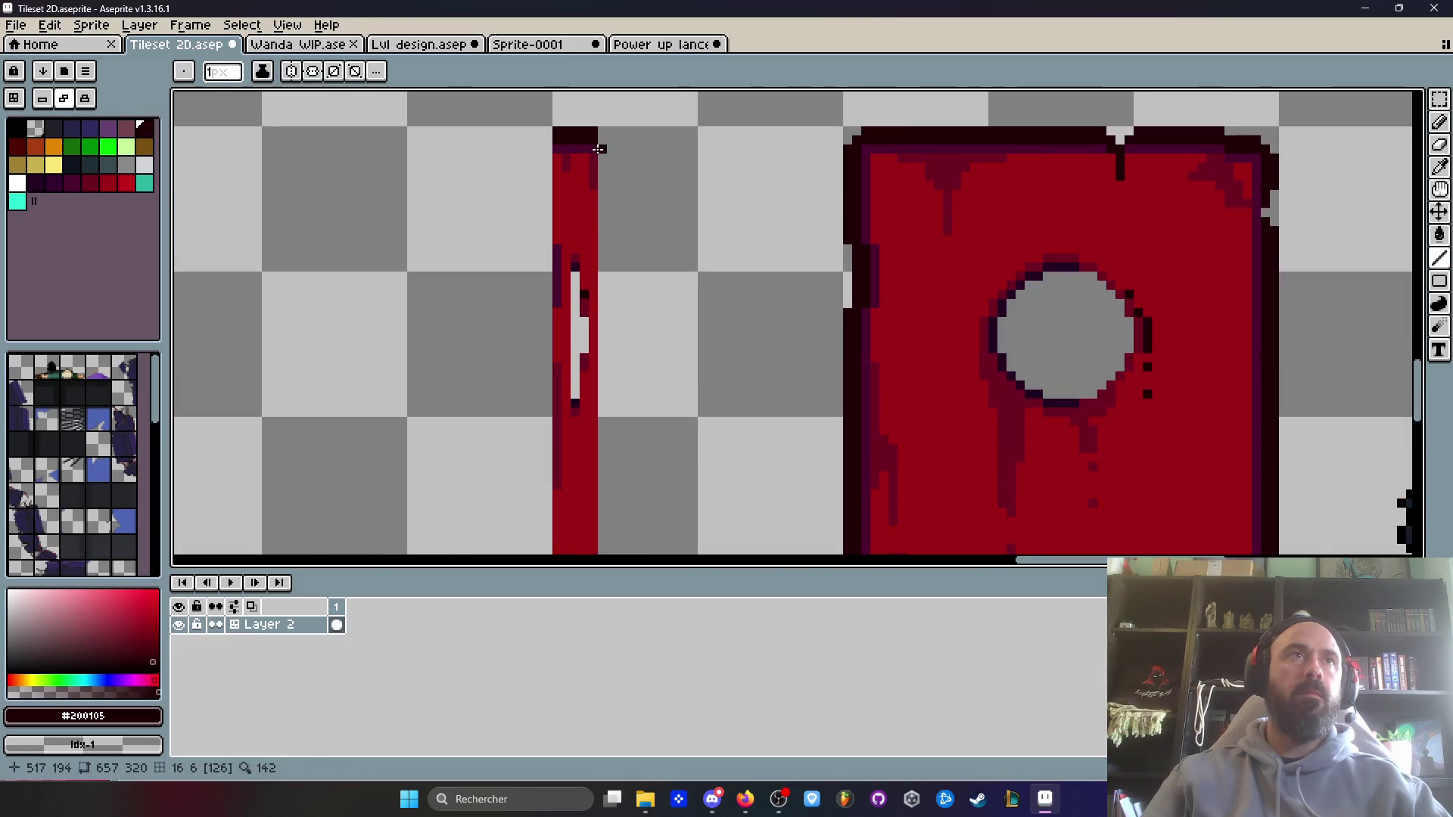
{"action": "scroll", "coordinate": [599, 152], "scroll_direction": "down", "scroll_amount": 1}
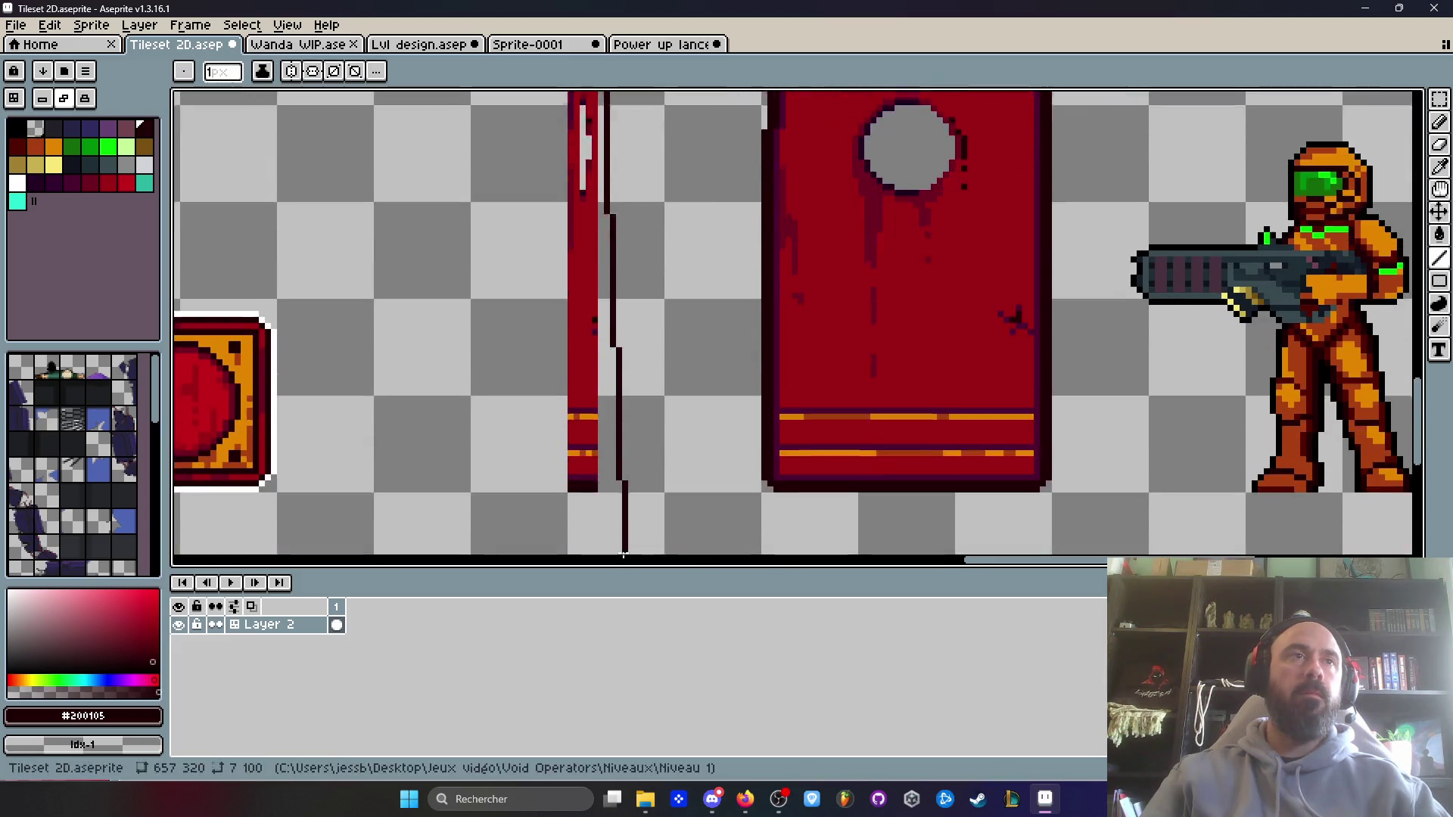
{"action": "scroll", "coordinate": [582, 287], "scroll_direction": "up", "scroll_amount": 2}
{"action": "left_click", "coordinate": [578, 324], "text": "shift"}
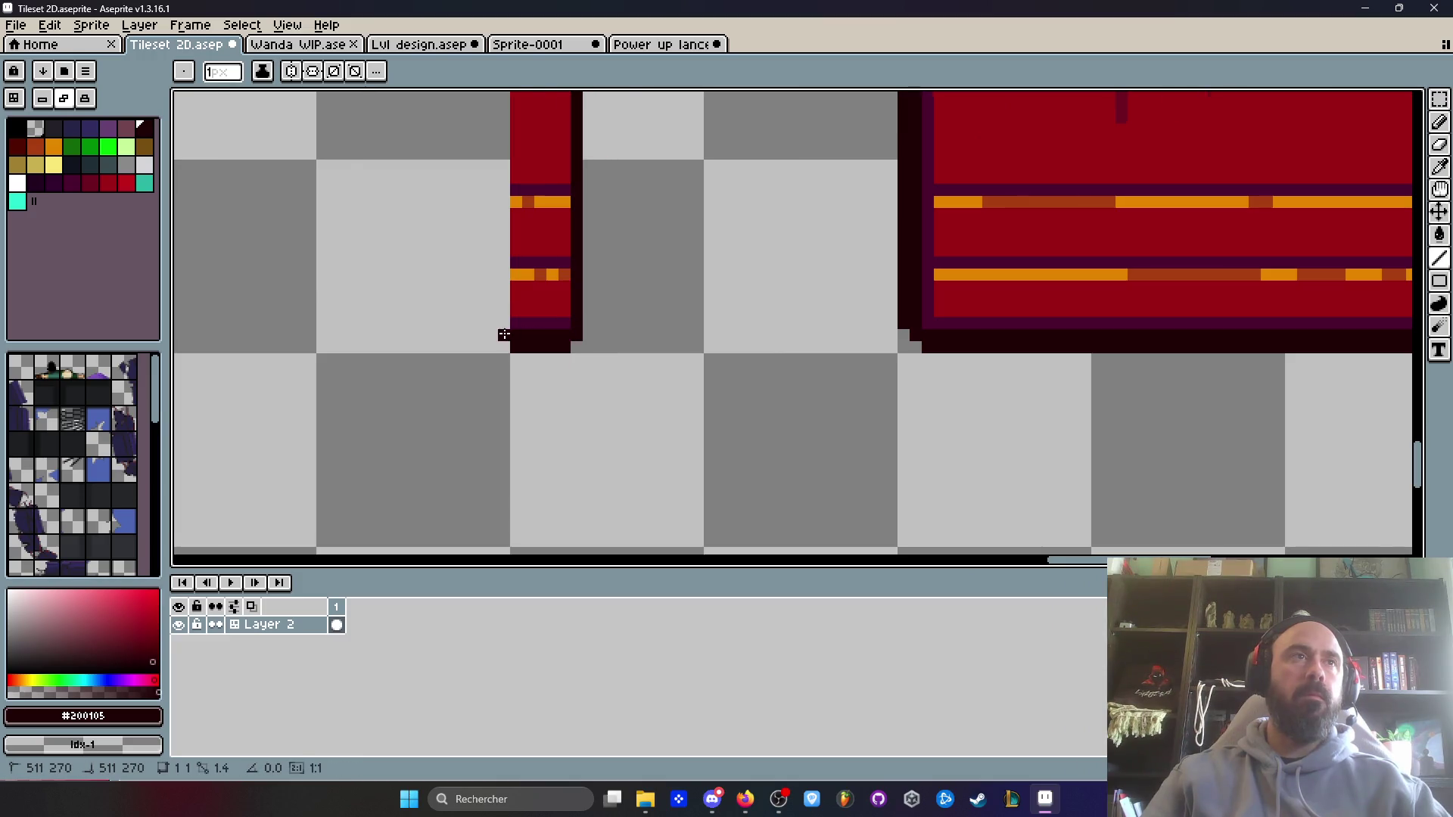
{"action": "scroll", "coordinate": [503, 334], "scroll_direction": "down", "scroll_amount": 1}
{"action": "scroll", "coordinate": [508, 550], "scroll_direction": "up", "scroll_amount": 1}
{"action": "scroll", "coordinate": [507, 550], "scroll_direction": "up", "scroll_amount": 1}
{"action": "left_click", "coordinate": [488, 157], "text": "shift"}
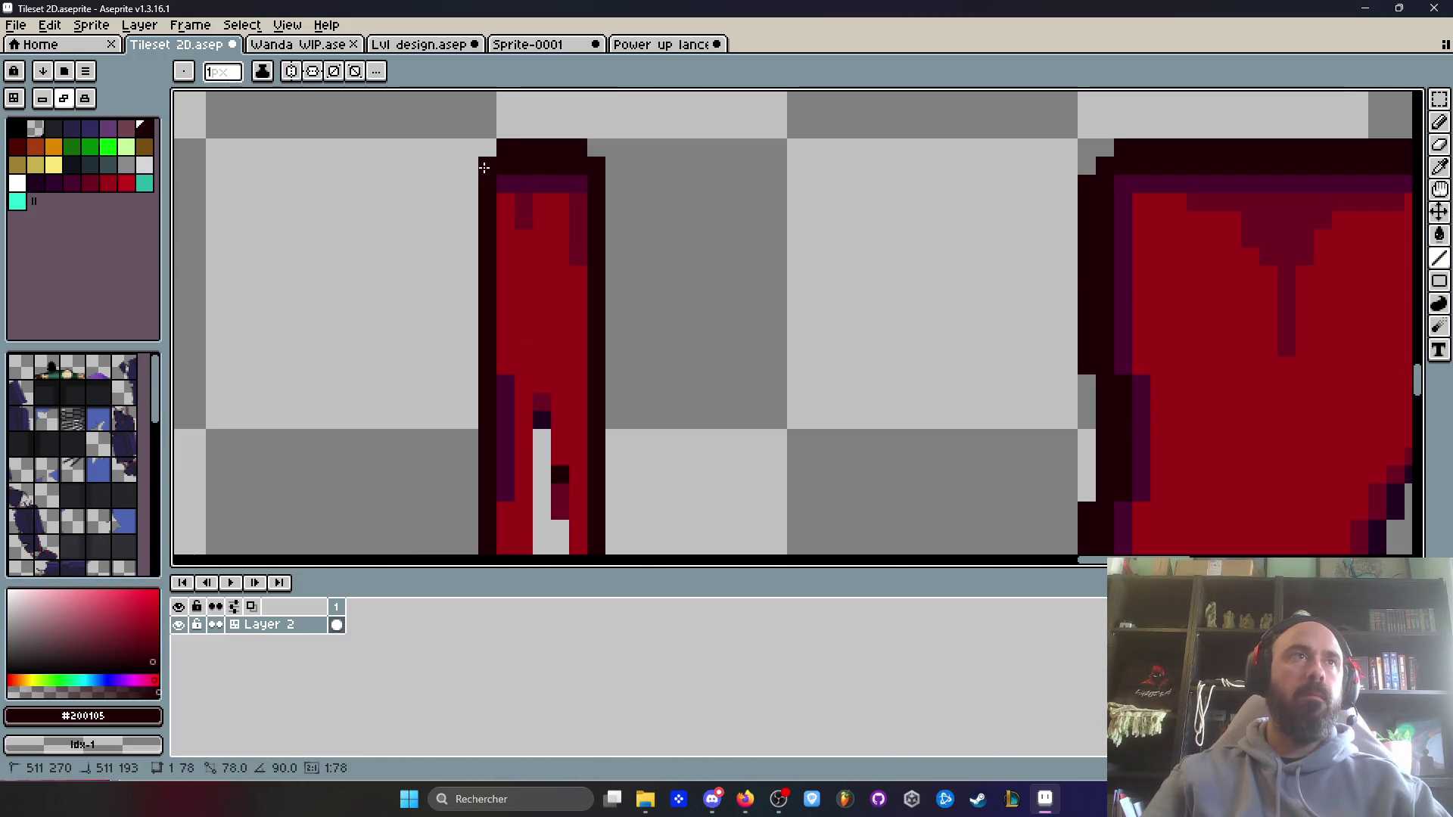
{"action": "scroll", "coordinate": [492, 227], "scroll_direction": "down", "scroll_amount": 4}
{"action": "scroll", "coordinate": [510, 313], "scroll_direction": "up", "scroll_amount": 1}
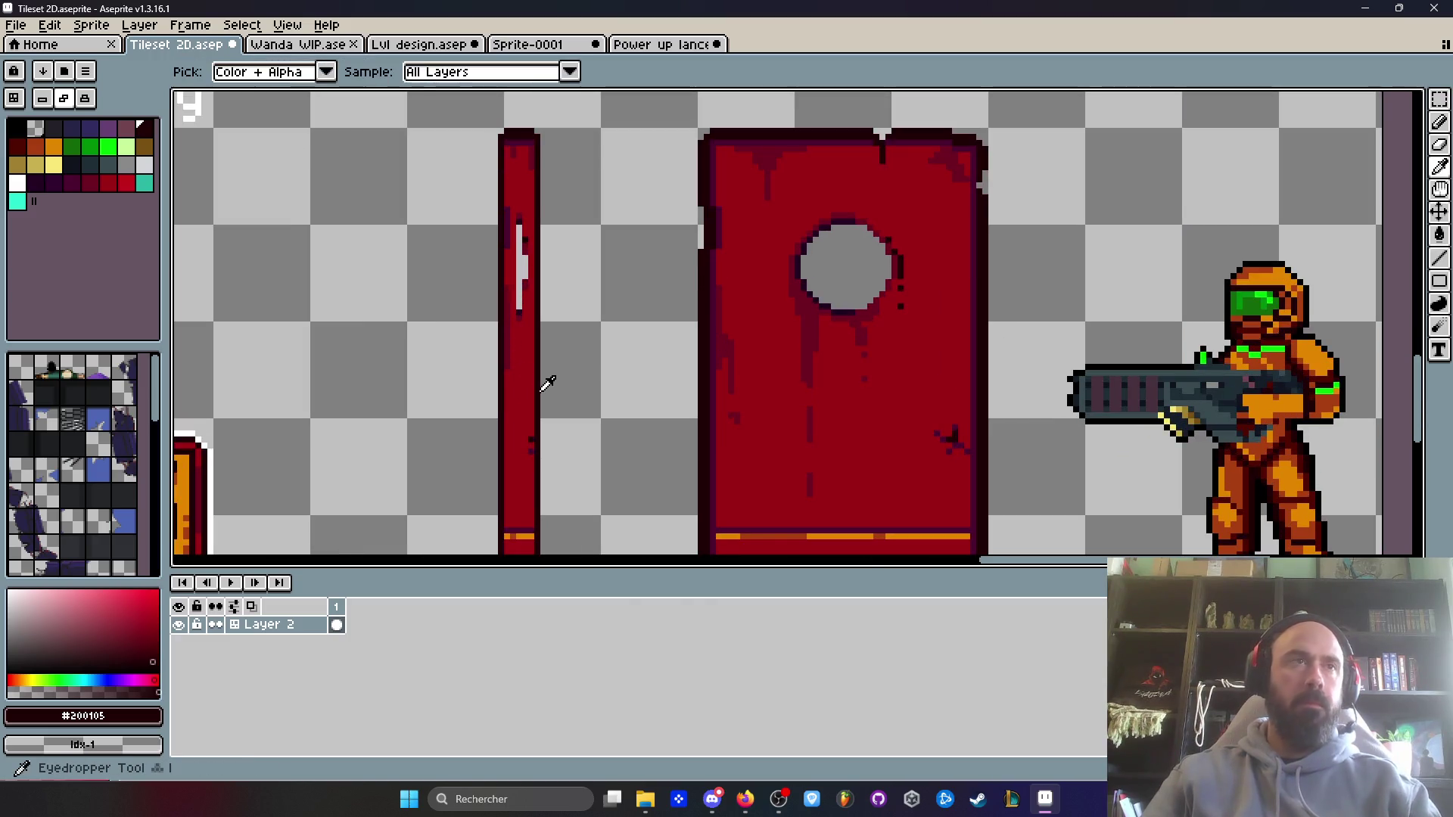
- Sample red #9c0015 and paint over the strip's white highlight
{"action": "left_click", "coordinate": [510, 297], "text": "alt"}
{"action": "scroll", "coordinate": [511, 297], "scroll_direction": "up", "scroll_amount": 2}
{"action": "mouse_move", "coordinate": [532, 167]}
{"action": "left_mouse_down"}
{"action": "mouse_move", "coordinate": [533, 370]}
{"action": "mouse_move", "coordinate": [537, 346]}
{"action": "left_mouse_up"}
{"action": "scroll", "coordinate": [534, 347], "scroll_direction": "down", "scroll_amount": 4}
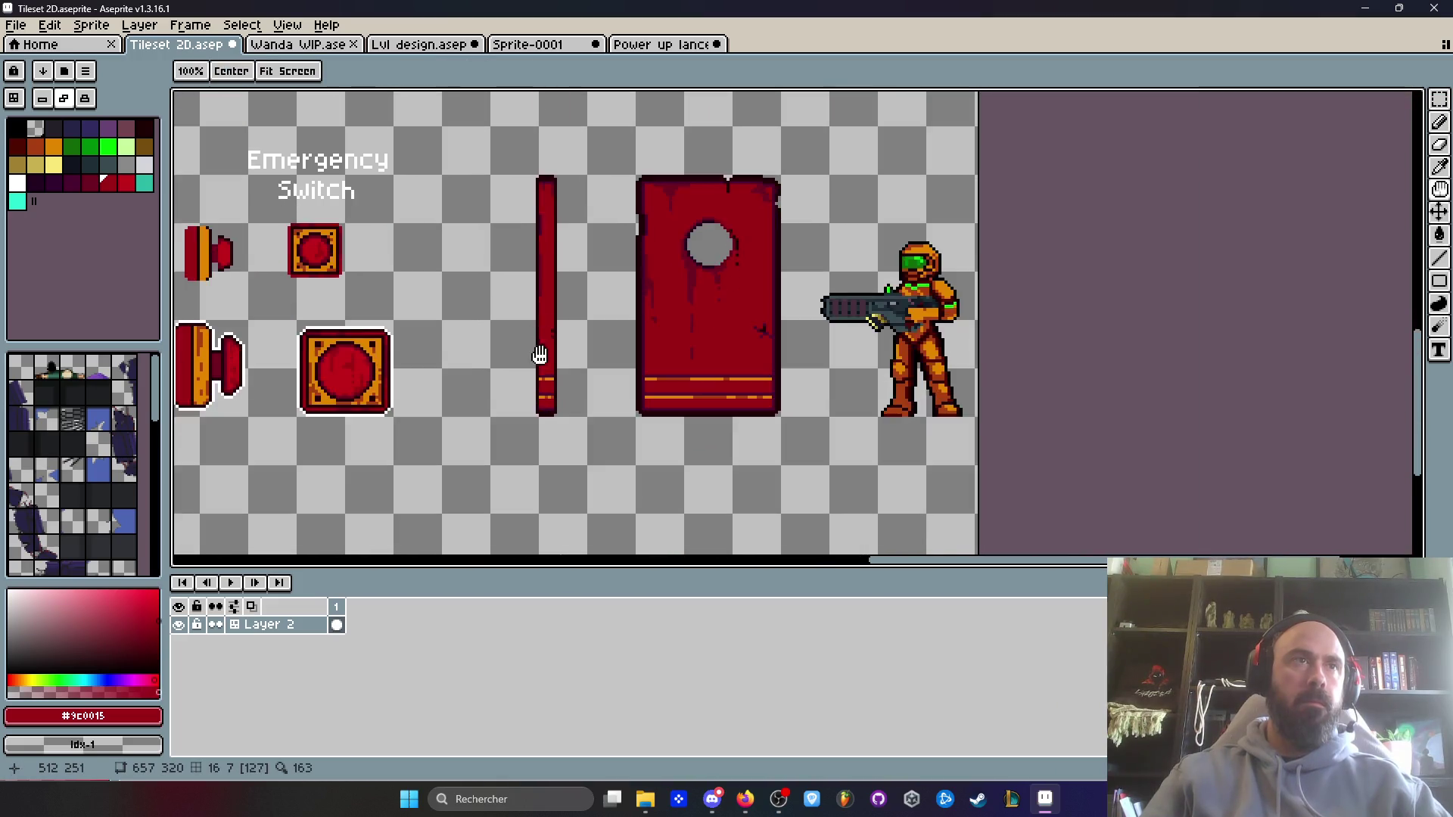
{"action": "scroll", "coordinate": [538, 356], "scroll_direction": "up", "scroll_amount": 4}
{"action": "scroll", "coordinate": [608, 372], "scroll_direction": "down", "scroll_amount": 4}
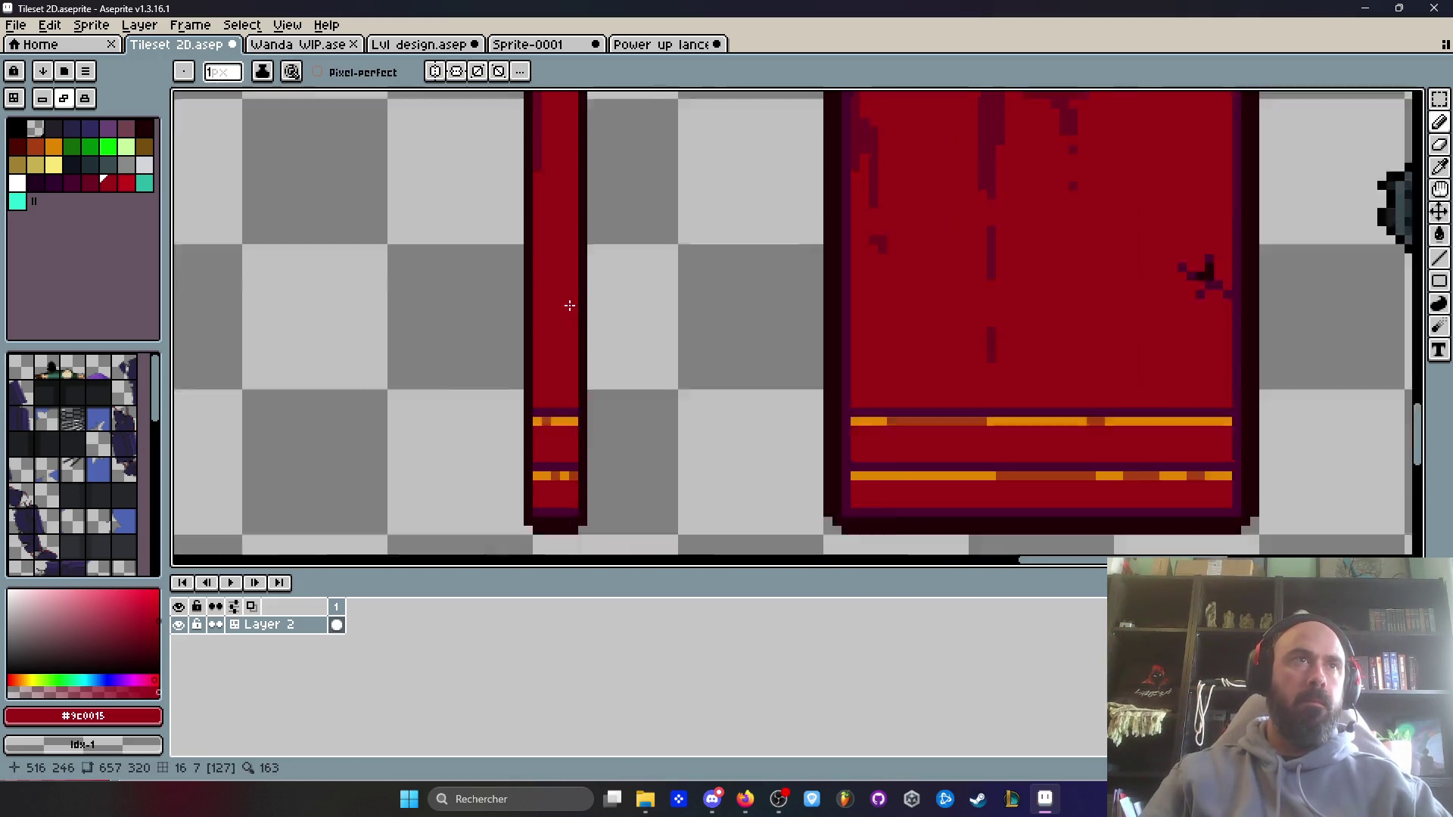
{"action": "left_click_drag", "start_coordinate": [608, 373], "coordinate": [648, 391]}
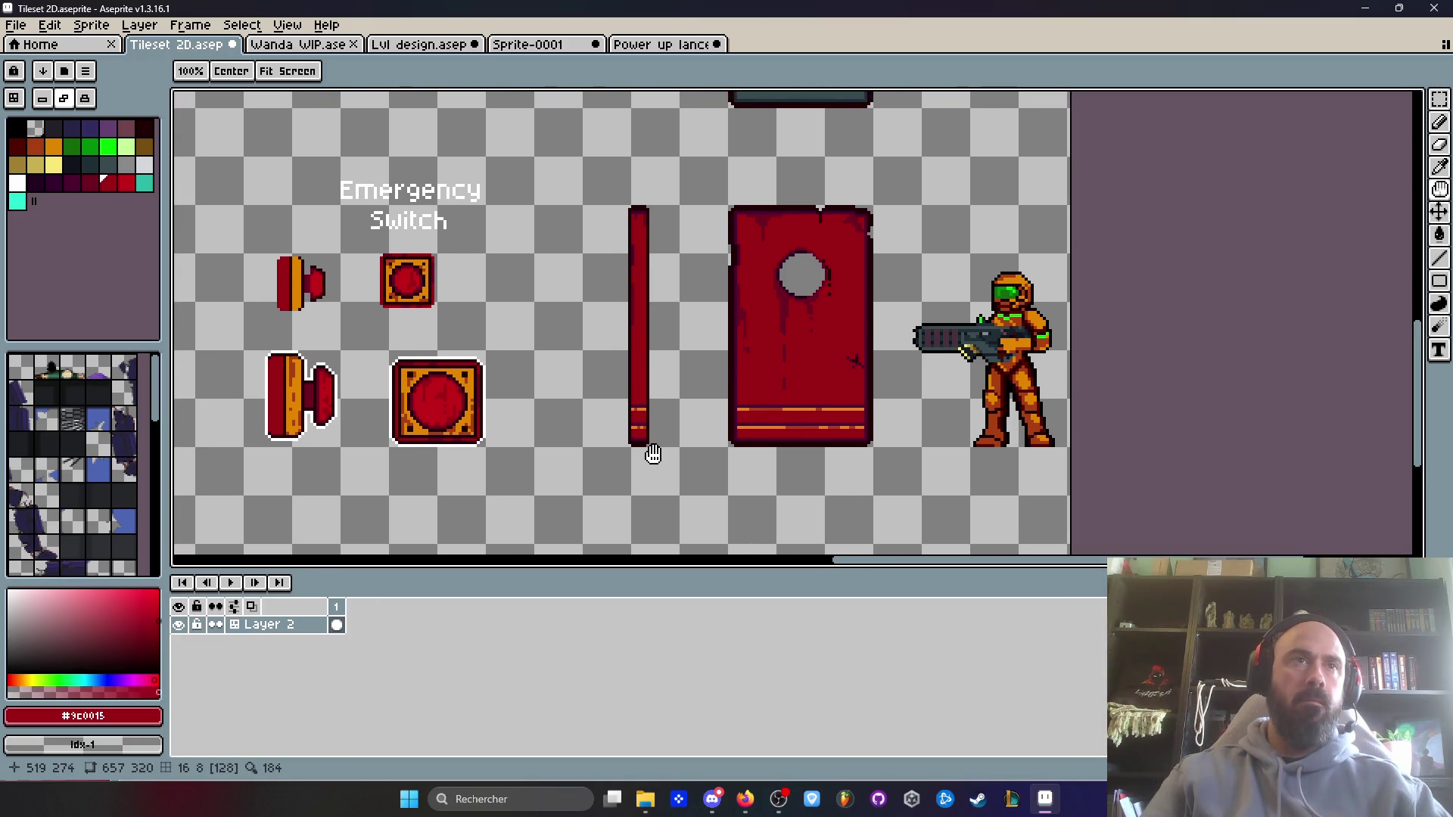
- Shade two dark purple columns down the door edge, sampled from the porthole rim
{"action": "key", "text": "b"}
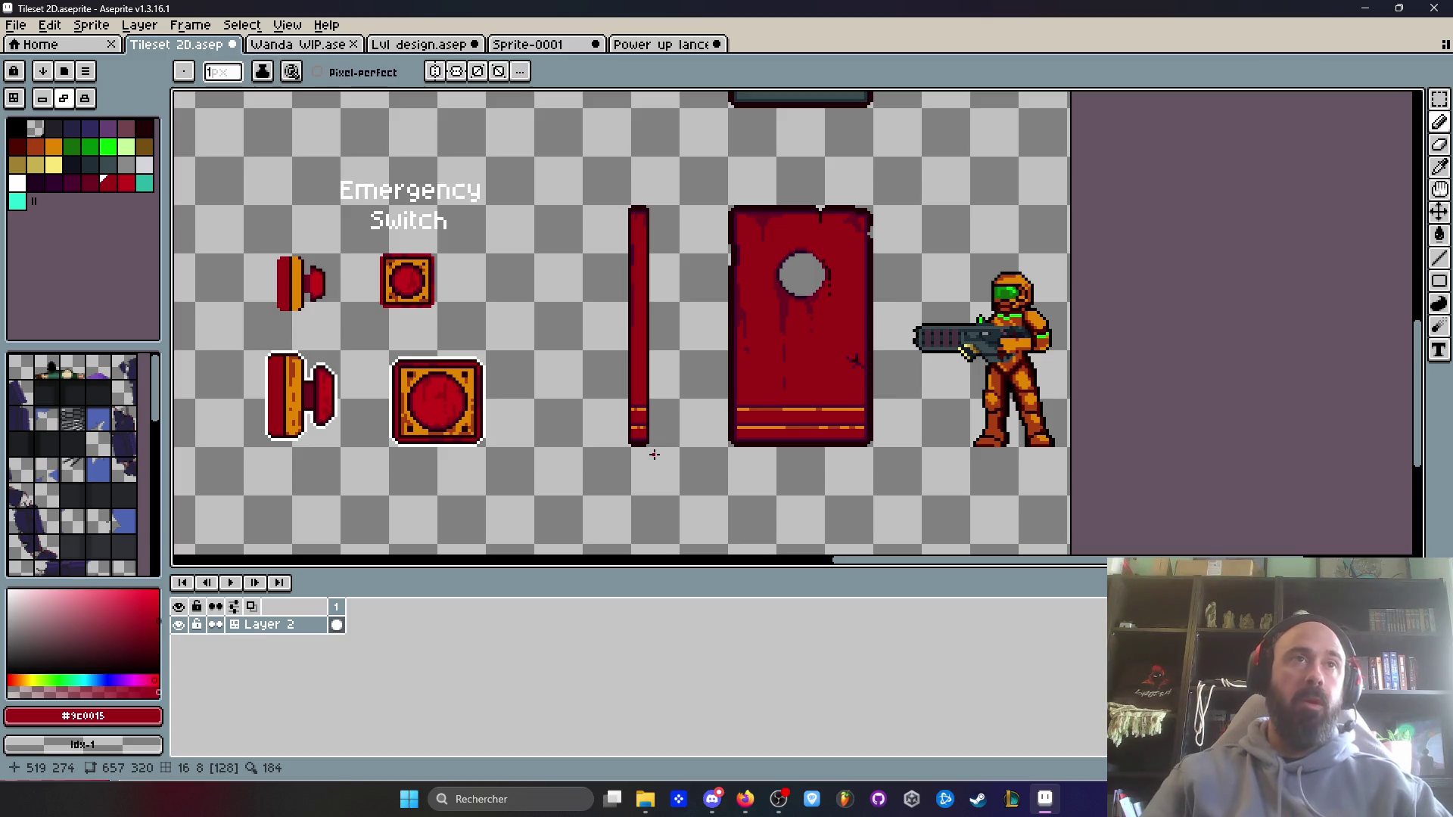
{"action": "scroll", "coordinate": [655, 277], "scroll_direction": "up", "scroll_amount": 3}
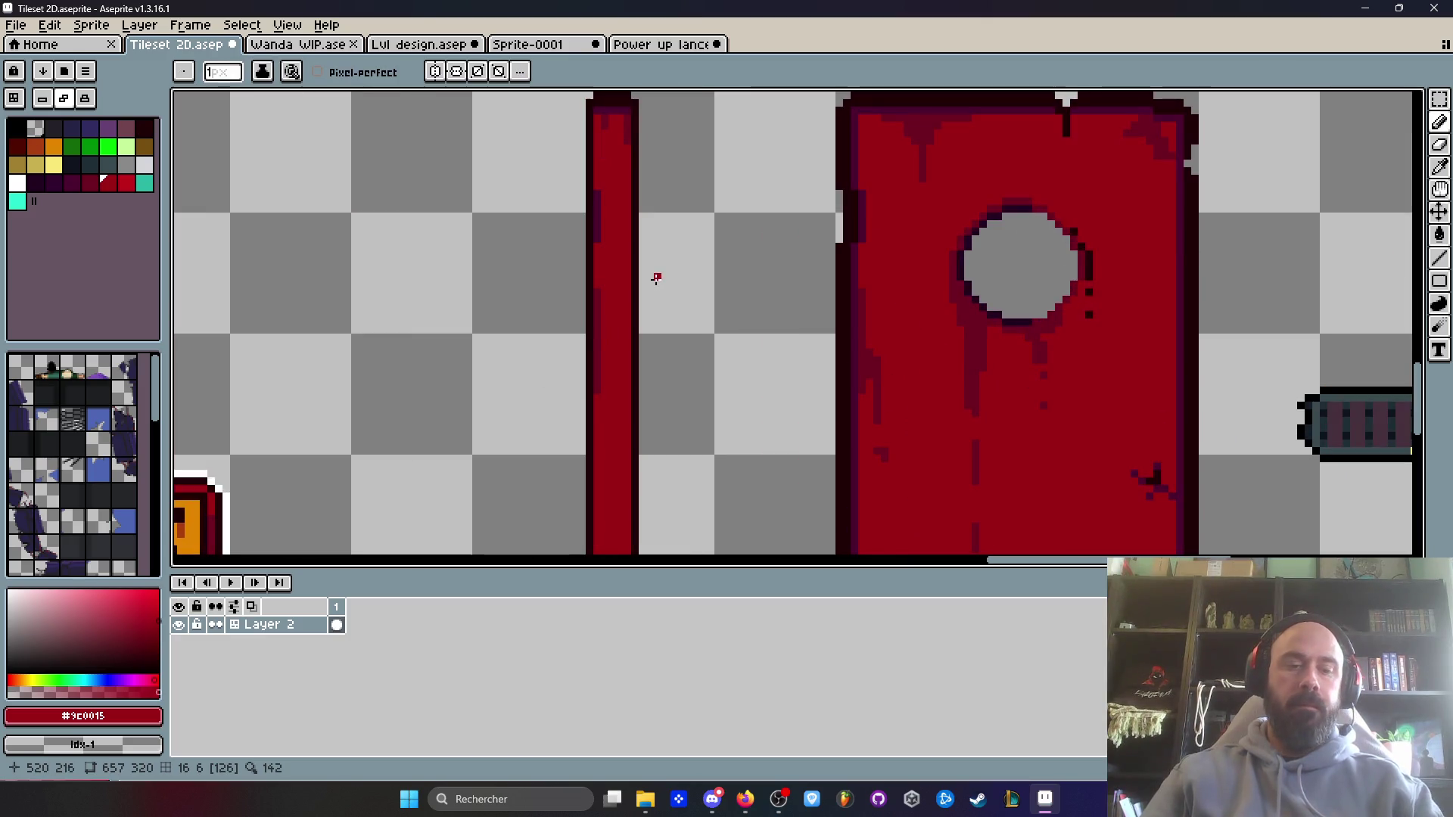
{"action": "key", "text": "i"}
{"action": "left_click", "coordinate": [967, 258]}
{"action": "scroll", "coordinate": [589, 208], "scroll_direction": "up", "scroll_amount": 1}
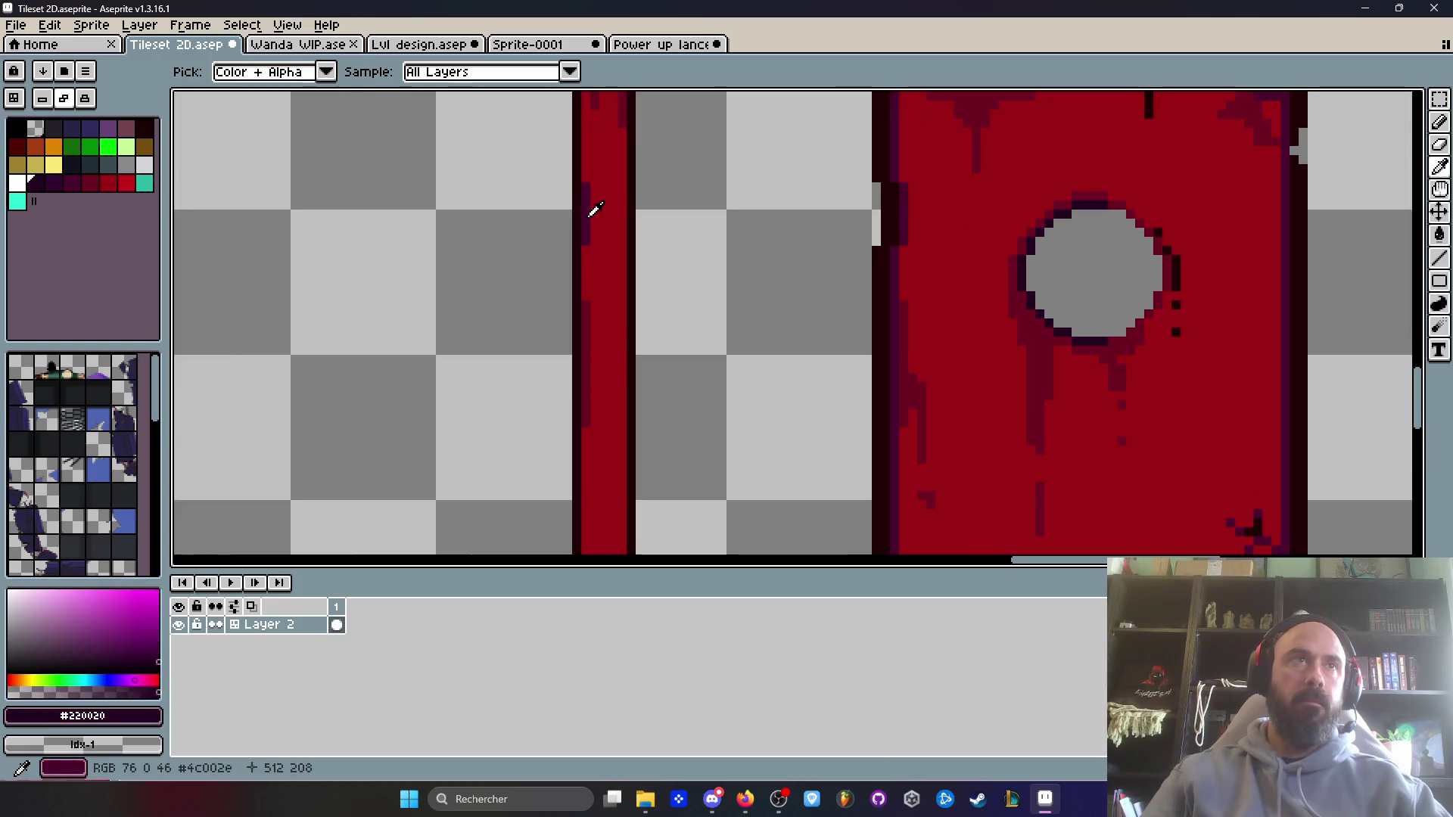
{"action": "key", "text": "b"}
{"action": "scroll", "coordinate": [584, 199], "scroll_direction": "up", "scroll_amount": 1}
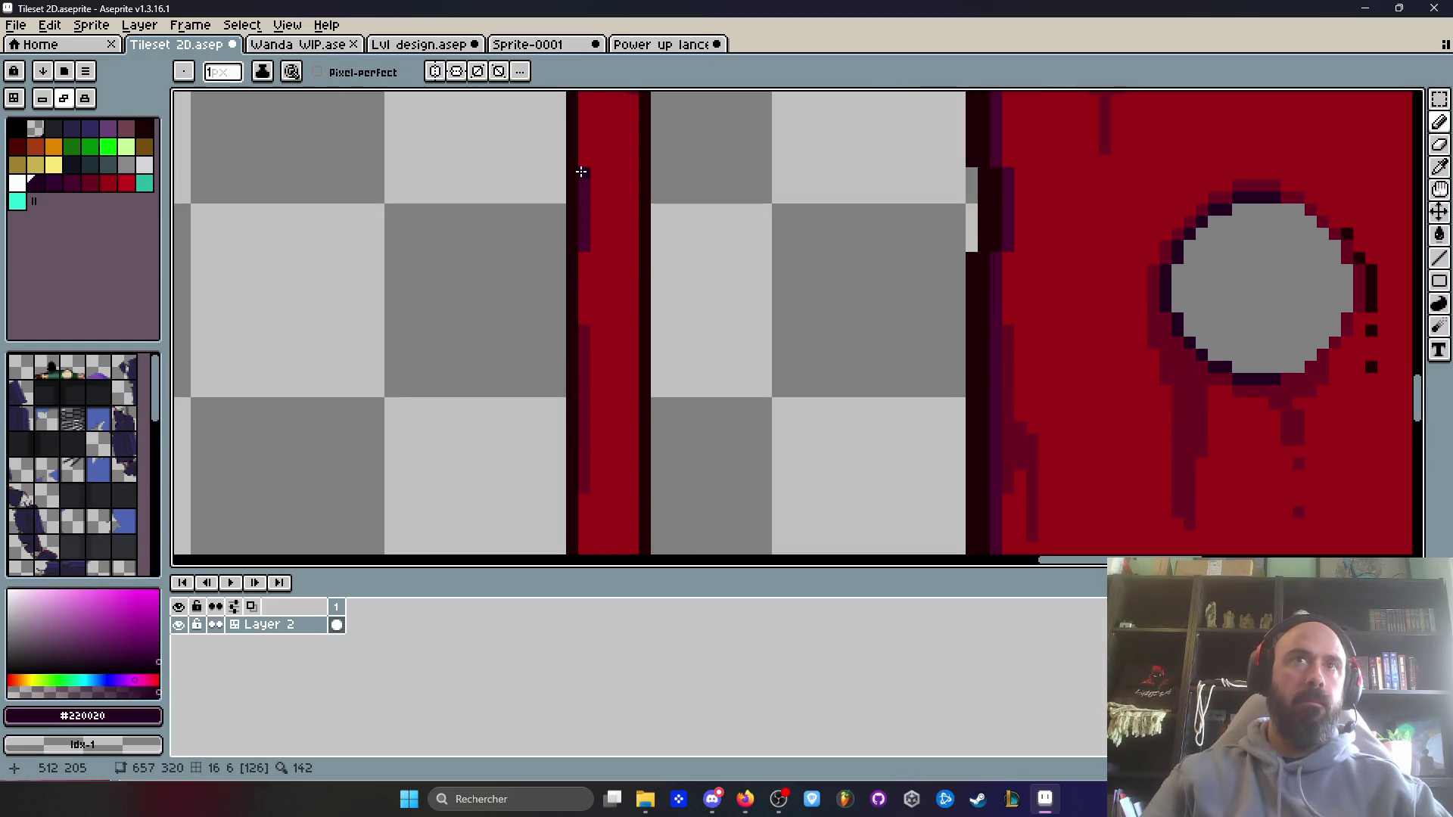
{"action": "left_click_drag", "start_coordinate": [580, 193], "coordinate": [578, 377]}
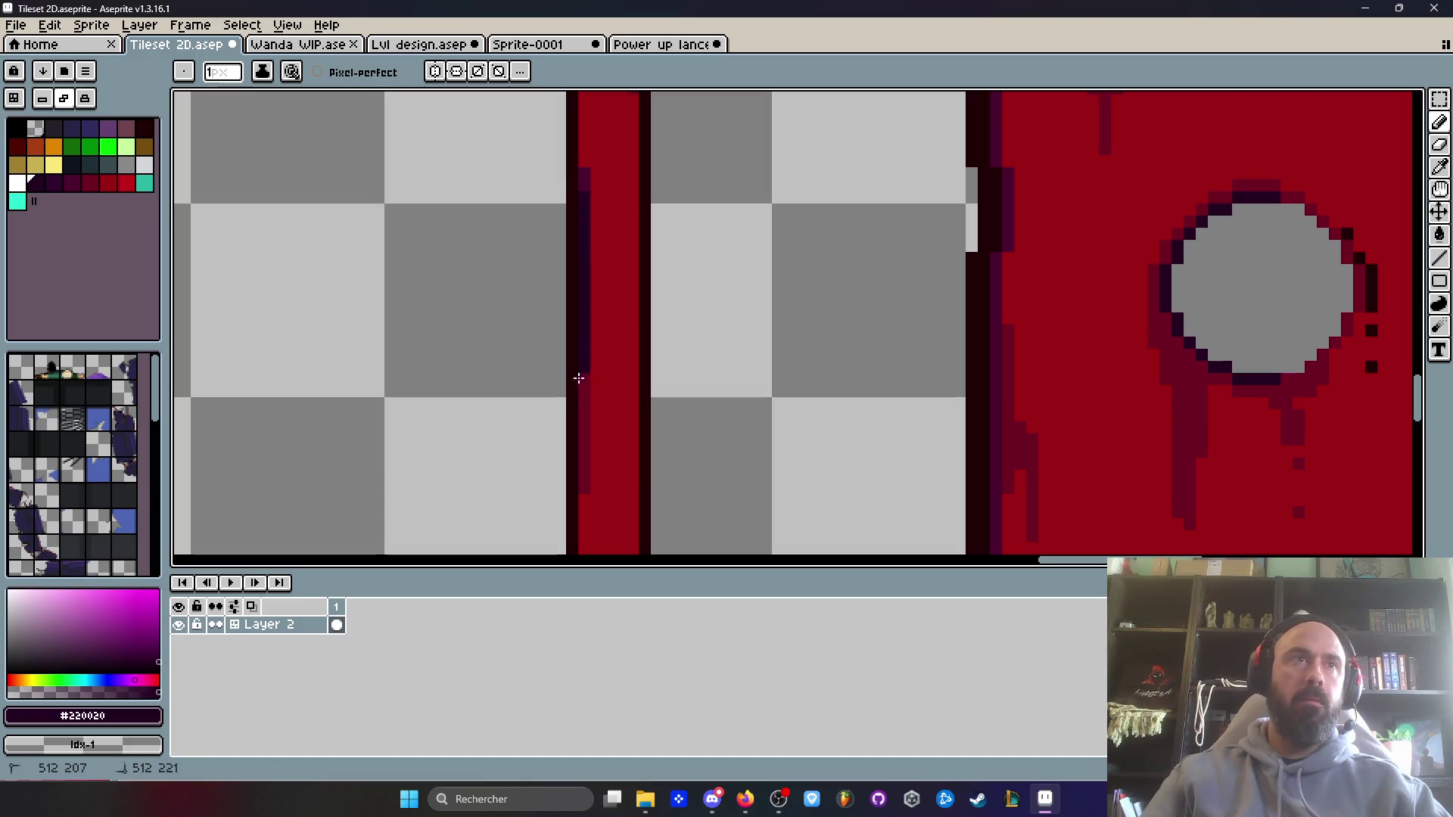
{"action": "left_click_drag", "start_coordinate": [596, 231], "coordinate": [593, 327]}
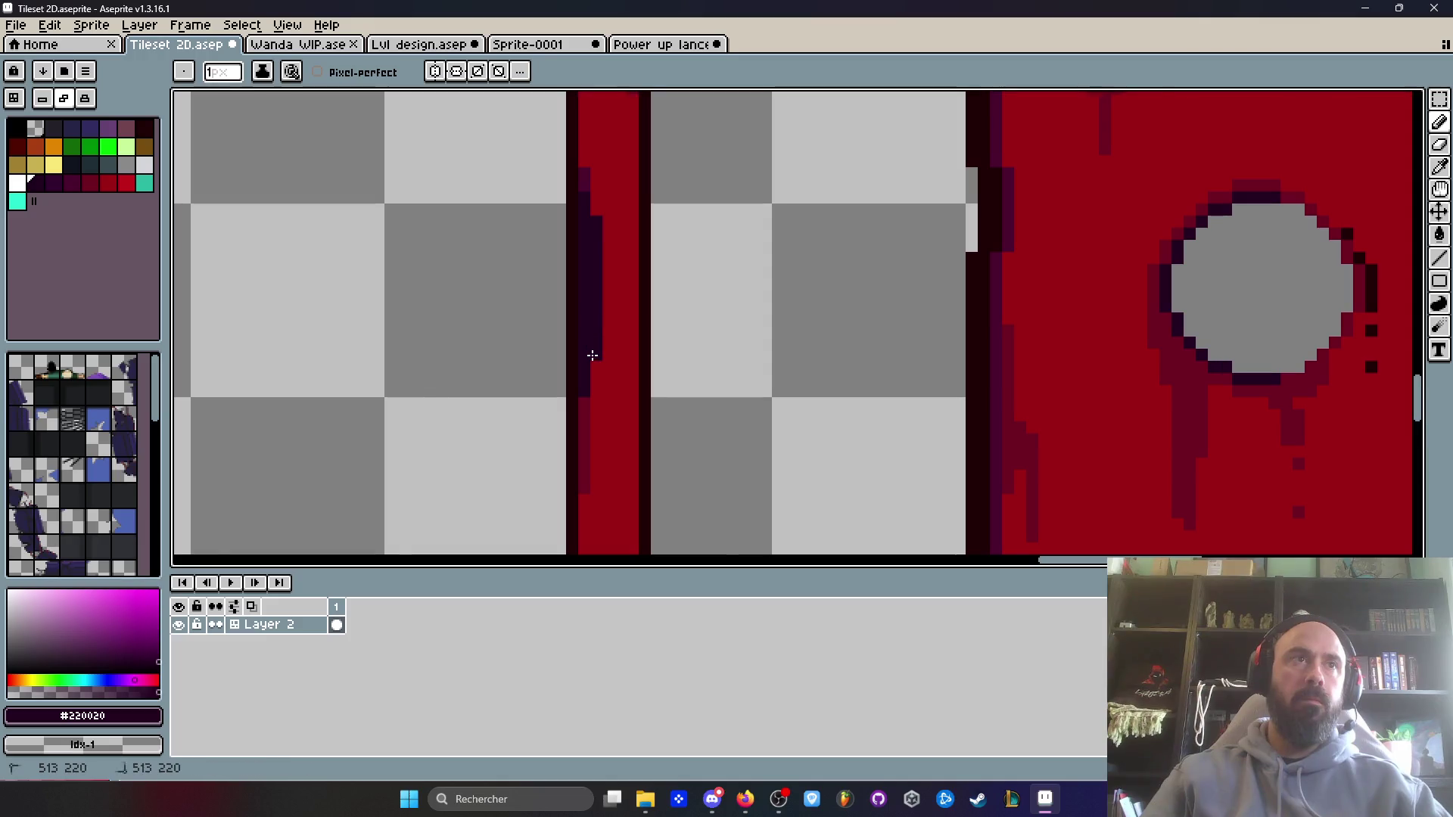
{"action": "scroll", "coordinate": [591, 348], "scroll_direction": "down", "scroll_amount": 3}
{"action": "scroll", "coordinate": [597, 317], "scroll_direction": "up", "scroll_amount": 2}
- Pick transparent and clear a thin slot into the door edge piece
{"action": "key", "text": "i"}
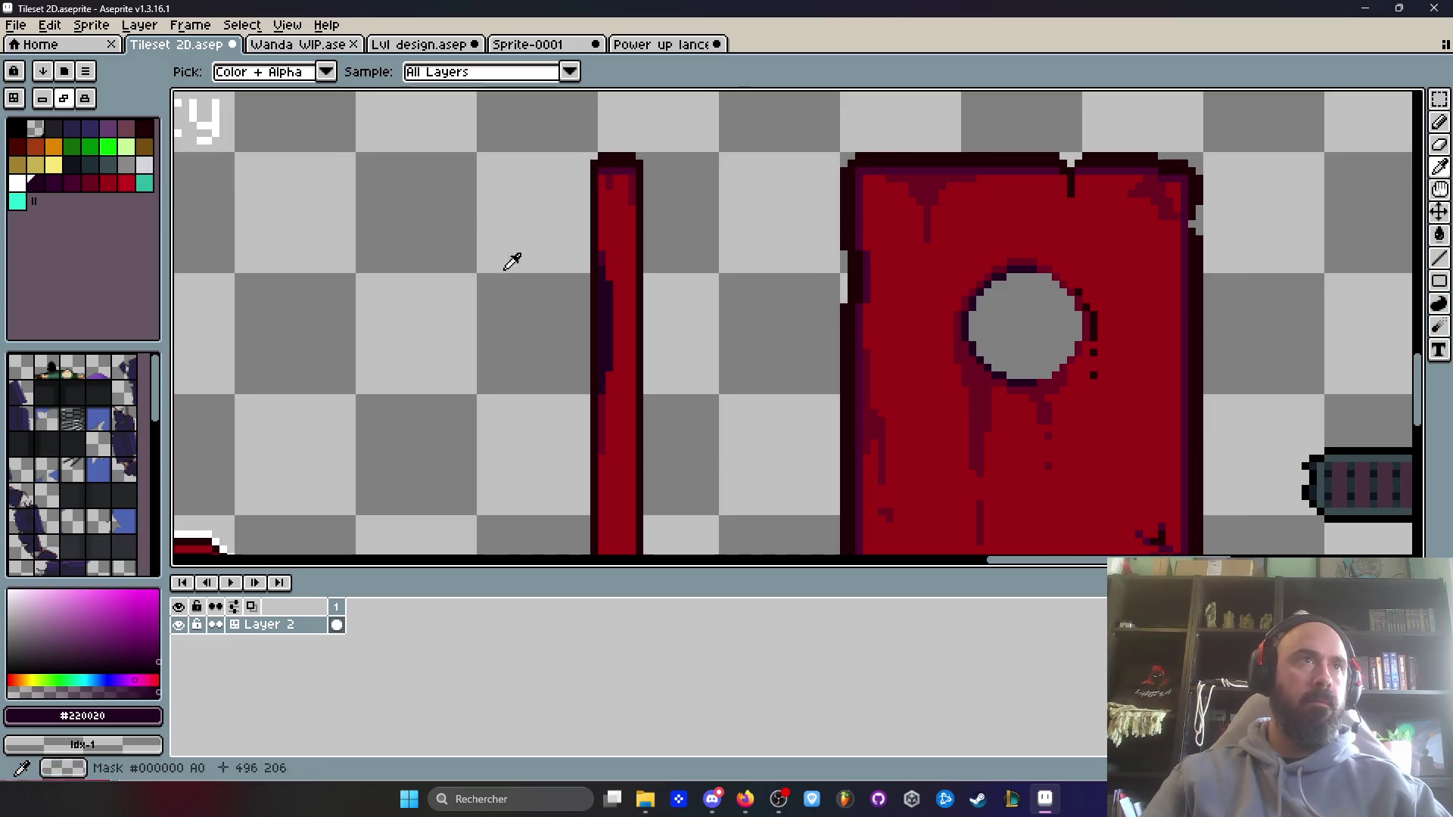
{"action": "scroll", "coordinate": [499, 265], "scroll_direction": "up", "scroll_amount": 1}
{"action": "left_click", "coordinate": [54, 152]}
{"action": "left_click", "coordinate": [315, 289]}
{"action": "key", "text": "b"}
{"action": "scroll", "coordinate": [564, 371], "scroll_direction": "up", "scroll_amount": 1}
{"action": "left_click_drag", "start_coordinate": [607, 245], "coordinate": [607, 366]}
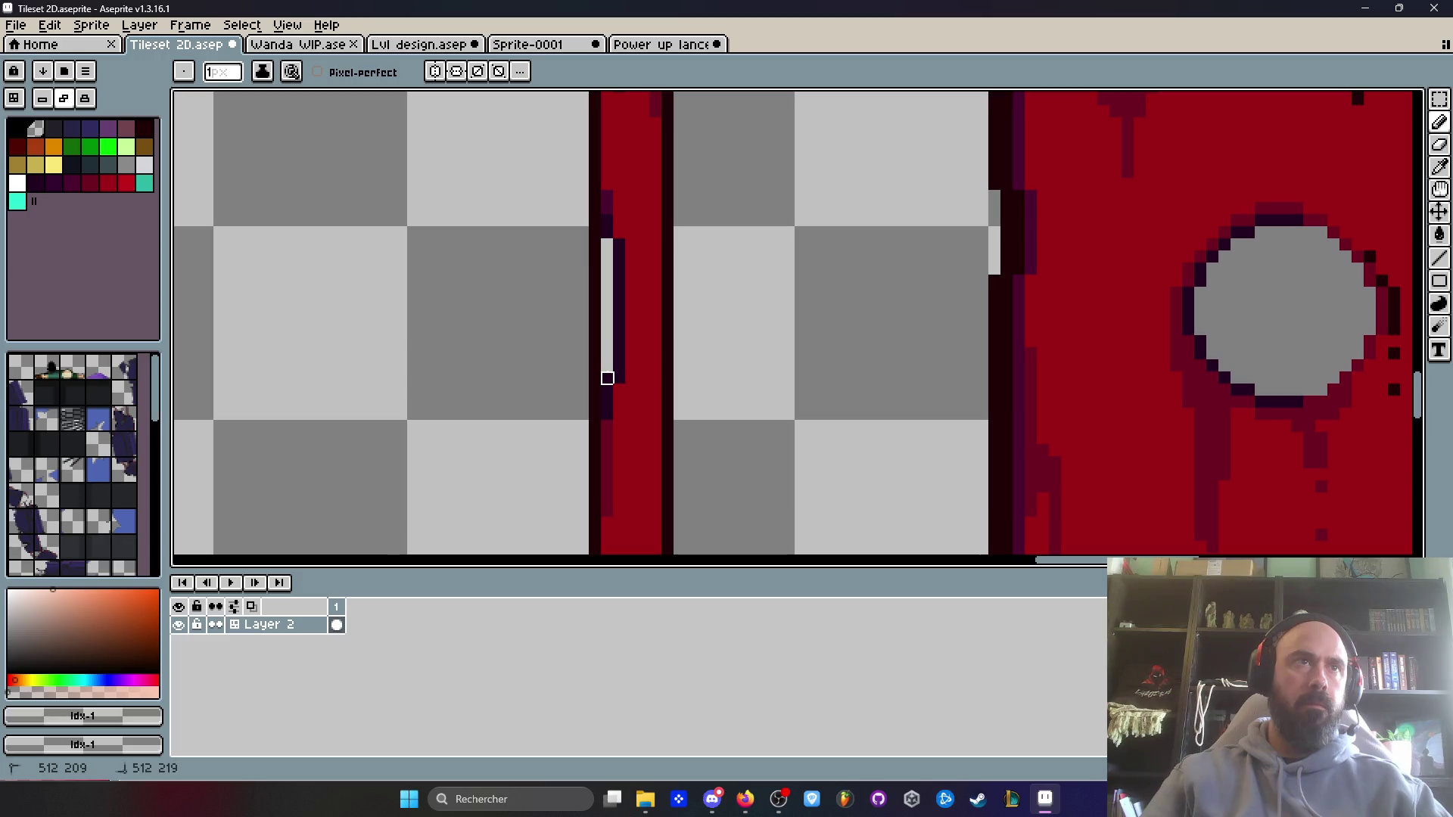
{"action": "scroll", "coordinate": [647, 332], "scroll_direction": "down", "scroll_amount": 4}
{"action": "scroll", "coordinate": [648, 332], "scroll_direction": "down", "scroll_amount": 2}
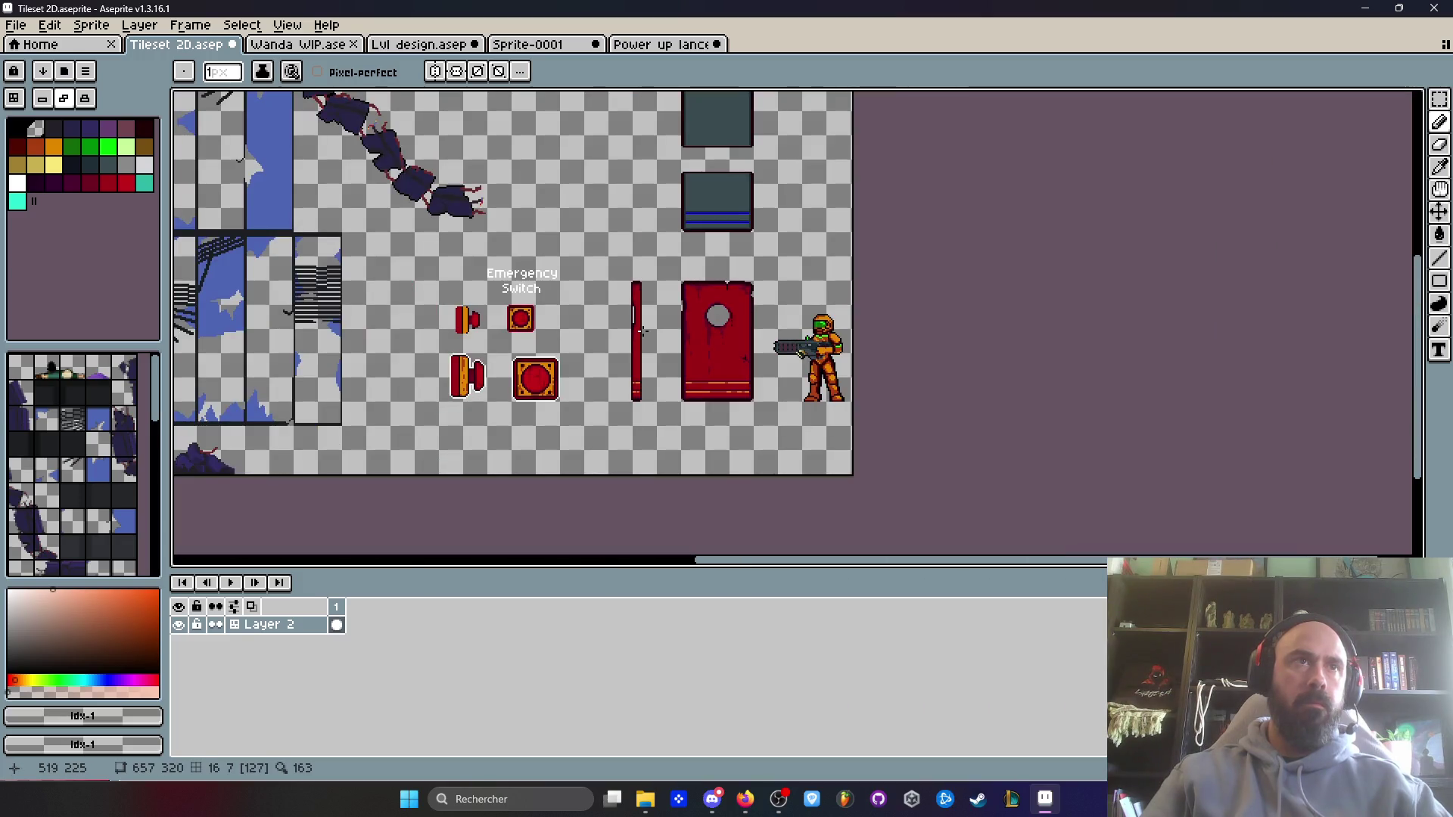
{"action": "scroll", "coordinate": [635, 328], "scroll_direction": "up", "scroll_amount": 4}
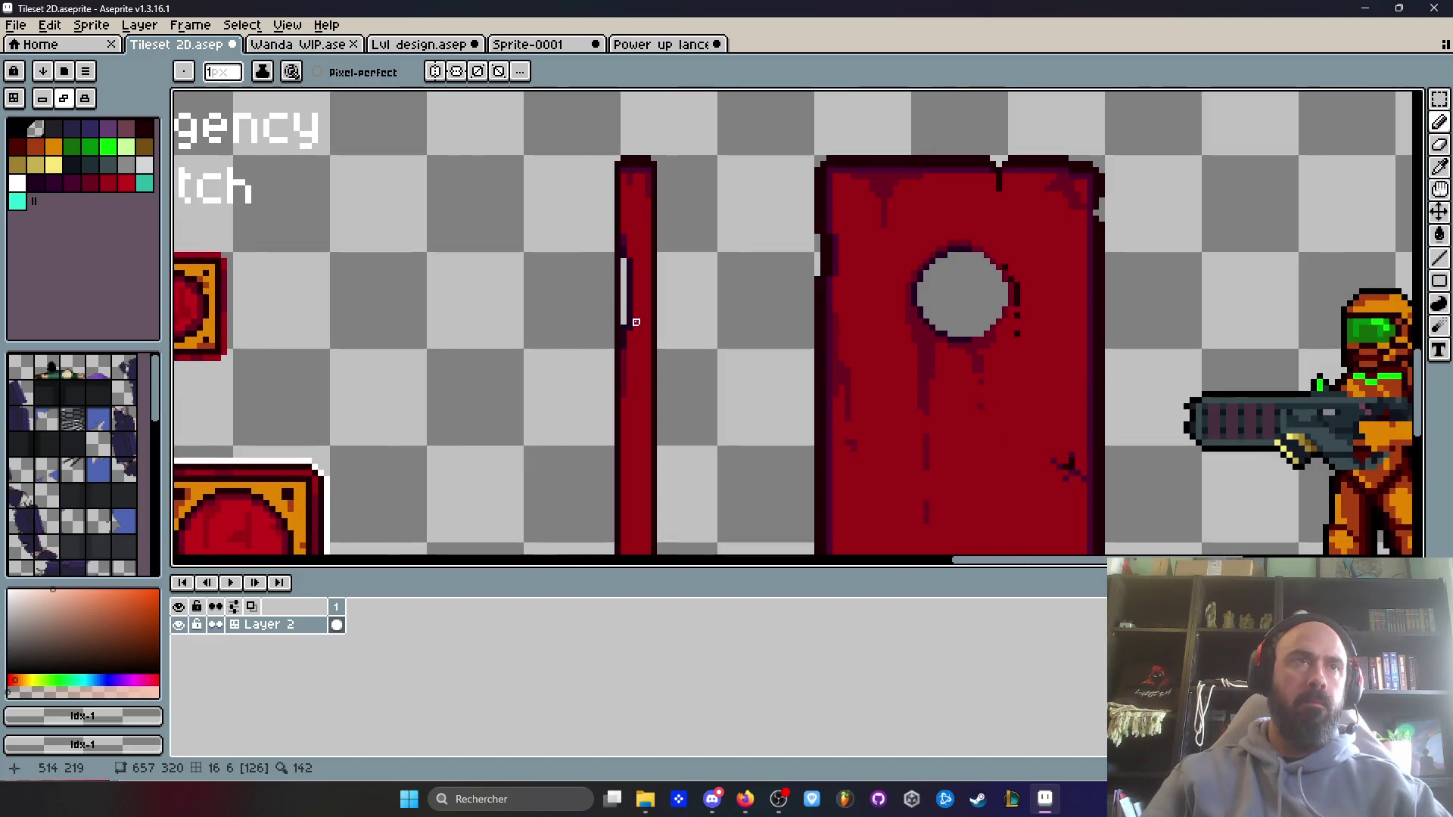
{"action": "scroll", "coordinate": [635, 322], "scroll_direction": "down", "scroll_amount": 1}
{"action": "scroll", "coordinate": [635, 322], "scroll_direction": "down", "scroll_amount": 1}
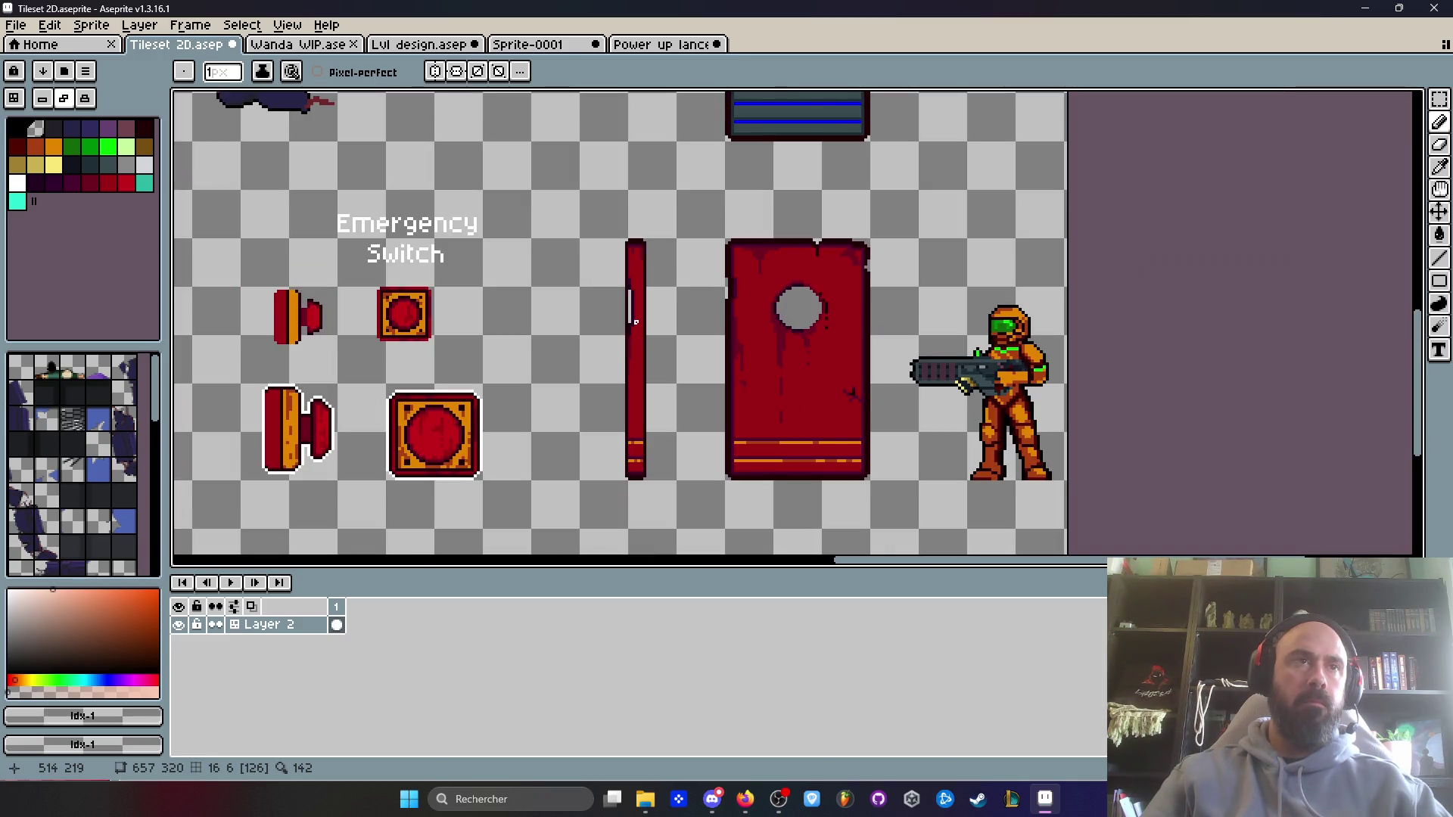
{"action": "scroll", "coordinate": [636, 323], "scroll_direction": "down", "scroll_amount": 1}
{"action": "scroll", "coordinate": [635, 322], "scroll_direction": "up", "scroll_amount": 1}
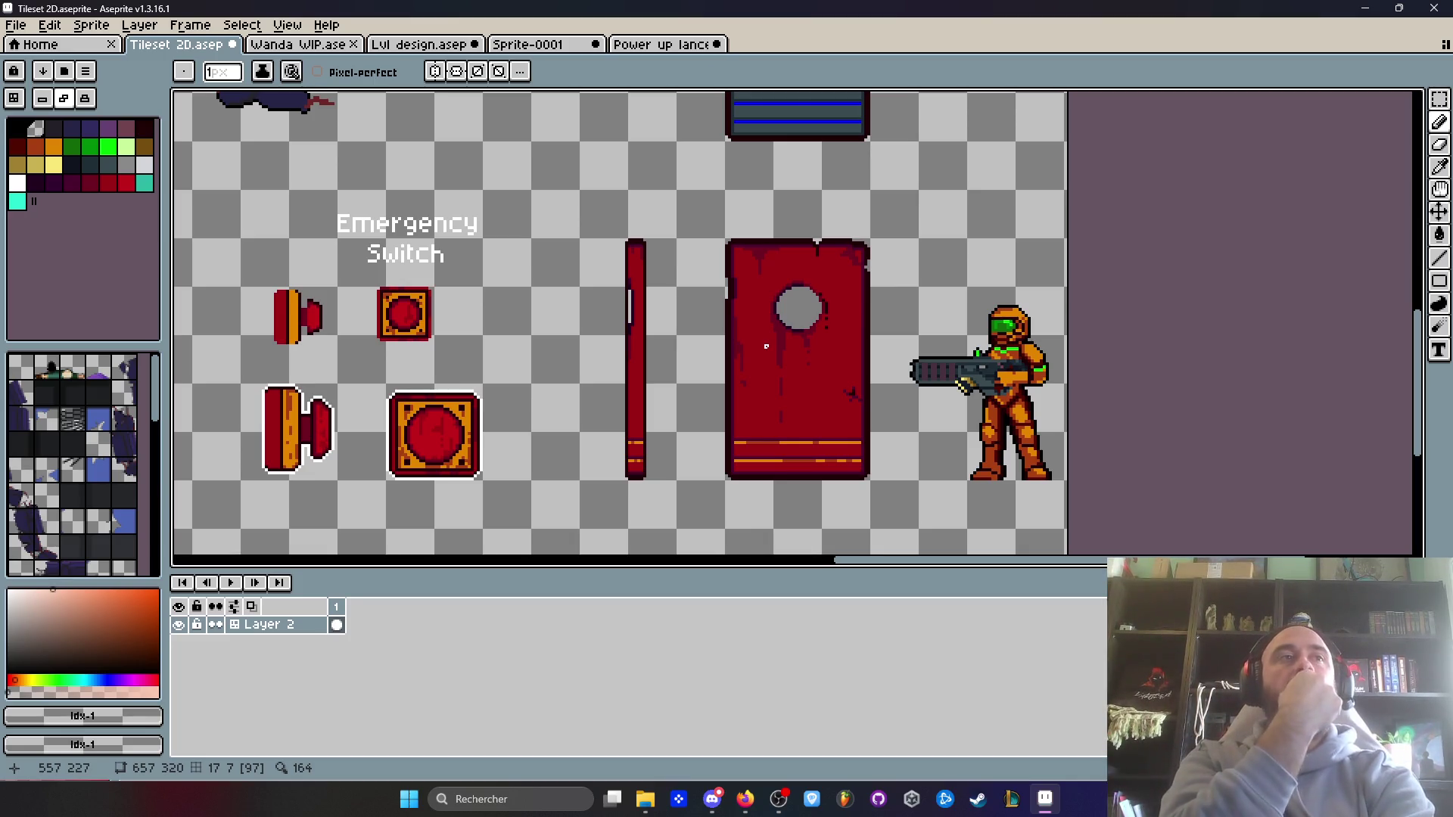
{"action": "scroll", "coordinate": [518, 380], "scroll_direction": "down", "scroll_amount": 1}
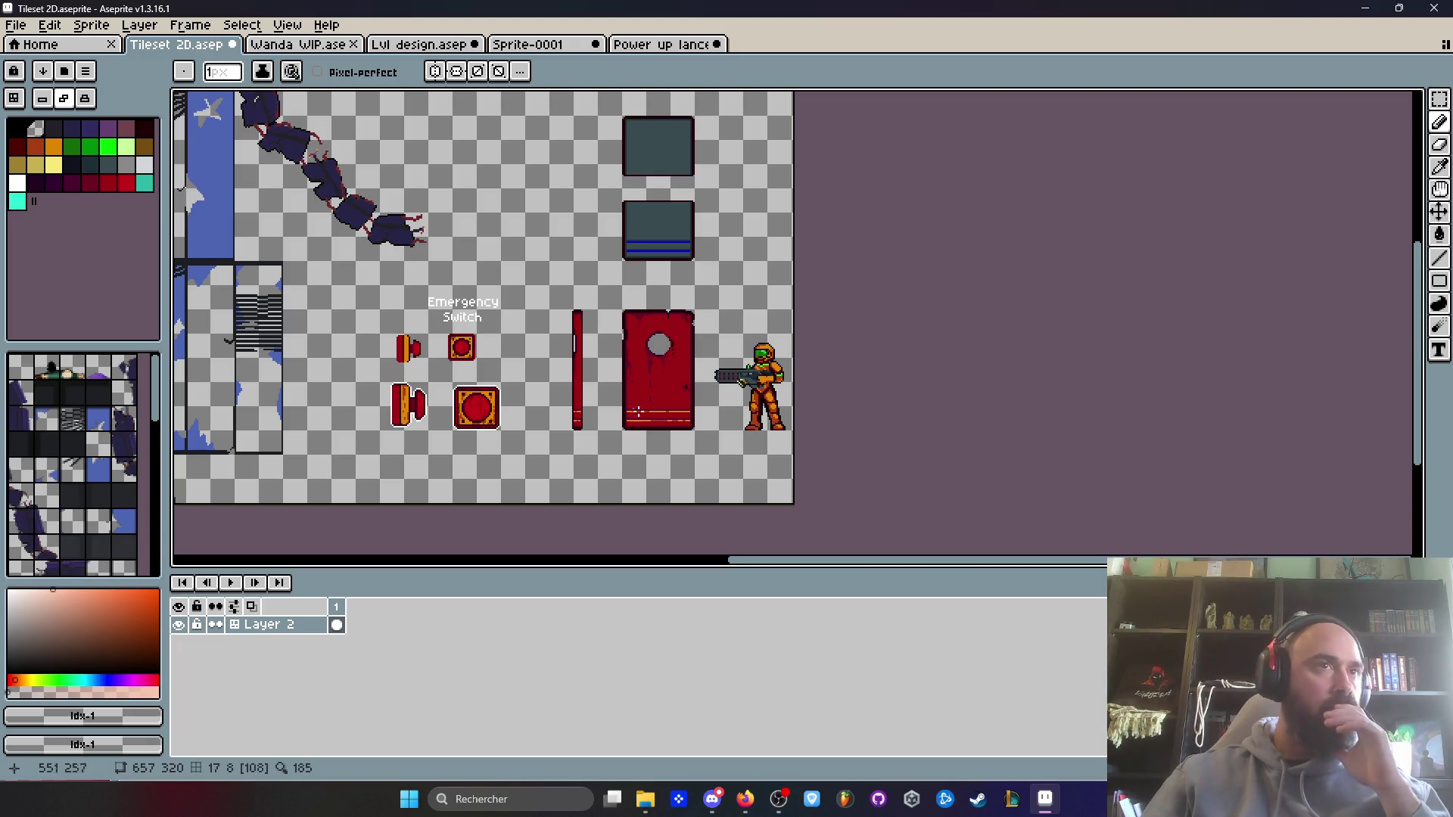
{"action": "scroll", "coordinate": [666, 345], "scroll_direction": "up", "scroll_amount": 2}
{"action": "scroll", "coordinate": [594, 348], "scroll_direction": "up", "scroll_amount": 1}
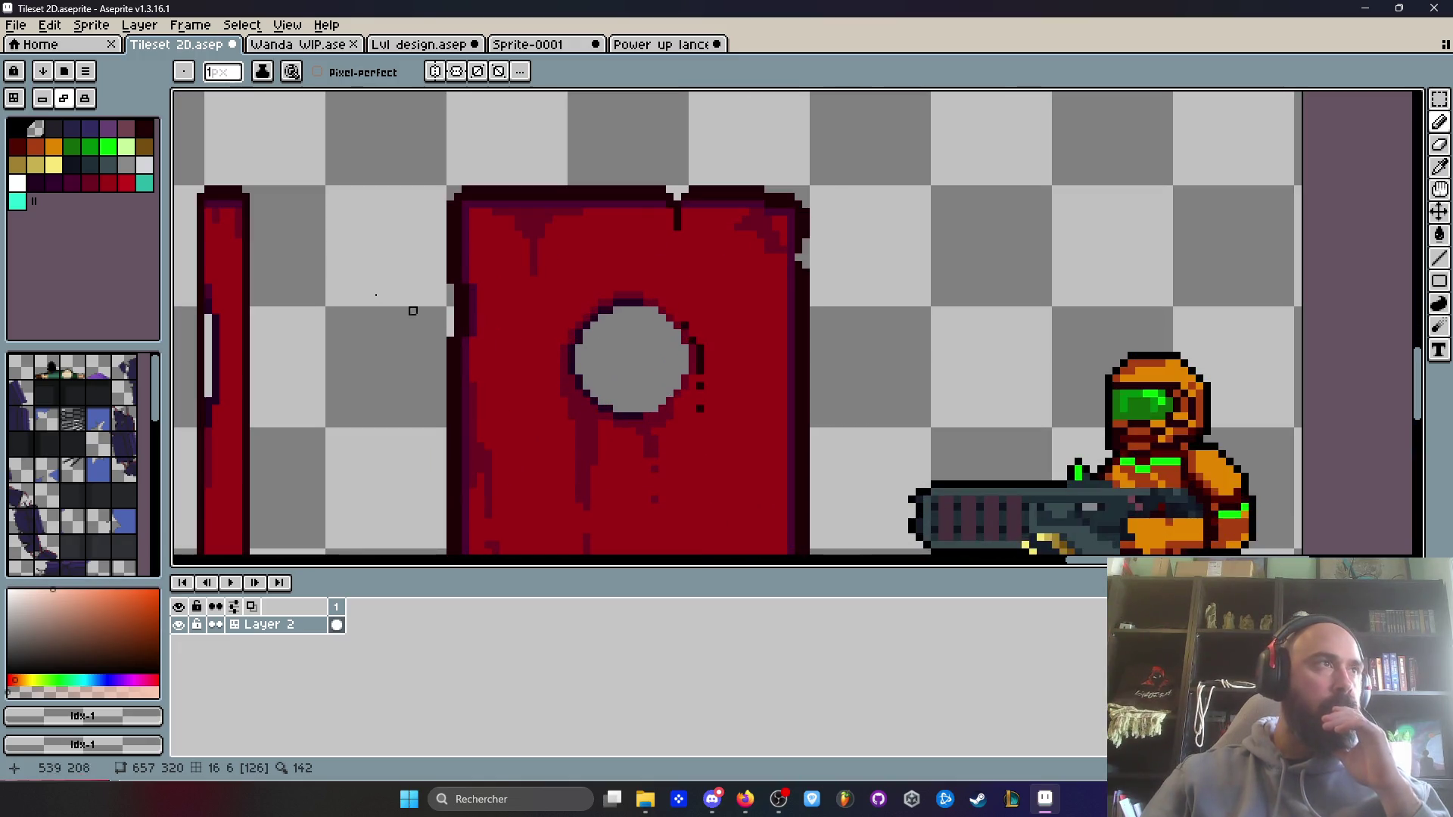
- Draw white diagonal glare streaks across the porthole, redoing misplaced strokes with straight lines
{"action": "left_click", "coordinate": [144, 164]}
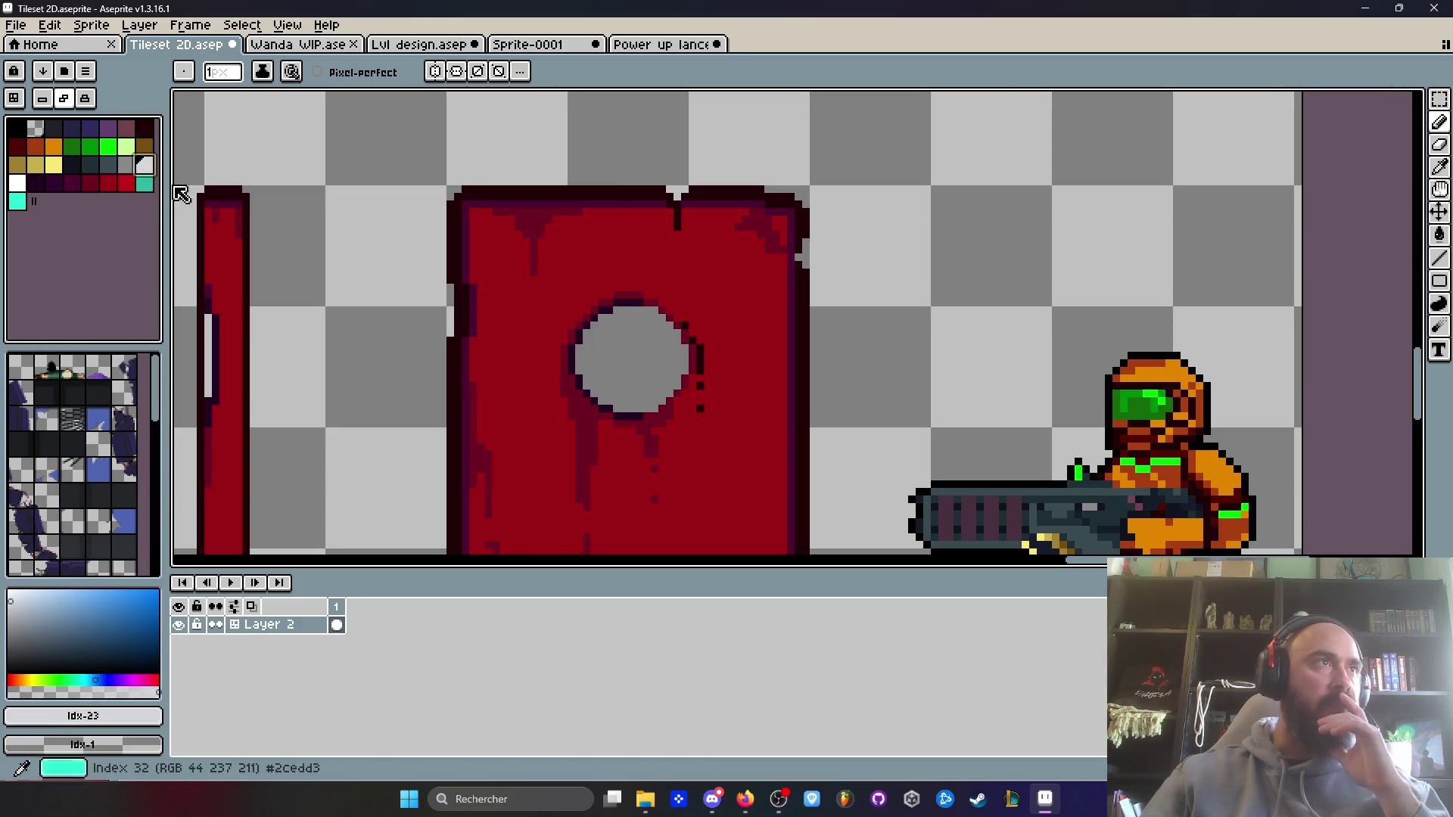
{"action": "scroll", "coordinate": [582, 356], "scroll_direction": "up", "scroll_amount": 1}
{"action": "left_click_drag", "start_coordinate": [678, 294], "coordinate": [622, 369]}
{"action": "key", "text": "ctrl+z"}
{"action": "left_click", "coordinate": [1436, 261]}
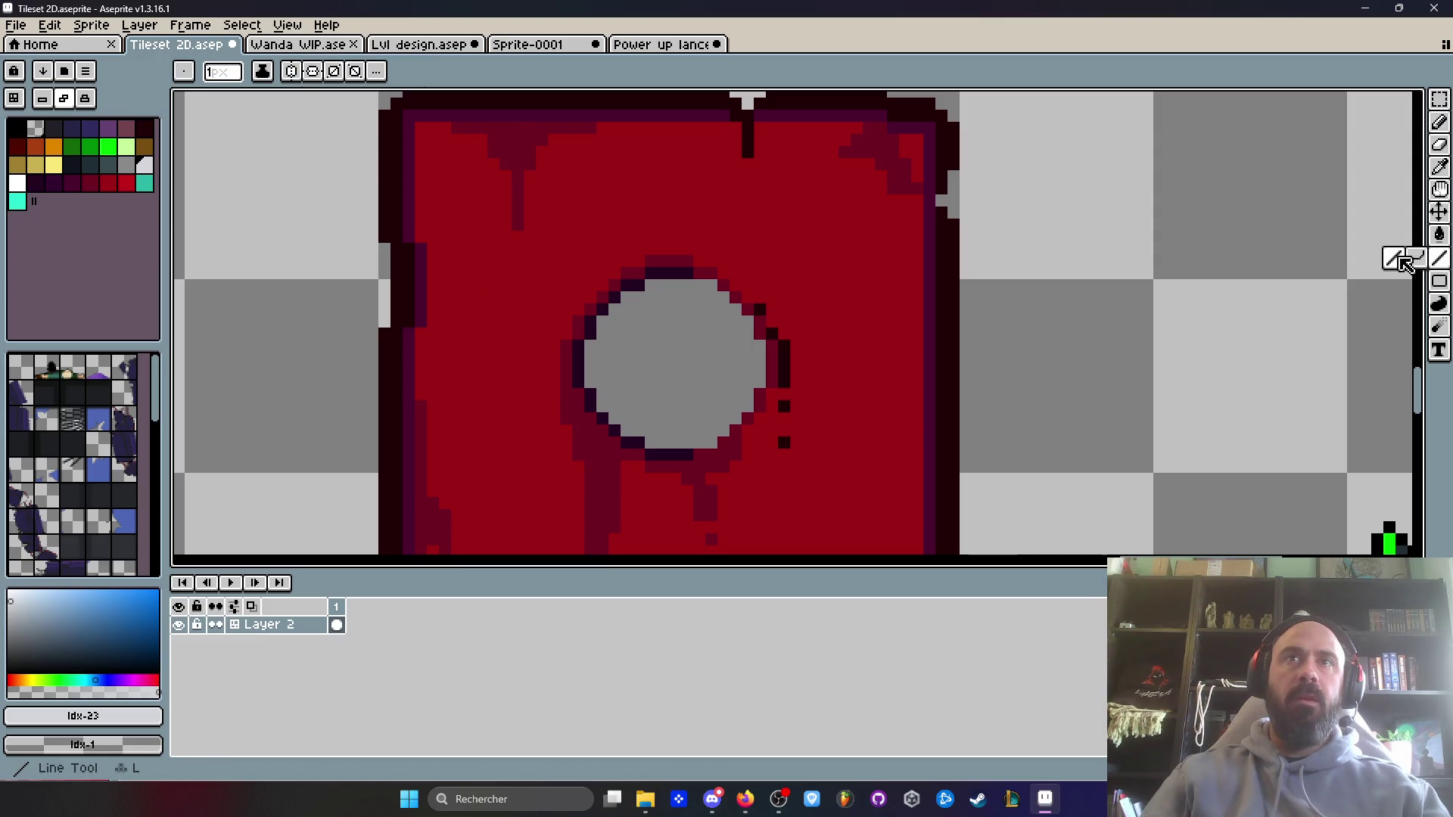
{"action": "left_click_drag", "start_coordinate": [686, 297], "coordinate": [603, 382]}
{"action": "mouse_move", "coordinate": [699, 357]}
{"action": "left_mouse_down"}
{"action": "mouse_move", "coordinate": [662, 394]}
{"action": "mouse_move", "coordinate": [699, 429]}
{"action": "mouse_move", "coordinate": [683, 439]}
{"action": "left_mouse_up"}
{"action": "key", "text": "ctrl+z"}
{"action": "left_click_drag", "start_coordinate": [747, 370], "coordinate": [683, 431]}
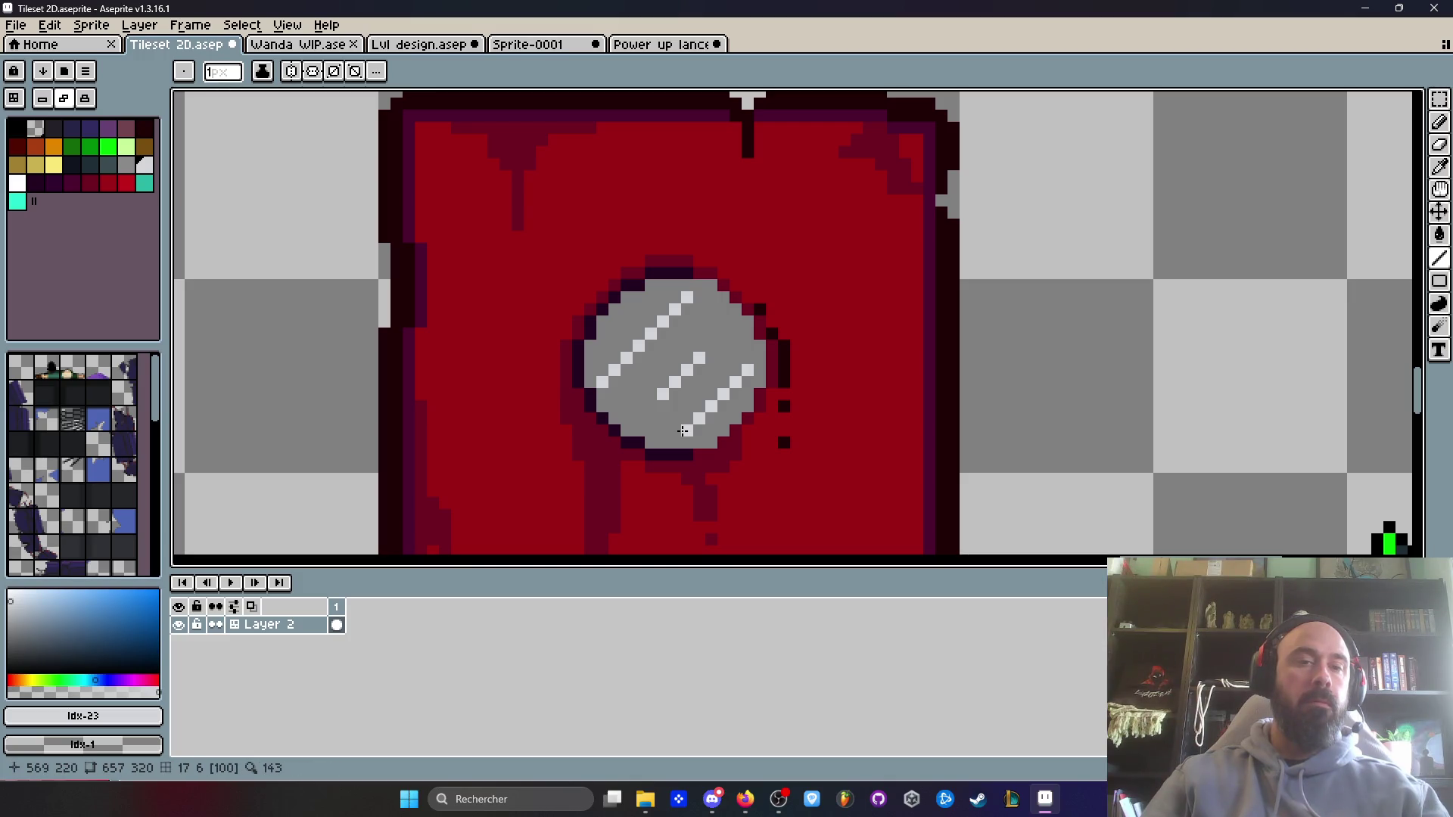
{"action": "scroll", "coordinate": [684, 431], "scroll_direction": "down", "scroll_amount": 5}
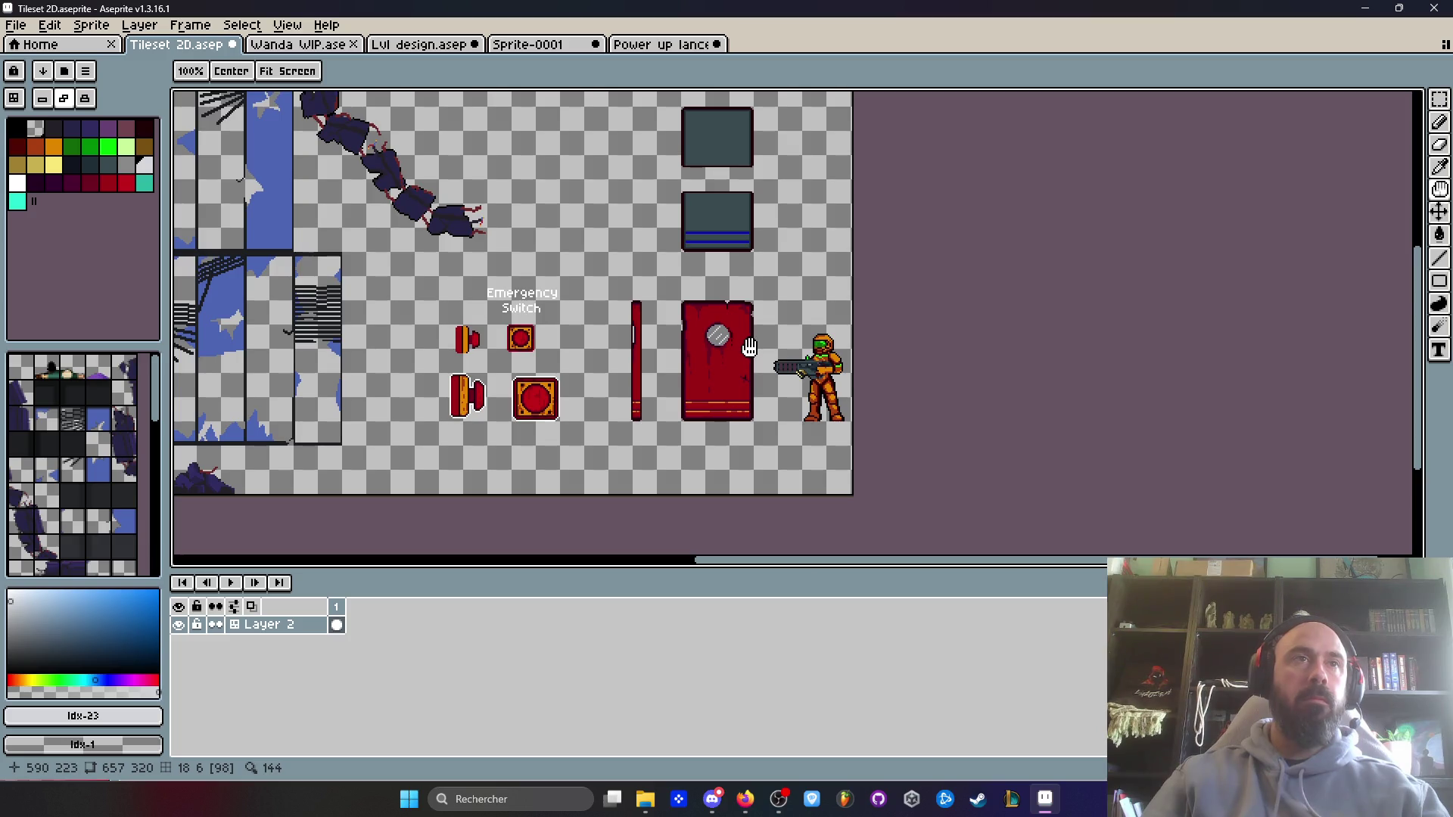
{"action": "scroll", "coordinate": [749, 347], "scroll_direction": "up", "scroll_amount": 2}
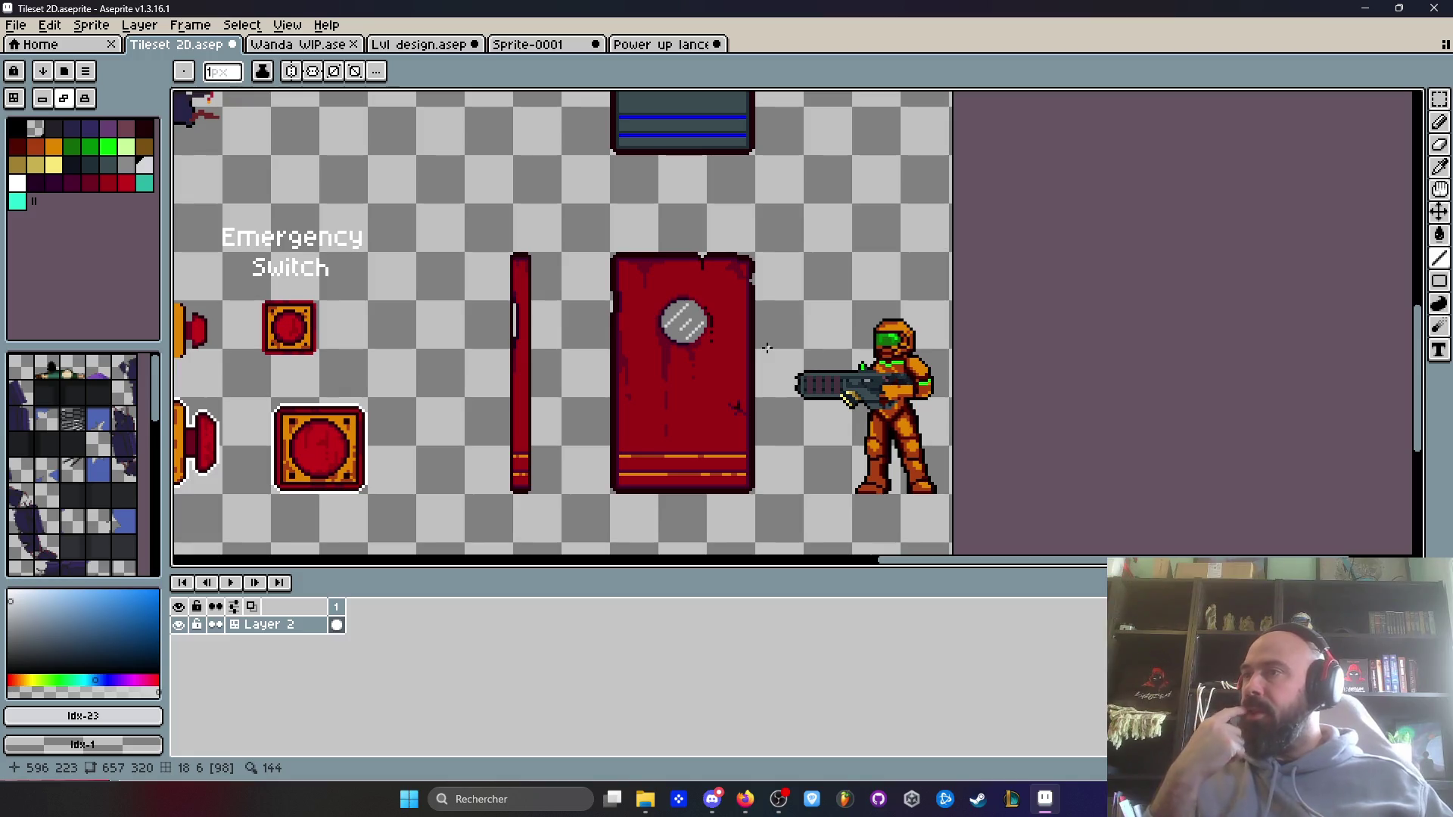
{"action": "left_click", "coordinate": [712, 799]}
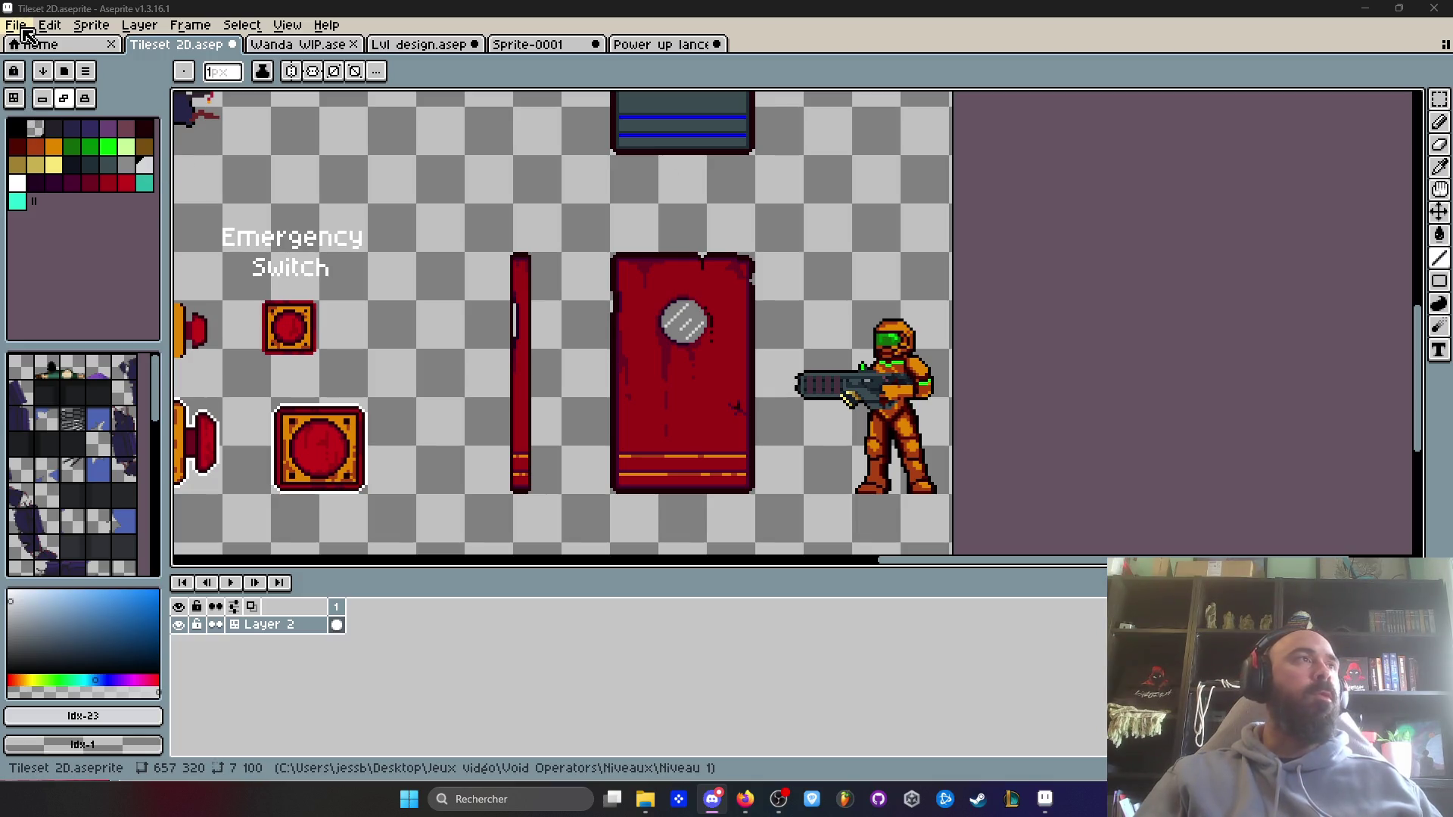
{"action": "scroll", "coordinate": [671, 286], "scroll_direction": "down", "scroll_amount": 3}
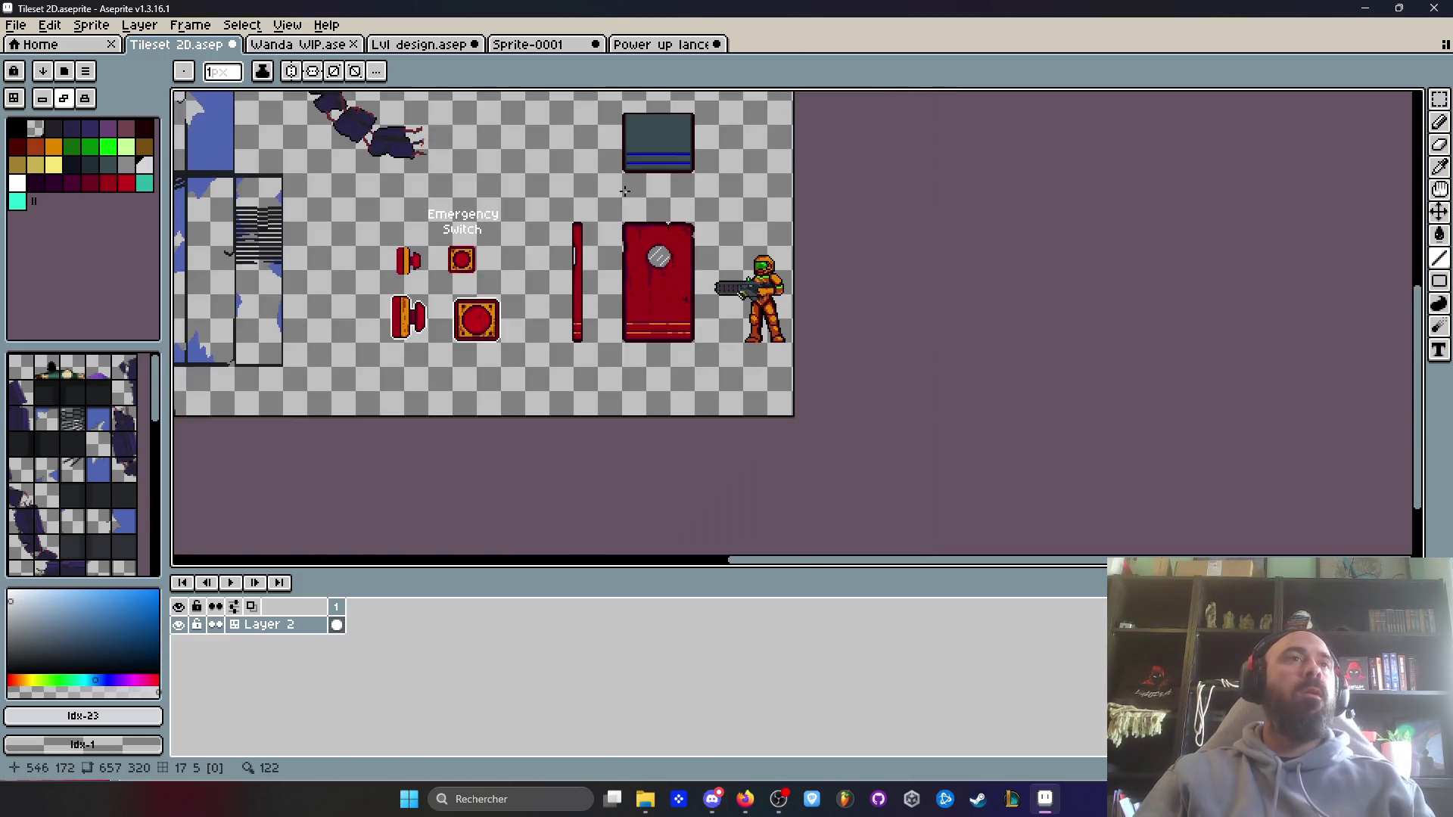
{"action": "scroll", "coordinate": [671, 286], "scroll_direction": "up", "scroll_amount": 2}
{"action": "left_click_drag", "start_coordinate": [671, 286], "coordinate": [677, 338]}
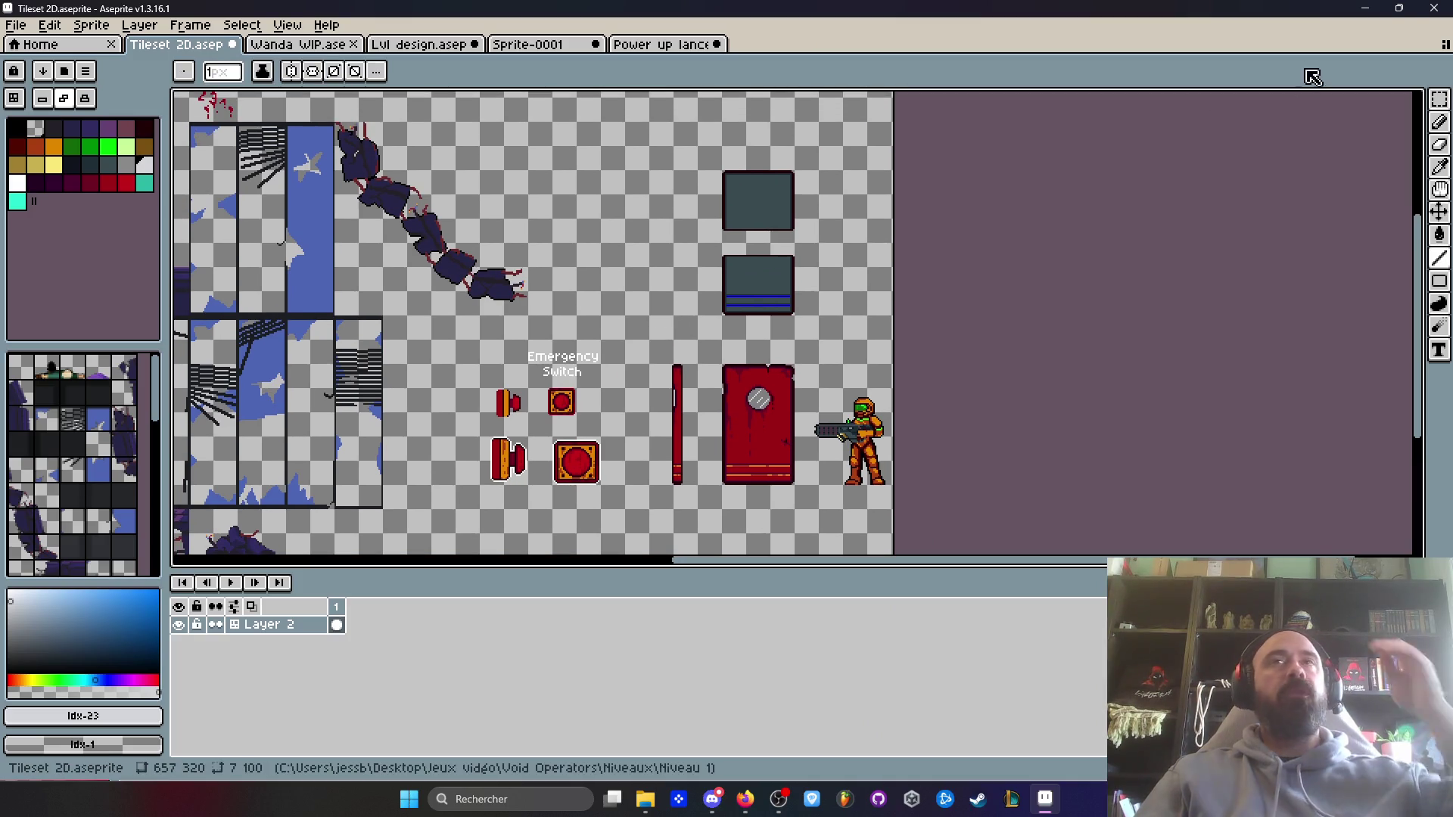
{"action": "left_click", "coordinate": [1409, 7]}
- Minimize the Power ups folder and browser, move Aseprite up-right, then bring Milanote forward
{"action": "left_click", "coordinate": [718, 29]}
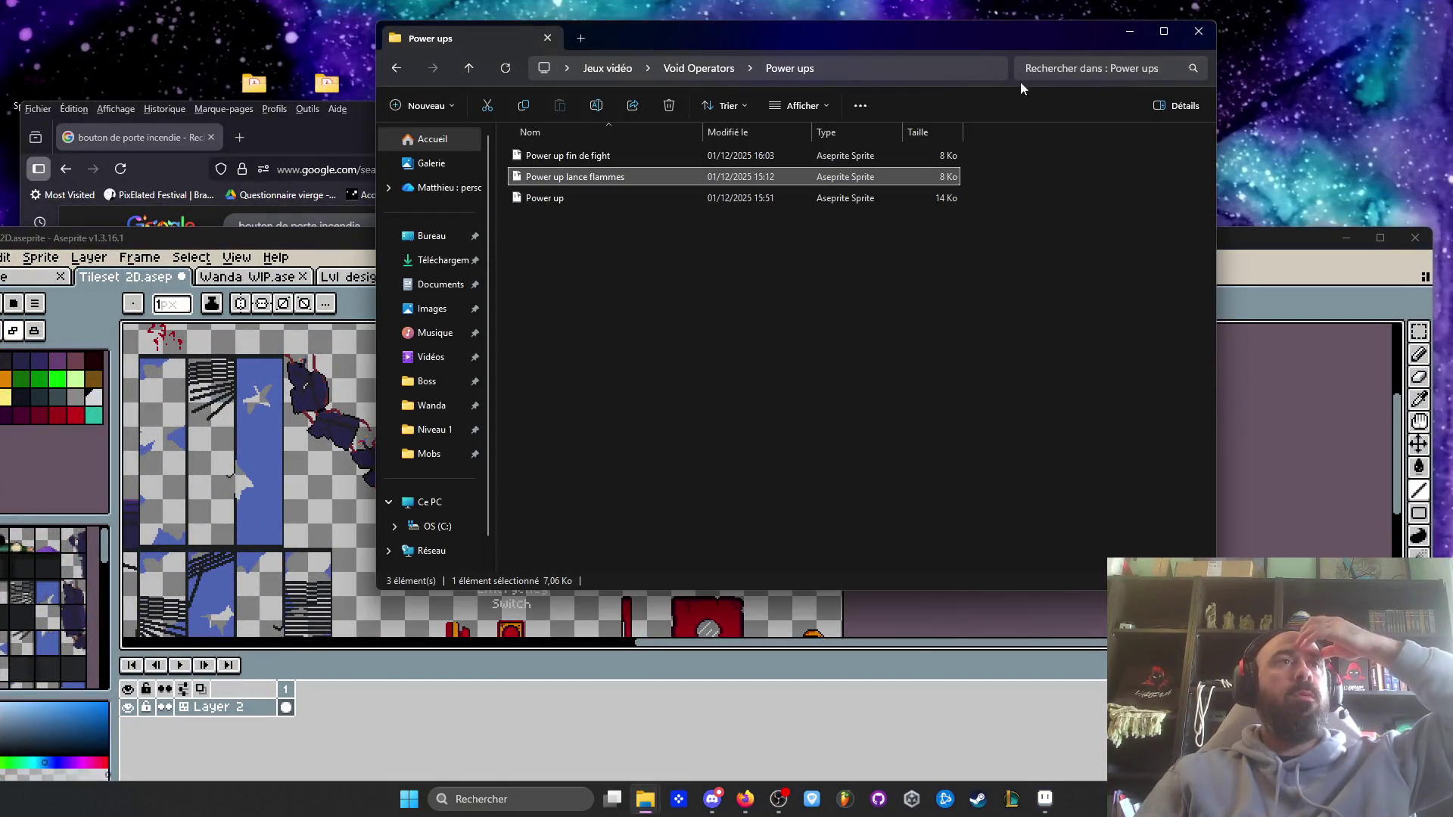
{"action": "left_click", "coordinate": [1131, 34]}
{"action": "left_click_drag", "start_coordinate": [551, 108], "coordinate": [628, 83]}
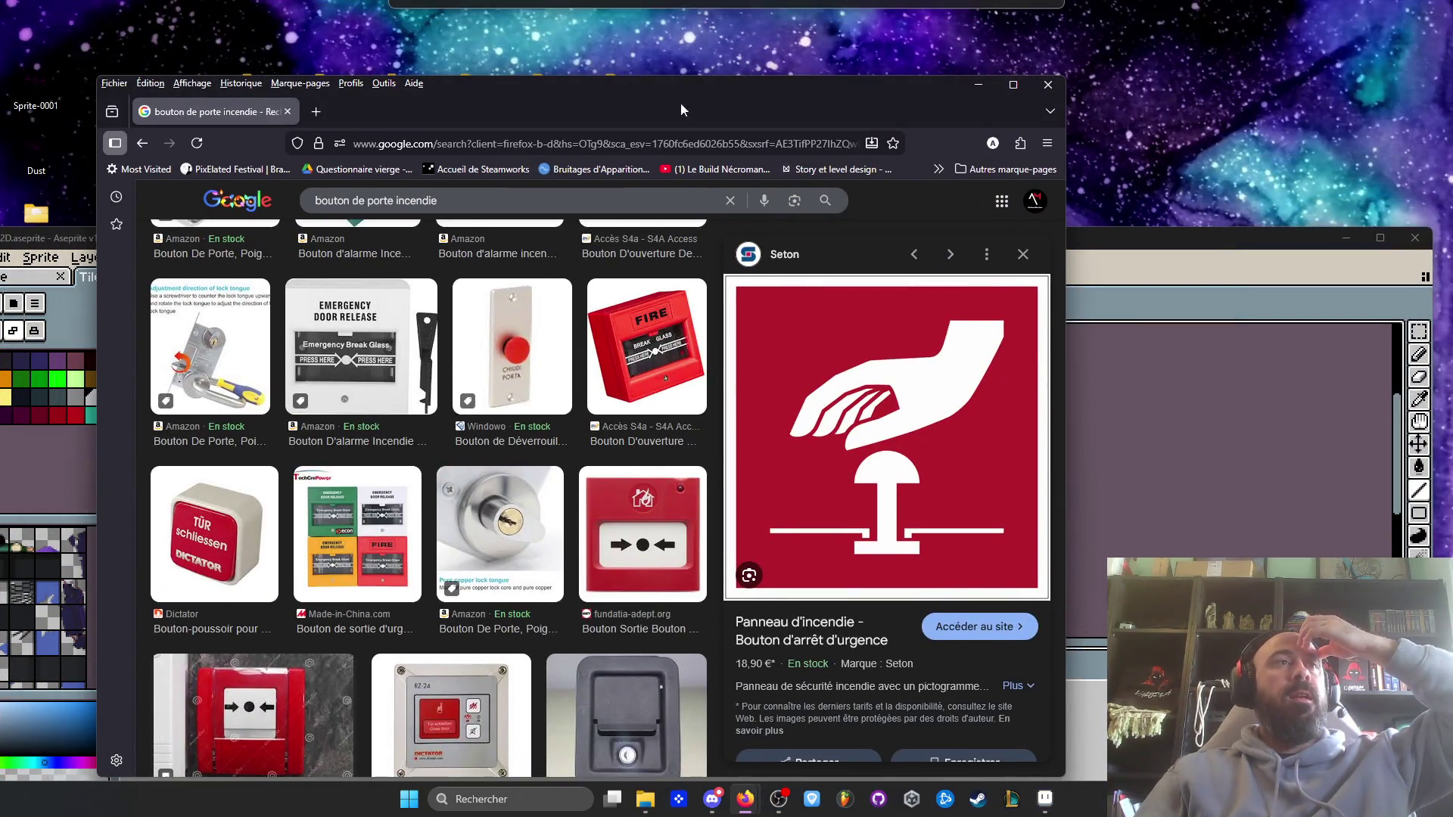
{"action": "left_click", "coordinate": [1048, 84]}
{"action": "mouse_move", "coordinate": [749, 251]}
{"action": "left_mouse_down"}
{"action": "mouse_move", "coordinate": [852, 81]}
{"action": "mouse_move", "coordinate": [900, 98]}
{"action": "mouse_move", "coordinate": [884, 92]}
{"action": "left_mouse_up"}
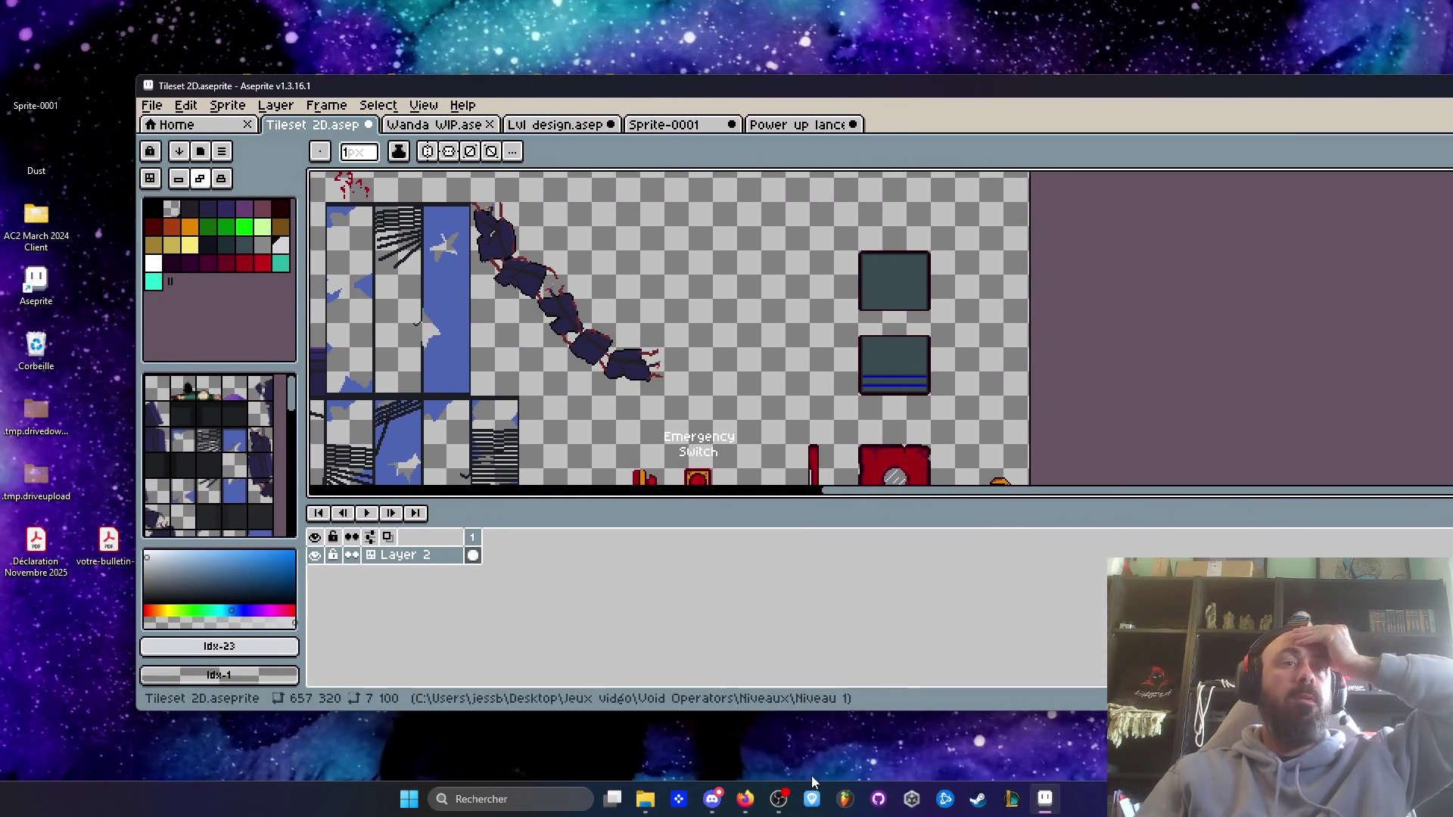
{"action": "left_click", "coordinate": [747, 809]}
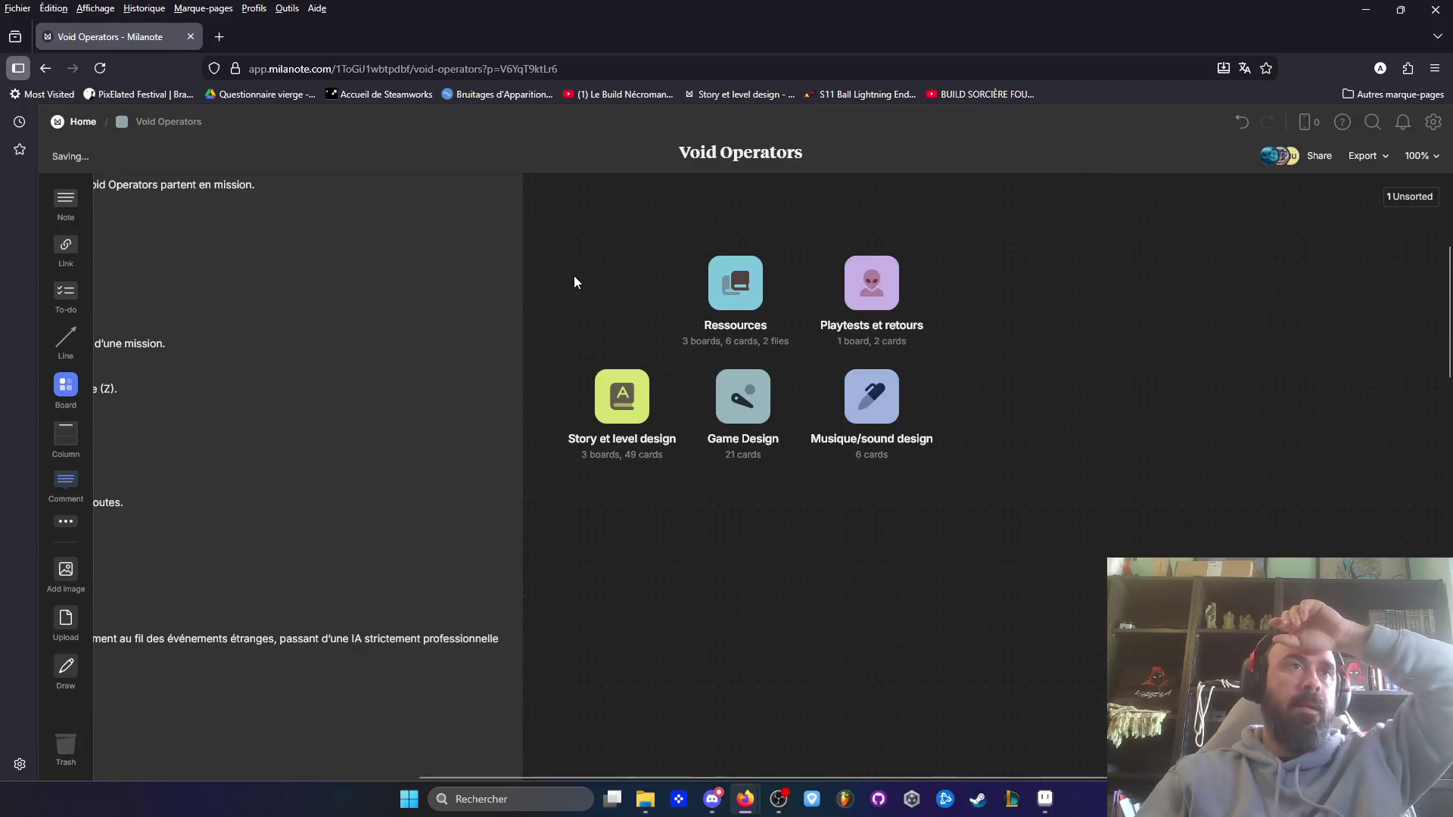
- Open the Ressources board from the Void Operators board
{"action": "left_click", "coordinate": [722, 298]}
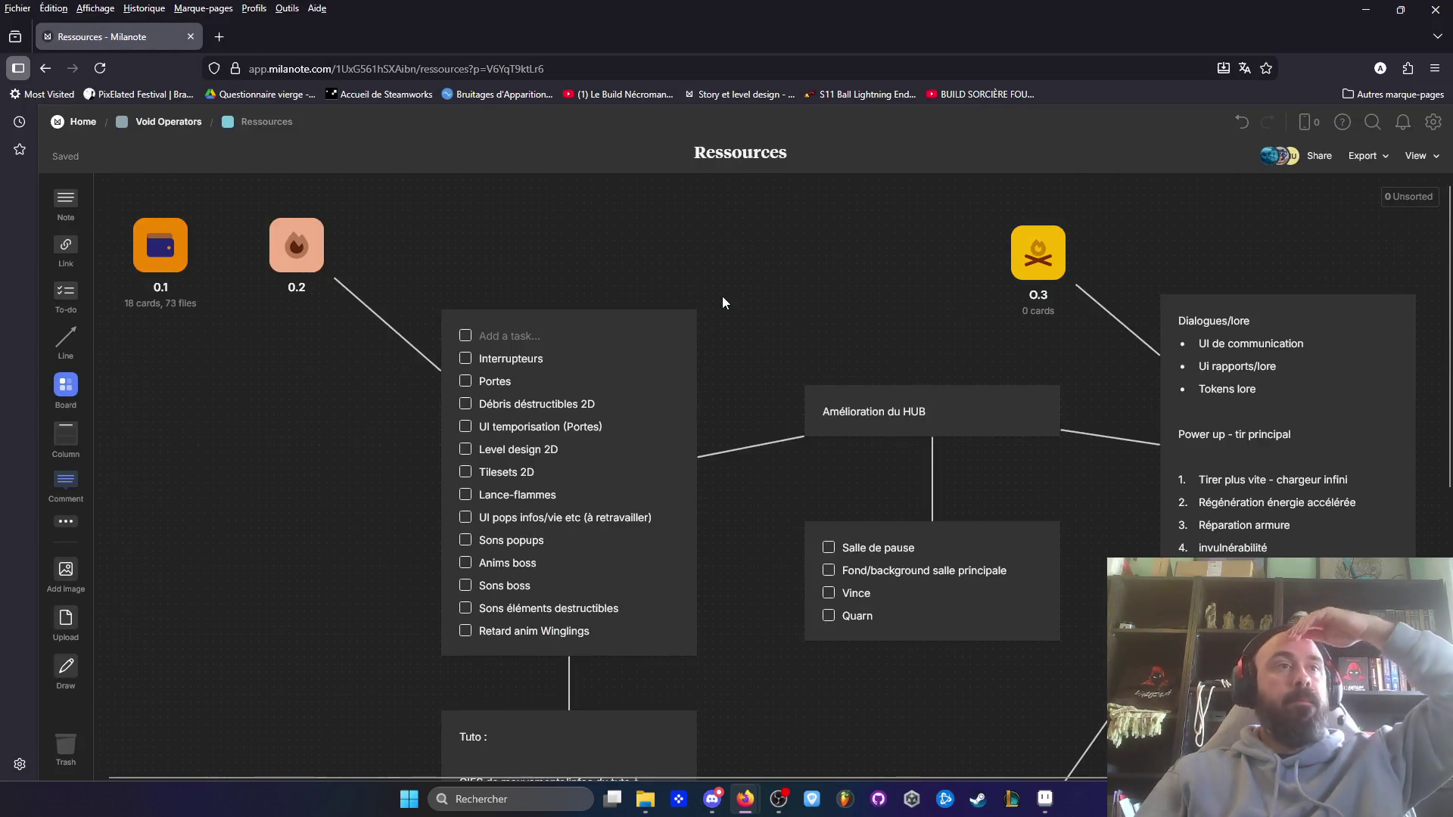
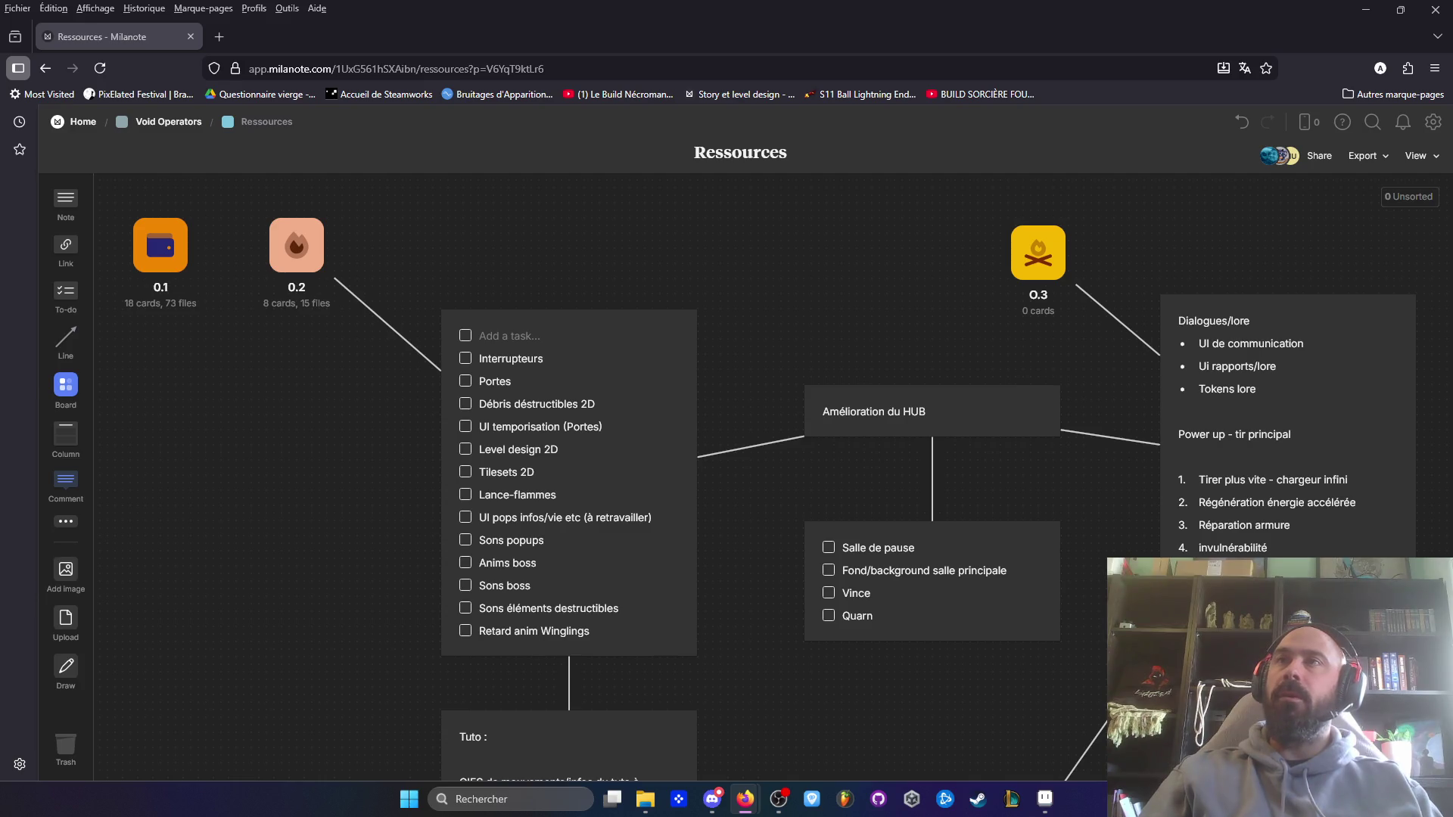
- Switch from the Milanote Ressources board to the Hyper Light Drifter let's play video
{"action": "key", "text": "alt+Left"}
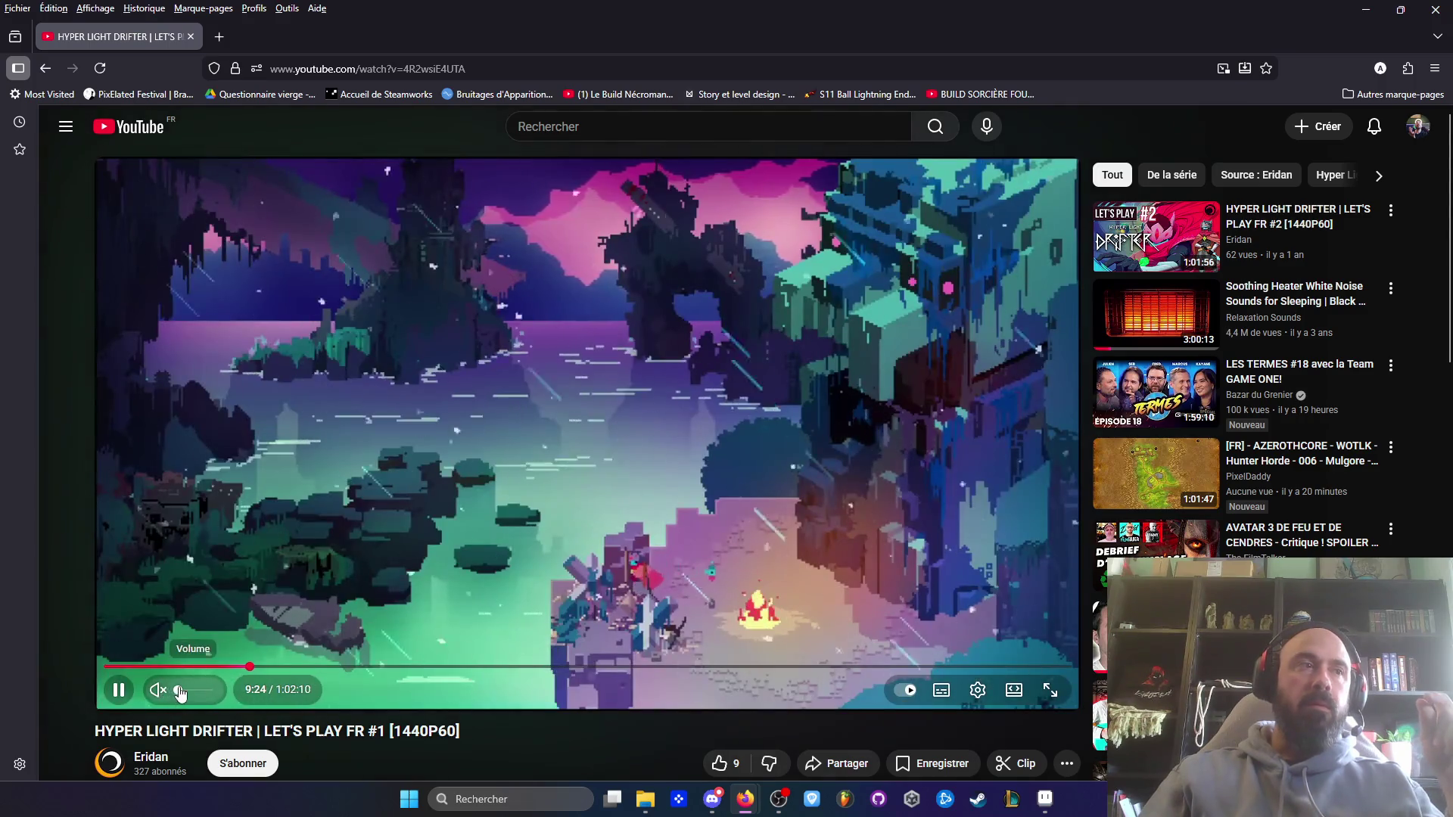
- Unmute the Let's Play #1 video at low volume, pause it at 9:30, and return to Google's video results
{"action": "left_click_drag", "start_coordinate": [180, 692], "coordinate": [186, 694]}
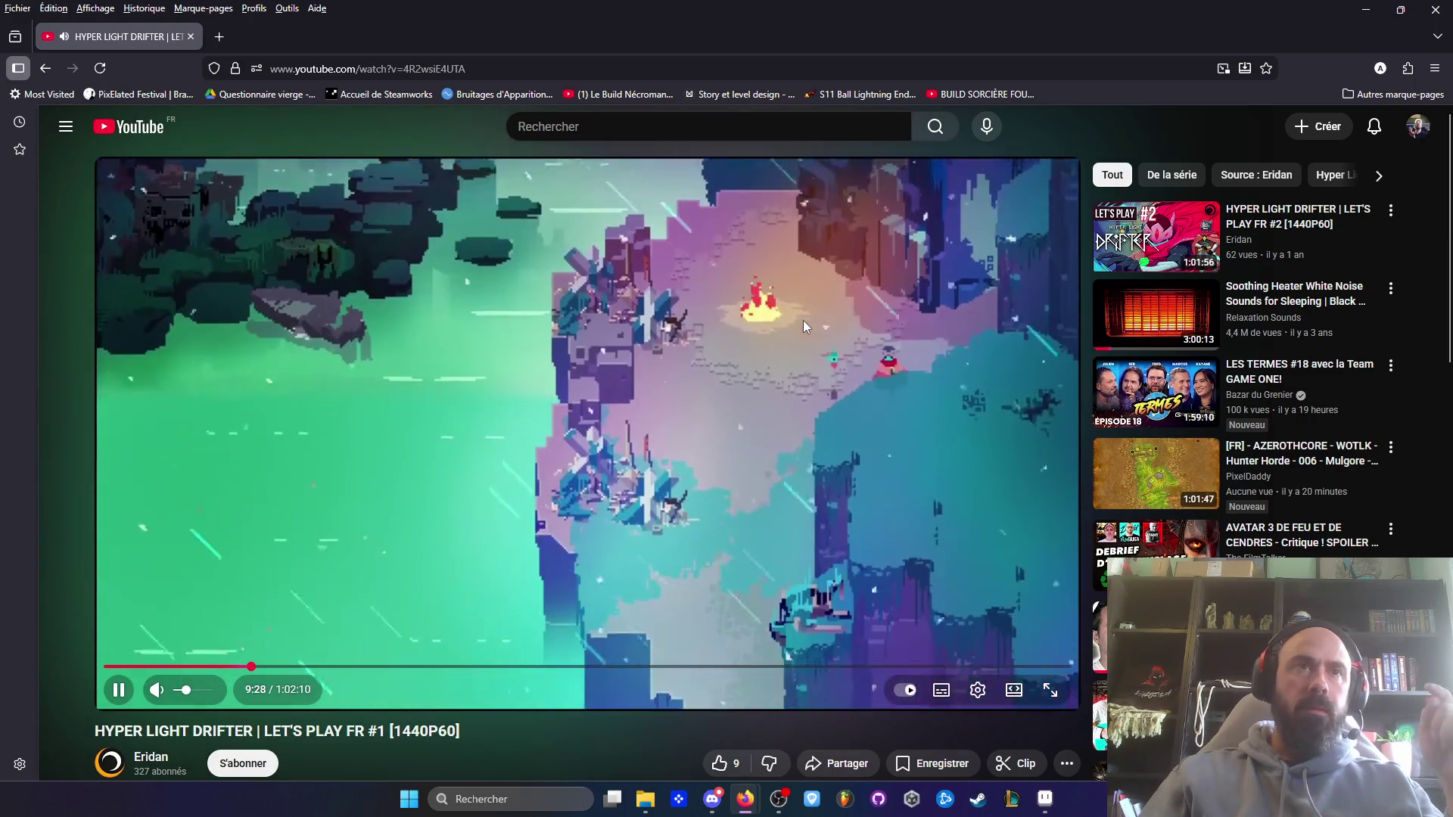
{"action": "left_click", "coordinate": [785, 363]}
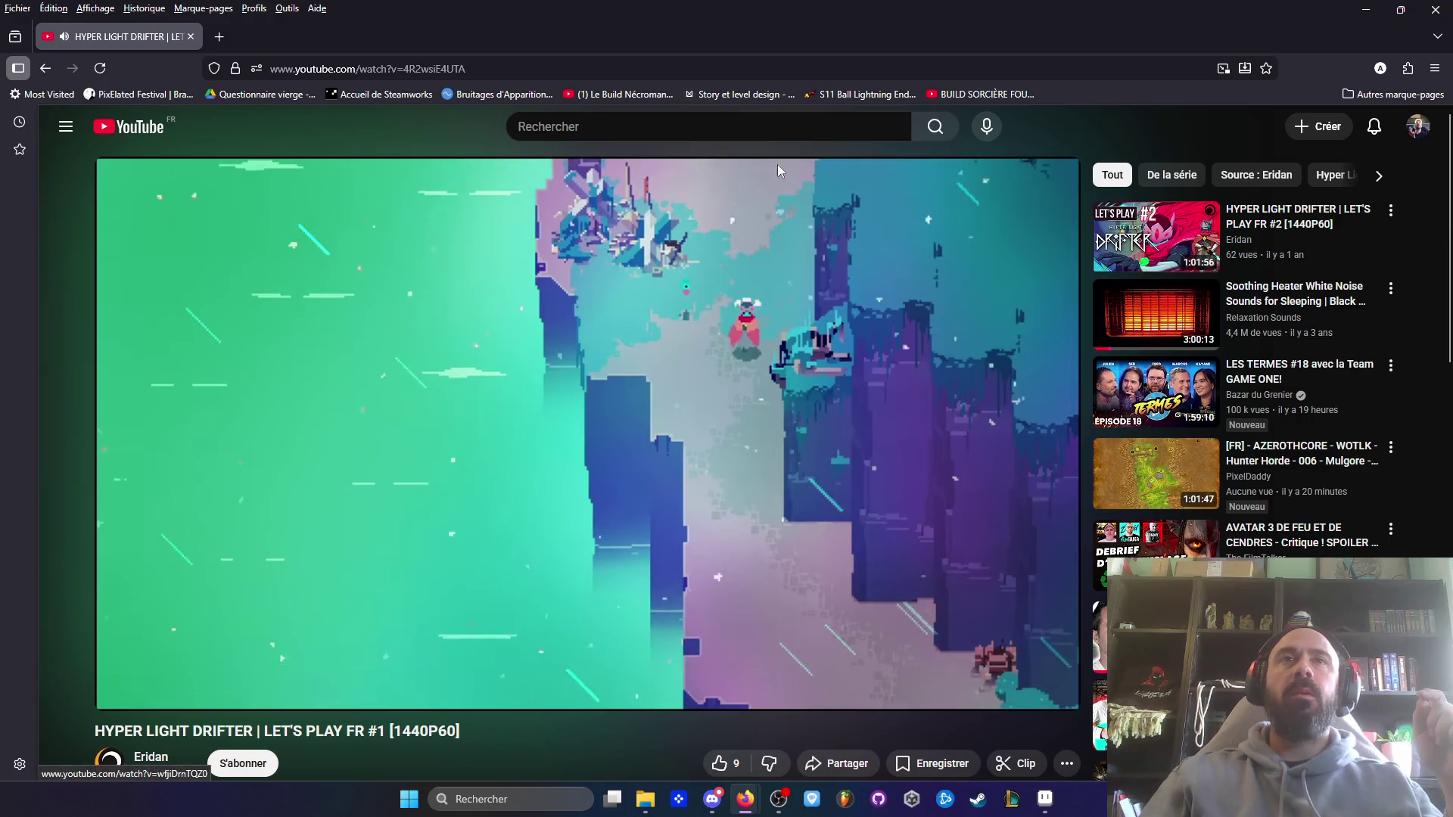
{"action": "left_click", "coordinate": [41, 70]}
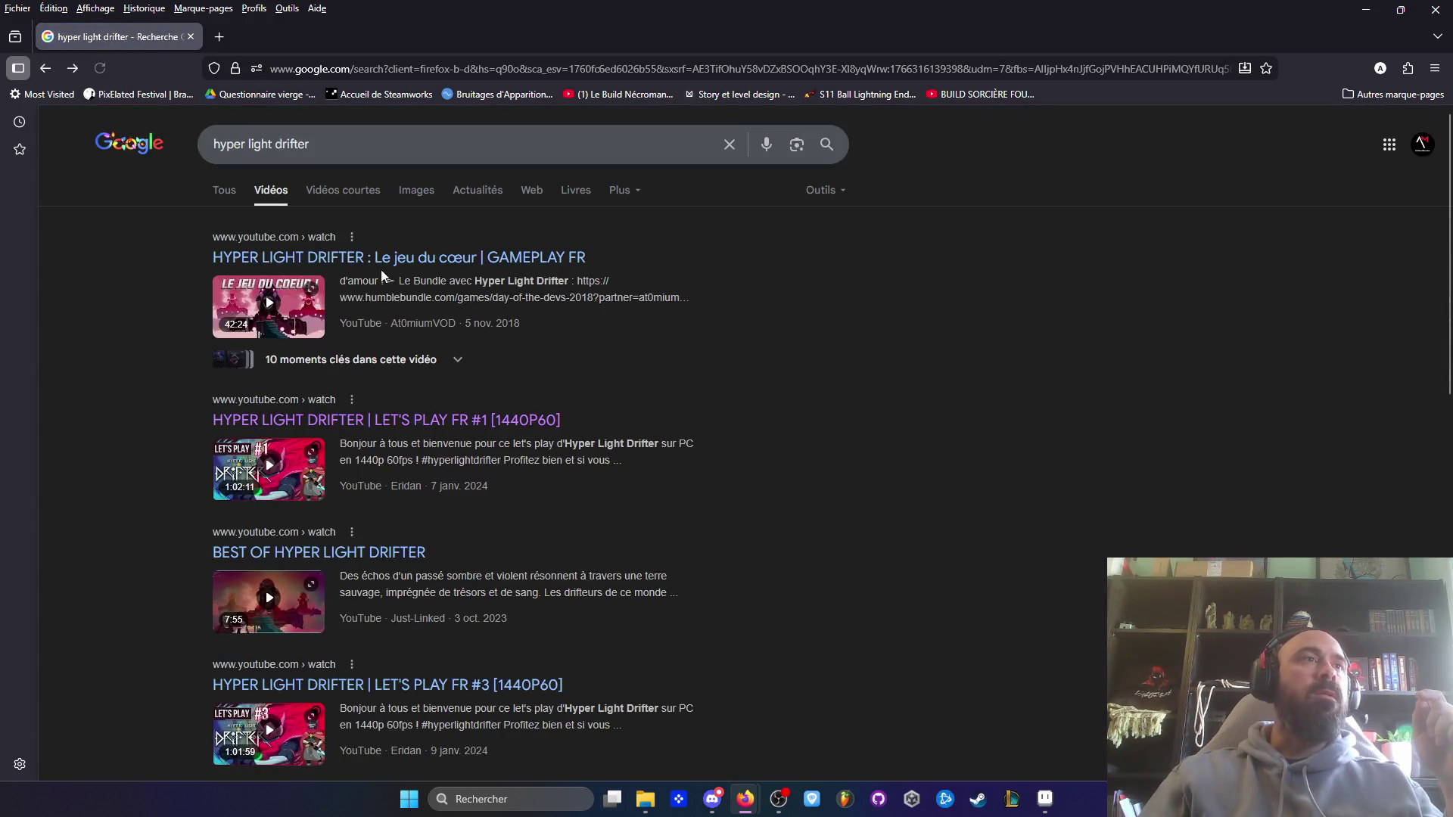
- Refine the search to 'hyper light drifter walkthroug no comms' and open the top walkthrough video
{"action": "scroll", "coordinate": [374, 264], "scroll_direction": "down", "scroll_amount": 10}
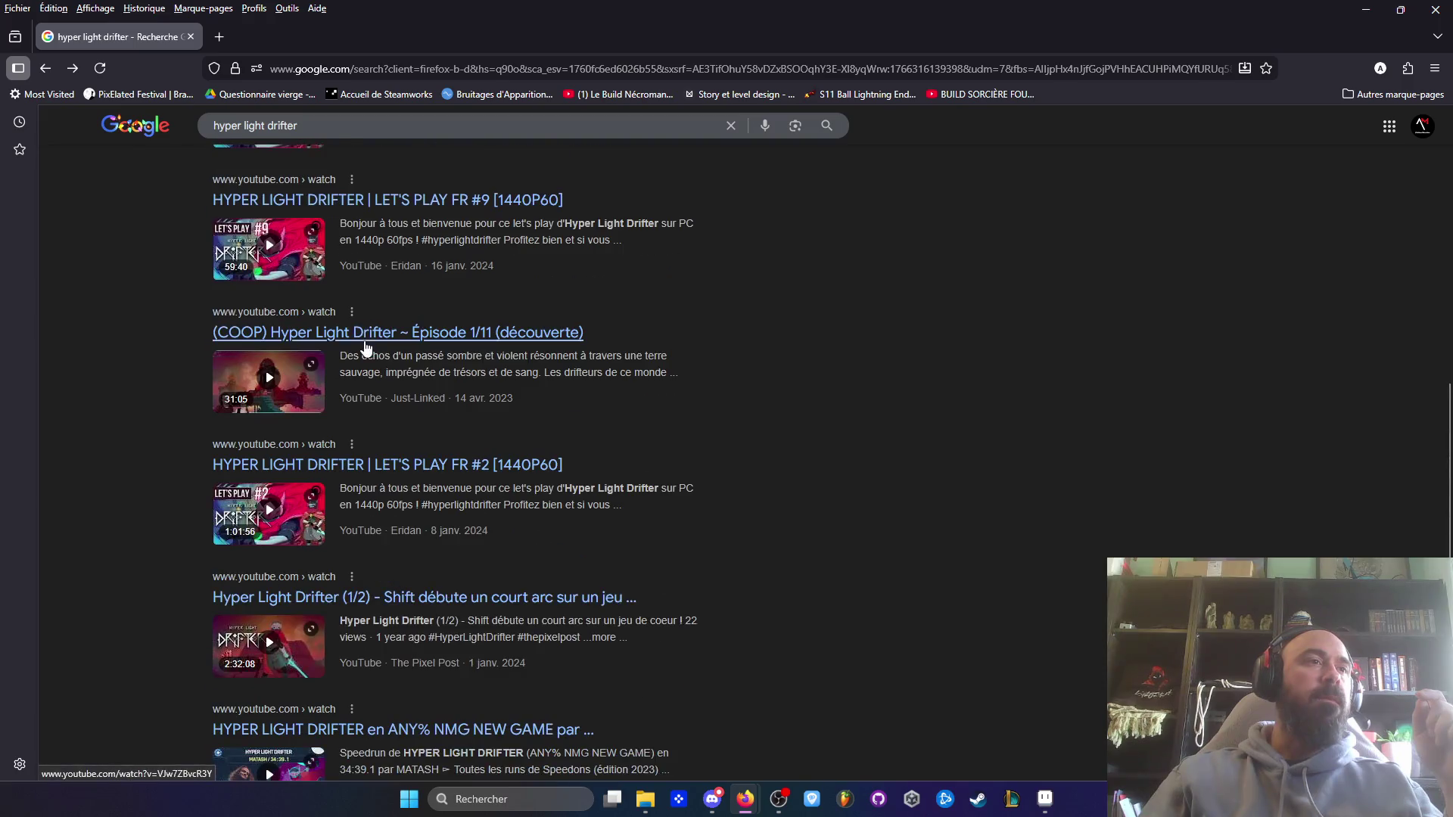
{"action": "scroll", "coordinate": [364, 348], "scroll_direction": "up", "scroll_amount": 10}
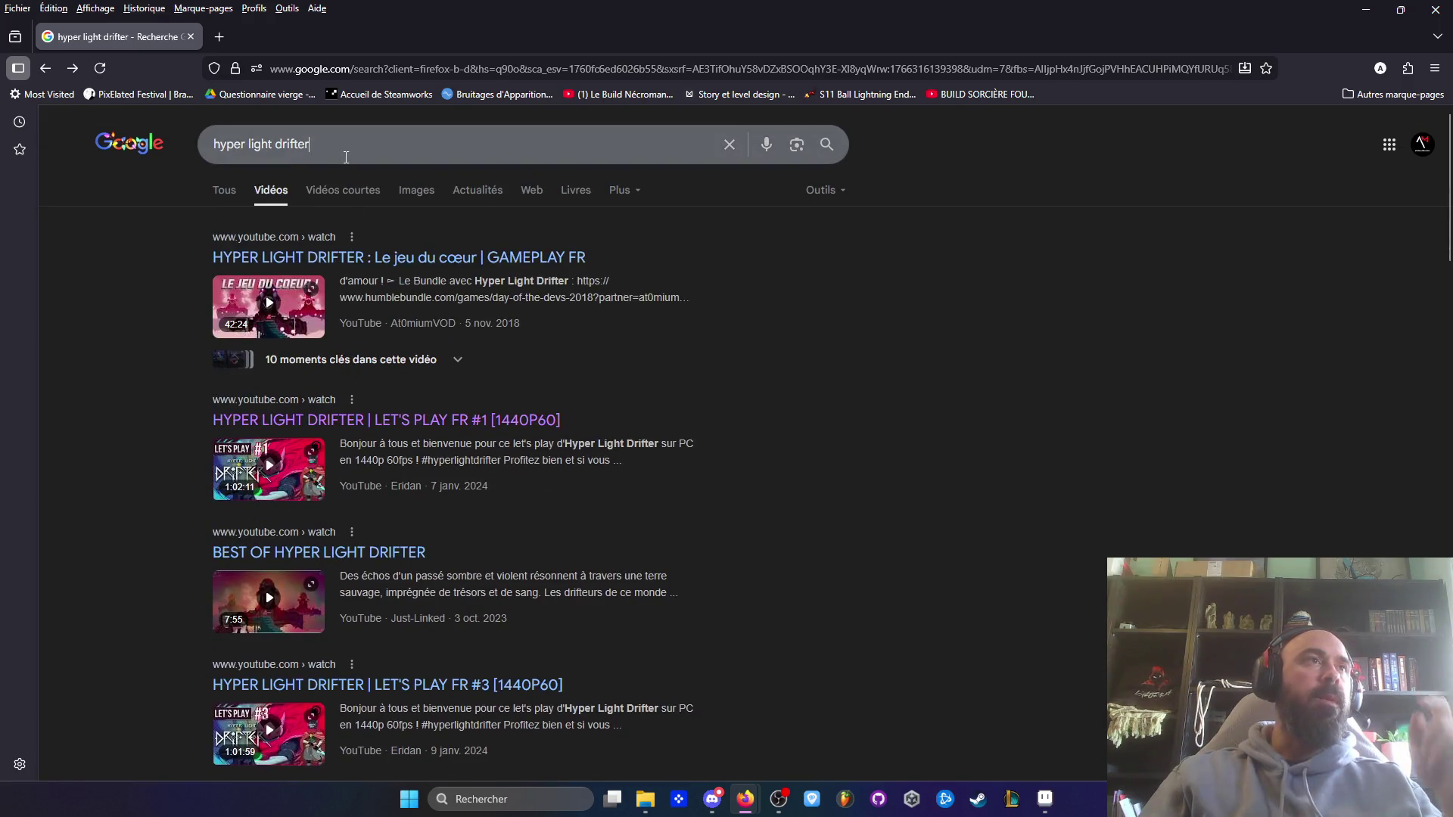
{"action": "left_click", "coordinate": [345, 157]}
{"action": "type", "text": "w"}
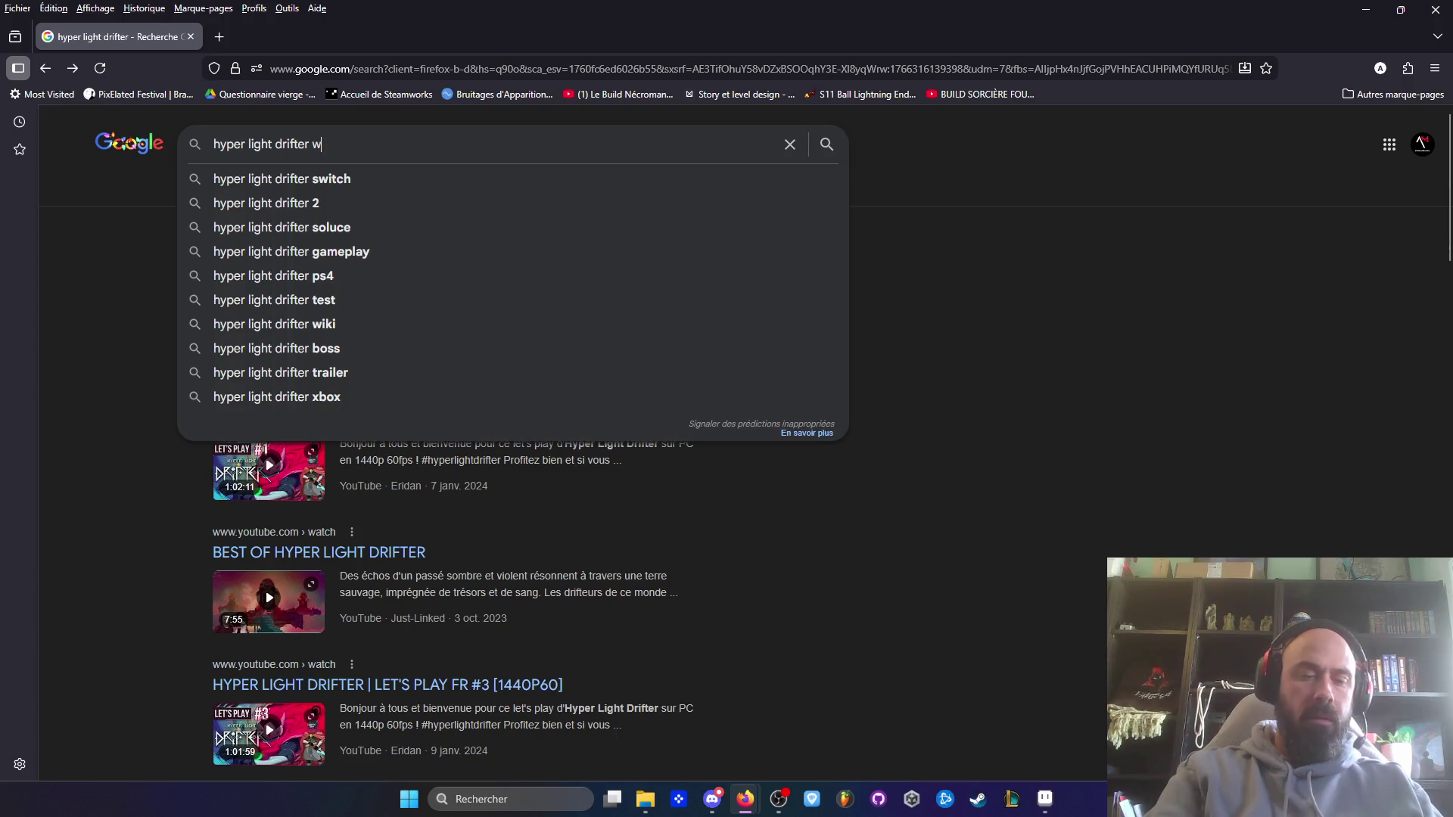
{"action": "type", "text": "alkthrou"}
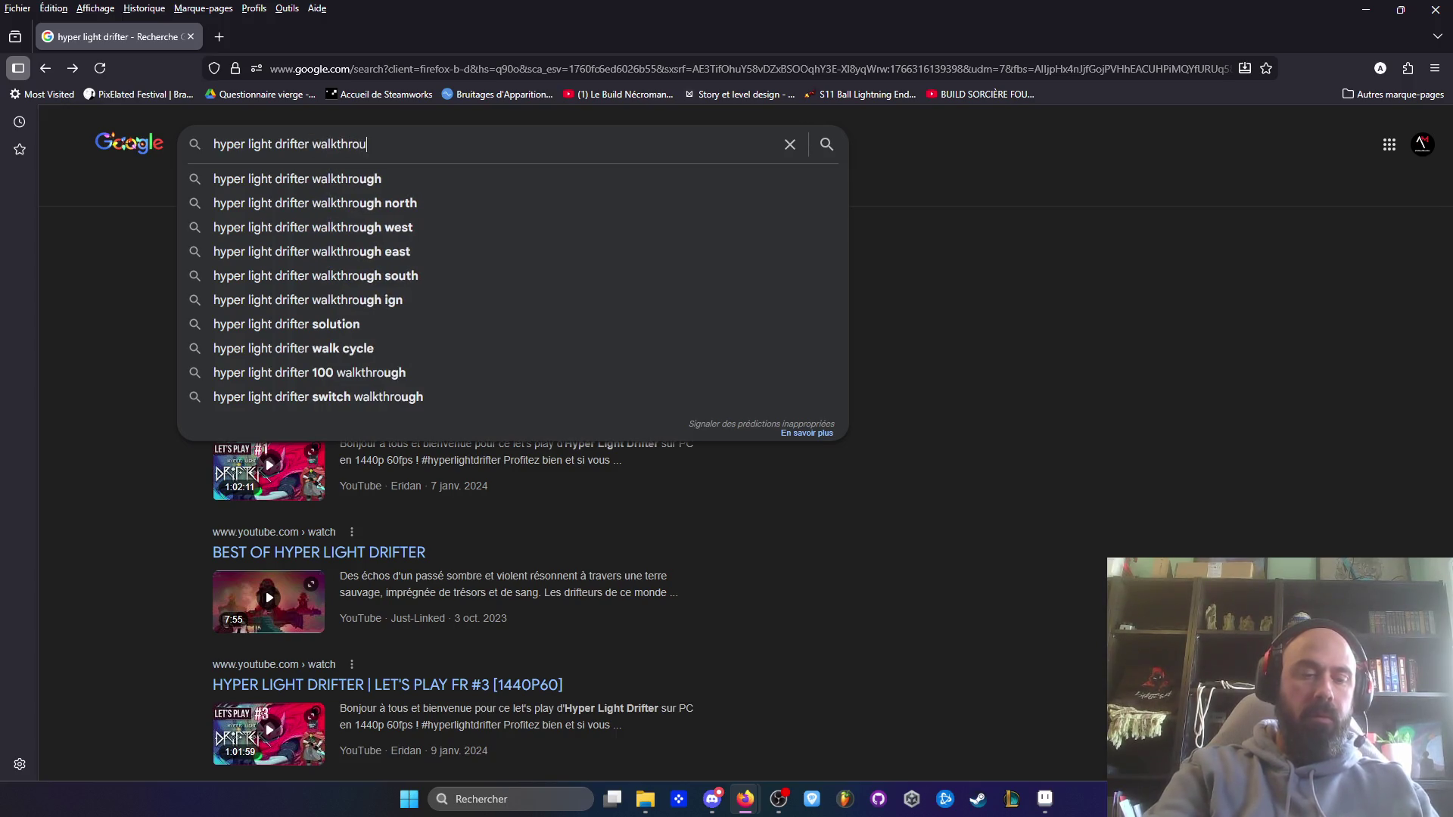
{"action": "type", "text": "g no comms"}
{"action": "key", "text": "Return"}
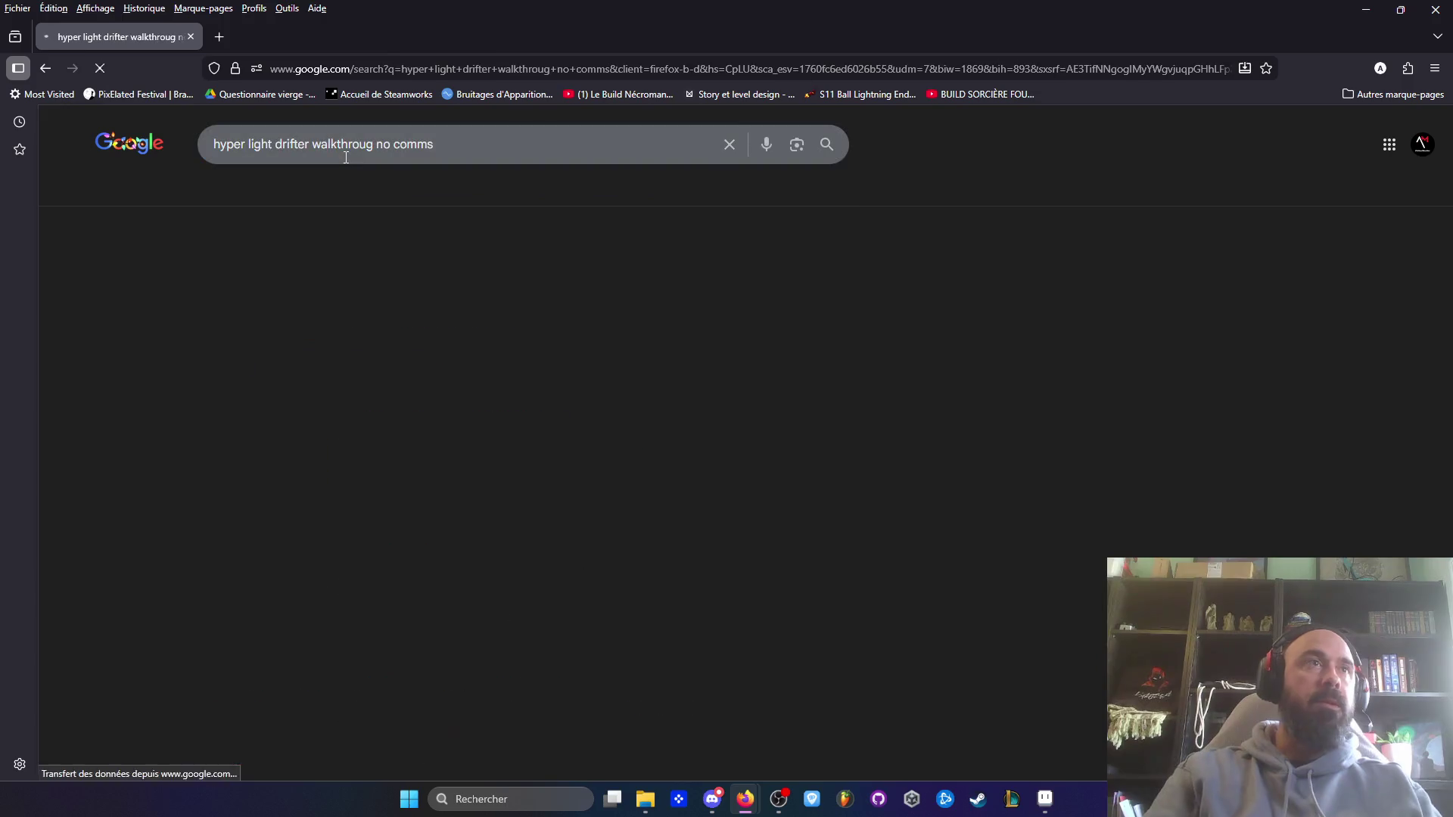
{"action": "left_click", "coordinate": [464, 305]}
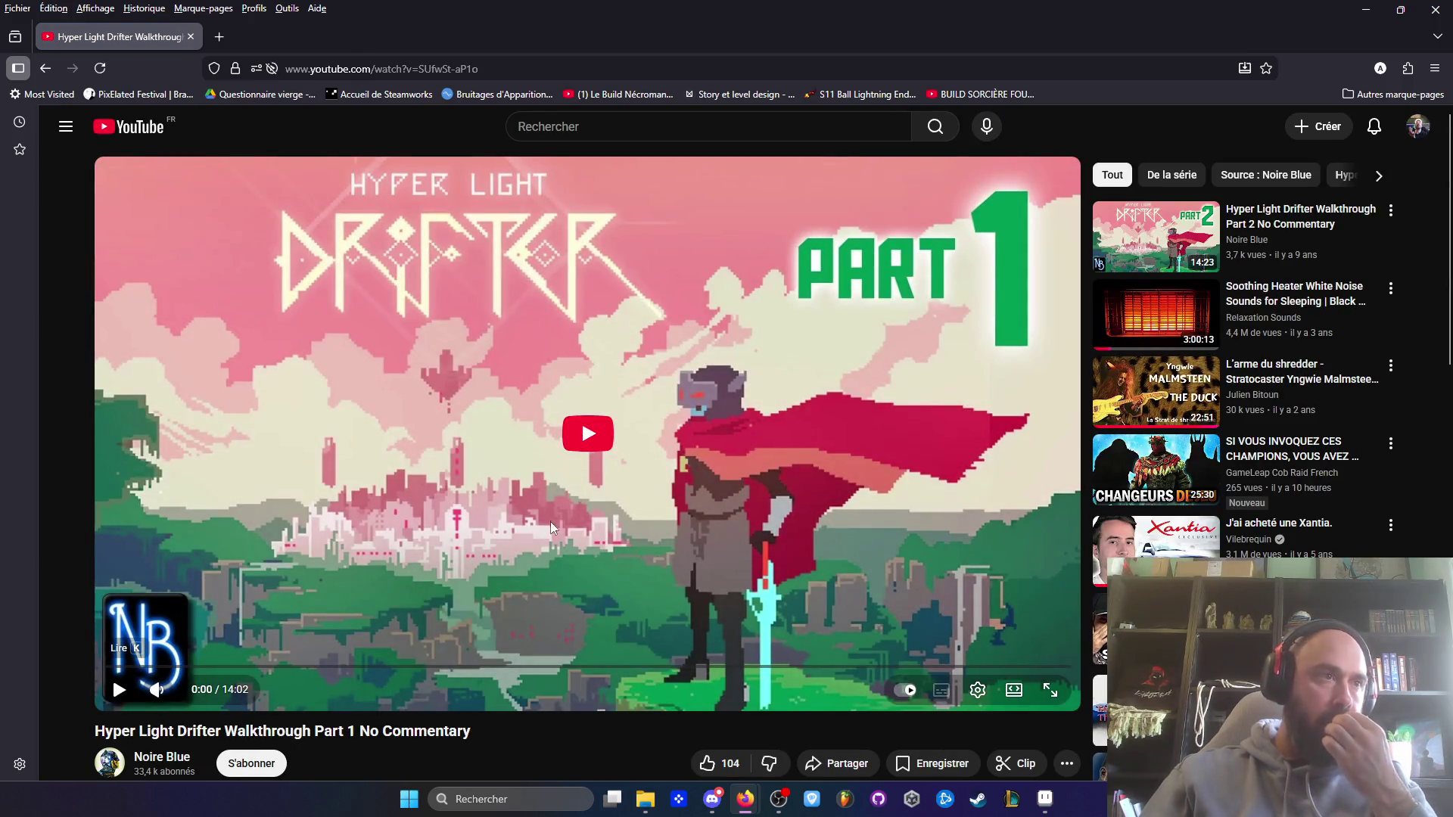
- Play the No Commentary walkthrough, skipping to 2:11 and then 6:21 while fine-tuning the volume
{"action": "left_click", "coordinate": [227, 674]}
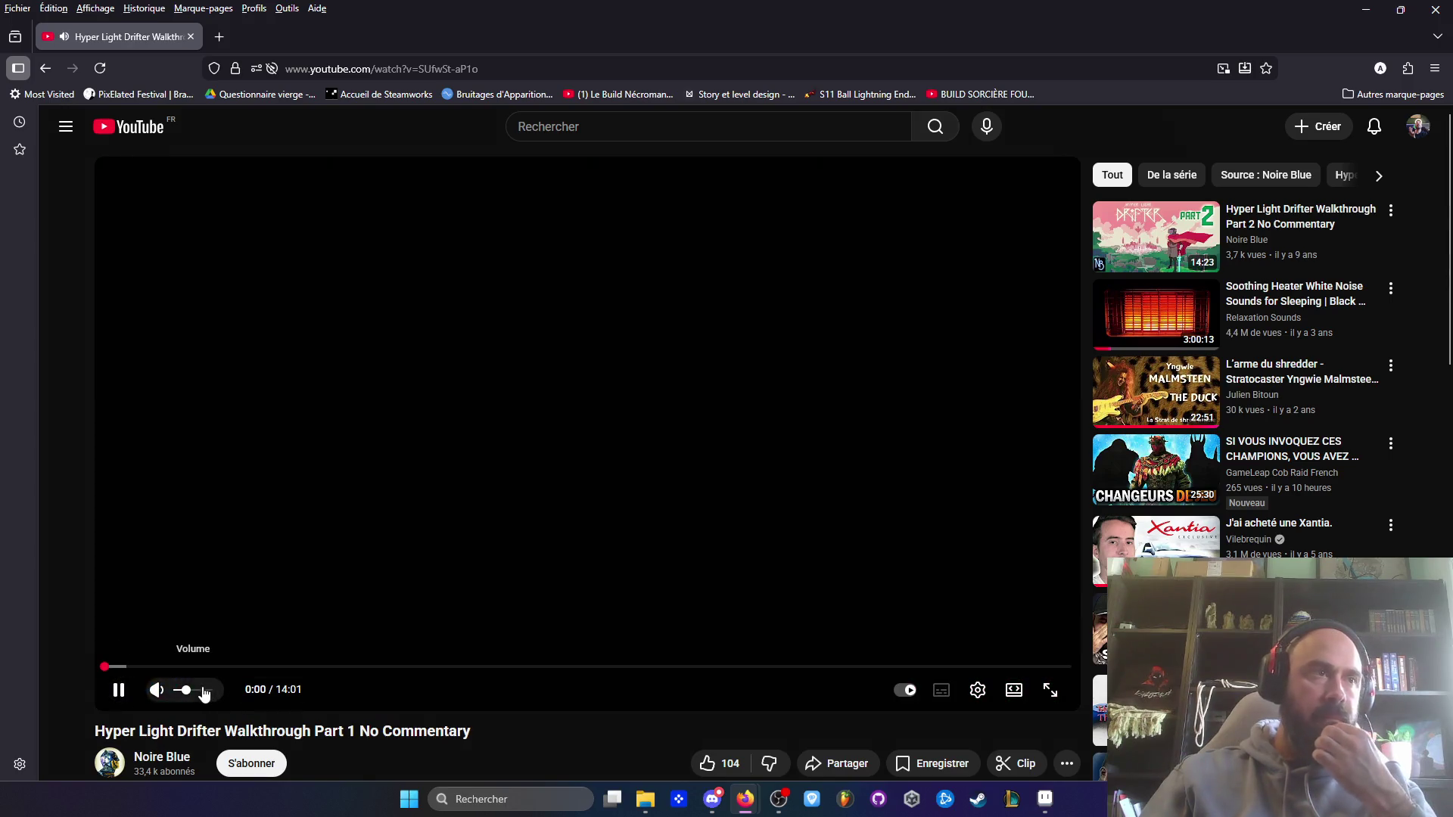
{"action": "left_click", "coordinate": [254, 666]}
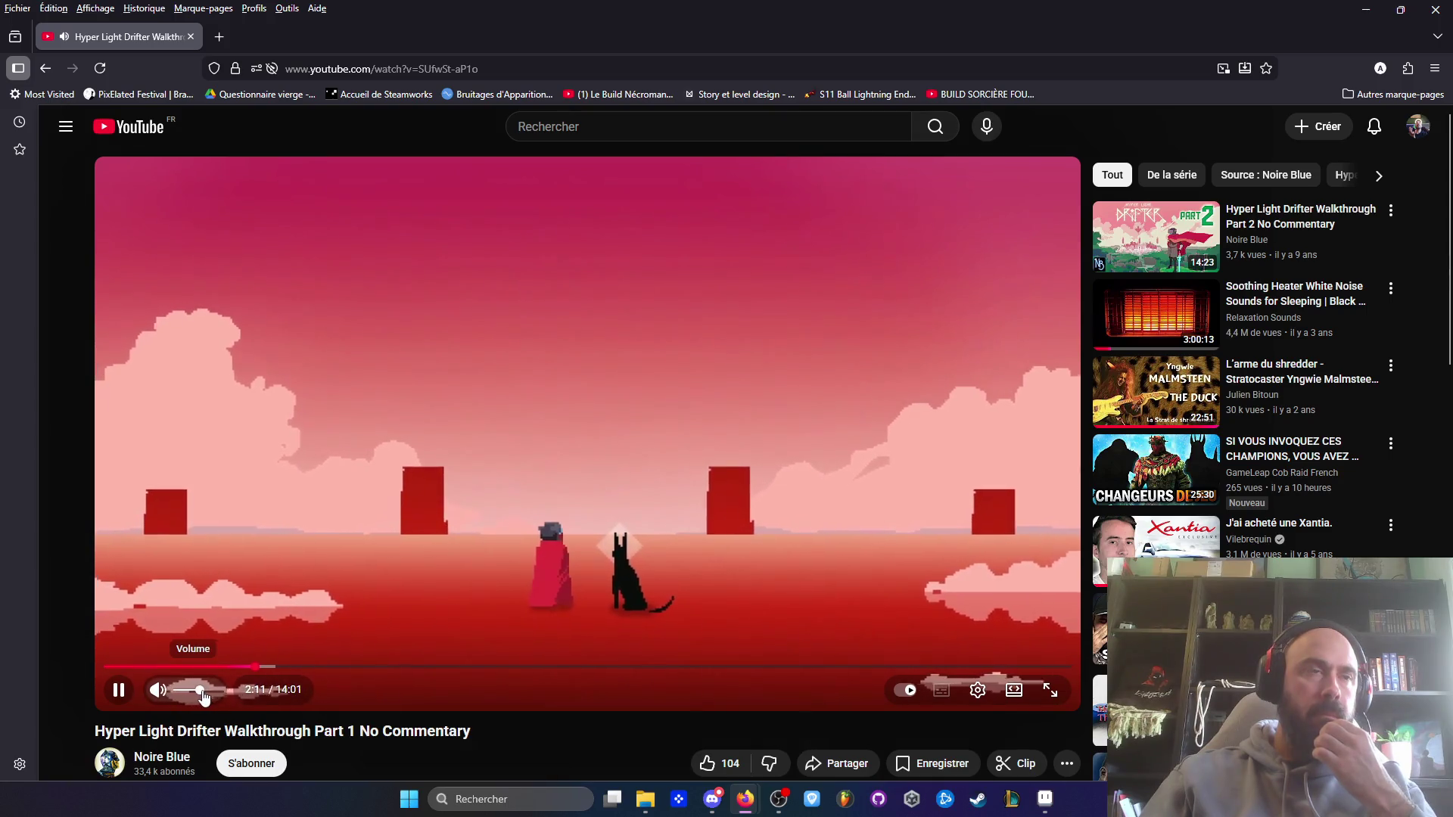
{"action": "left_click_drag", "start_coordinate": [201, 692], "coordinate": [195, 693]}
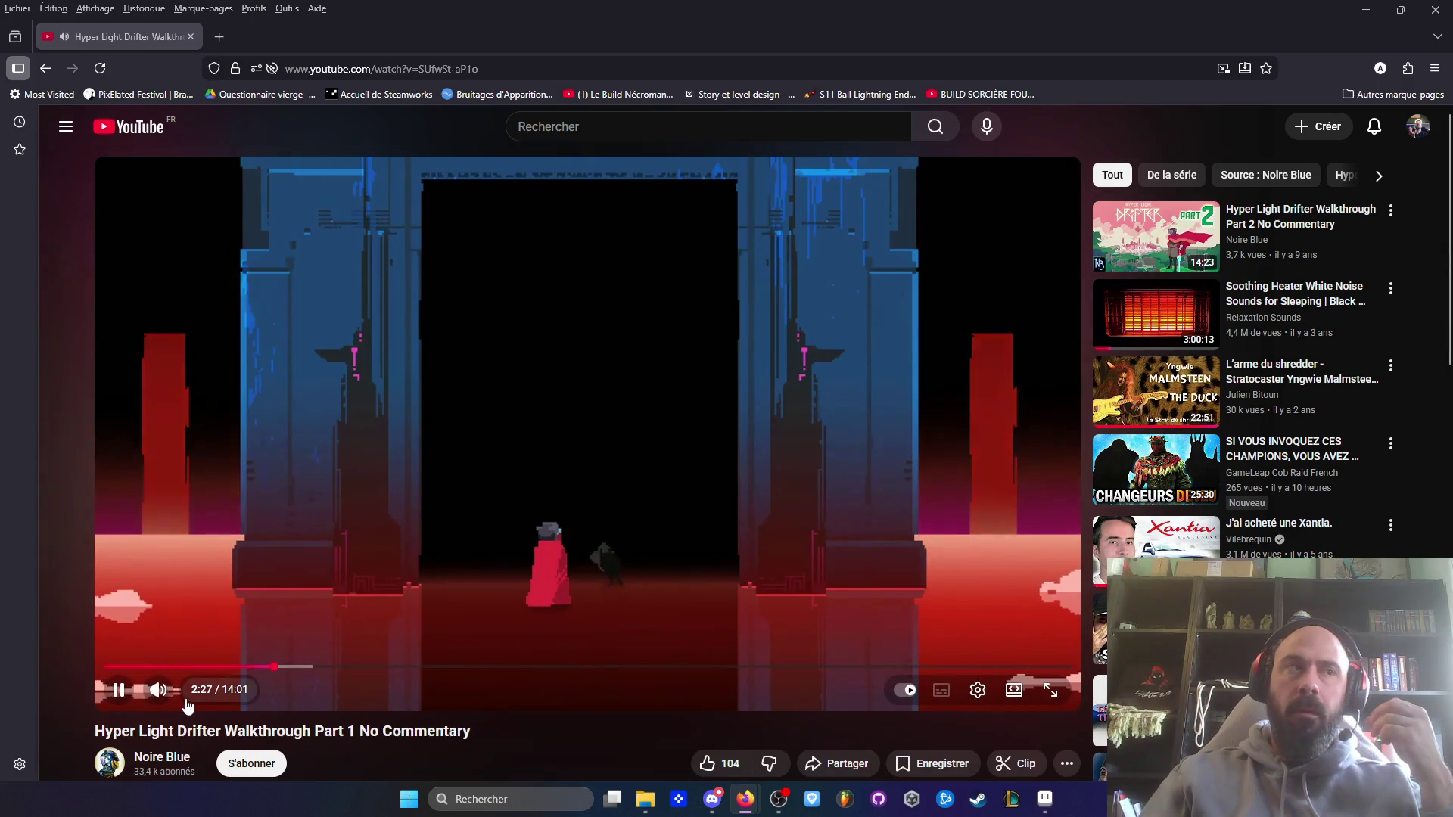
{"action": "left_click", "coordinate": [189, 691]}
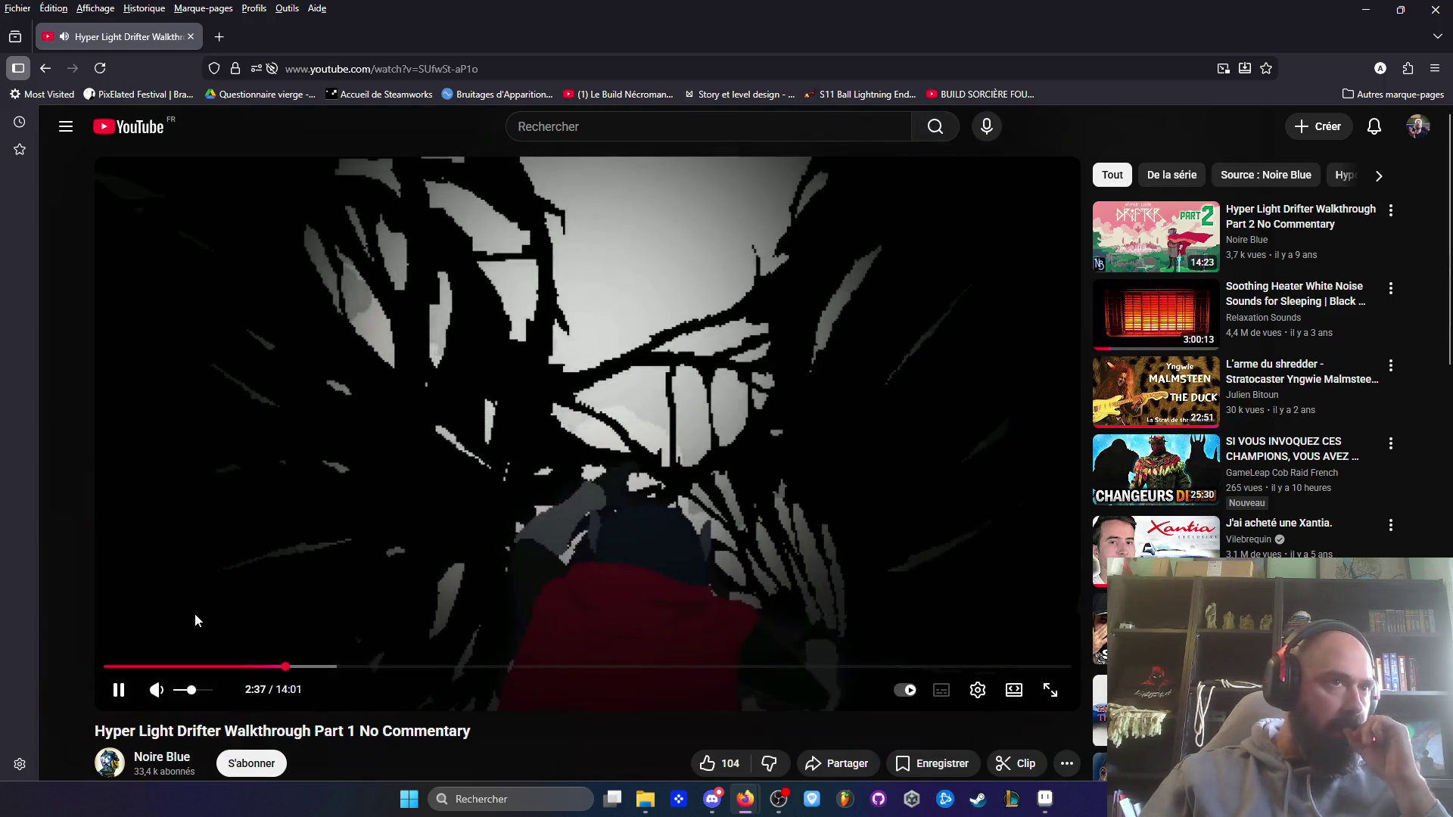
{"action": "left_click", "coordinate": [544, 668]}
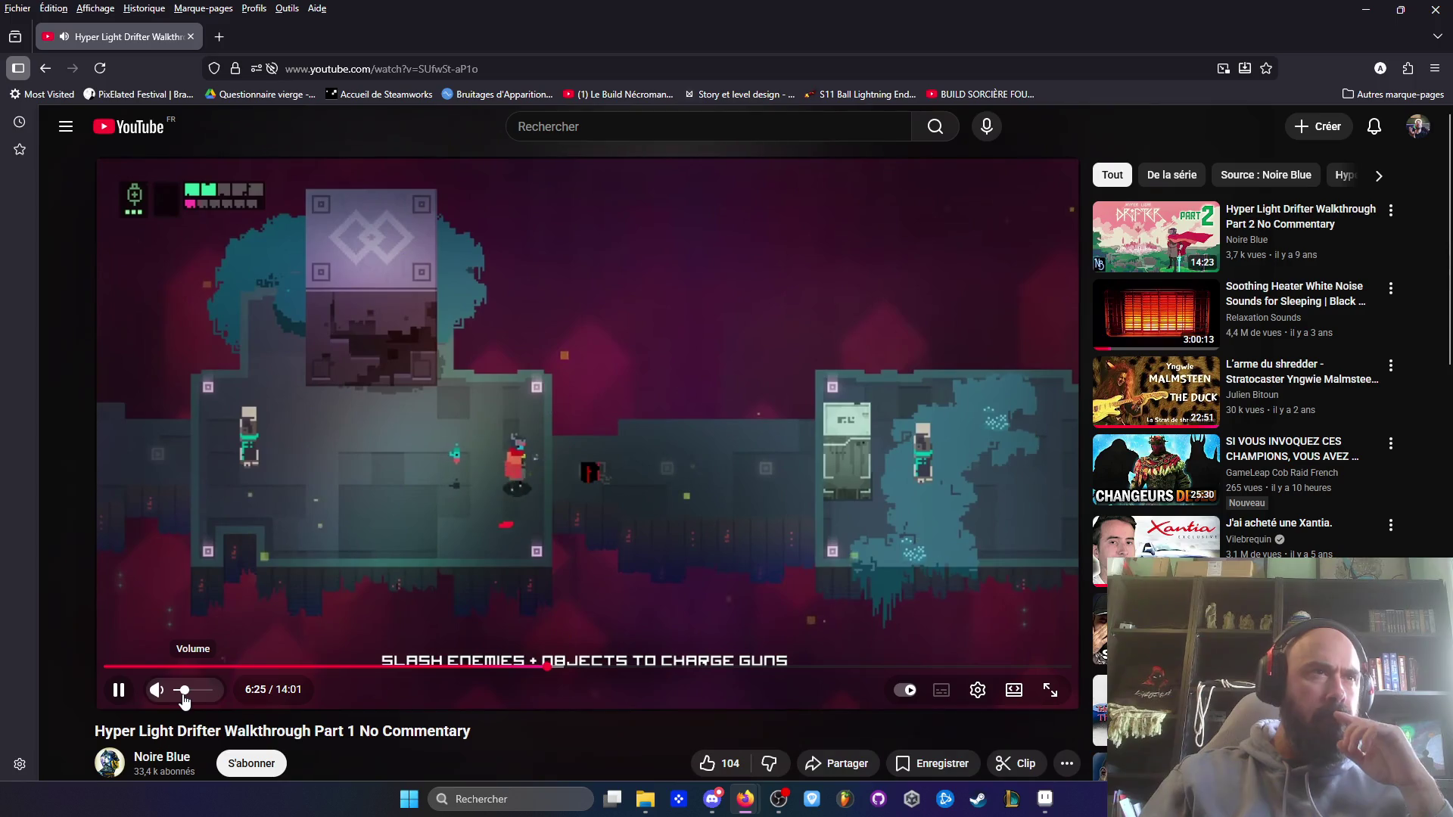
{"action": "left_click_drag", "start_coordinate": [184, 699], "coordinate": [192, 702]}
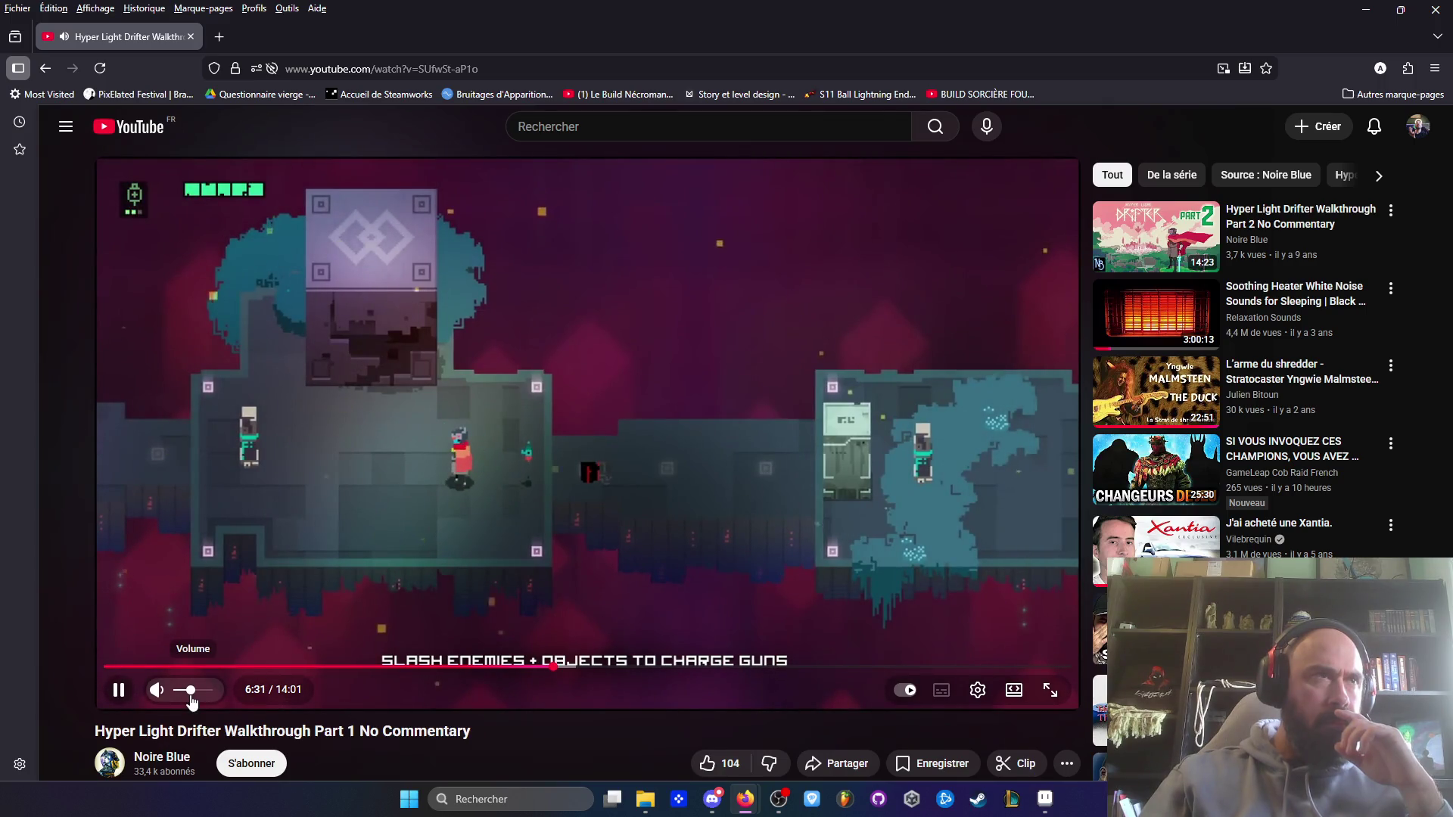
{"action": "left_click_drag", "start_coordinate": [193, 700], "coordinate": [196, 701]}
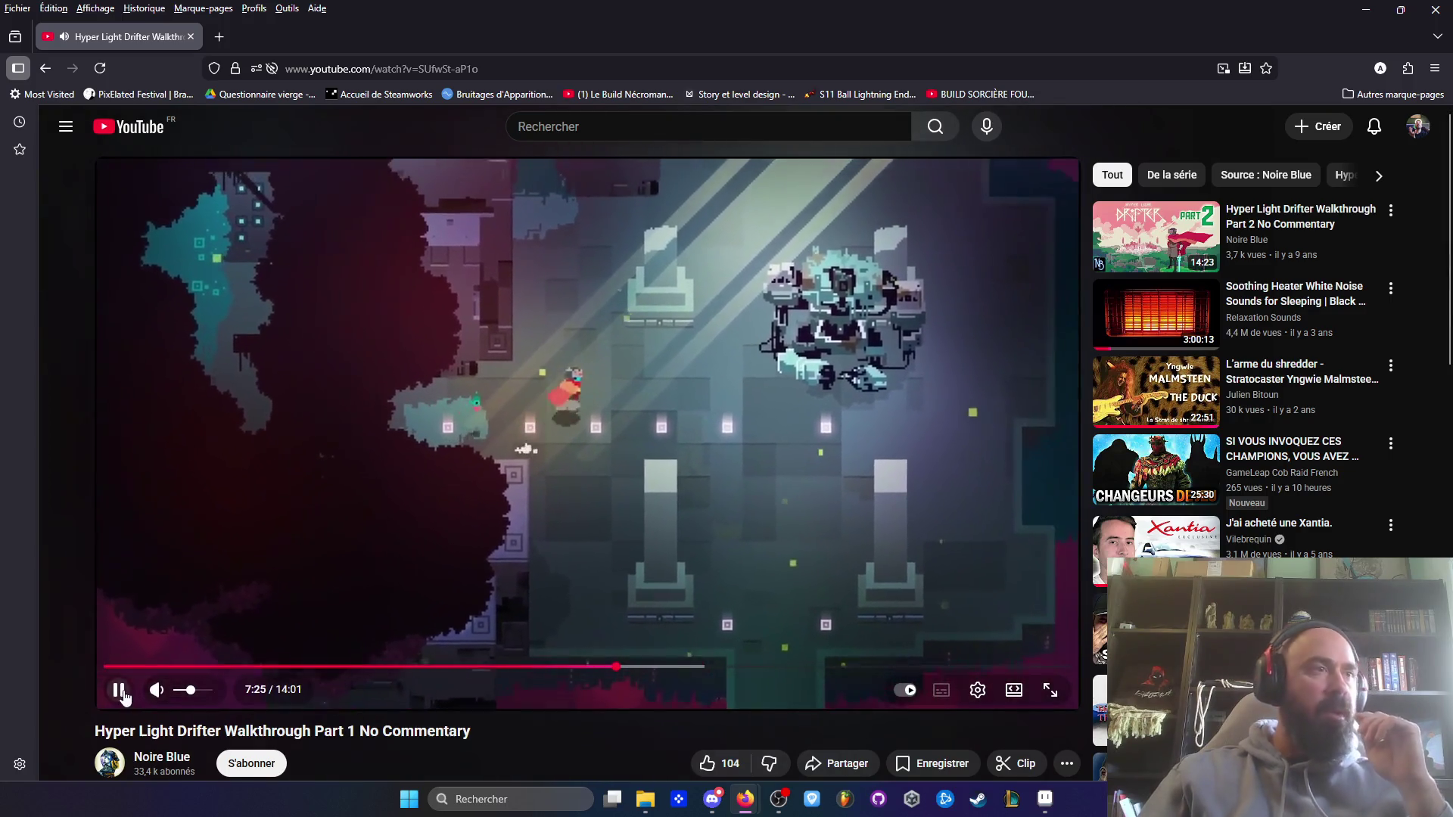
- Pause the walkthrough at 7:25, resume it with the volume raised, then pause and resume again
{"action": "left_click", "coordinate": [168, 553]}
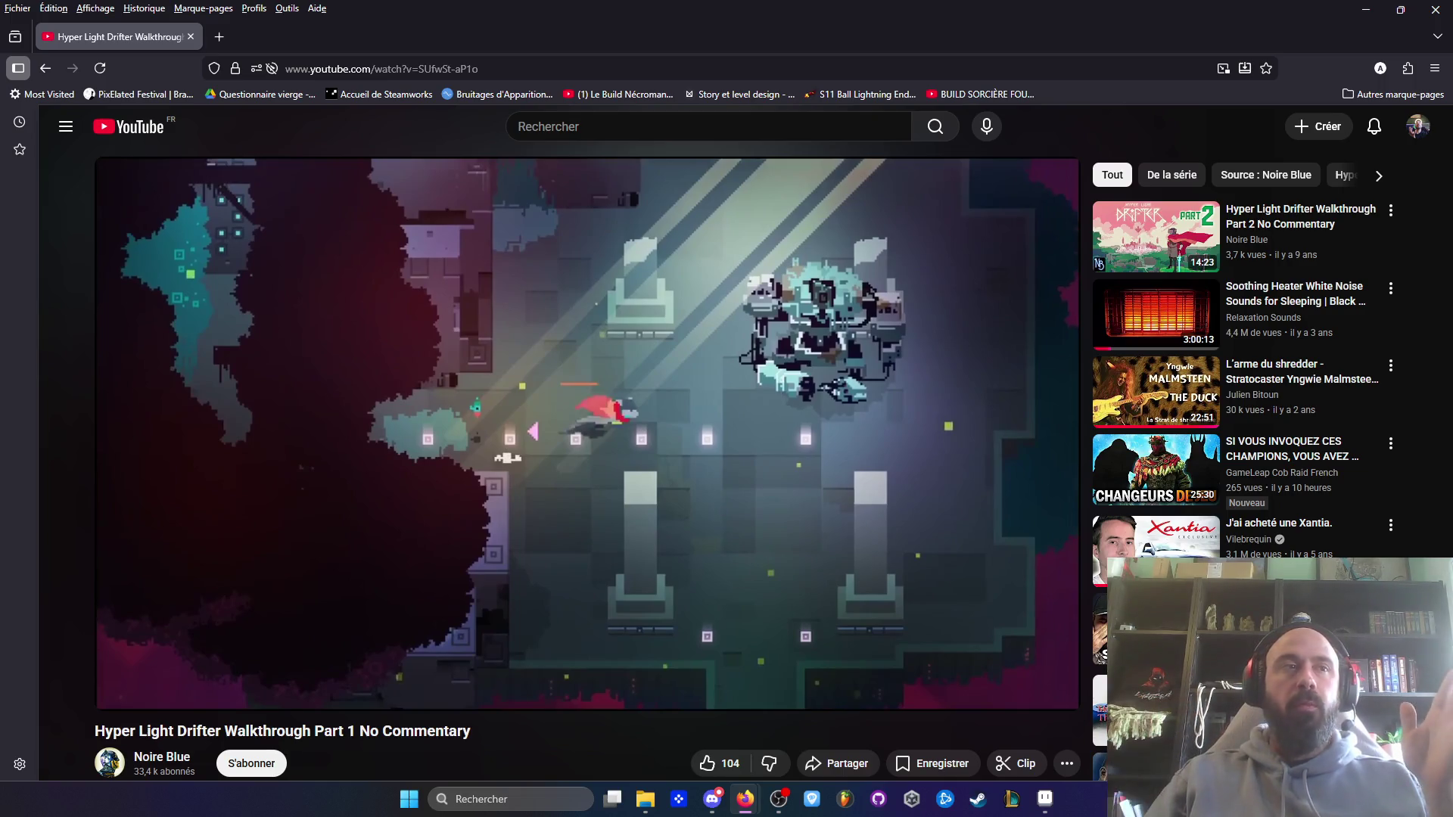
{"action": "left_click", "coordinate": [121, 692]}
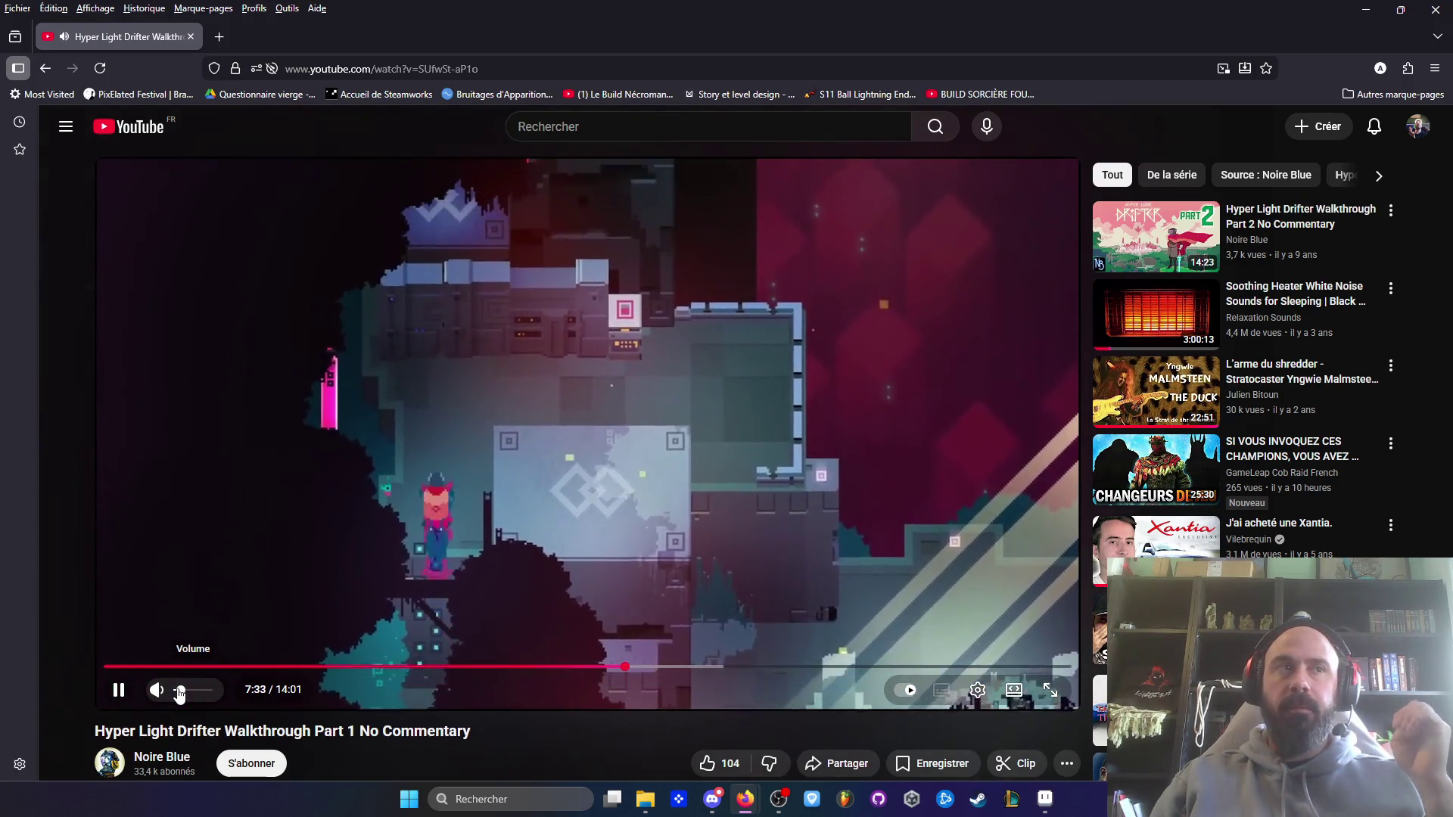
{"action": "left_click_drag", "start_coordinate": [179, 693], "coordinate": [184, 699]}
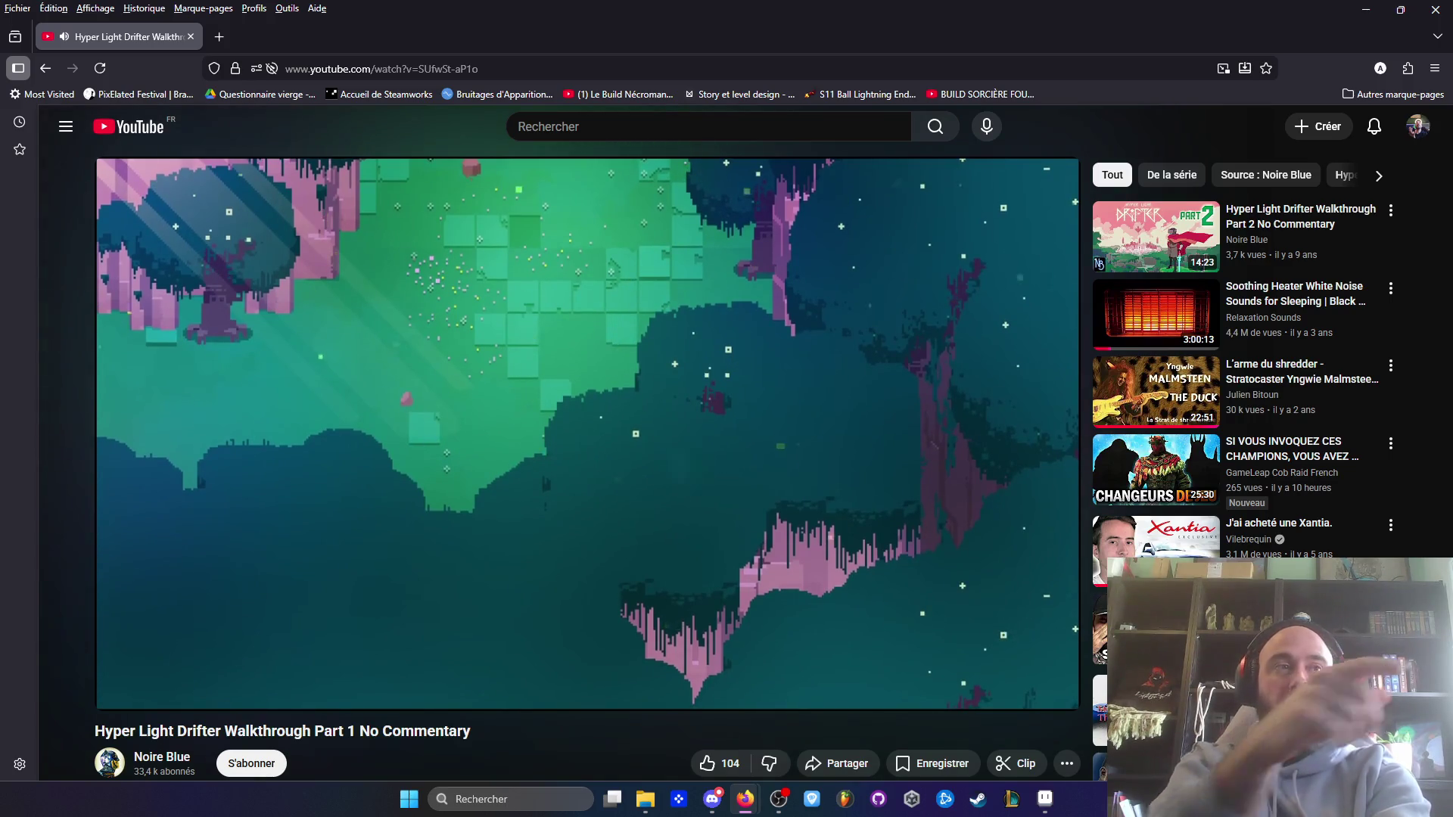
{"action": "left_click", "coordinate": [119, 689]}
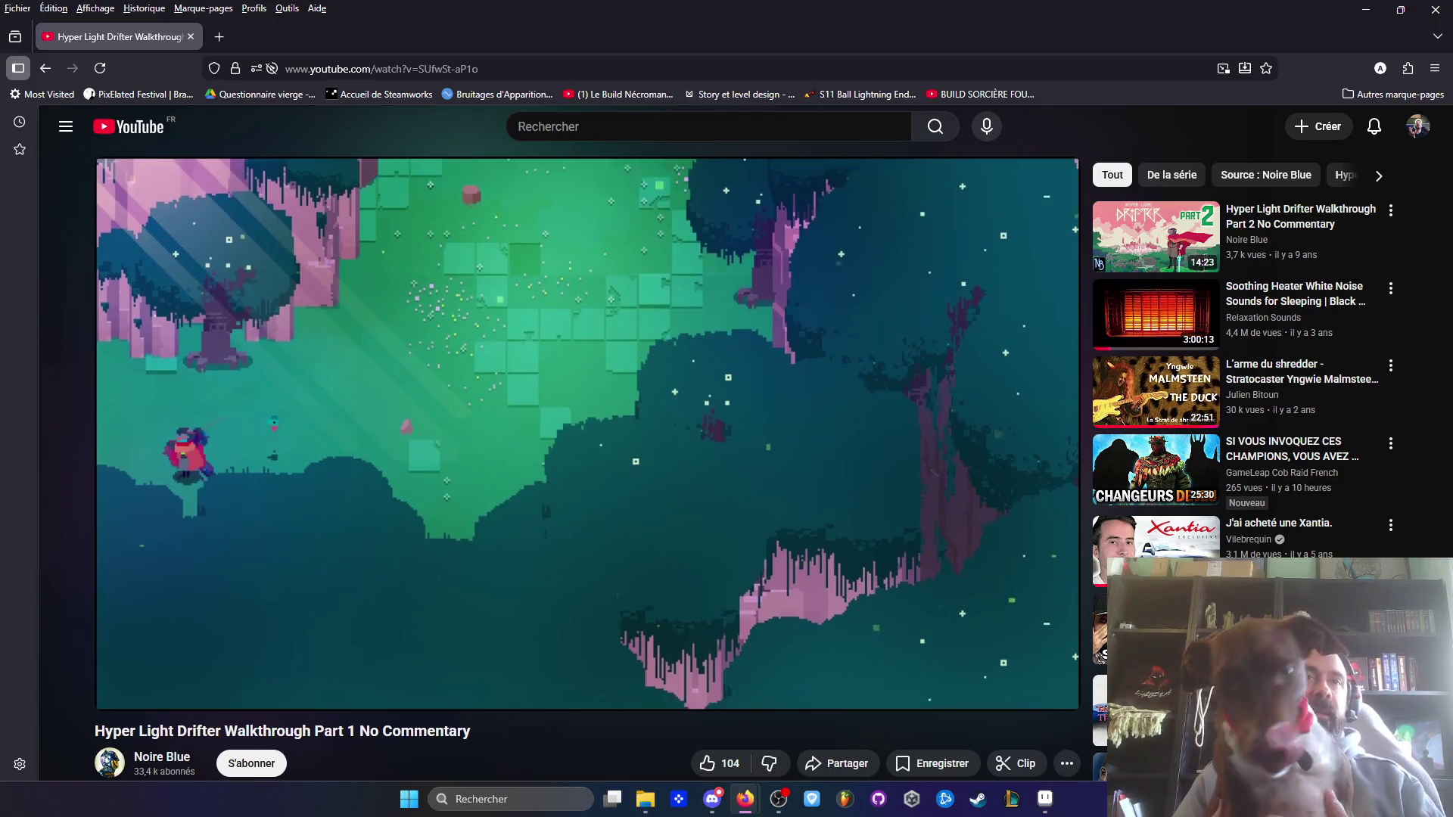
{"action": "left_click", "coordinate": [121, 690]}
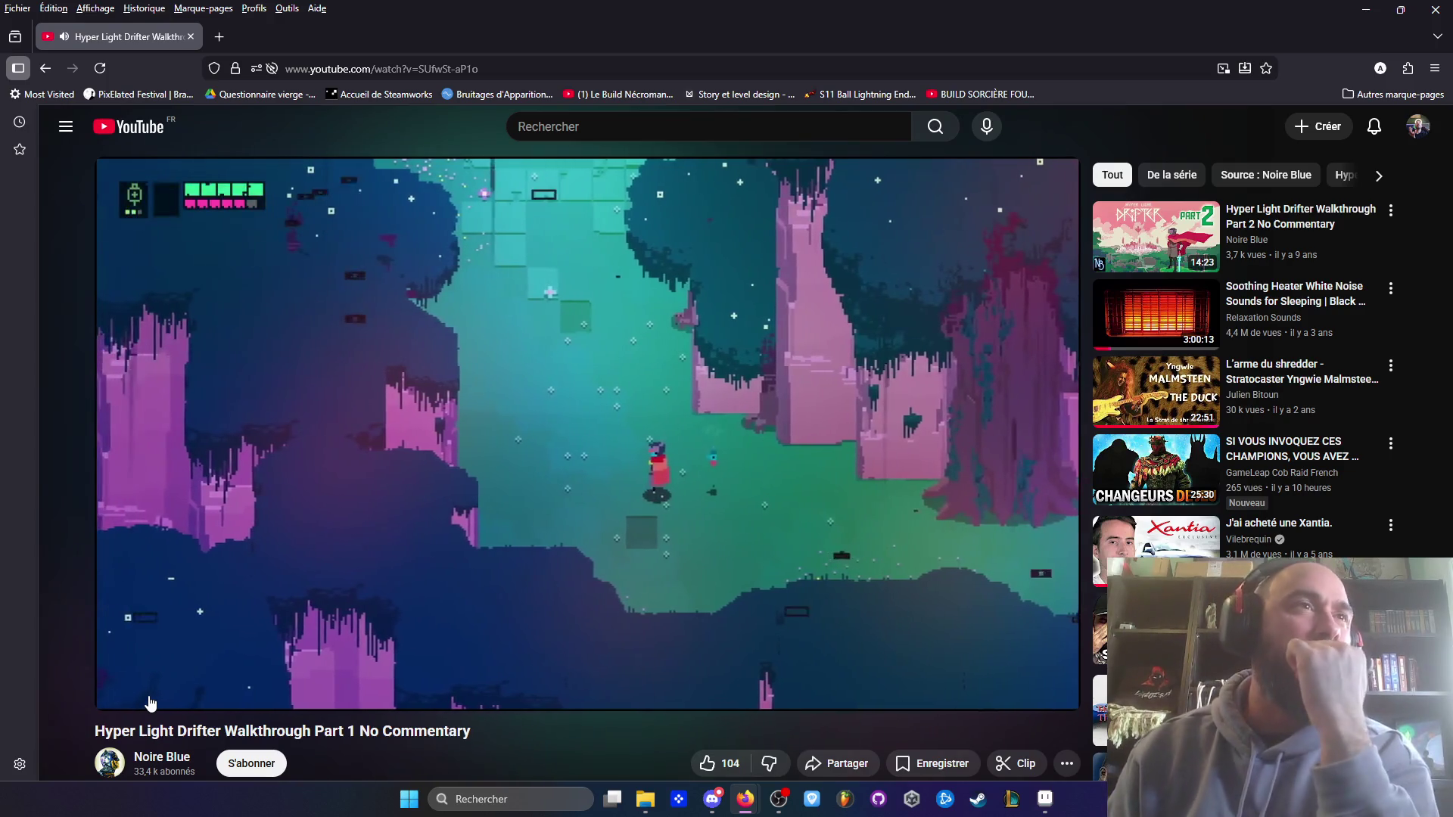
- Turn the walkthrough volume down, pause it at 9:22, and bring up the Hyper Light Drifter Steam page
{"action": "mouse_move", "coordinate": [181, 690]}
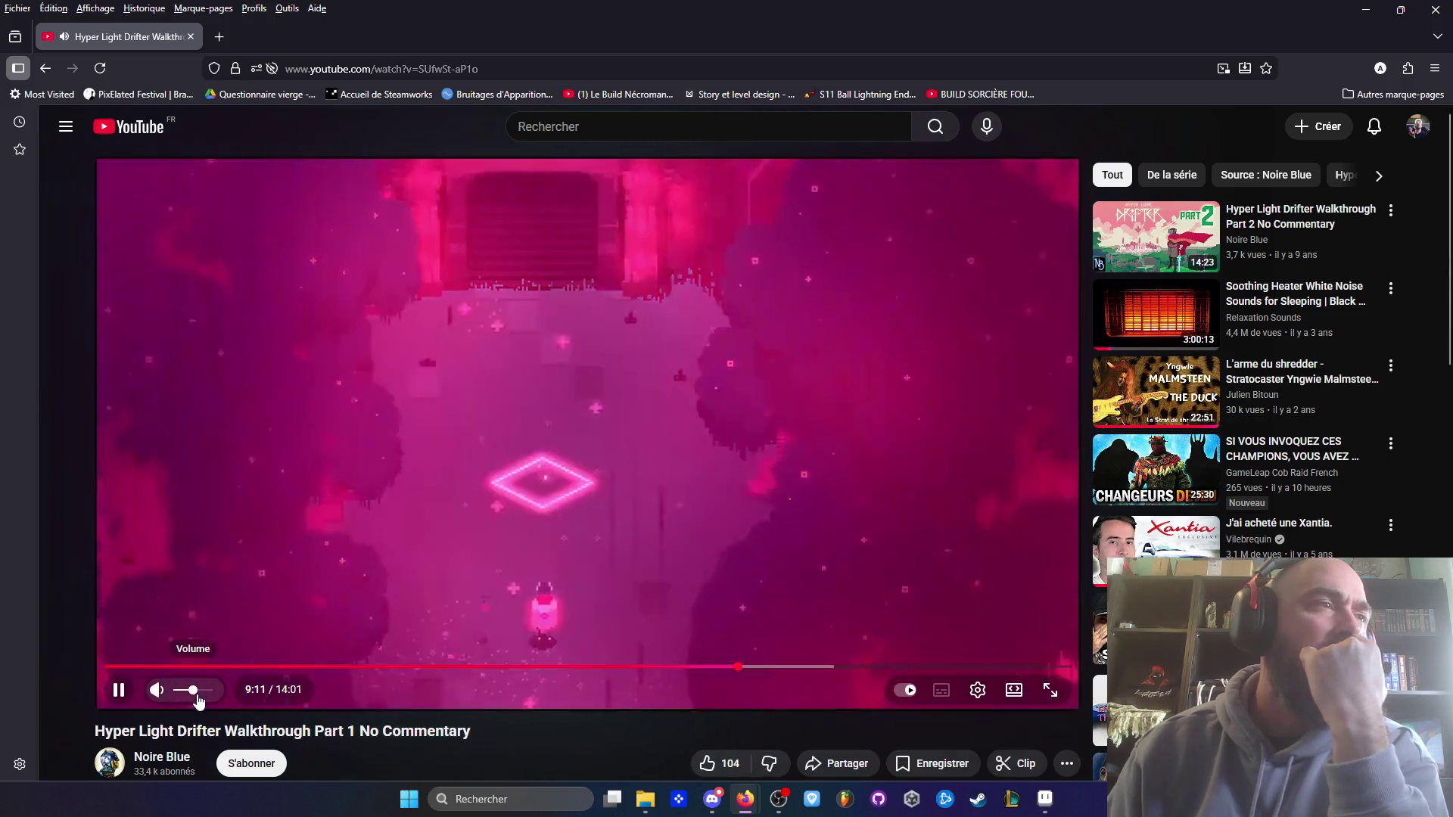
{"action": "left_click_drag", "start_coordinate": [195, 696], "coordinate": [179, 697]}
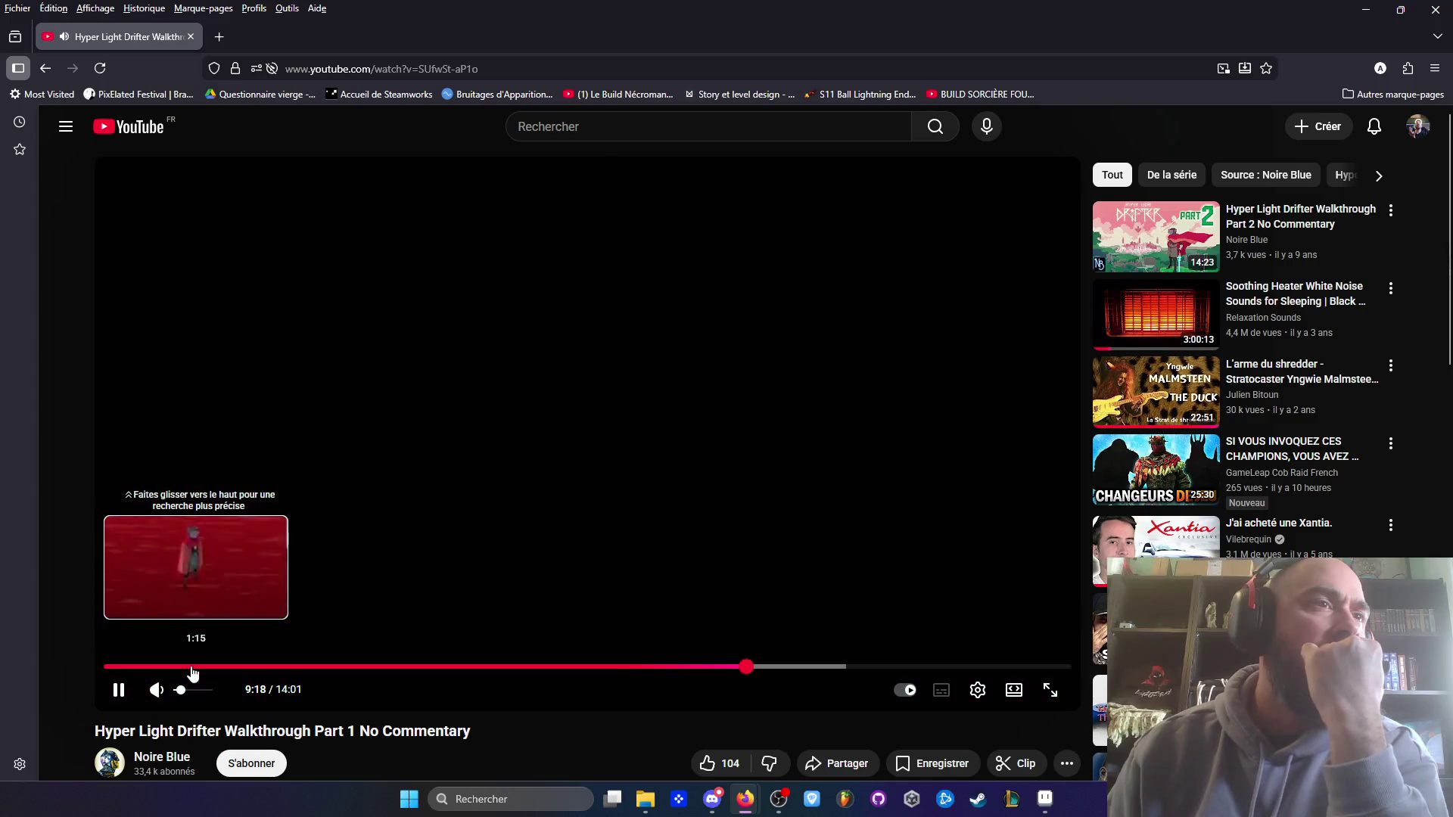
{"action": "left_click", "coordinate": [117, 692]}
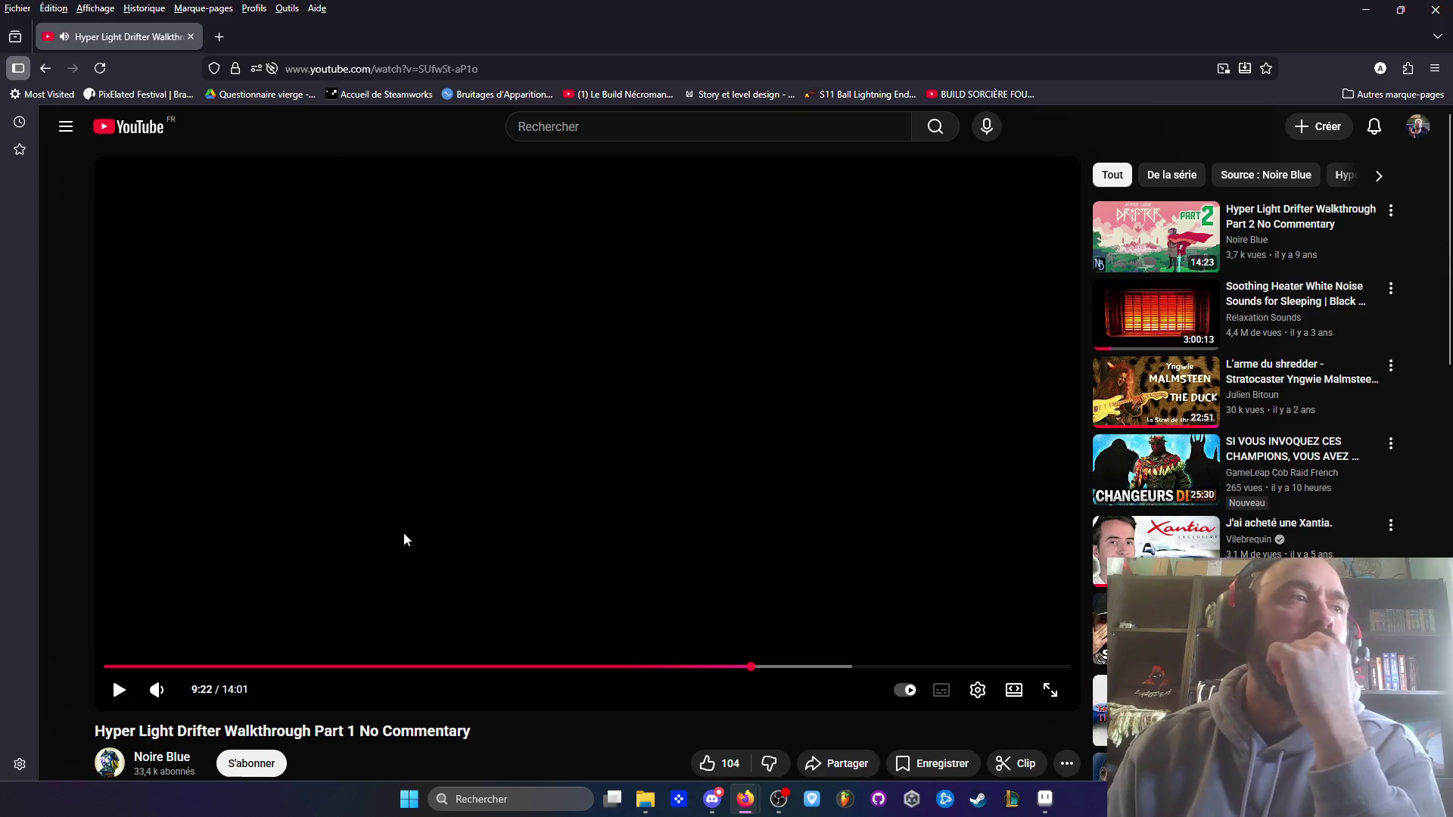
{"action": "scroll", "coordinate": [401, 536], "scroll_direction": "down", "scroll_amount": 3}
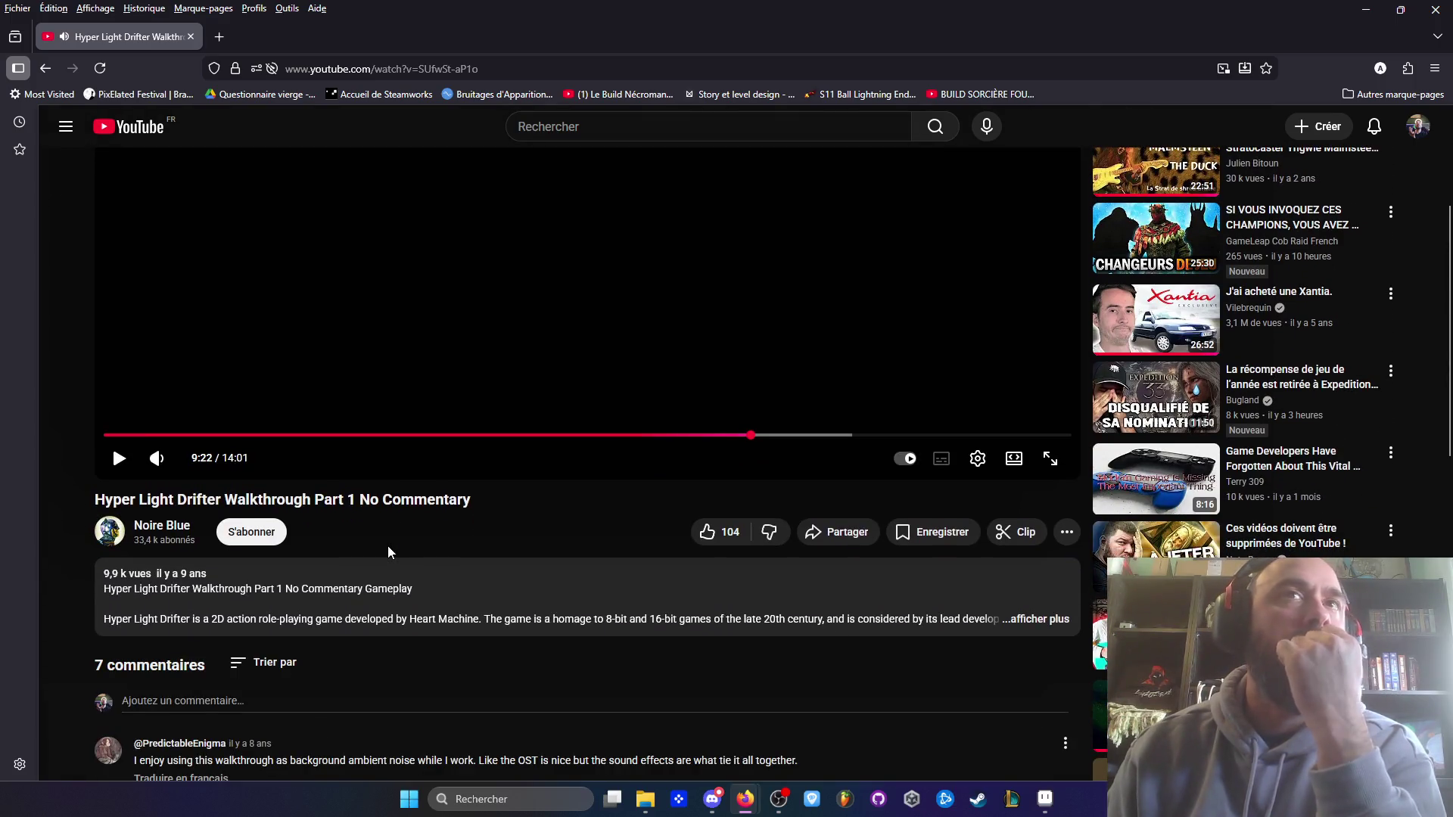
{"action": "scroll", "coordinate": [401, 492], "scroll_direction": "up", "scroll_amount": 3}
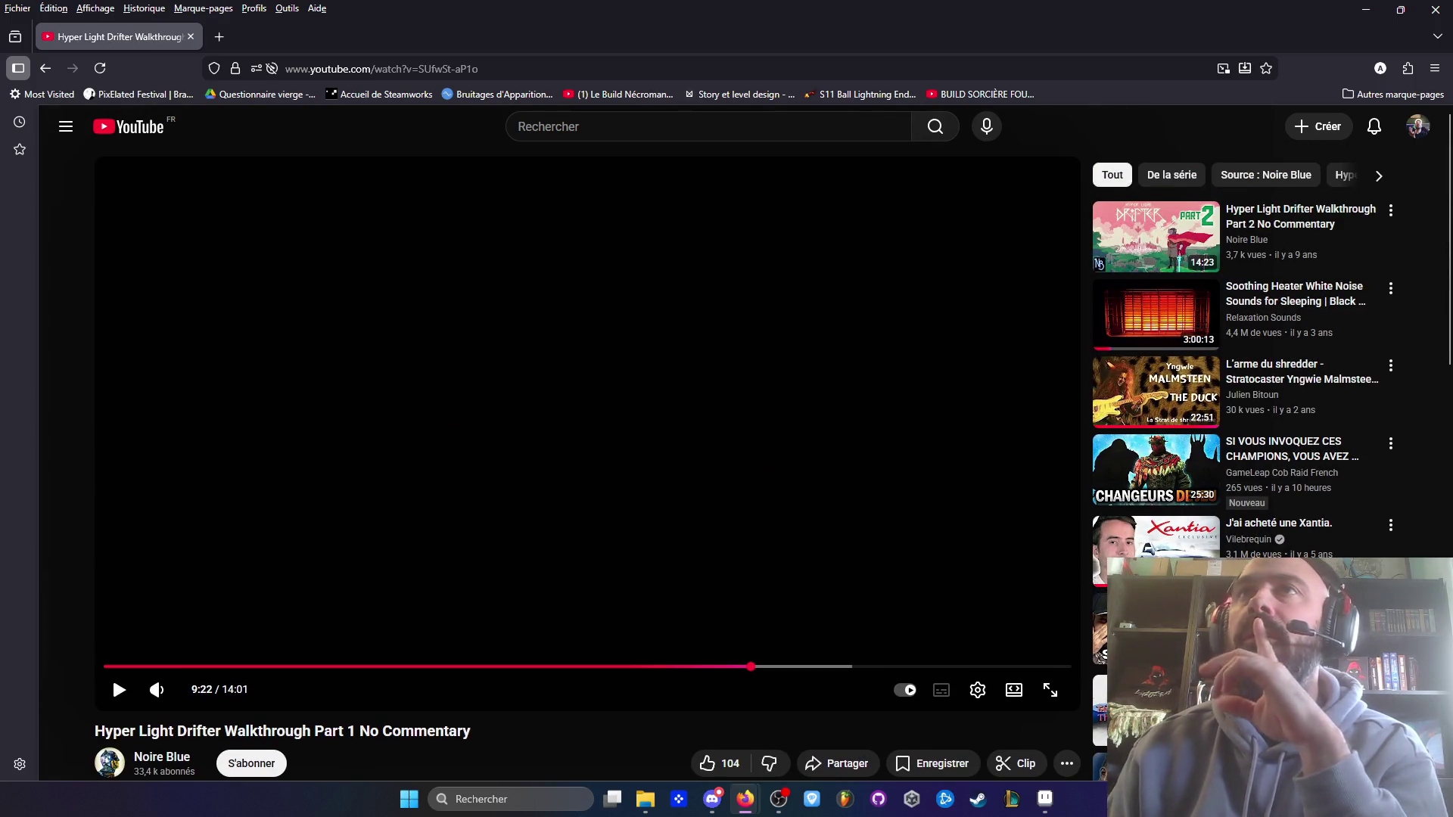
{"action": "left_click", "coordinate": [978, 799]}
{"action": "left_click", "coordinate": [1437, 246]}
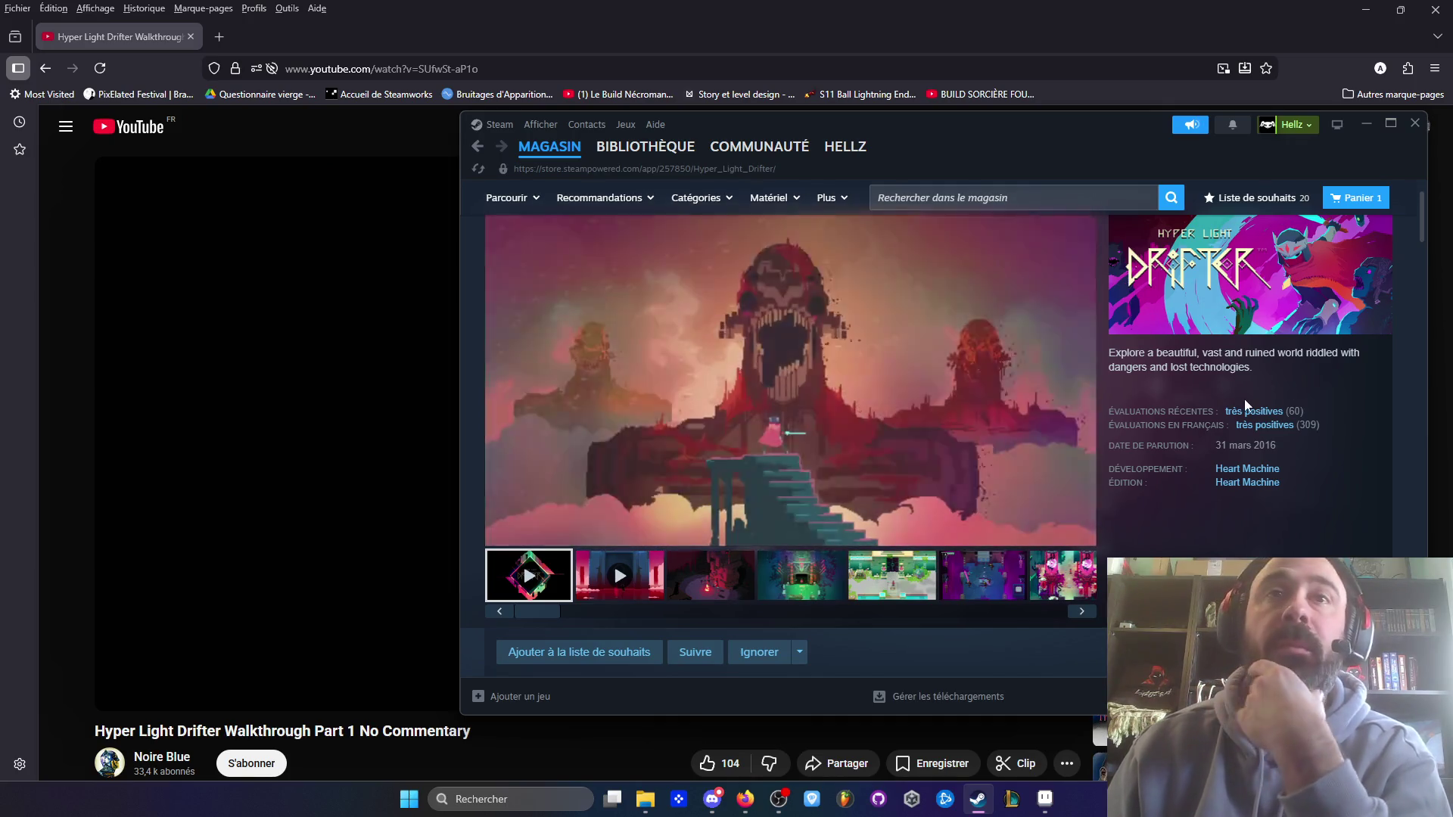
- List all Heart Machine games on Steam and scroll through the six results
{"action": "left_click", "coordinate": [1245, 480]}
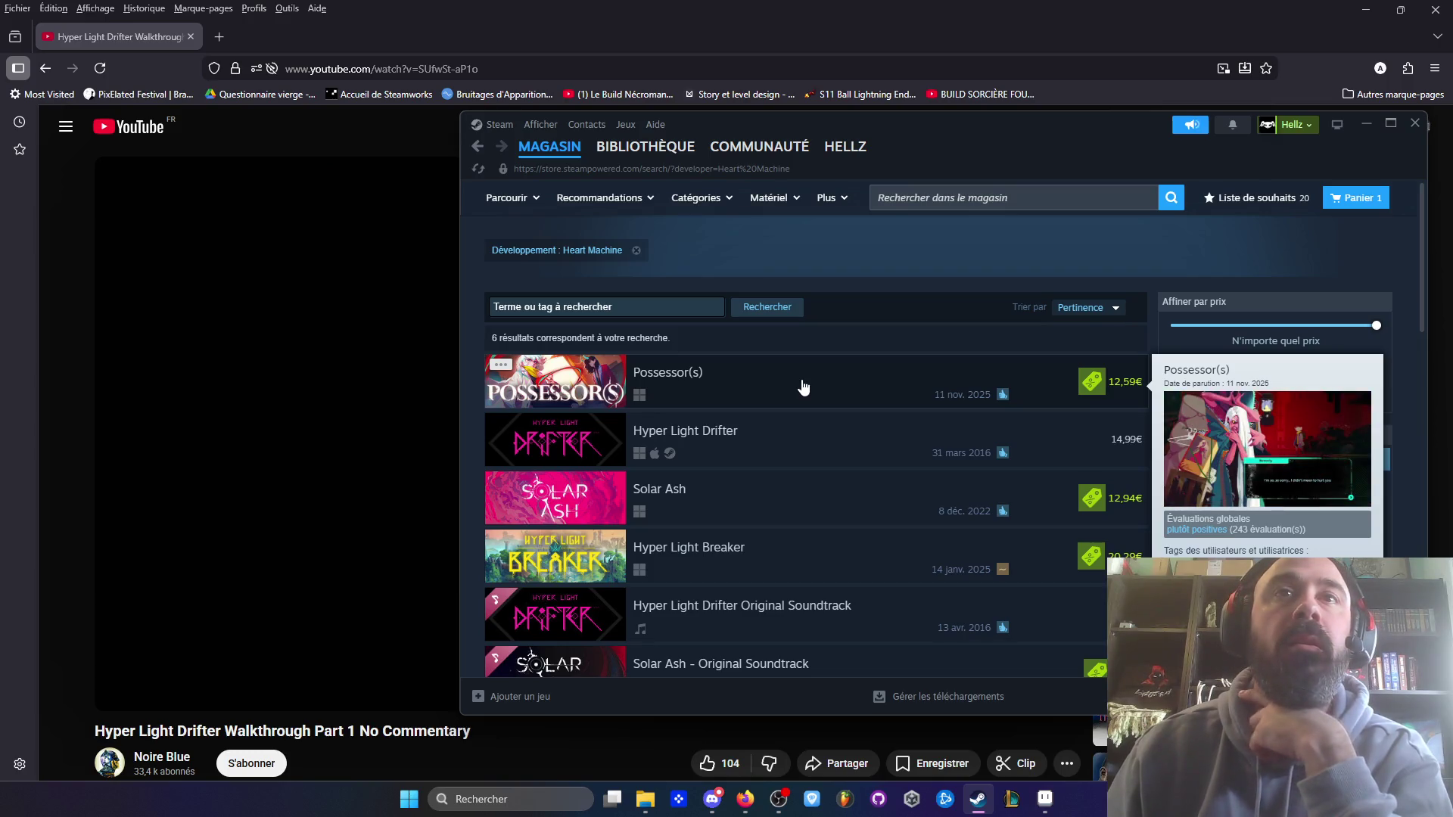
{"action": "scroll", "coordinate": [804, 387], "scroll_direction": "down", "scroll_amount": 3}
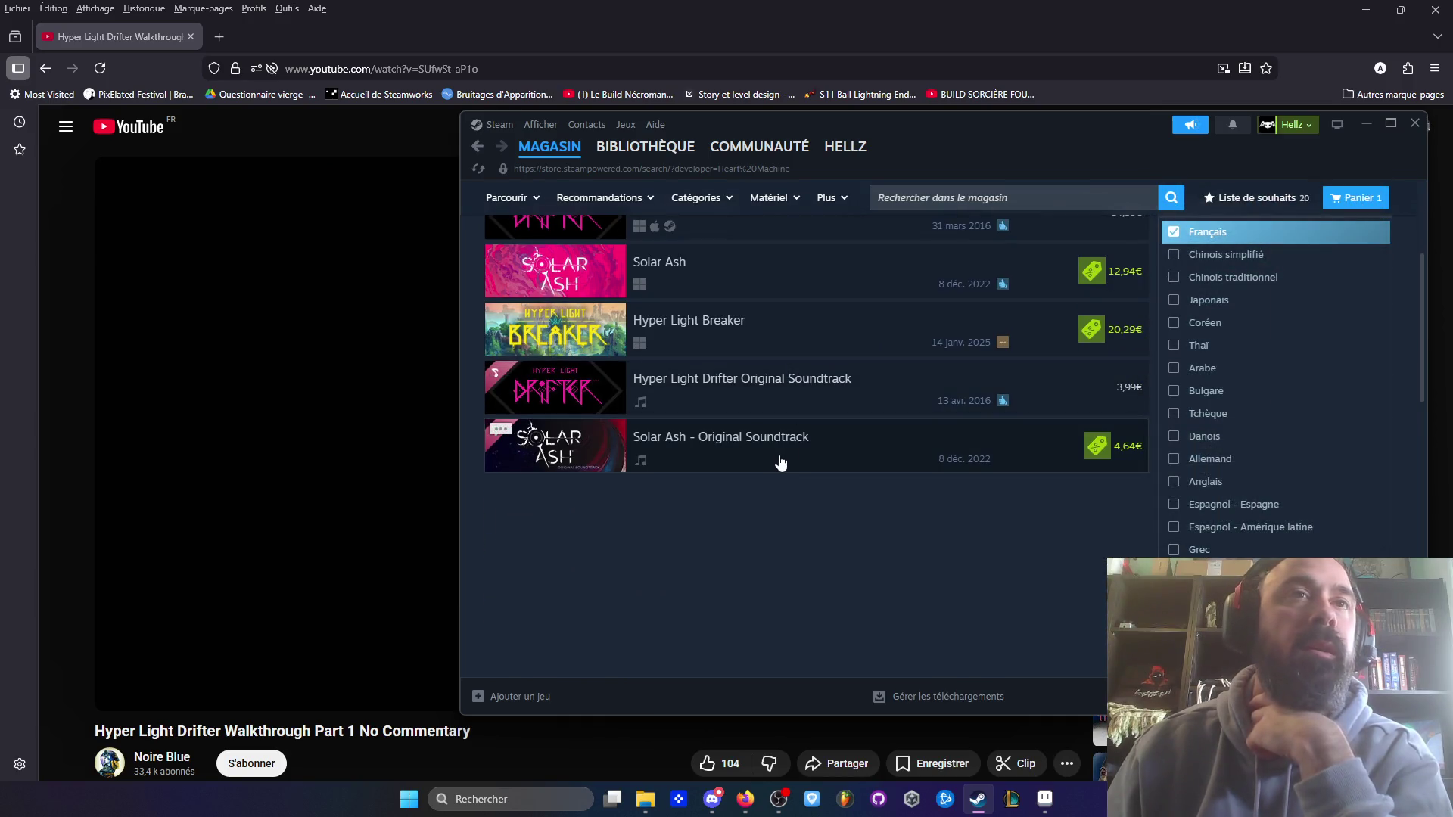
{"action": "scroll", "coordinate": [779, 454], "scroll_direction": "up", "scroll_amount": 1}
{"action": "scroll", "coordinate": [779, 454], "scroll_direction": "up", "scroll_amount": 1}
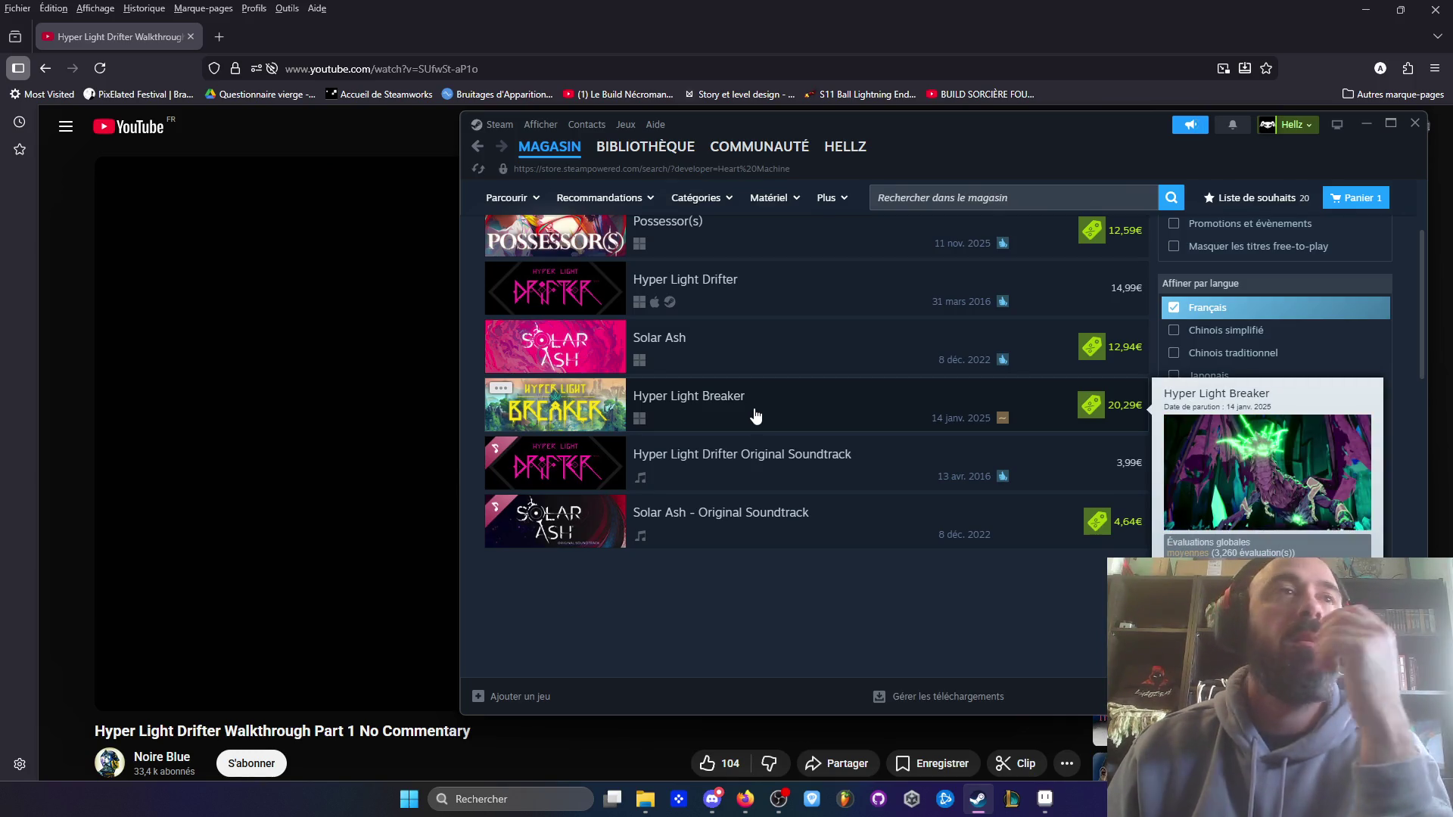
{"action": "scroll", "coordinate": [749, 416], "scroll_direction": "up", "scroll_amount": 3}
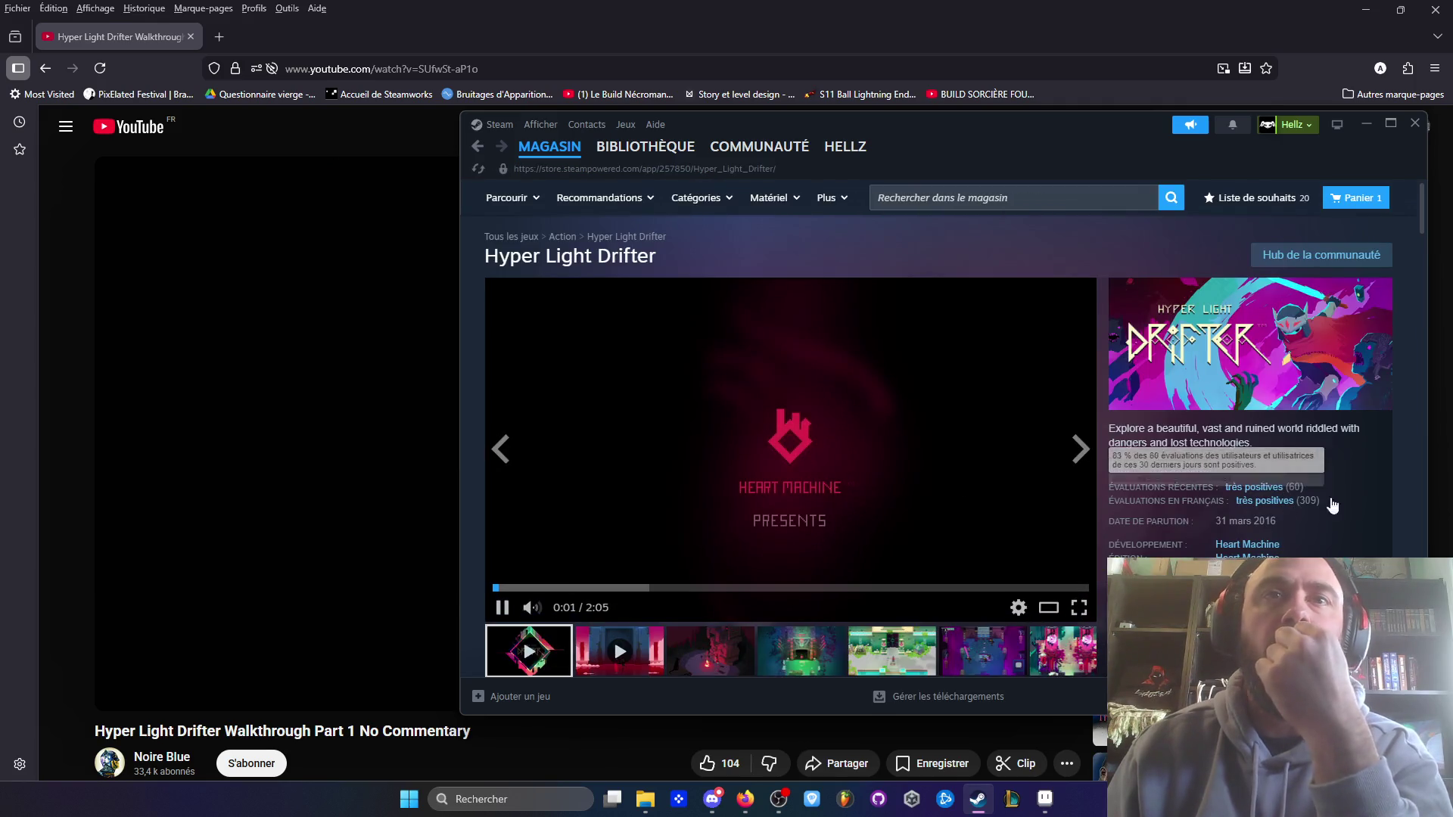
- Browse the fourth through seventh Hyper Light Drifter screenshots and the green one beyond
{"action": "mouse_move", "coordinate": [1309, 510]}
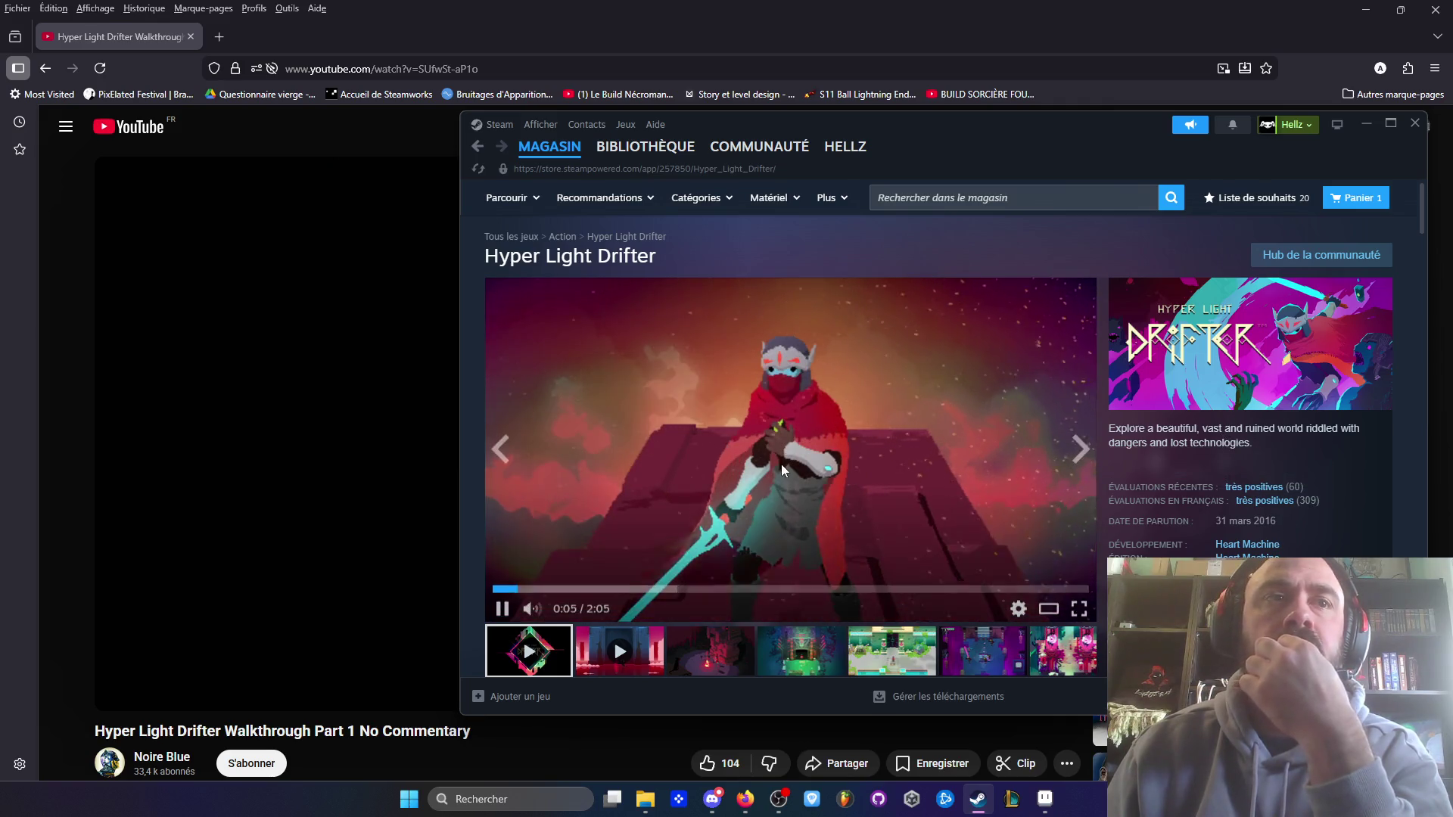
{"action": "left_click", "coordinate": [890, 651]}
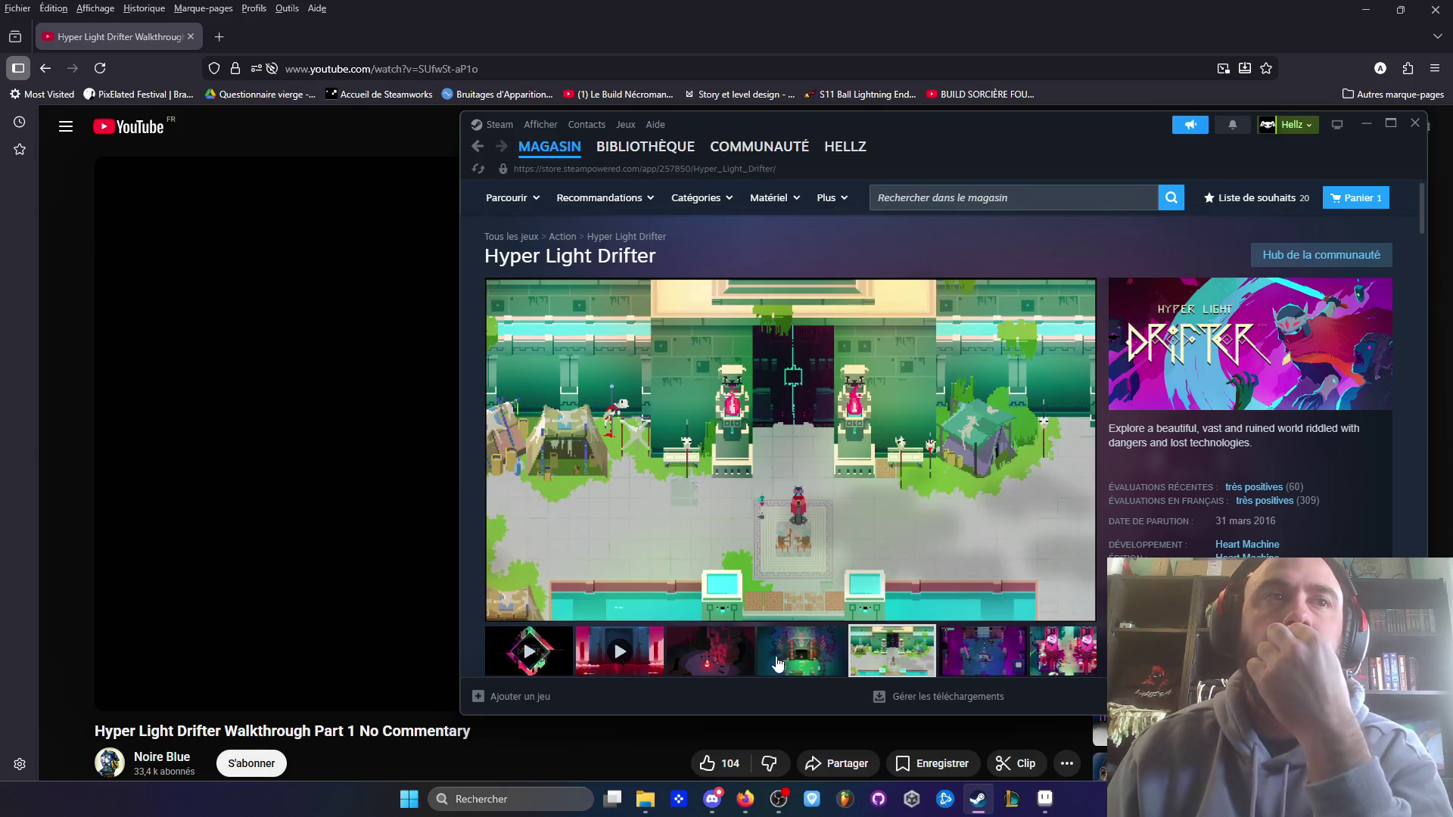
{"action": "left_click", "coordinate": [778, 663]}
{"action": "left_click", "coordinate": [1008, 657]}
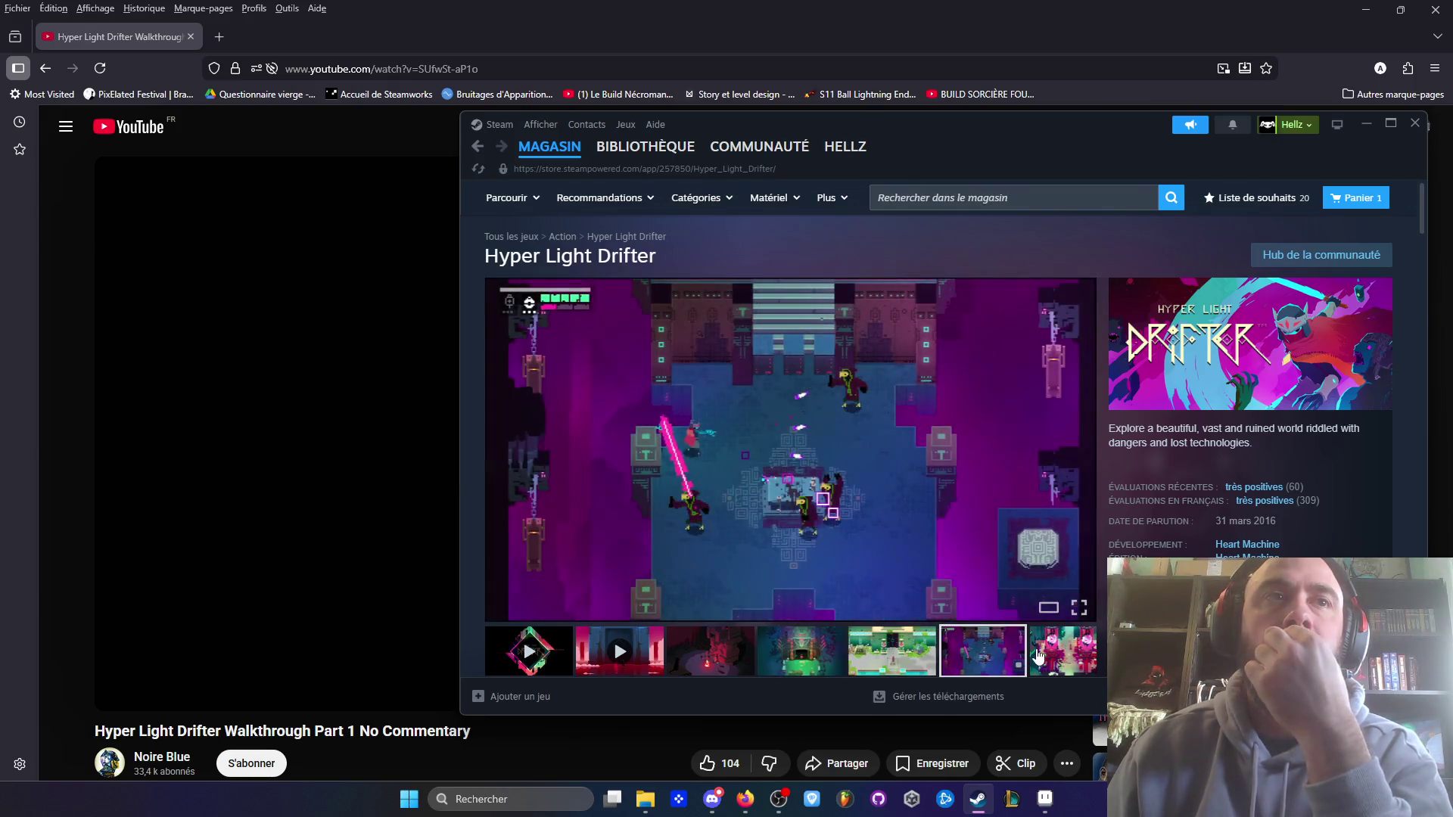
{"action": "left_click", "coordinate": [1061, 651]}
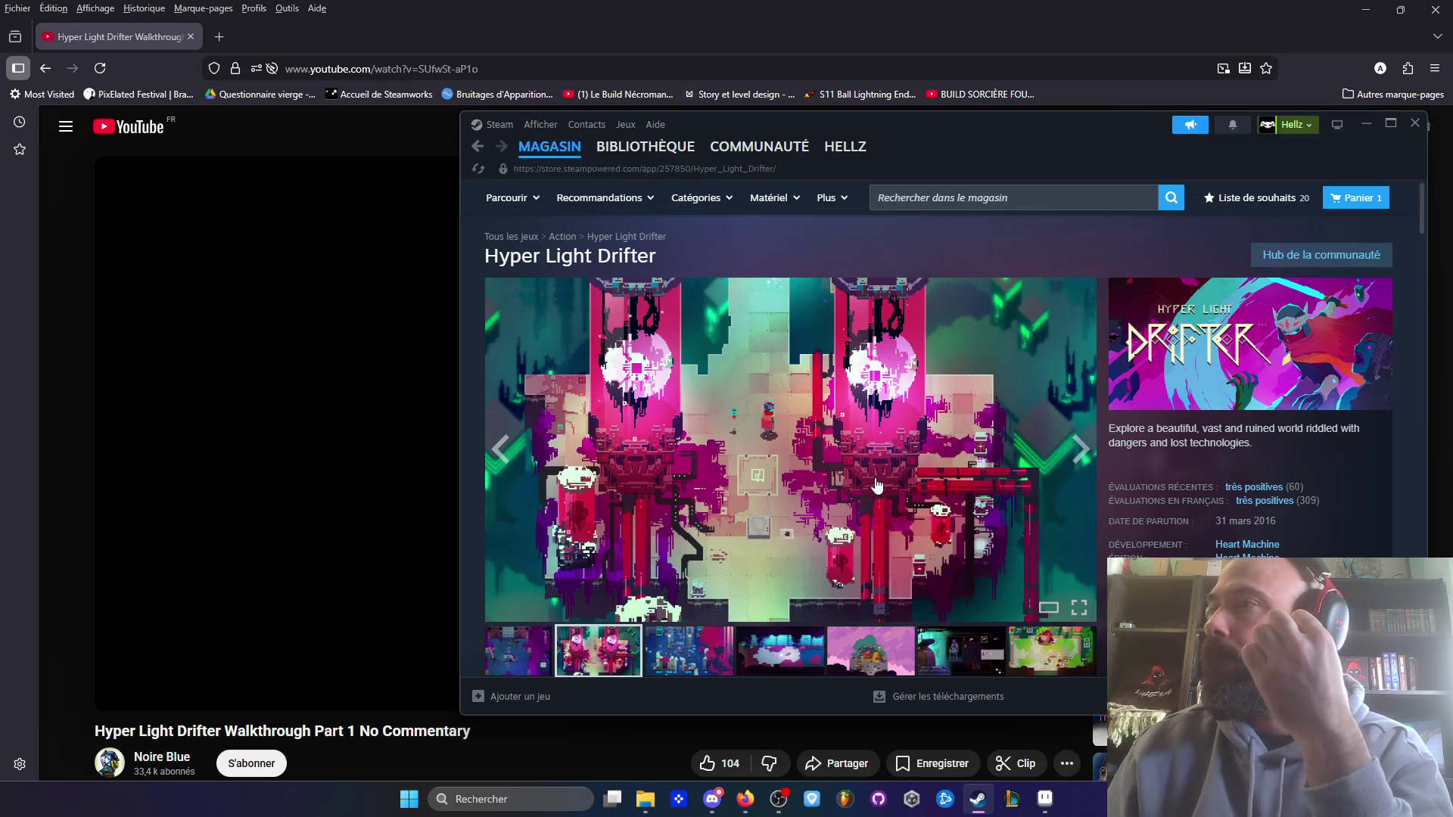
{"action": "left_click", "coordinate": [1052, 649]}
- Go back to the trailer, then minimize the browser and bring the Milanote Ressources board forward
{"action": "left_click", "coordinate": [1080, 448]}
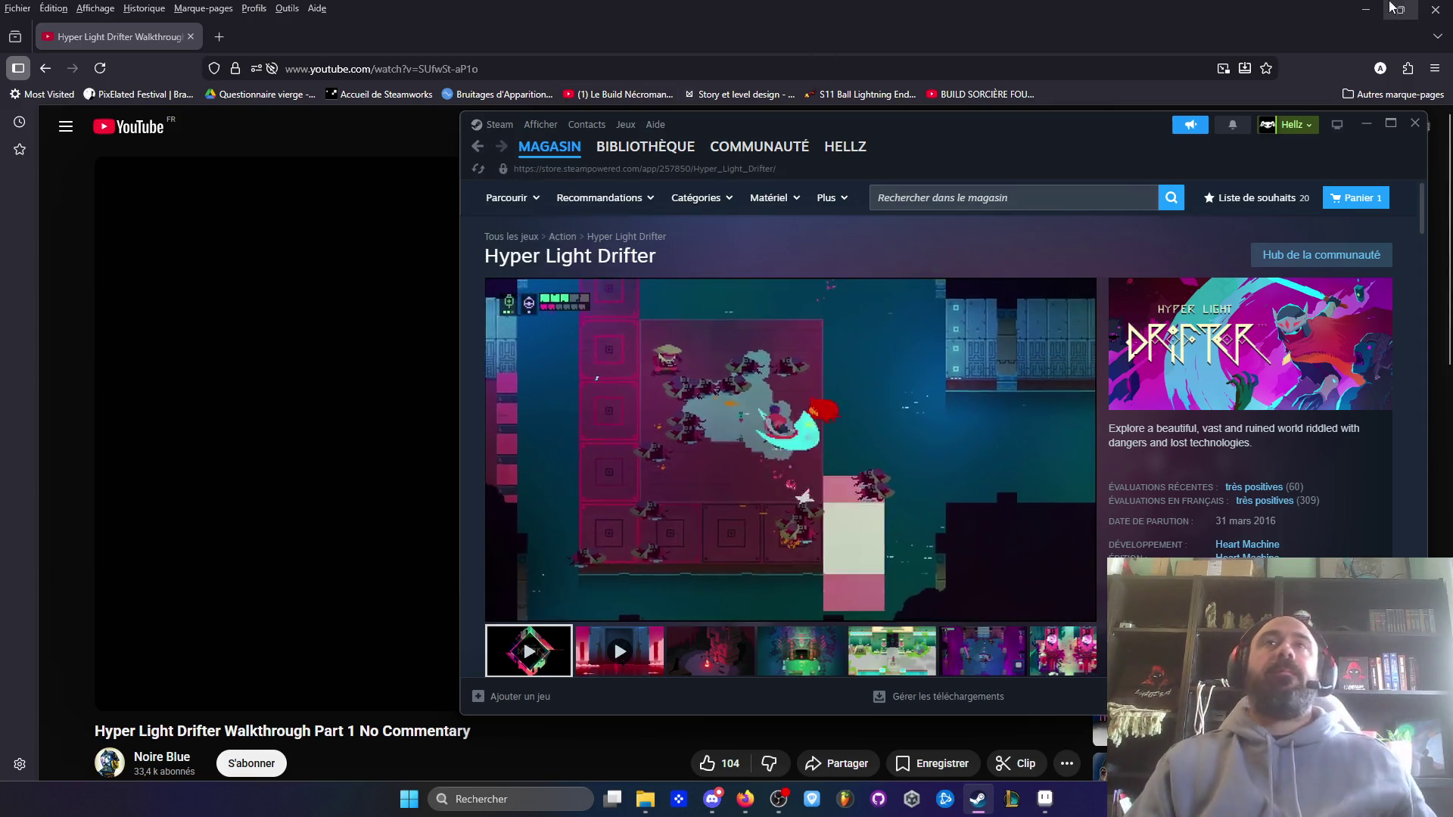
{"action": "left_click", "coordinate": [1379, 11]}
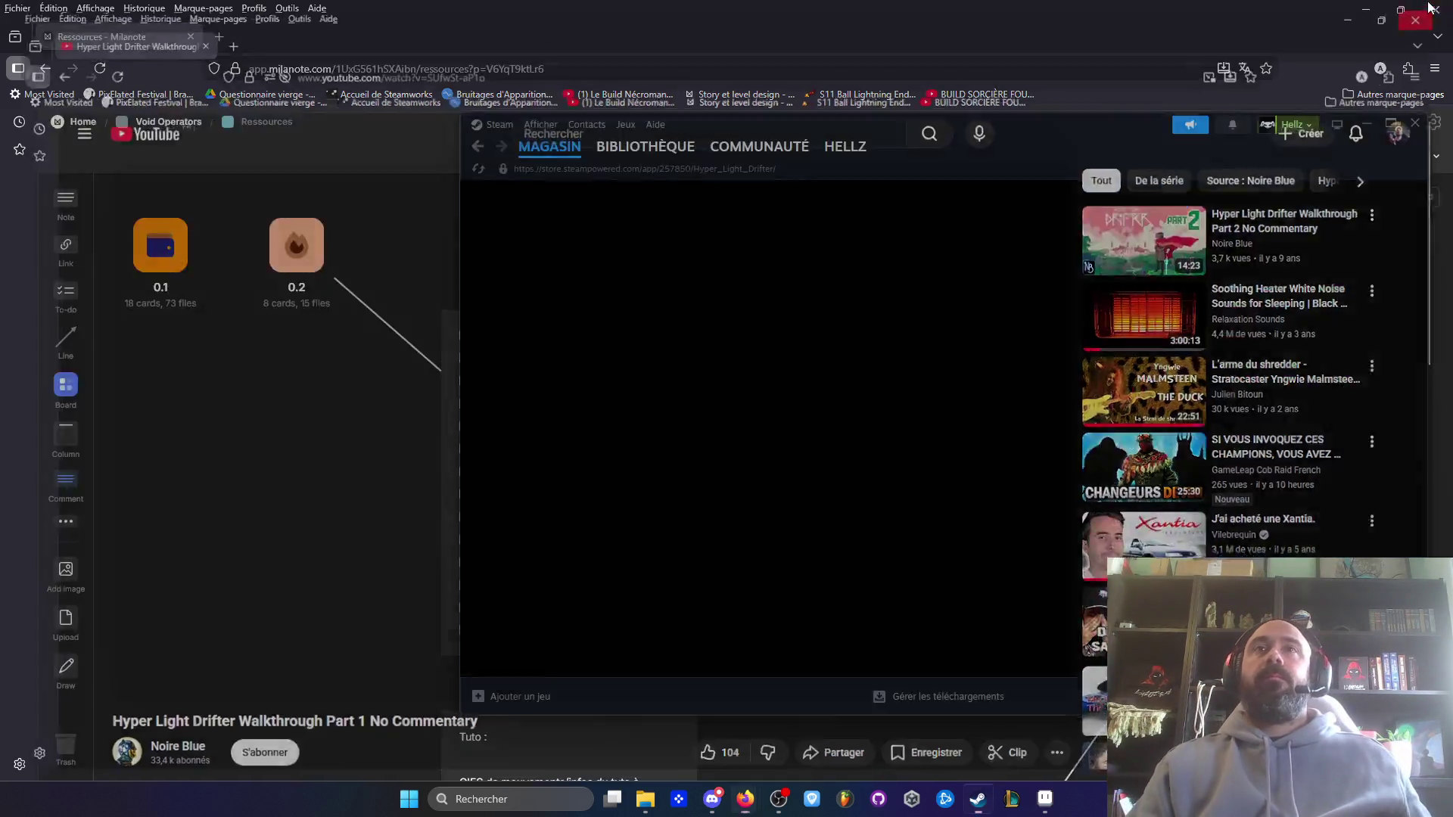
{"action": "left_click", "coordinate": [1448, 56]}
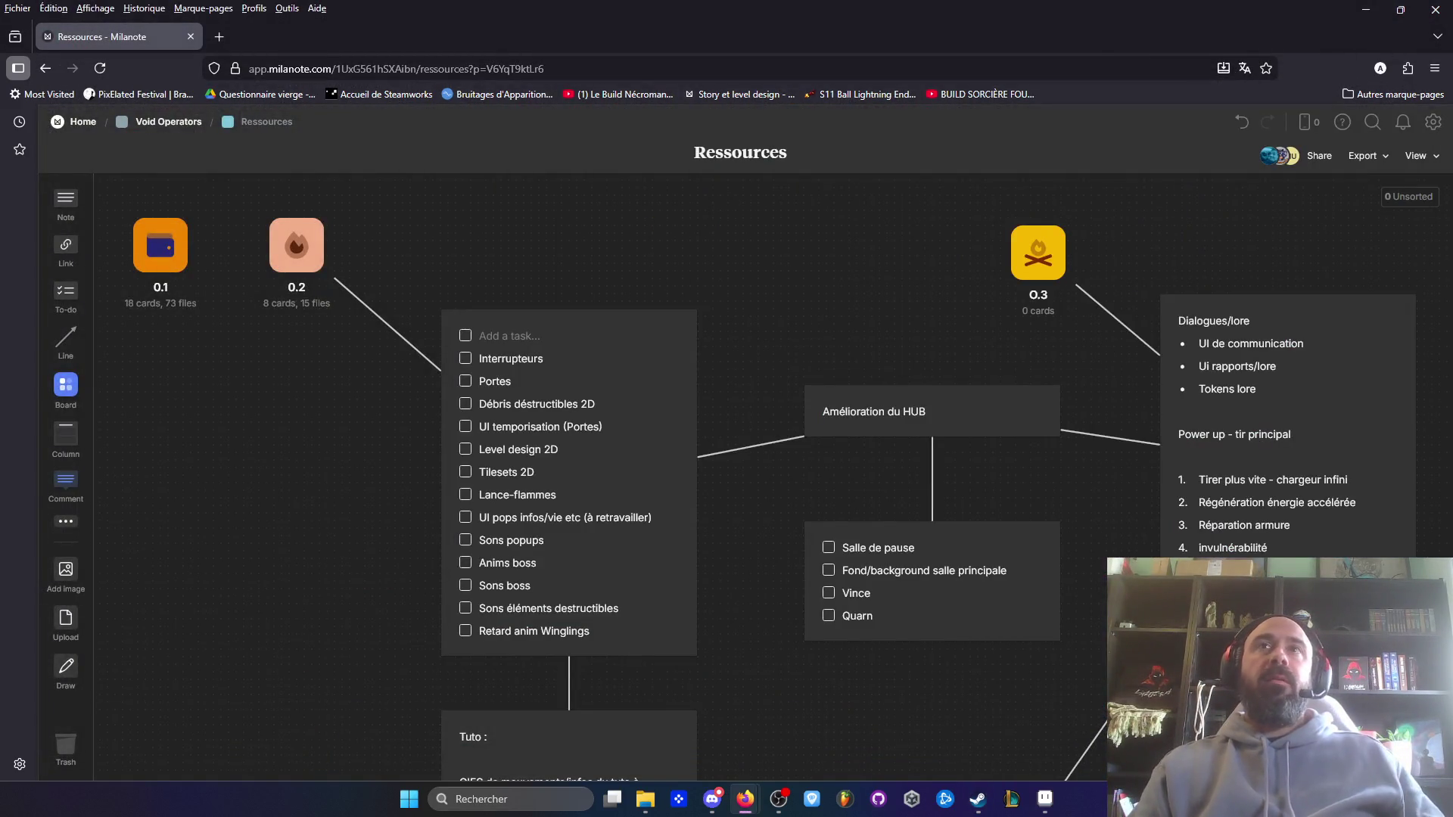